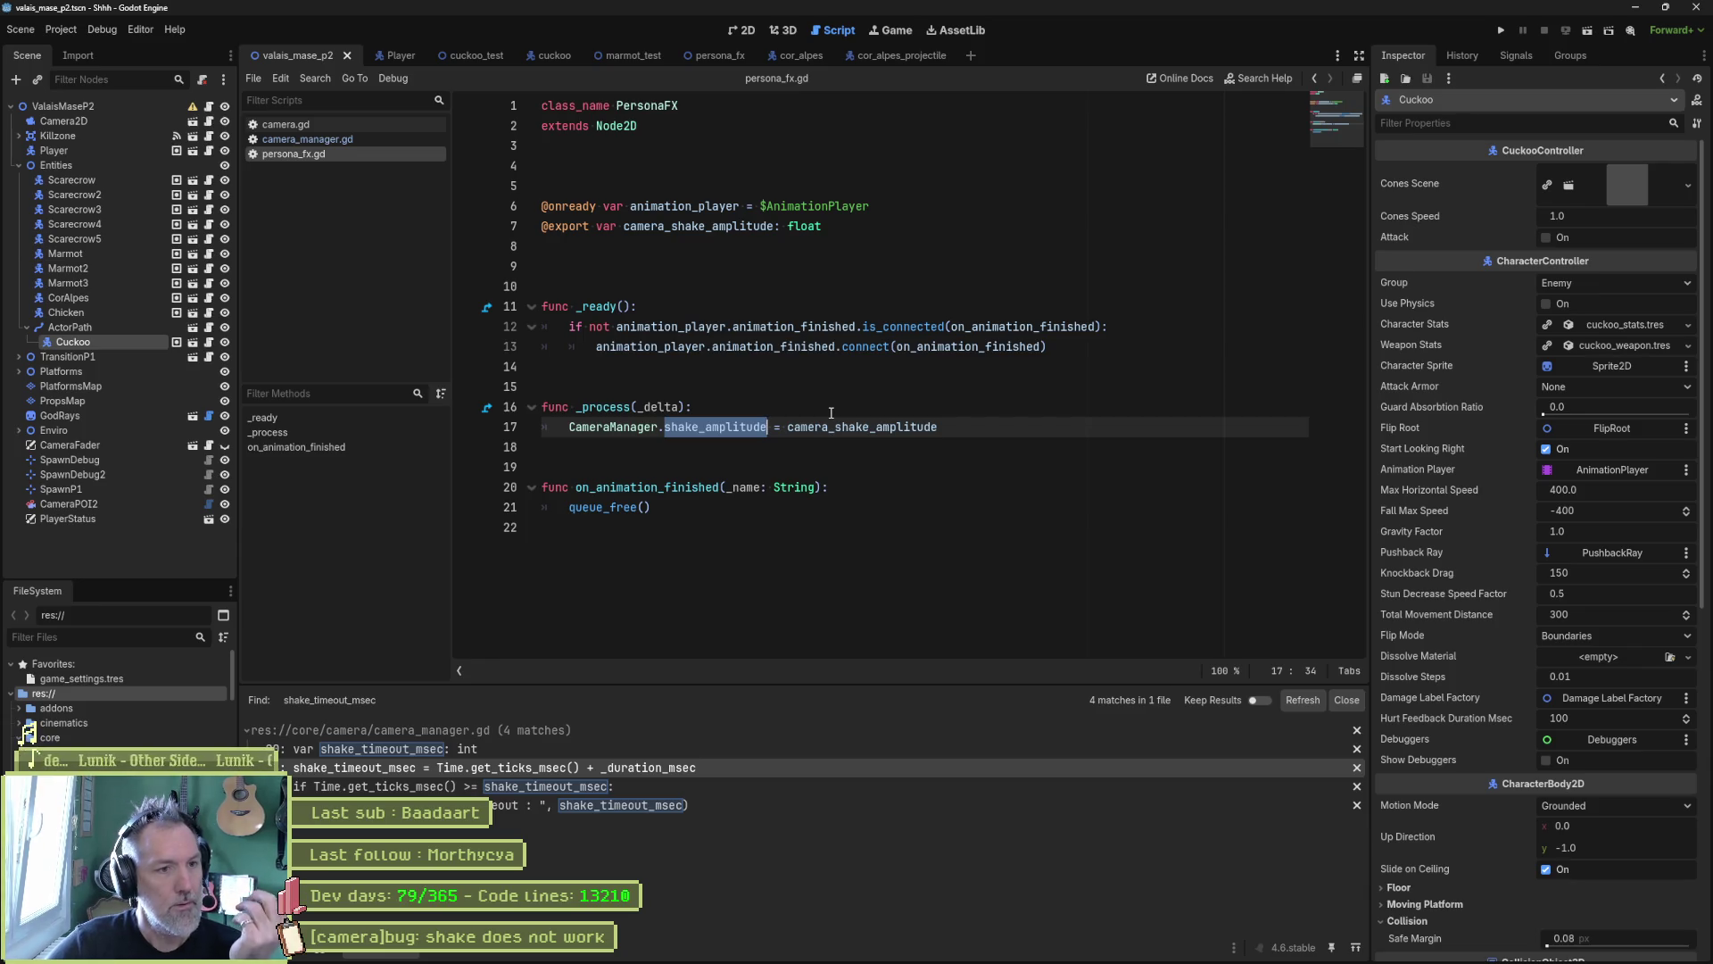
Step: Mark camera_shake_amplitude in persona_fx.gd, then open camera_manager.gd at the shake() signature
{"action": "double_click", "coordinate": [873, 426]}
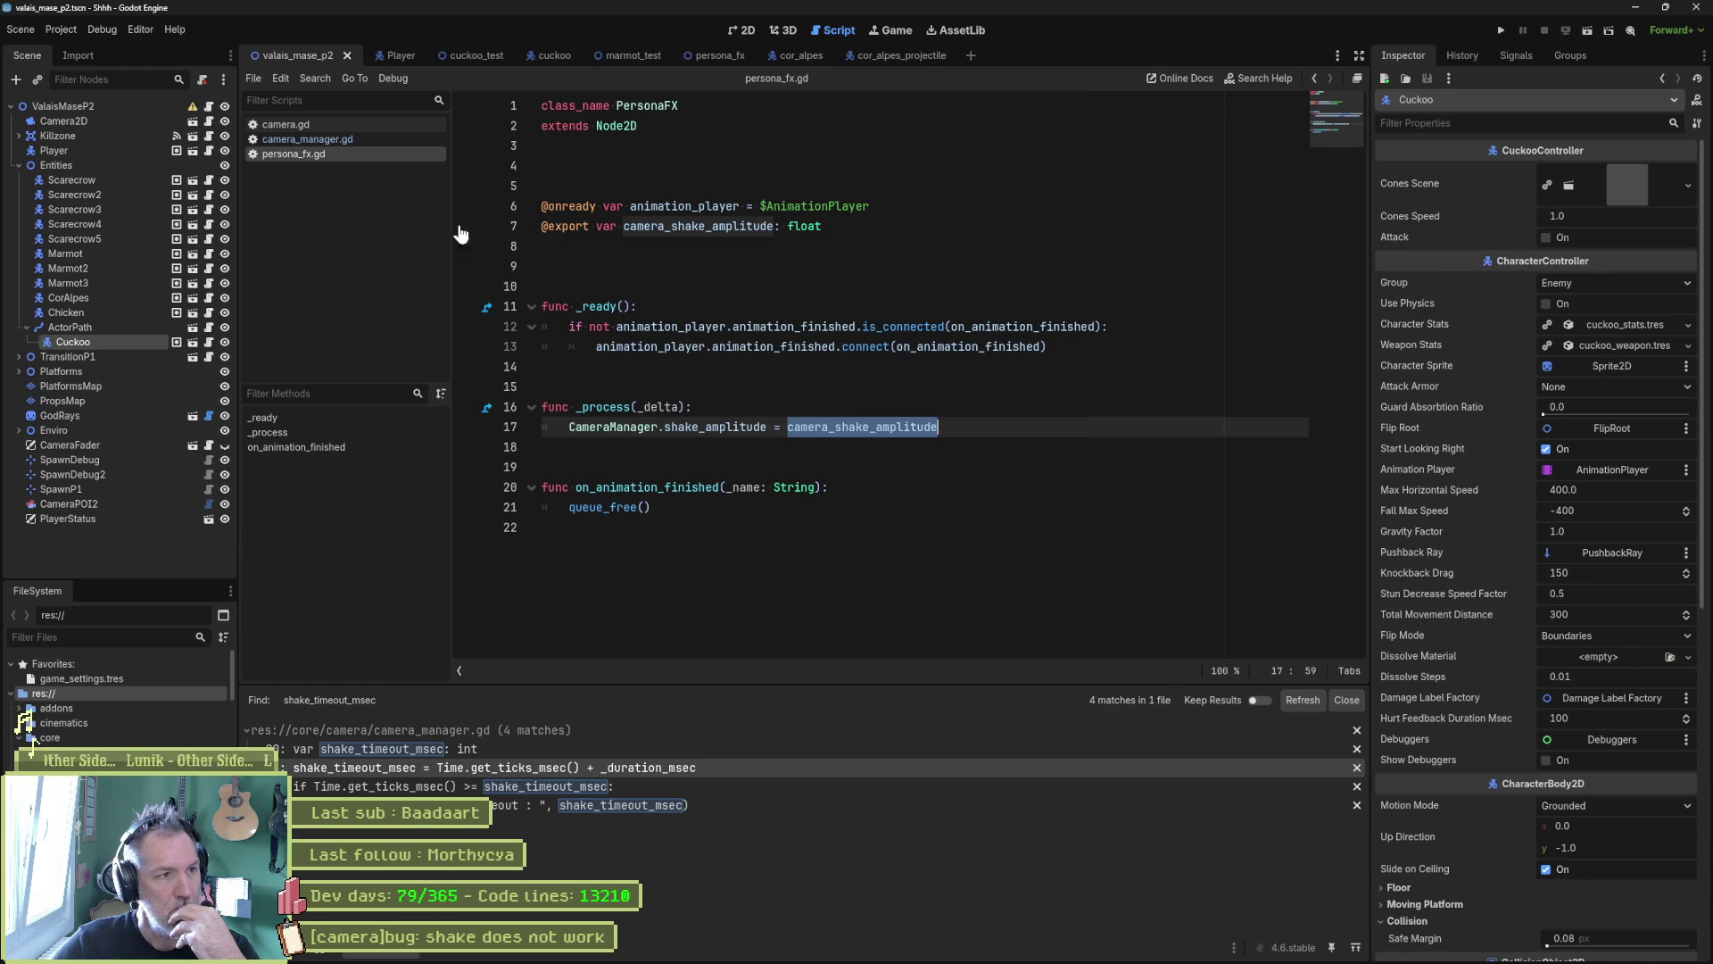
{"action": "left_click", "coordinate": [351, 139]}
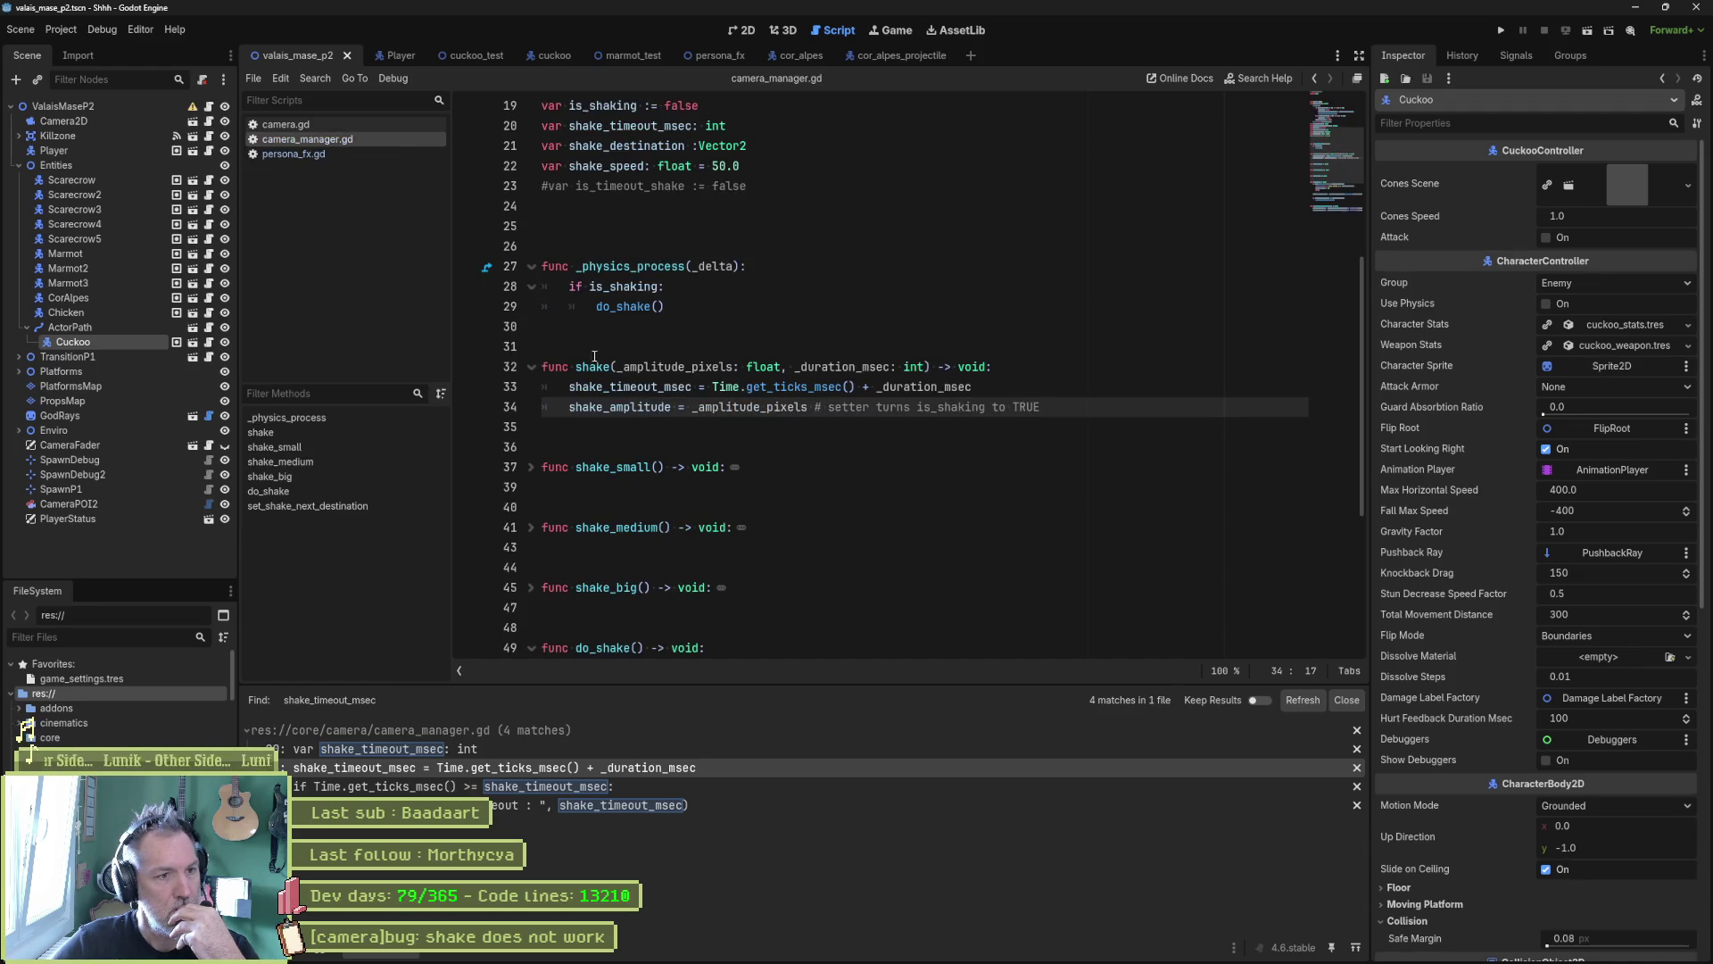
{"action": "left_click_drag", "start_coordinate": [576, 367], "coordinate": [979, 367]}
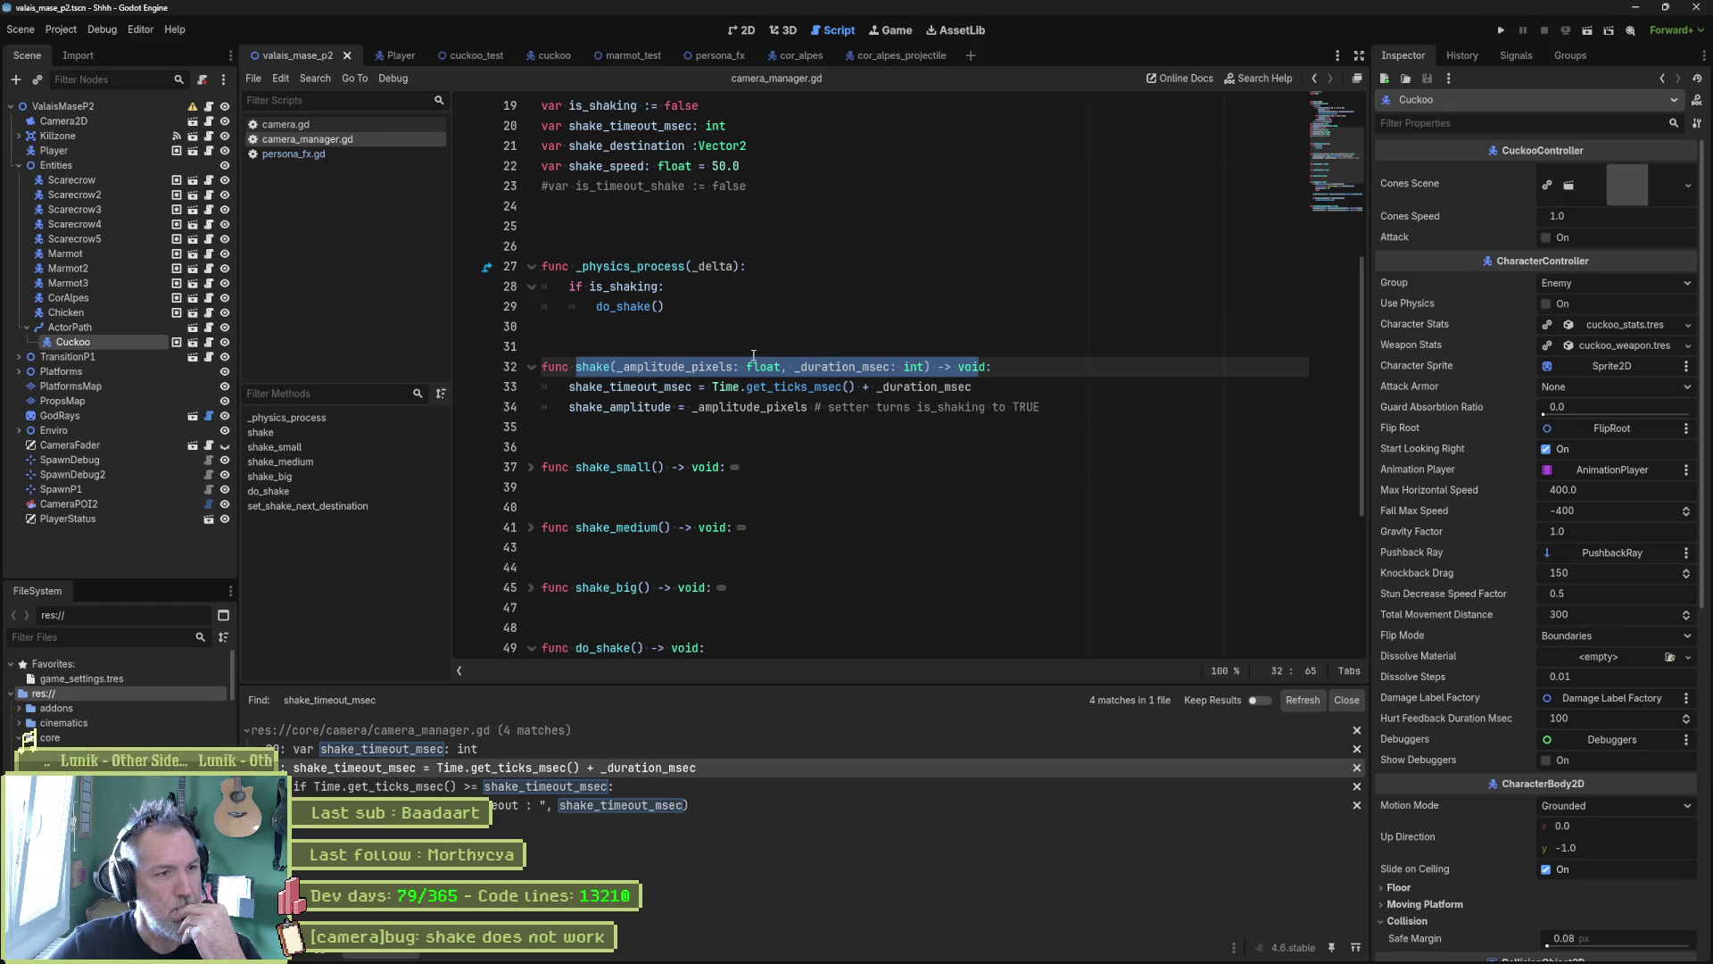
Step: Inspect the is_shaking check and the shake_timeout_msec timeout check in do_shake
{"action": "left_click", "coordinate": [737, 287]}
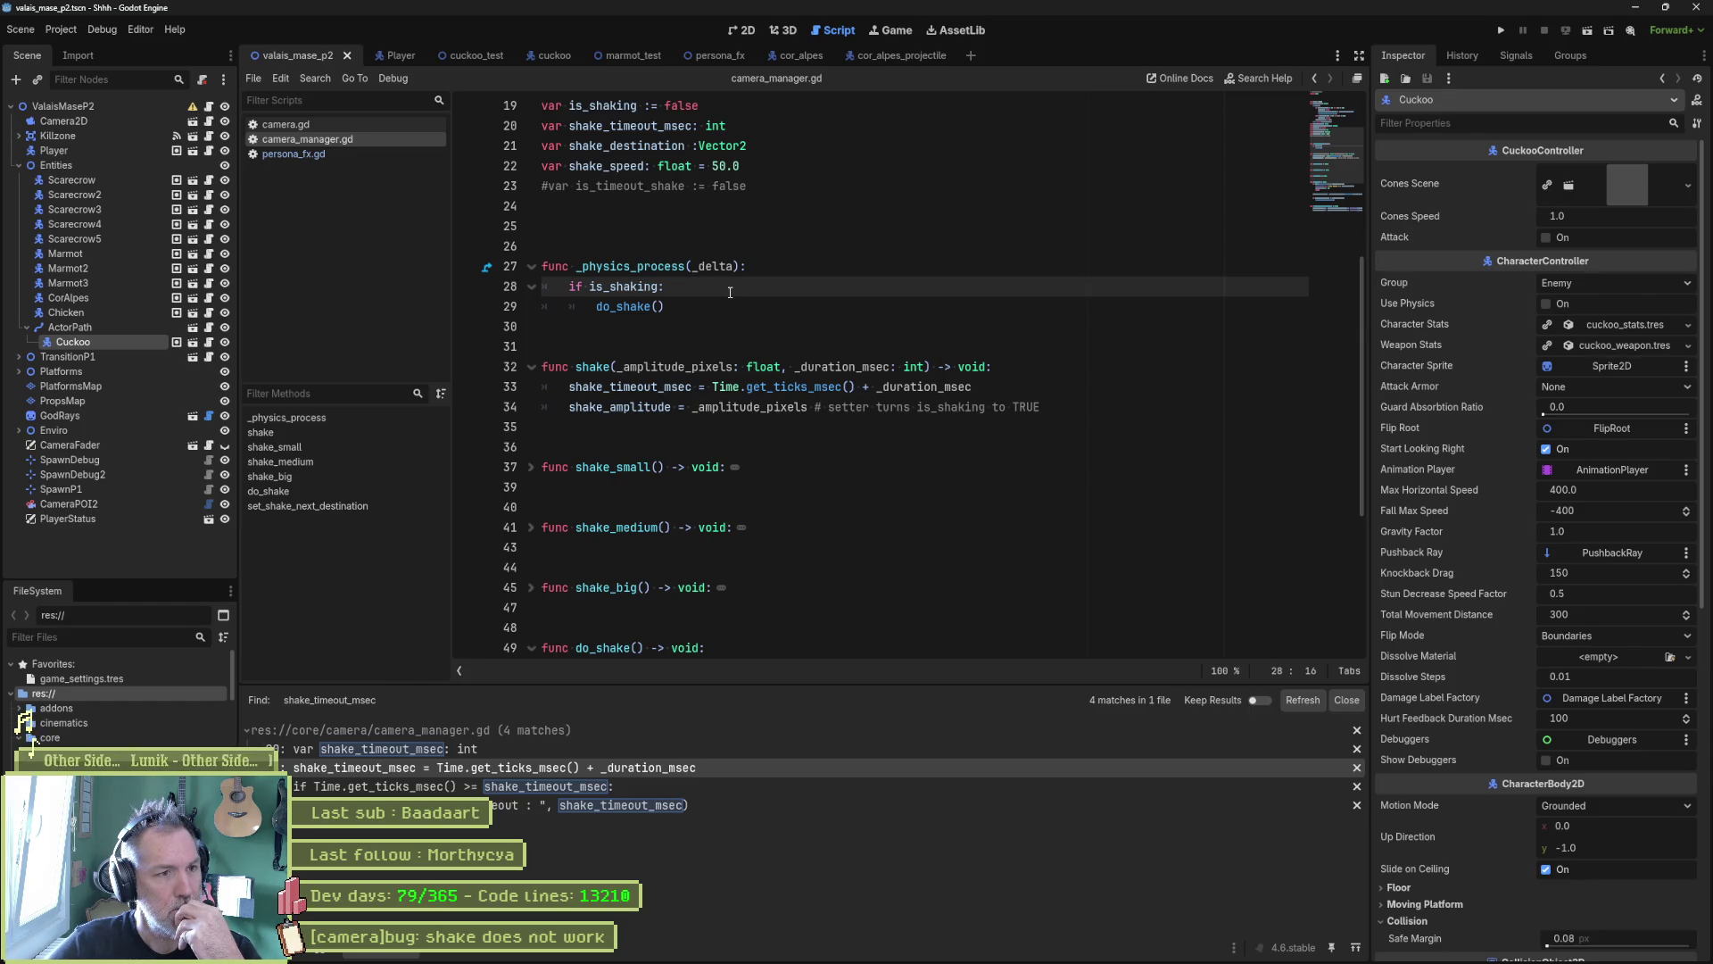
{"action": "scroll", "coordinate": [718, 307], "scroll_direction": "down", "scroll_amount": 3}
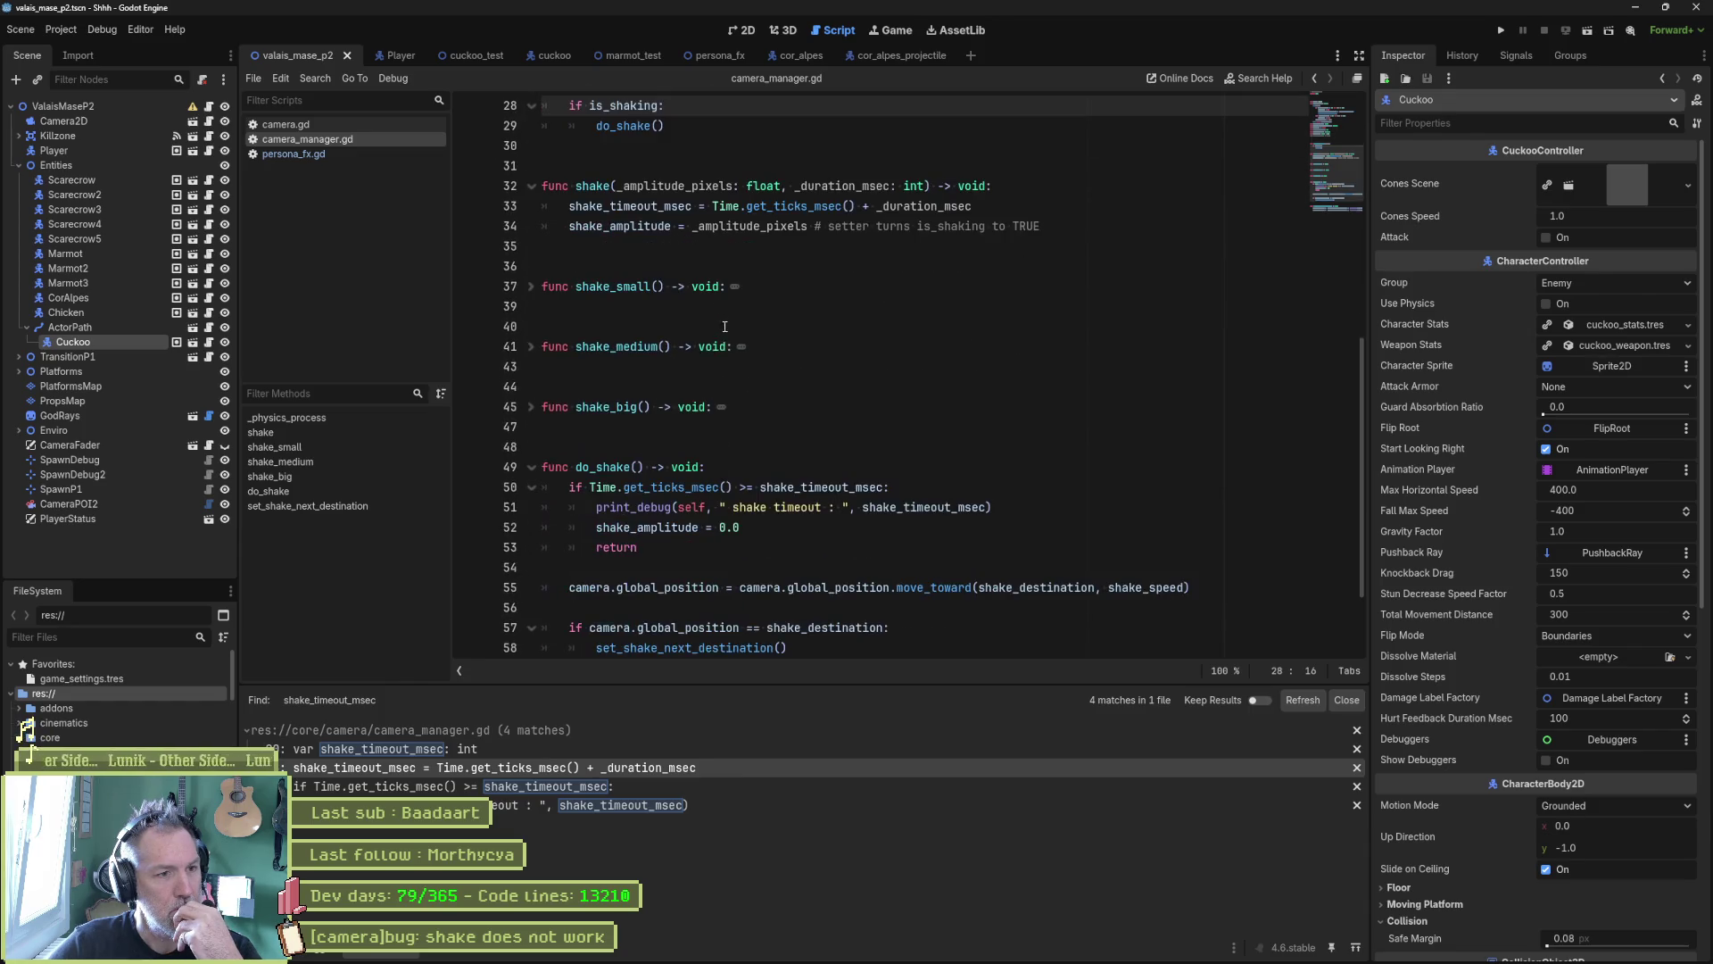
{"action": "left_click_drag", "start_coordinate": [758, 488], "coordinate": [877, 487]}
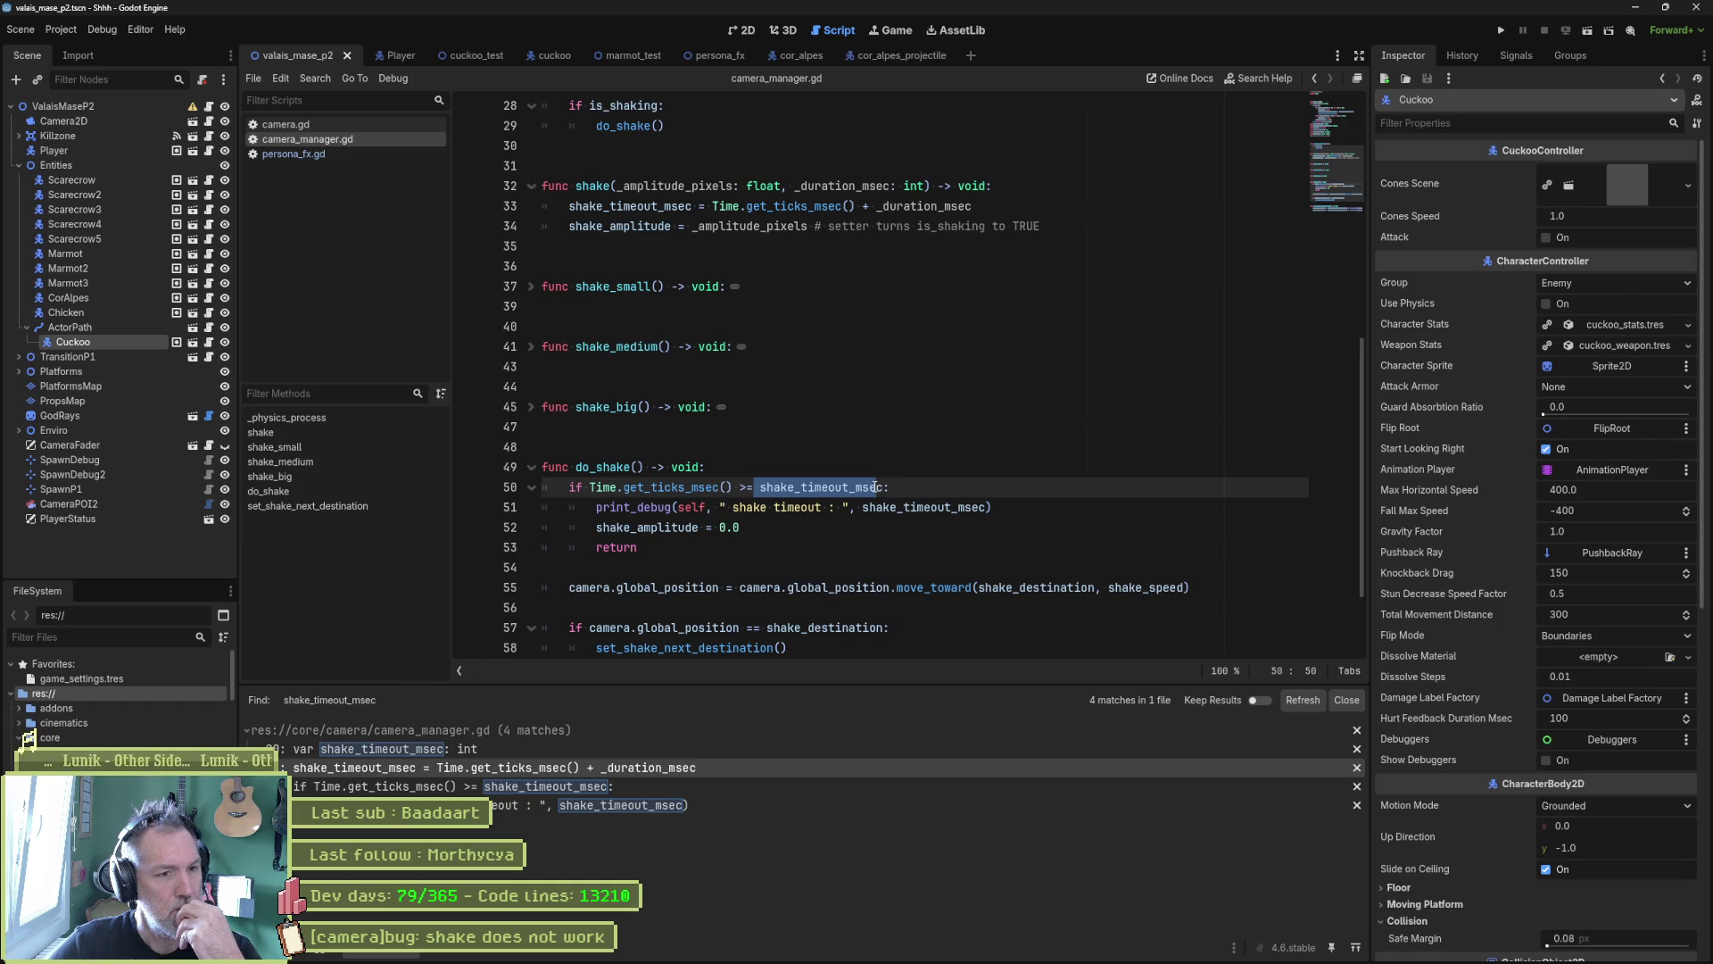
{"action": "left_click", "coordinate": [639, 467]}
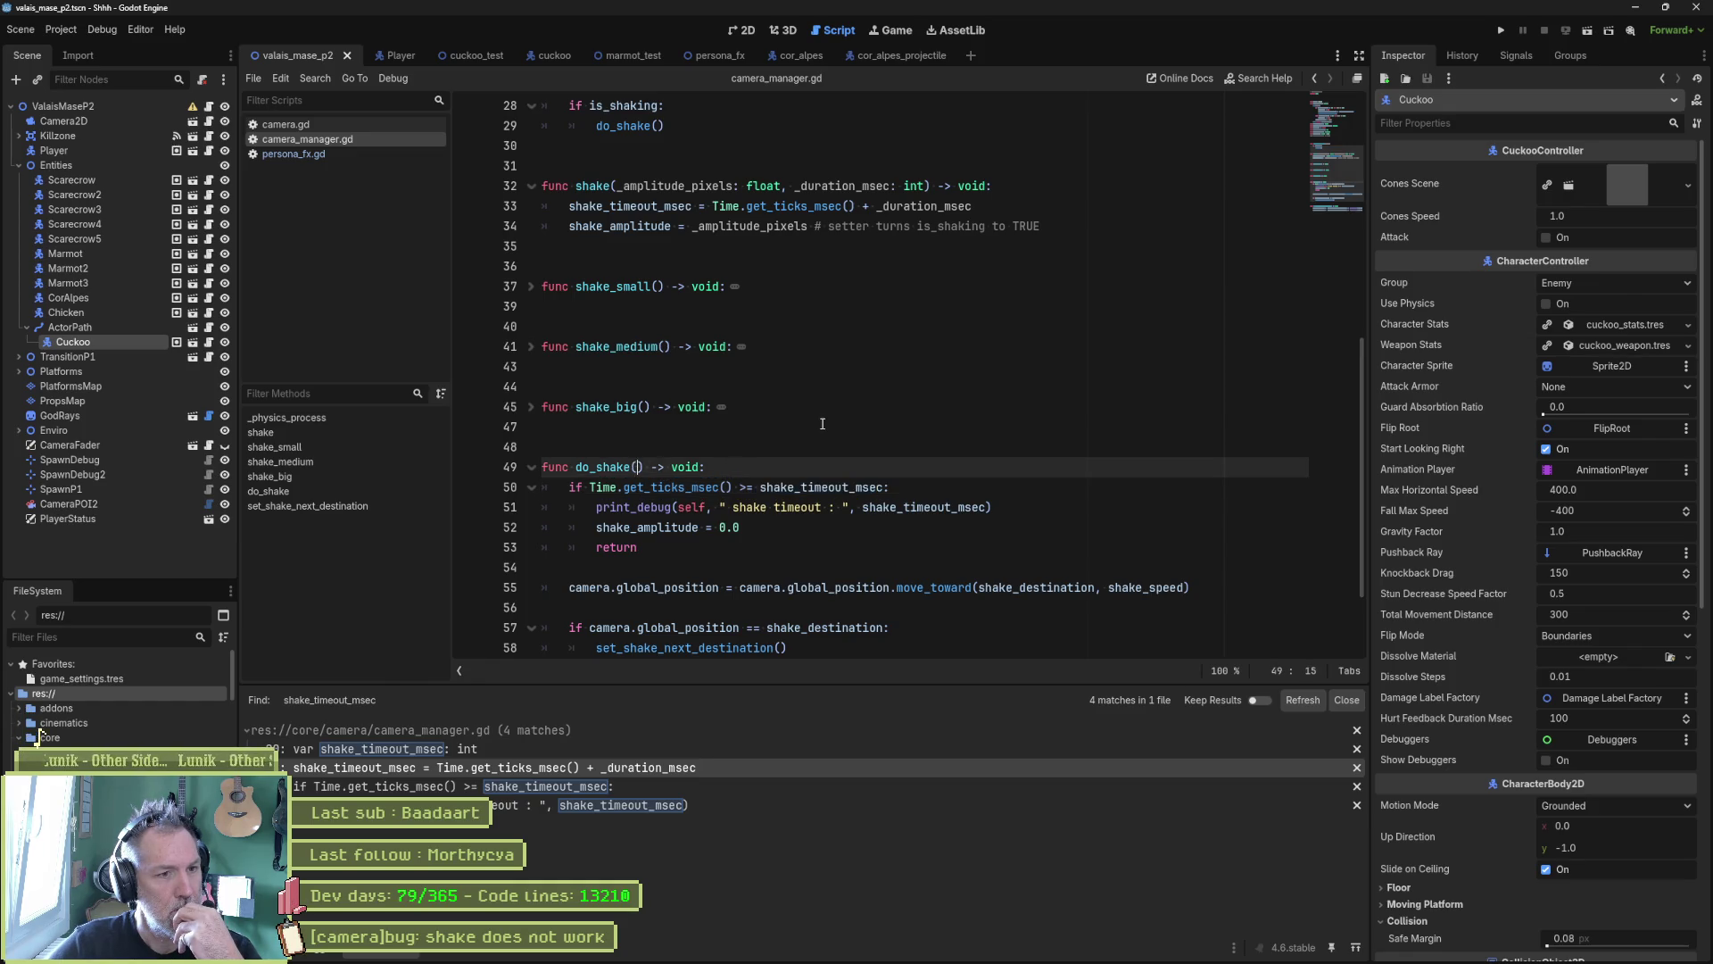
{"action": "scroll", "coordinate": [817, 425], "scroll_direction": "up", "scroll_amount": 4}
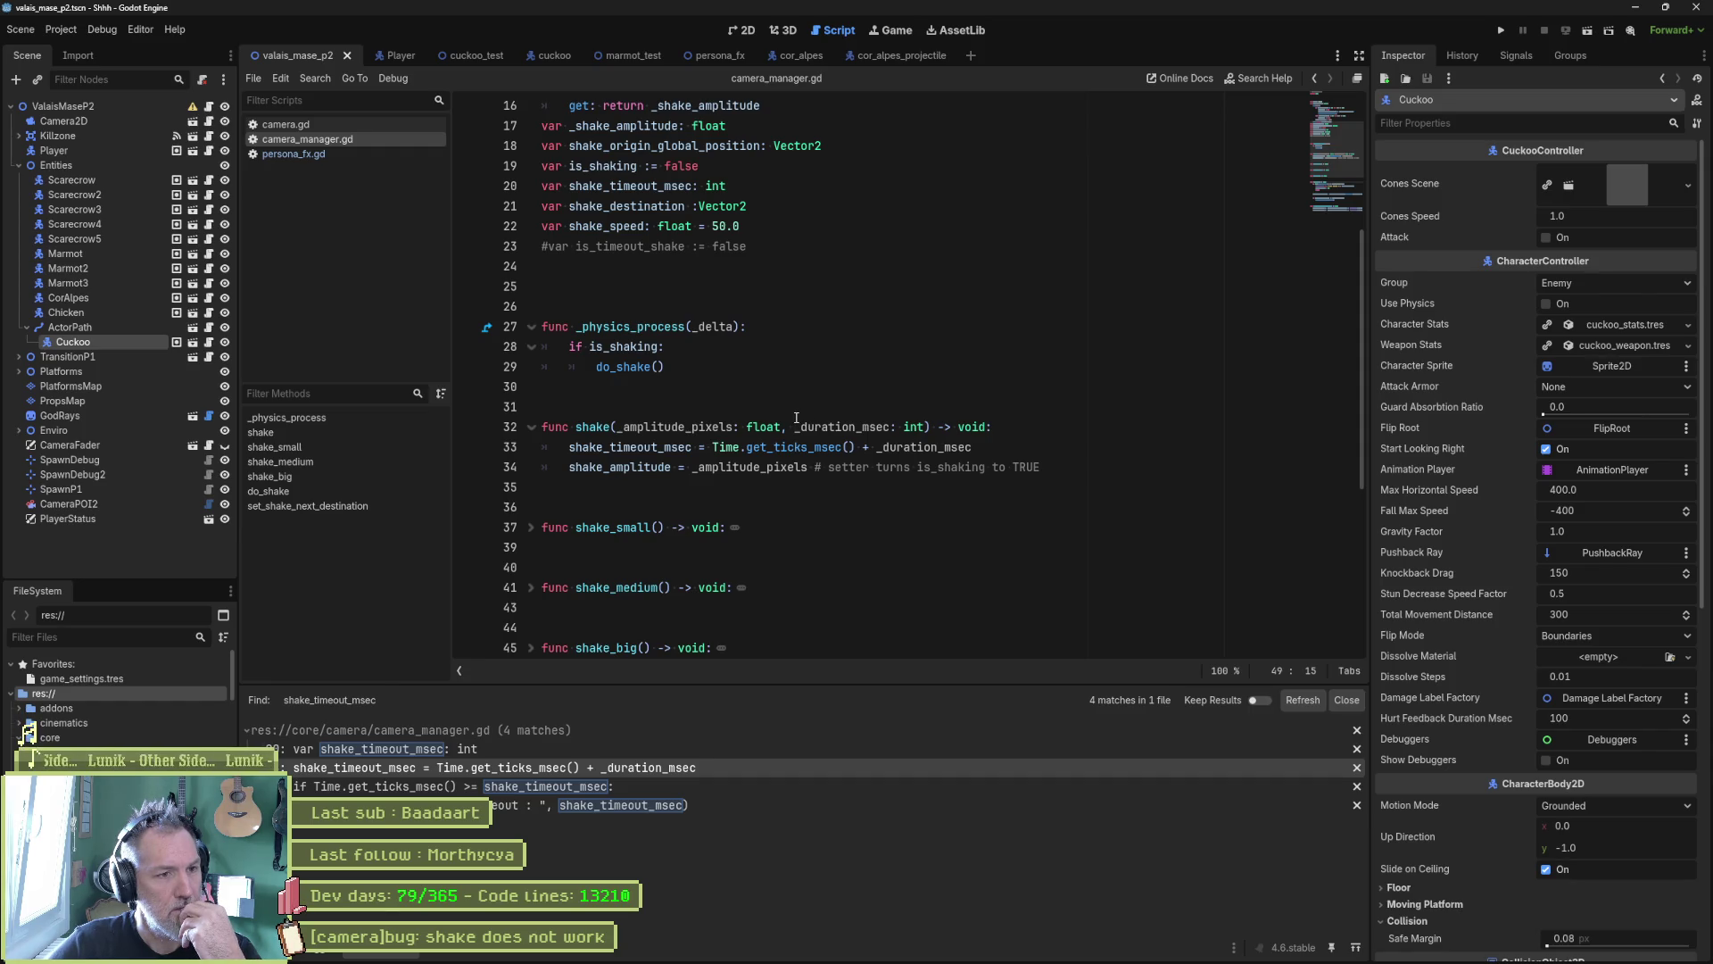
{"action": "left_click", "coordinate": [808, 367]}
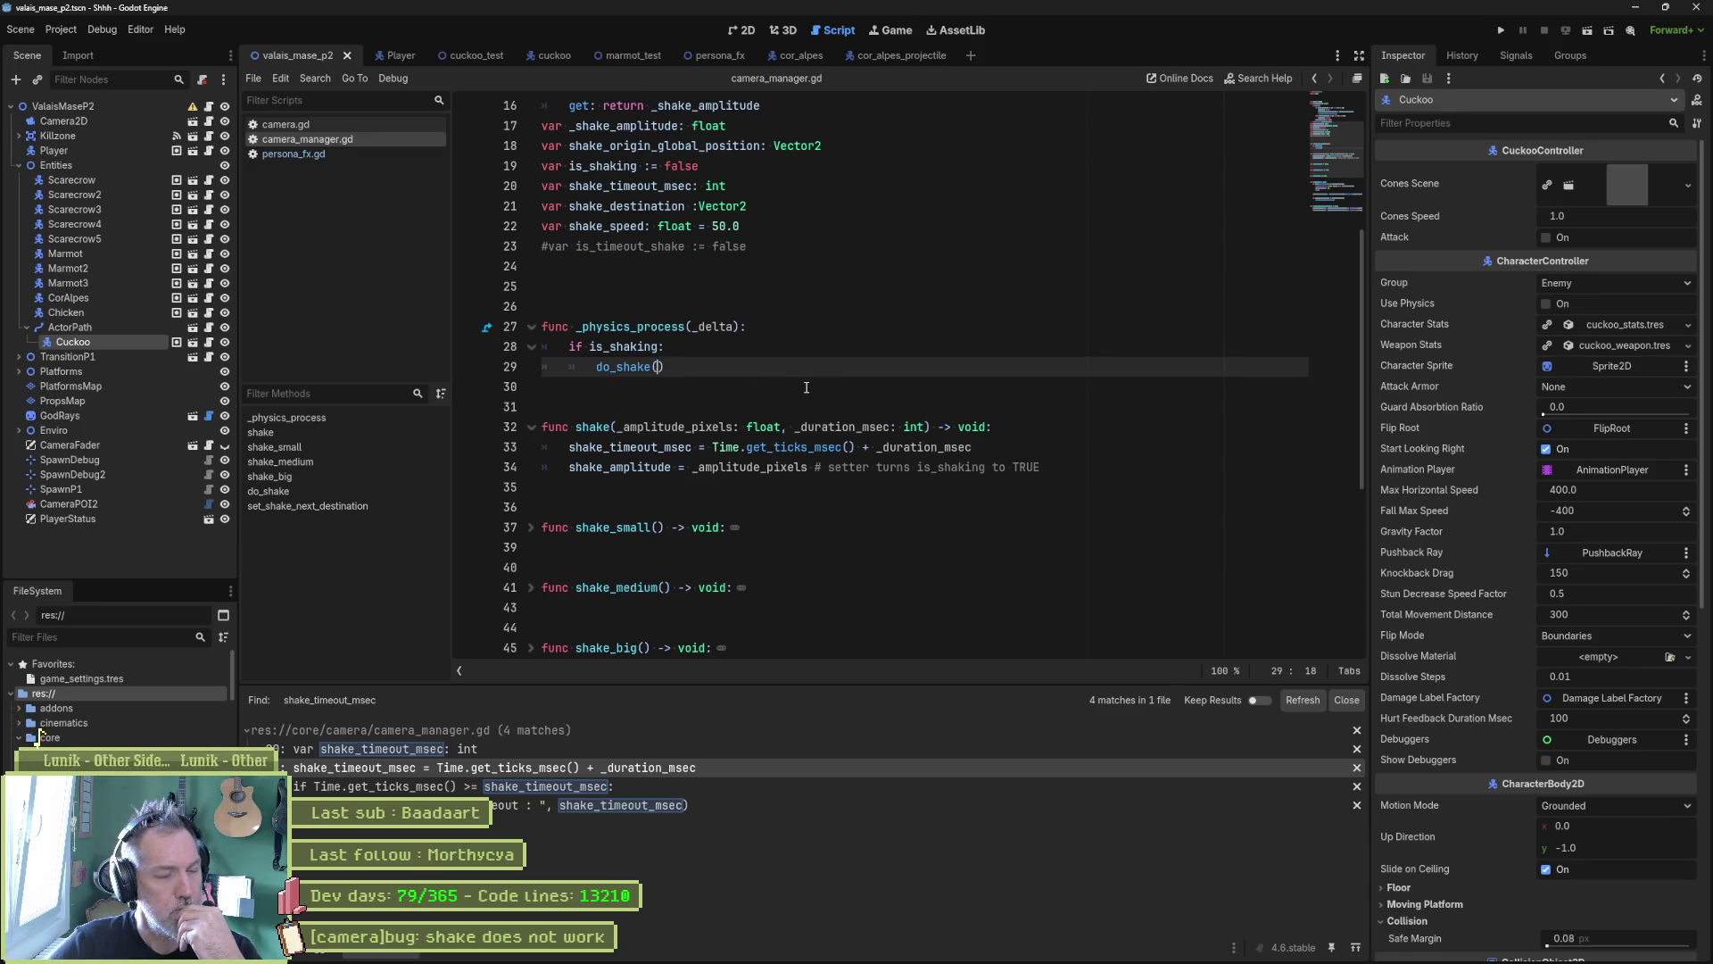
Step: Review the shake() function on line 32 where it assigns shake_amplitude
{"action": "scroll", "coordinate": [798, 386], "scroll_direction": "up", "scroll_amount": 2}
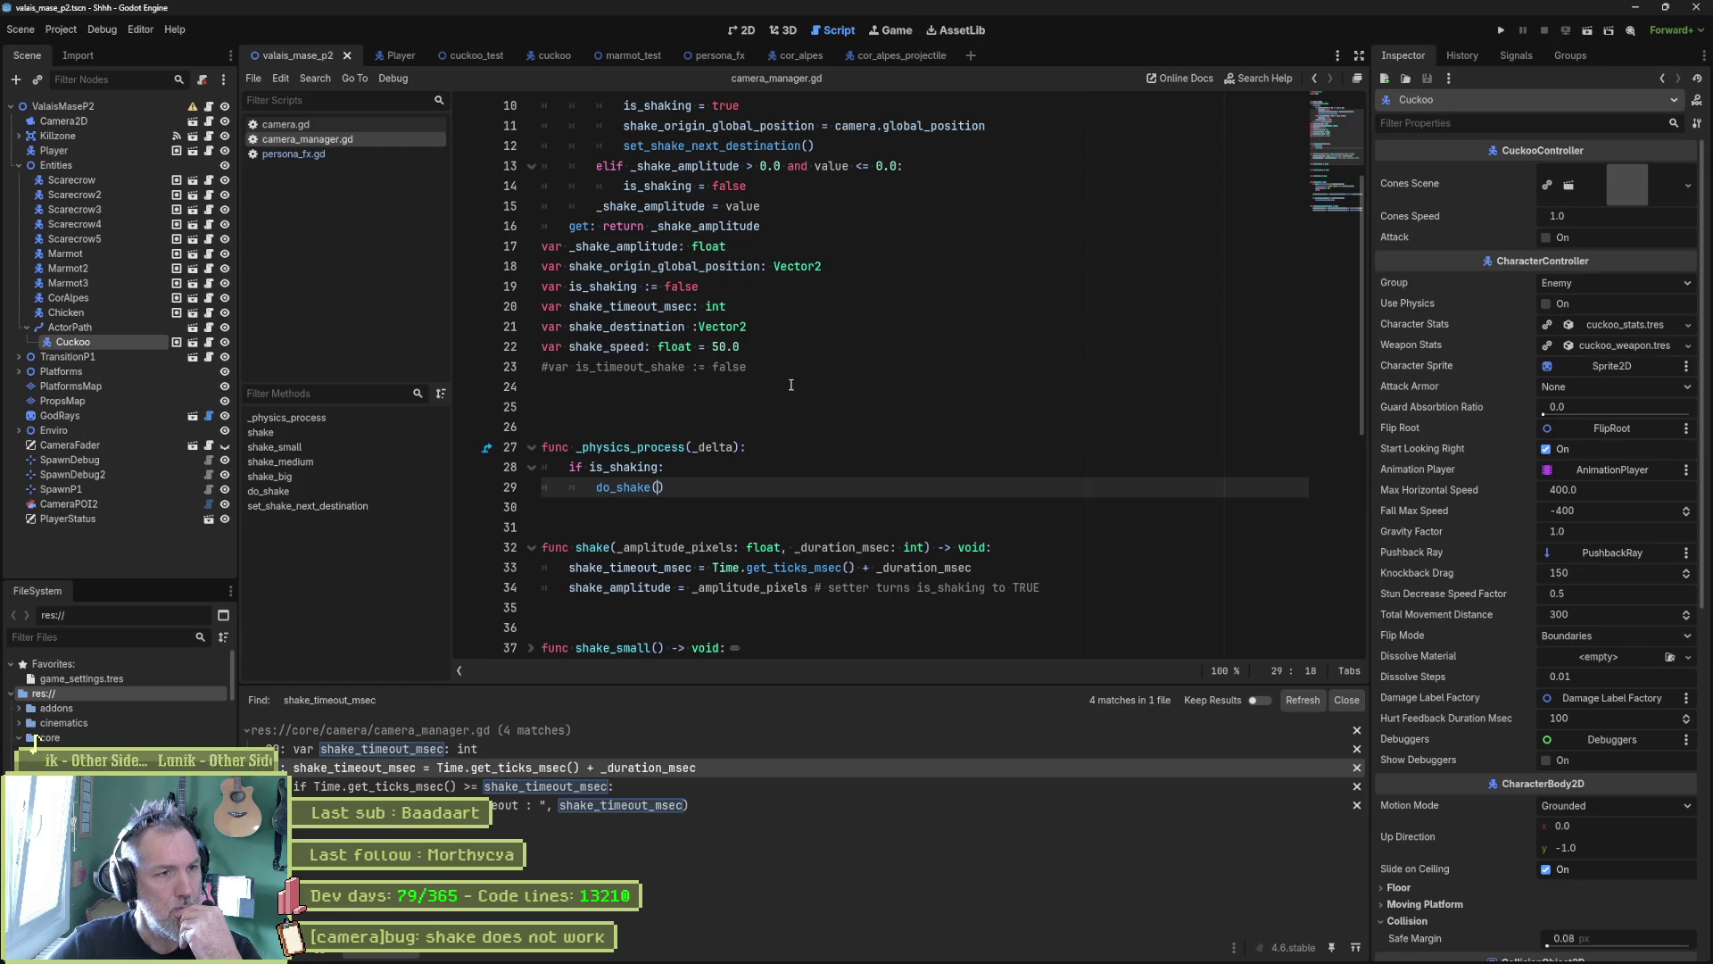
{"action": "double_click", "coordinate": [593, 548]}
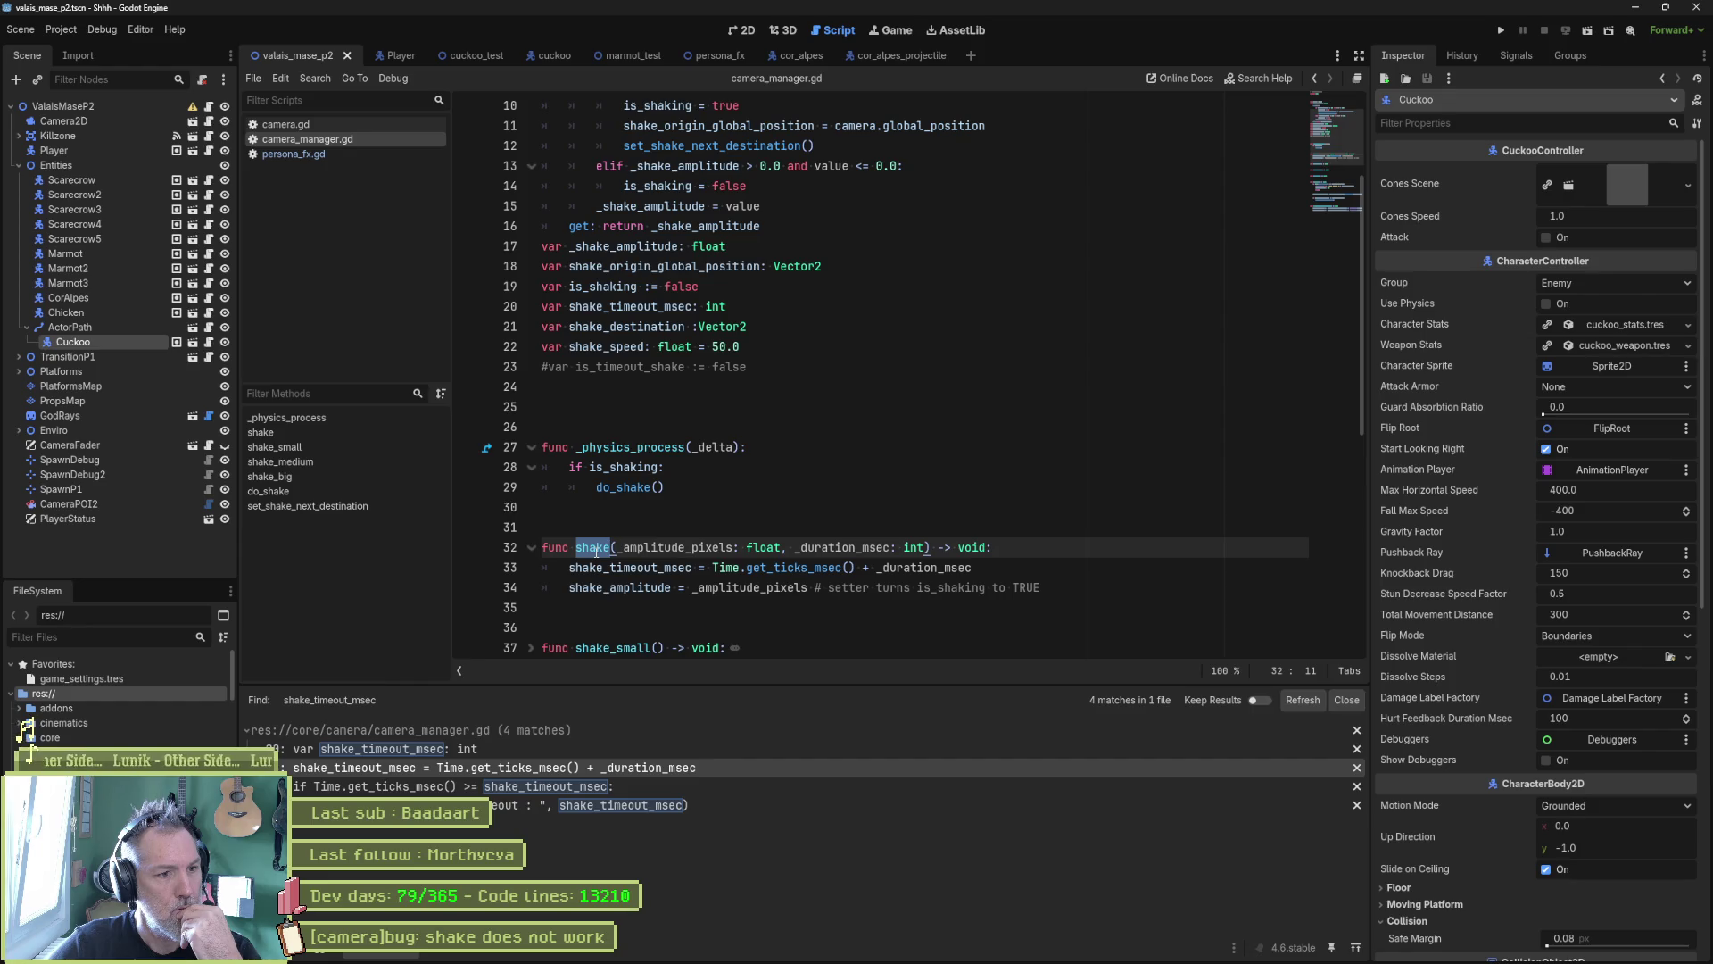
{"action": "left_click", "coordinate": [612, 587]}
{"action": "double_click", "coordinate": [632, 587]}
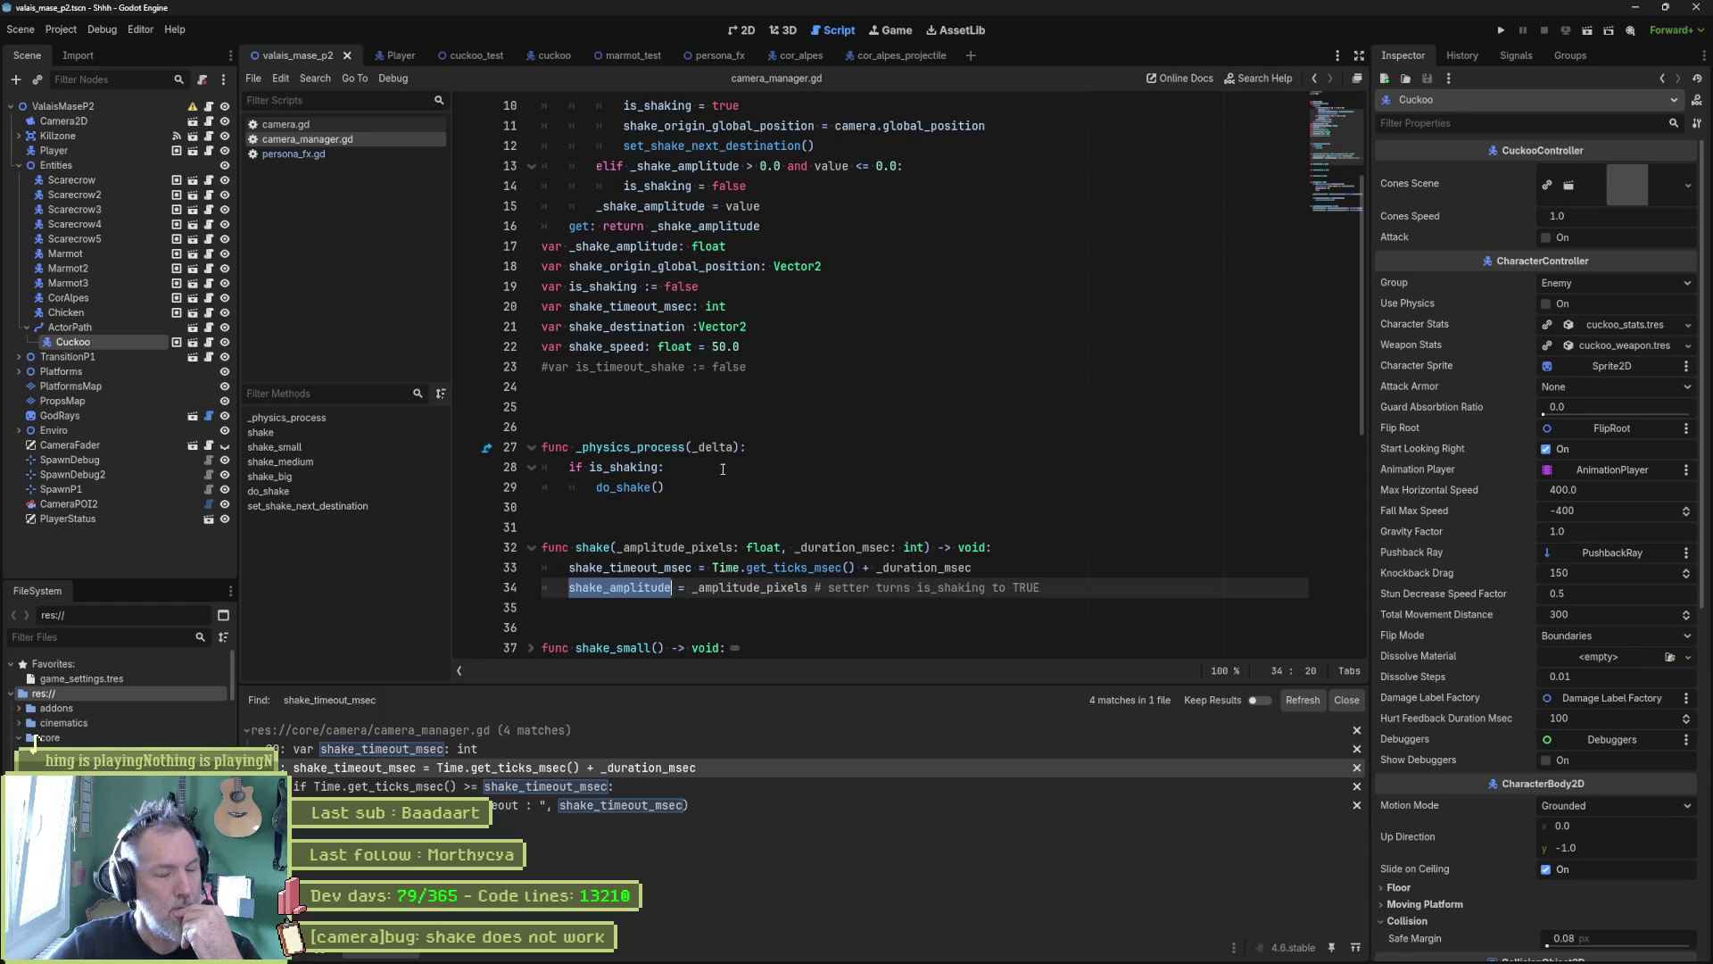
{"action": "scroll", "coordinate": [723, 465], "scroll_direction": "up", "scroll_amount": 3}
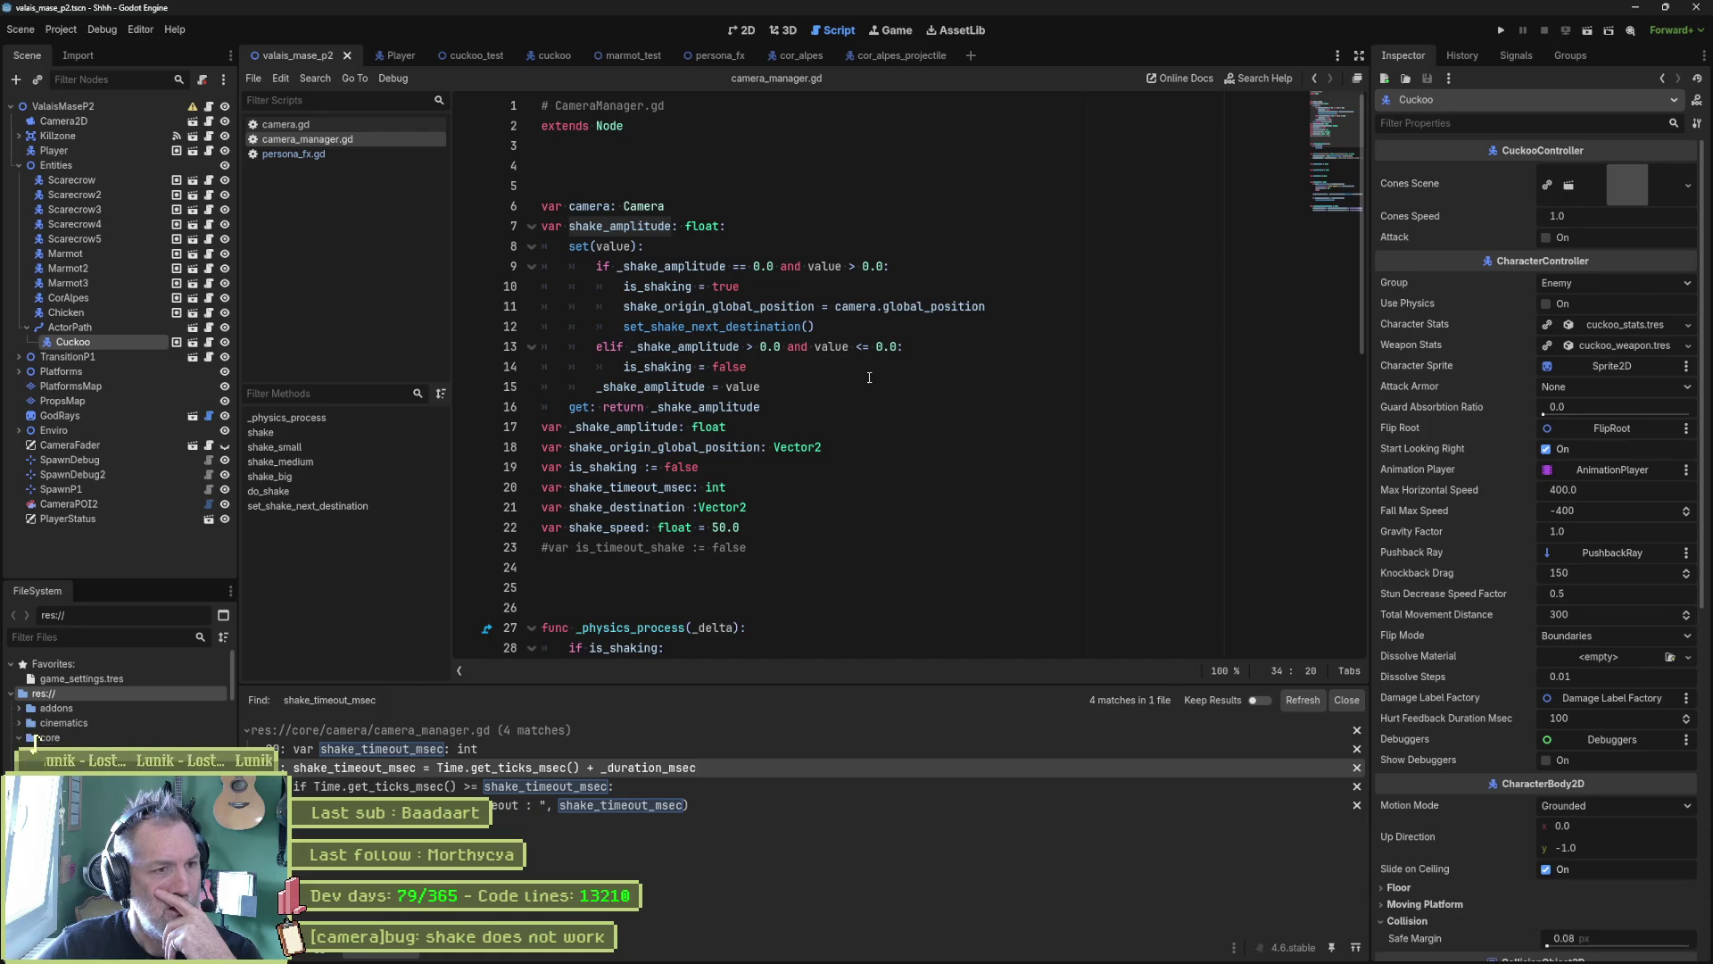
{"action": "left_click_drag", "start_coordinate": [665, 286], "coordinate": [660, 326]}
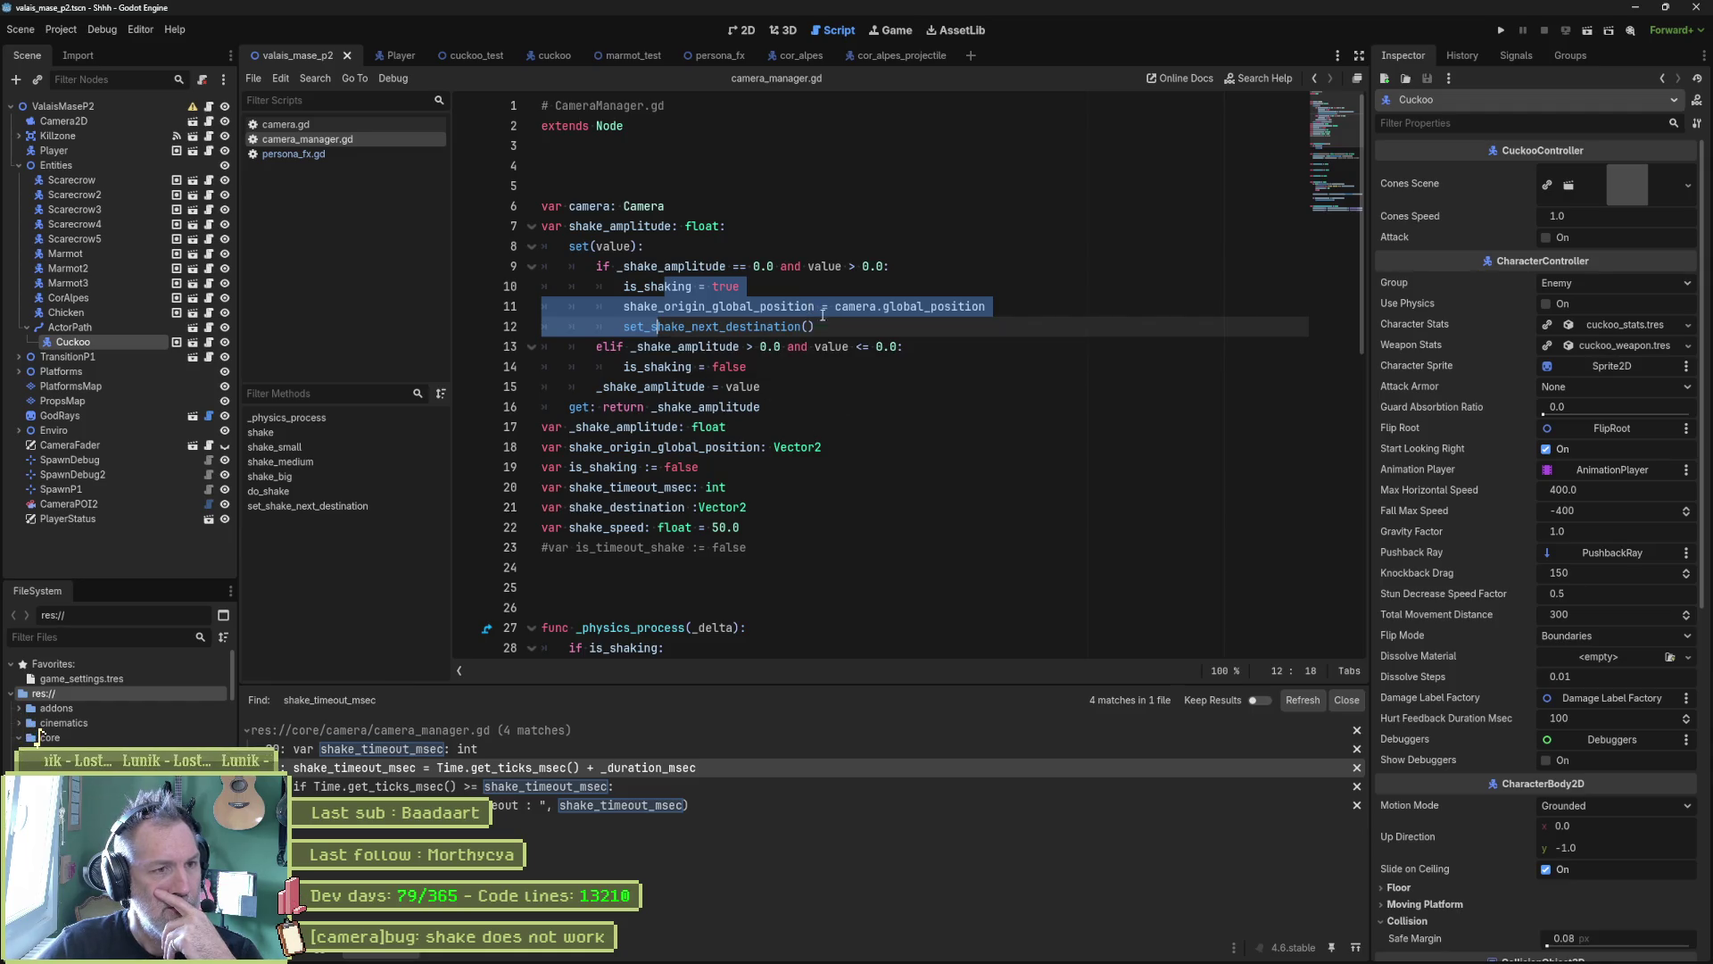
{"action": "scroll", "coordinate": [839, 330], "scroll_direction": "down", "scroll_amount": 3}
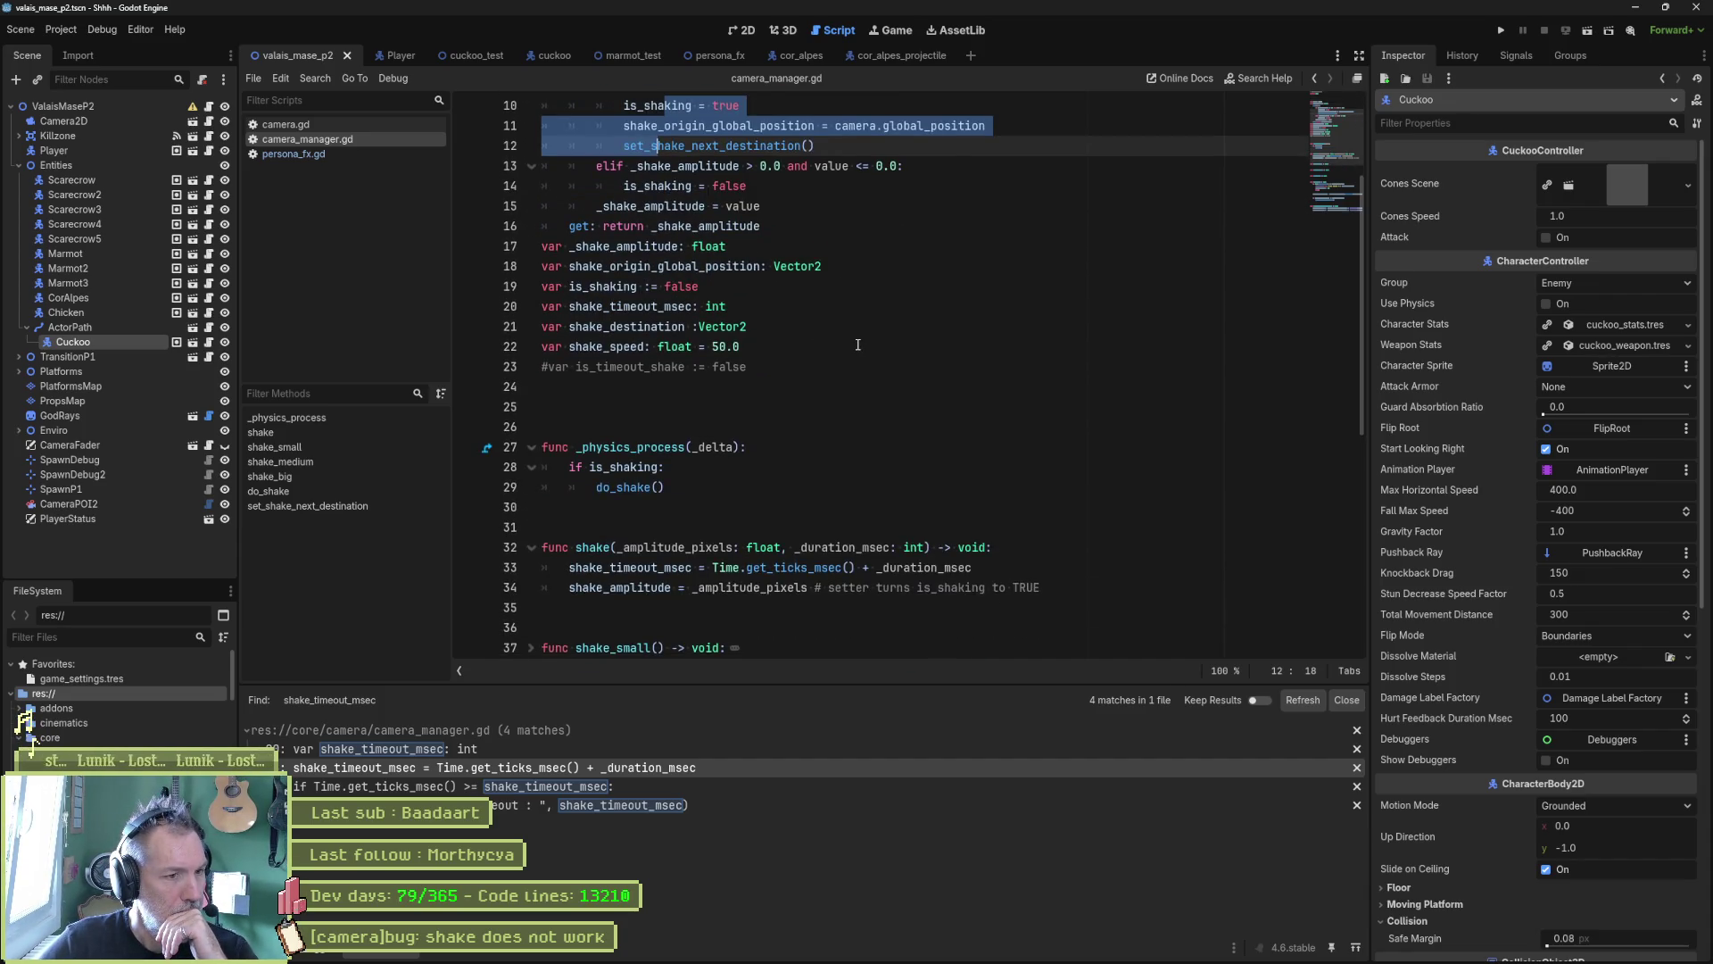
{"action": "scroll", "coordinate": [857, 344], "scroll_direction": "down", "scroll_amount": 6}
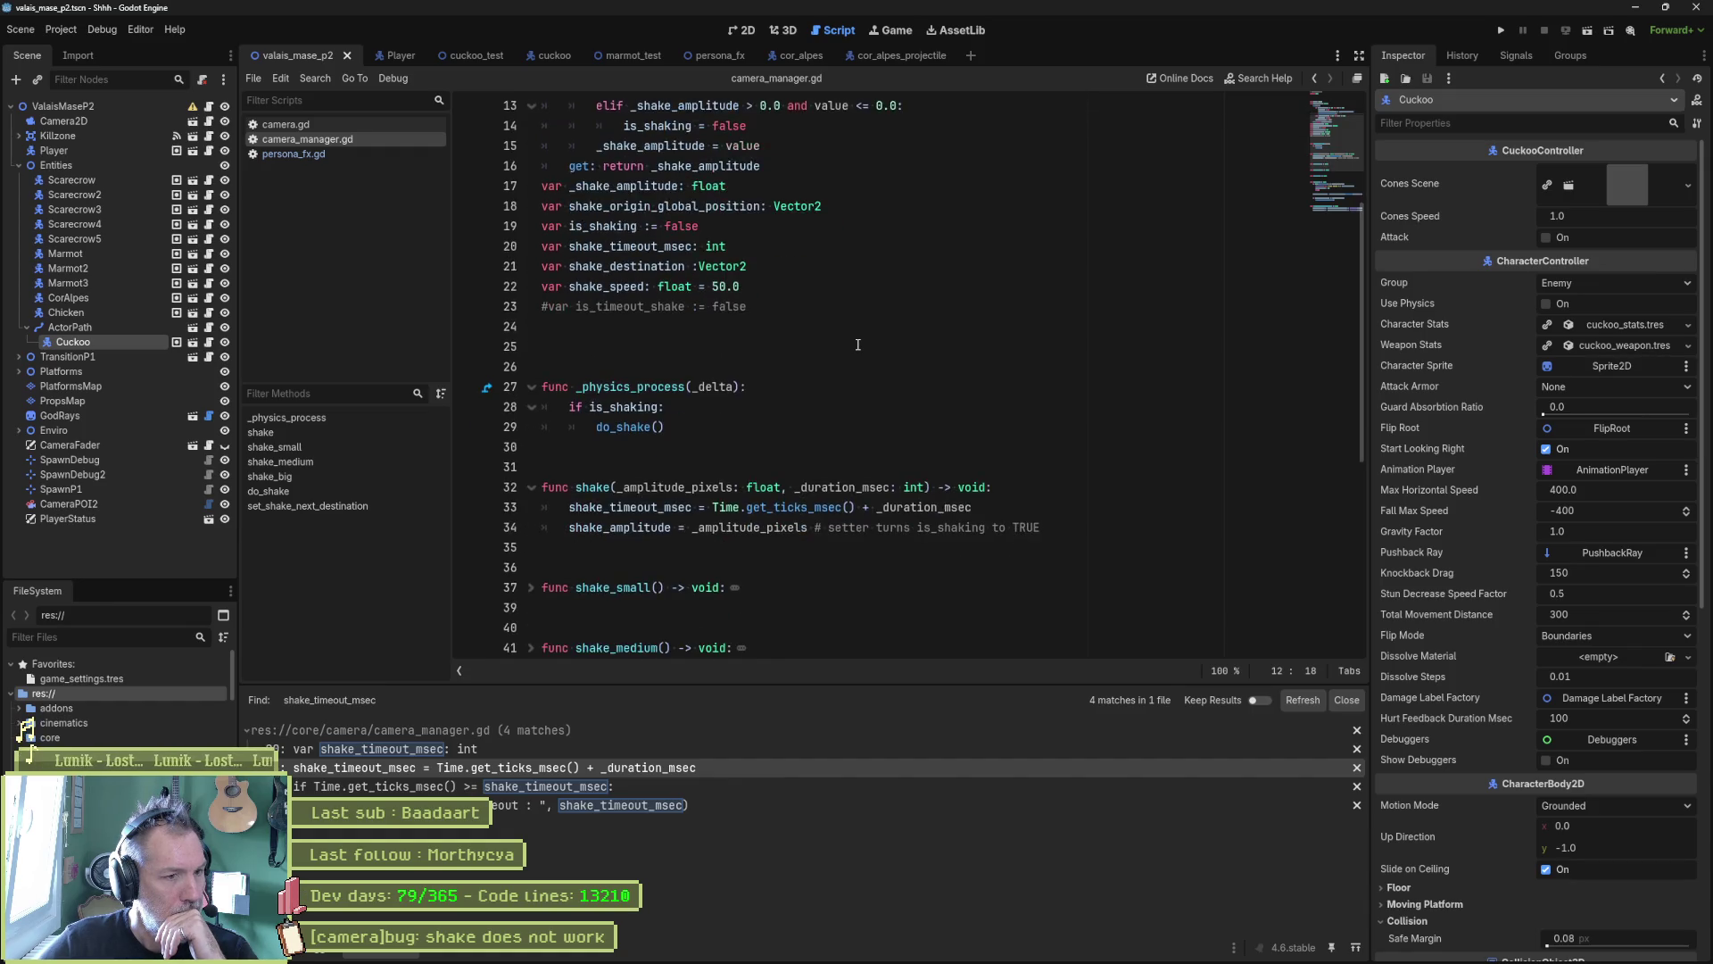
{"action": "scroll", "coordinate": [857, 348], "scroll_direction": "down", "scroll_amount": 1}
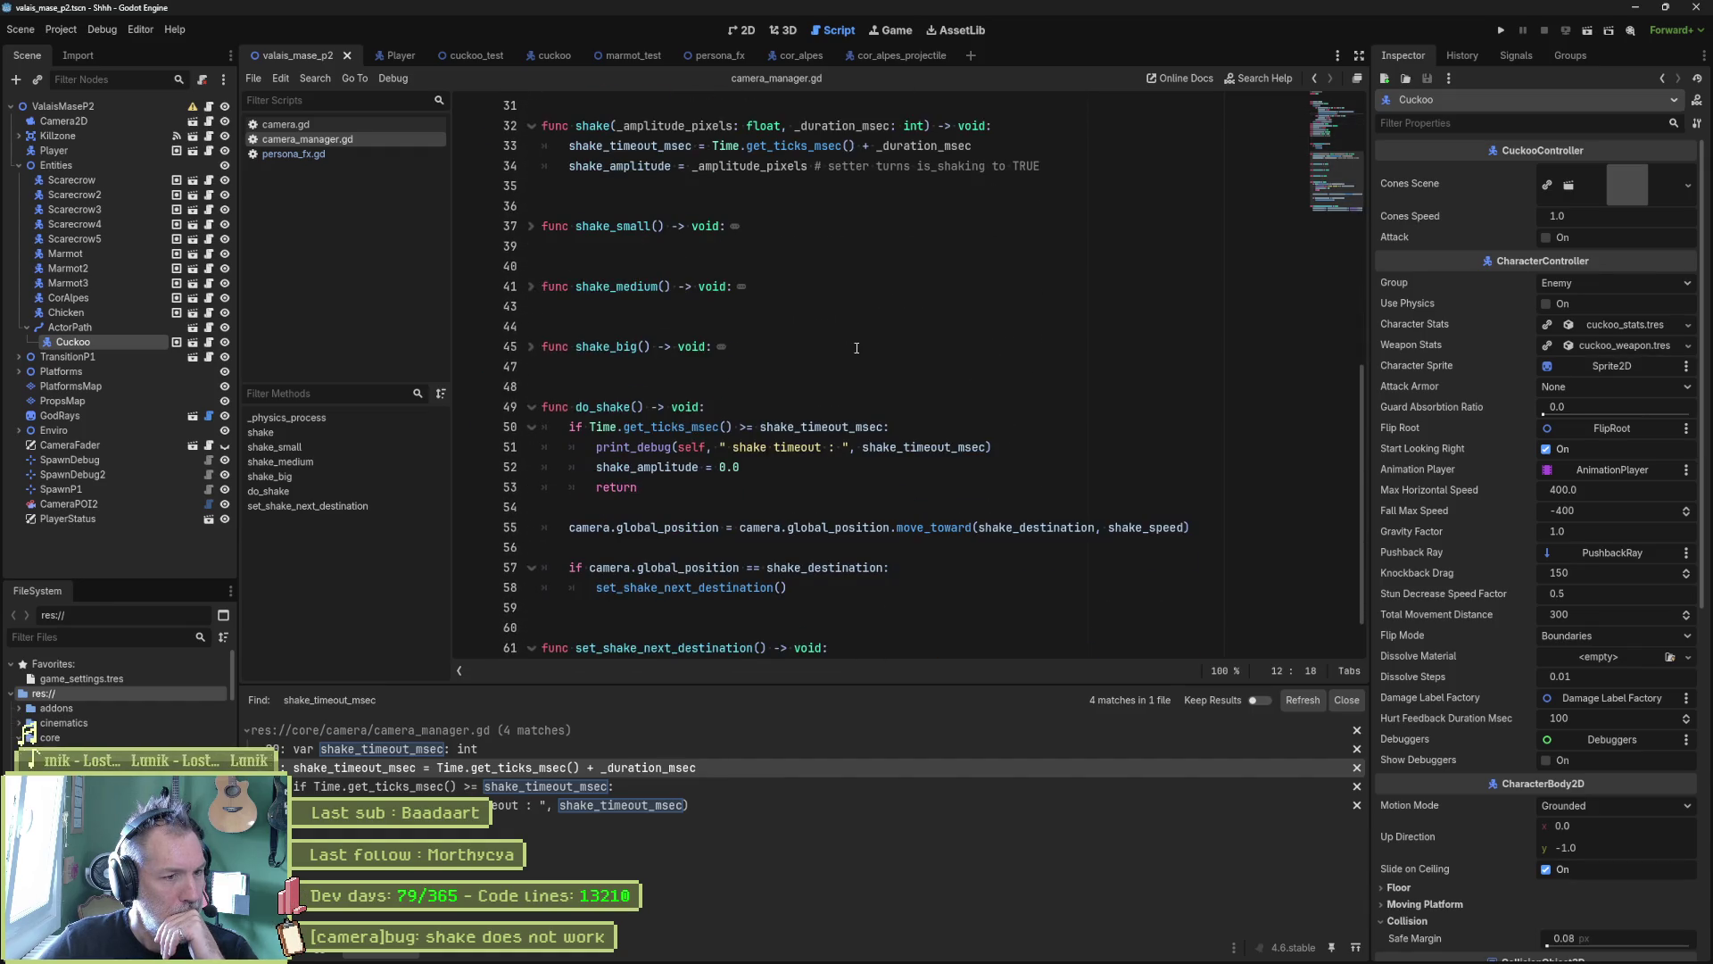
{"action": "double_click", "coordinate": [821, 426]}
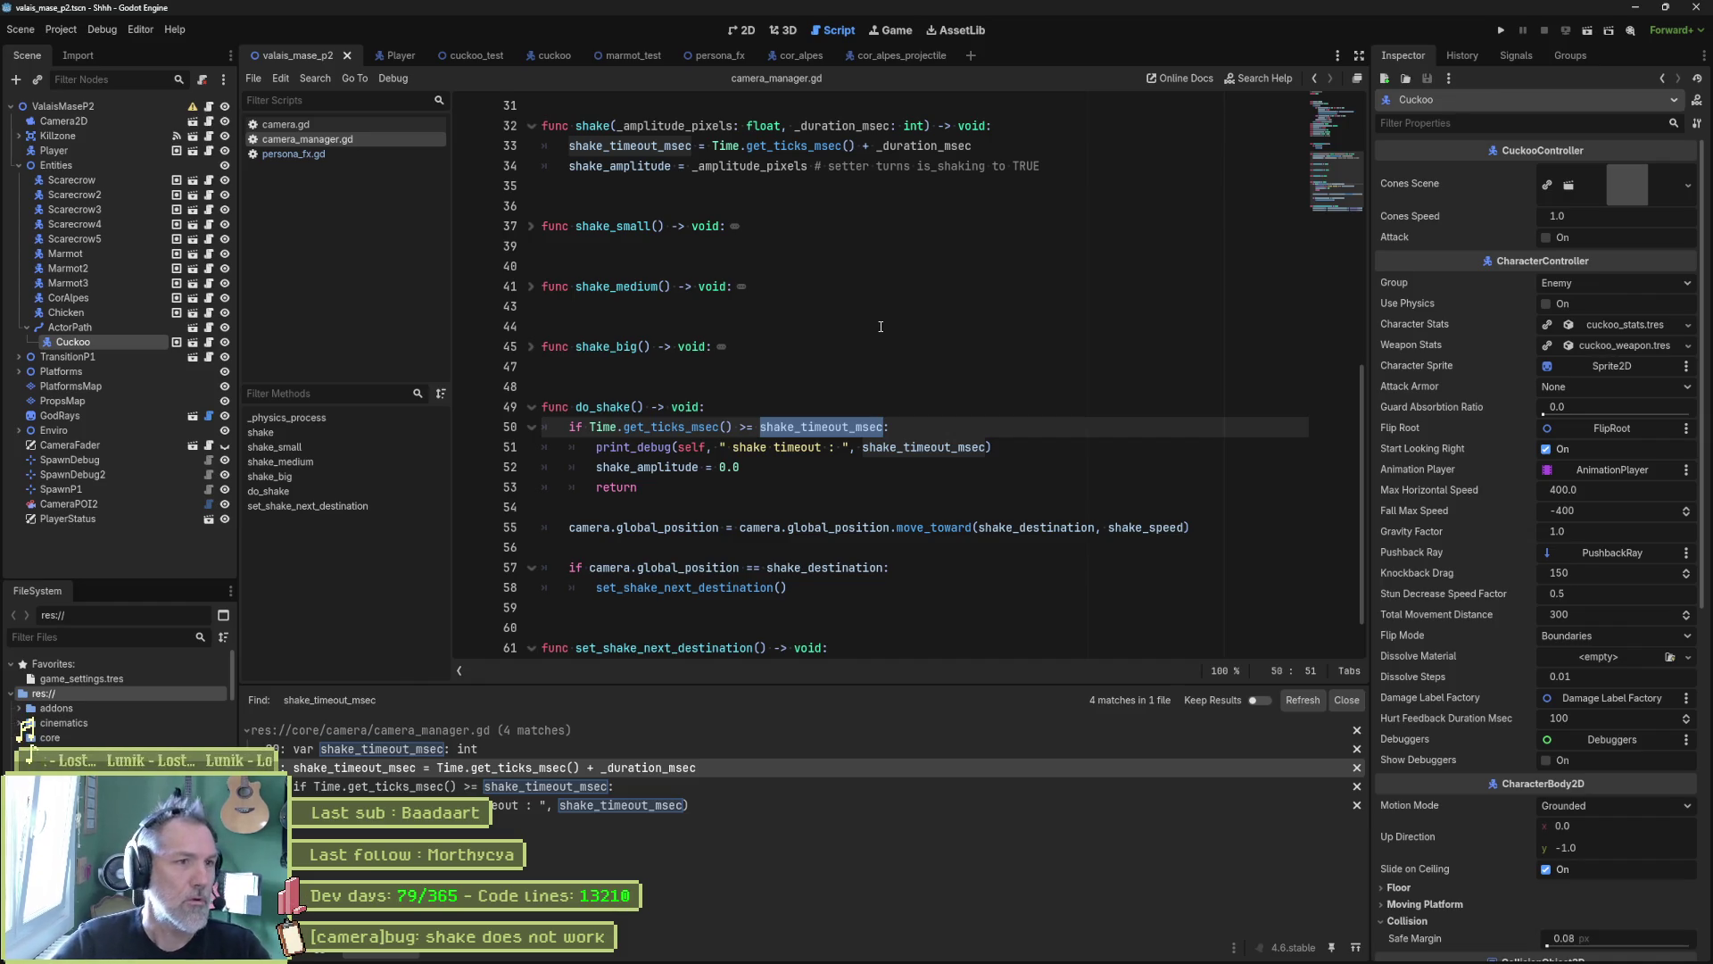
{"action": "scroll", "coordinate": [678, 266], "scroll_direction": "up", "scroll_amount": 4}
{"action": "double_click", "coordinate": [625, 286]}
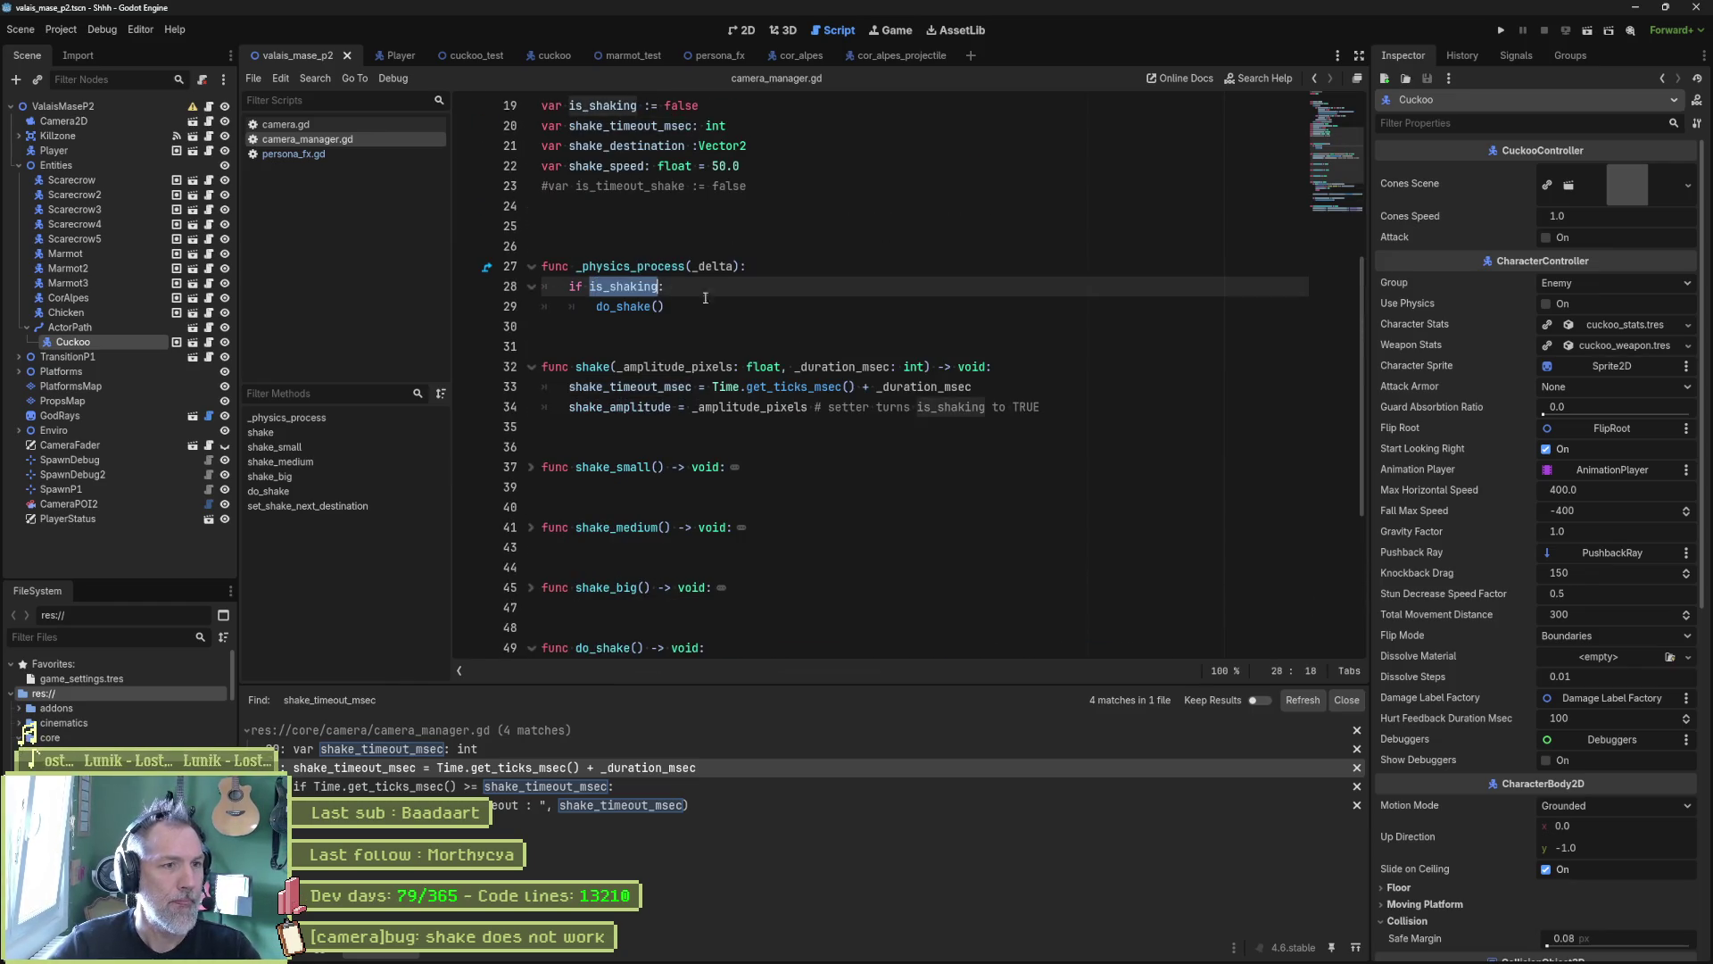
{"action": "scroll", "coordinate": [860, 439], "scroll_direction": "down", "scroll_amount": 1}
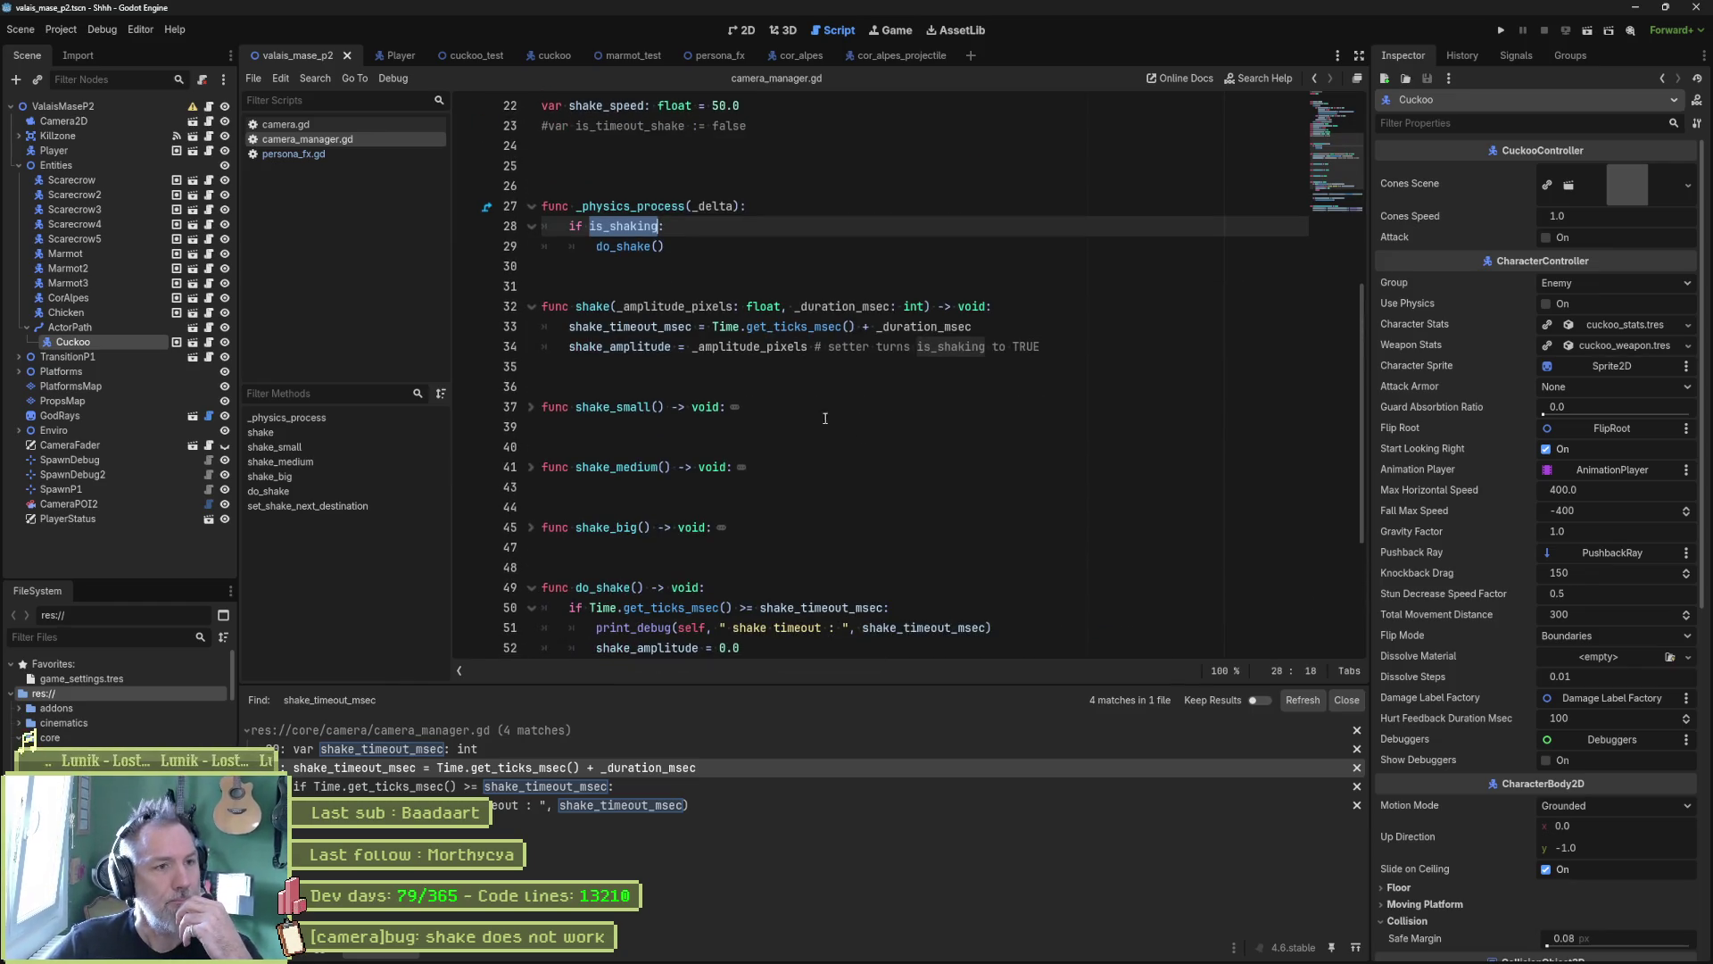
{"action": "scroll", "coordinate": [772, 389], "scroll_direction": "down", "scroll_amount": 2}
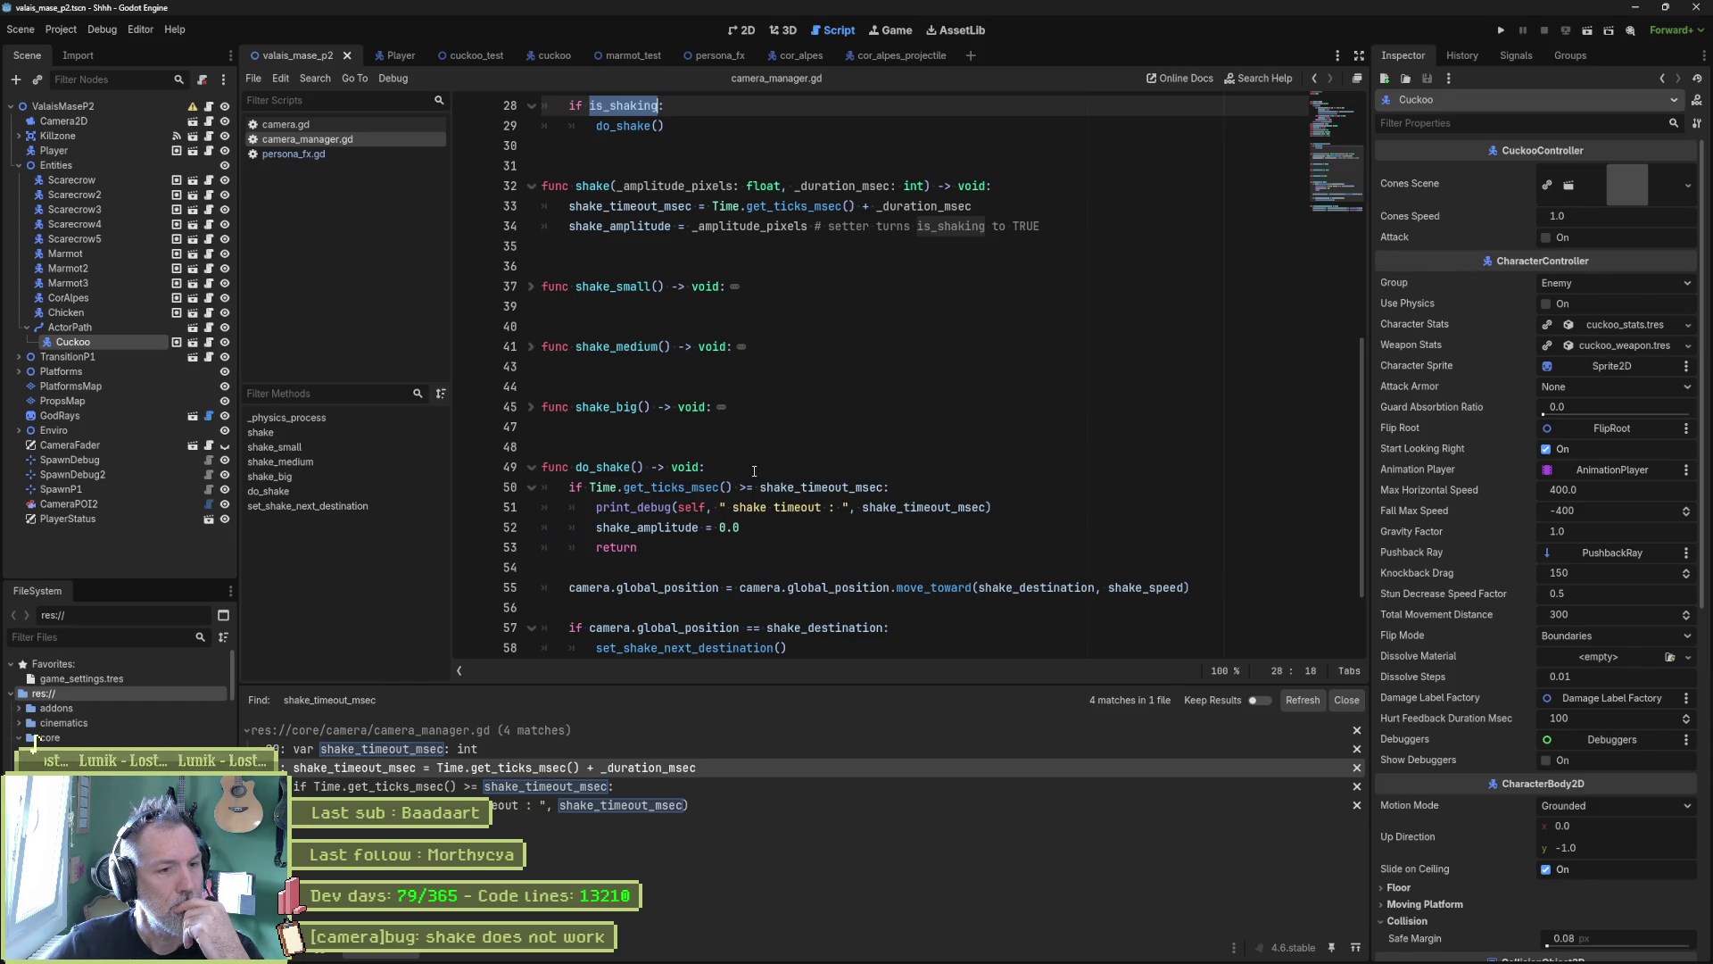
{"action": "left_click", "coordinate": [895, 482]}
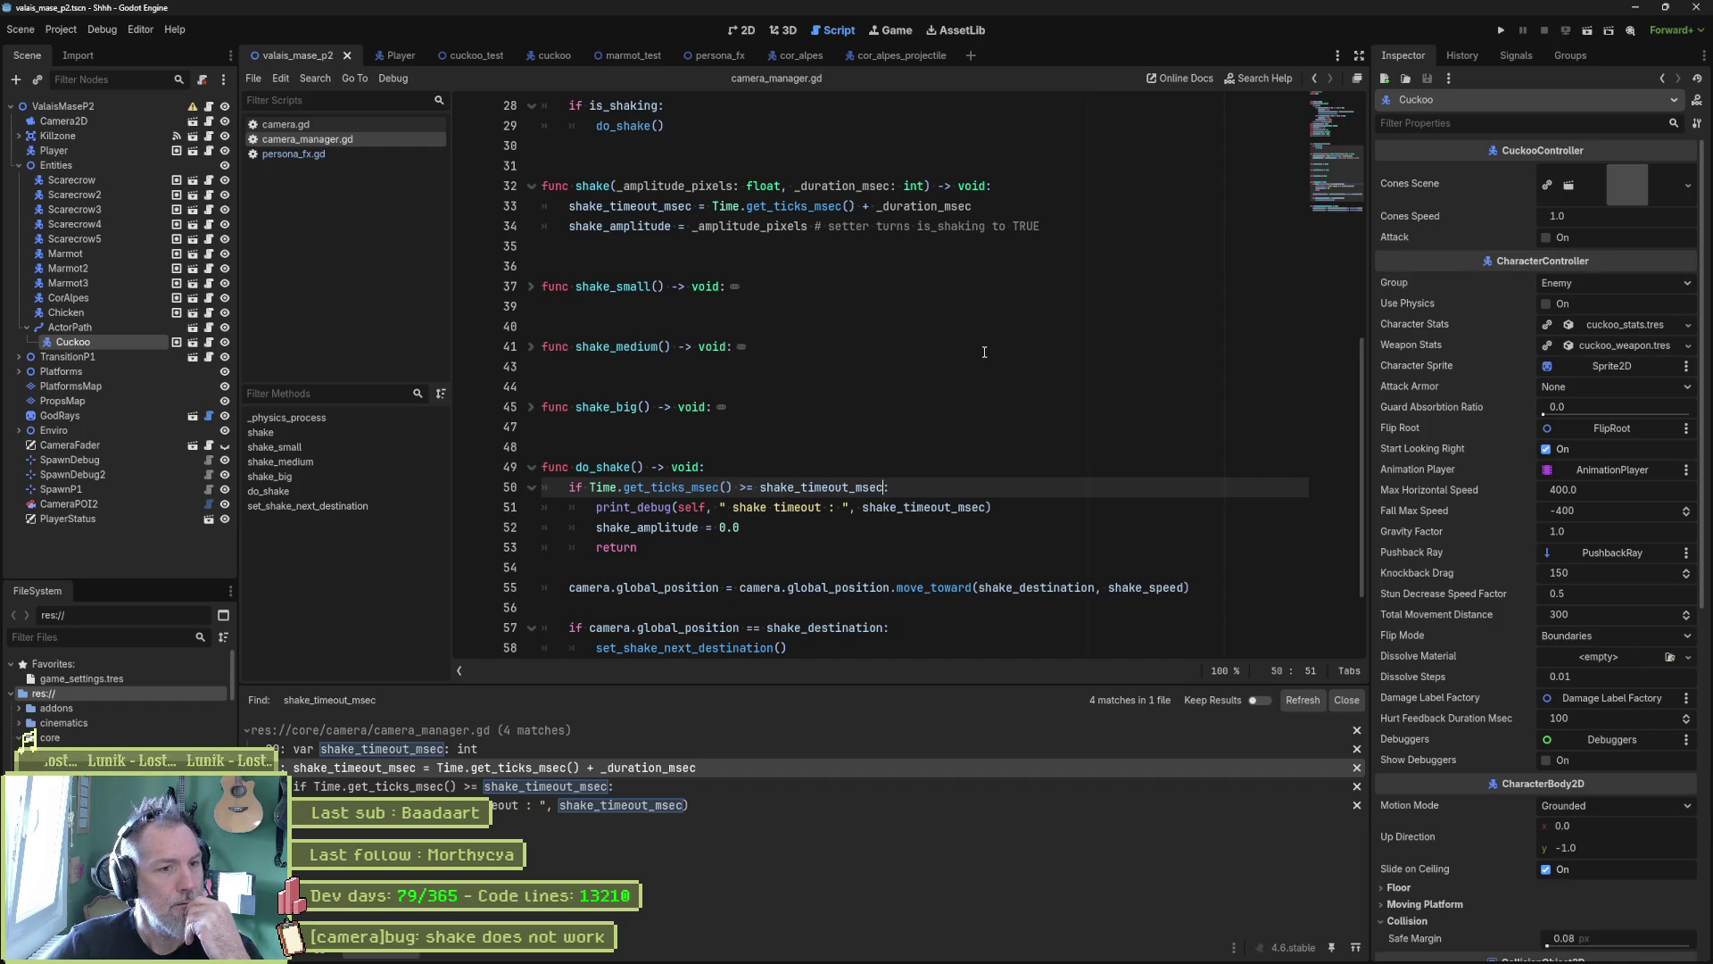
{"action": "left_click_drag", "start_coordinate": [759, 490], "coordinate": [884, 489]}
{"action": "key", "text": "ctrl+c"}
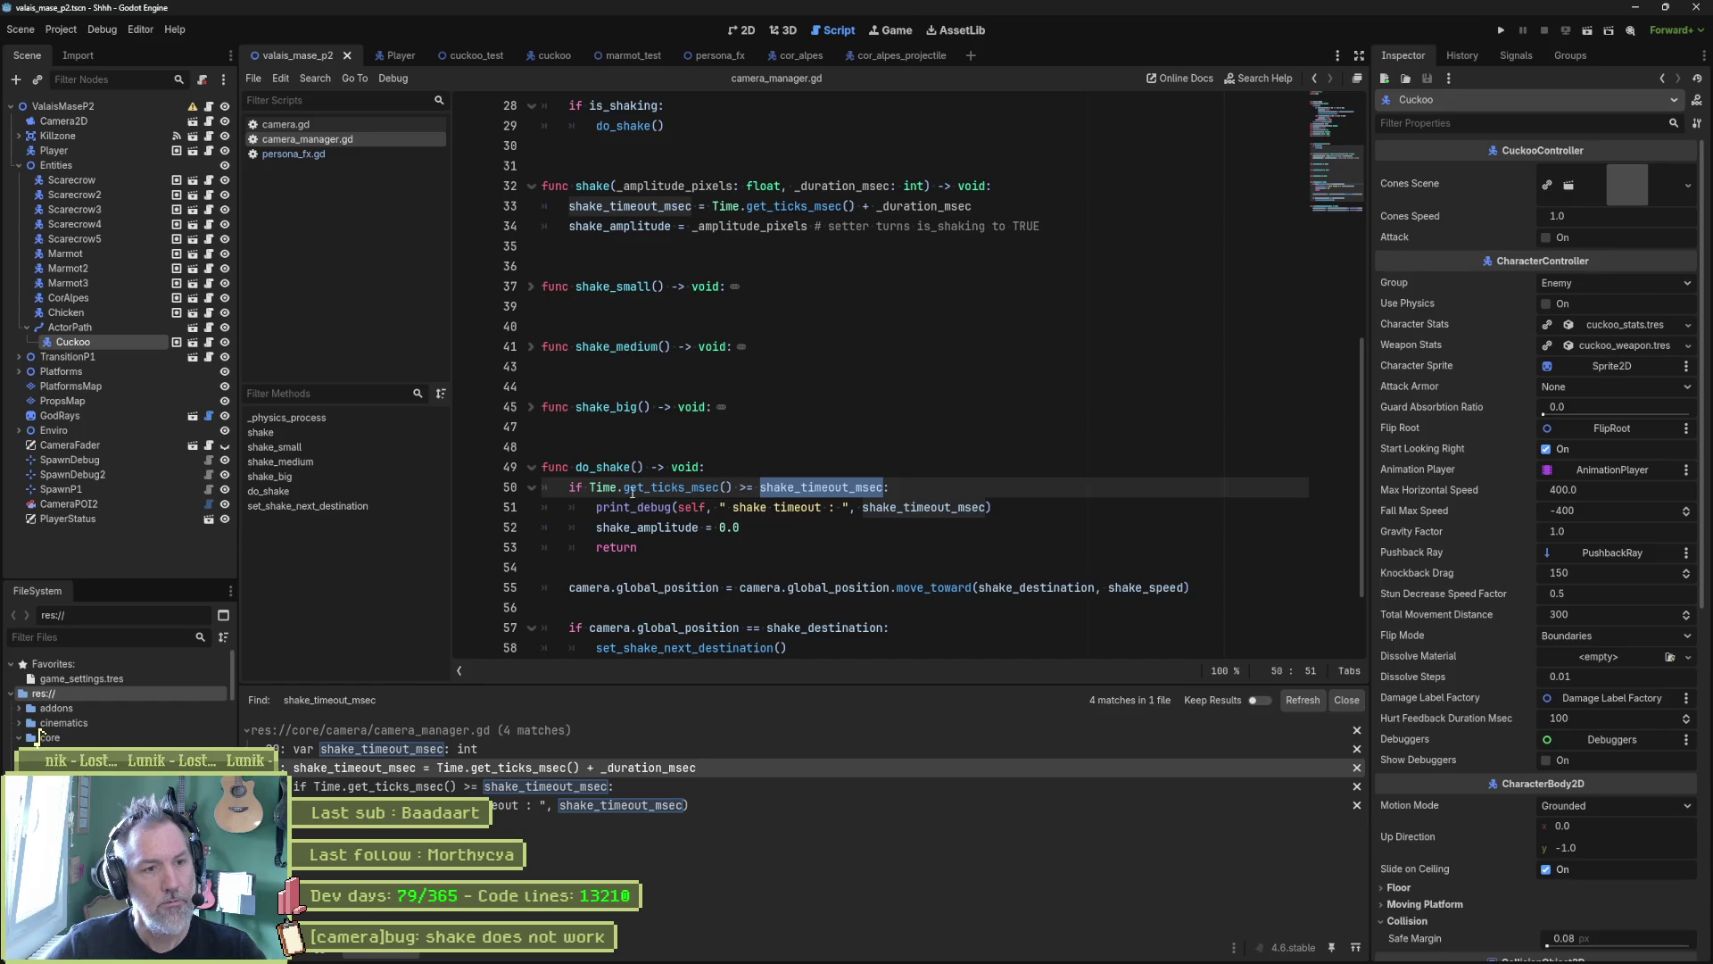
{"action": "left_click", "coordinate": [589, 487]}
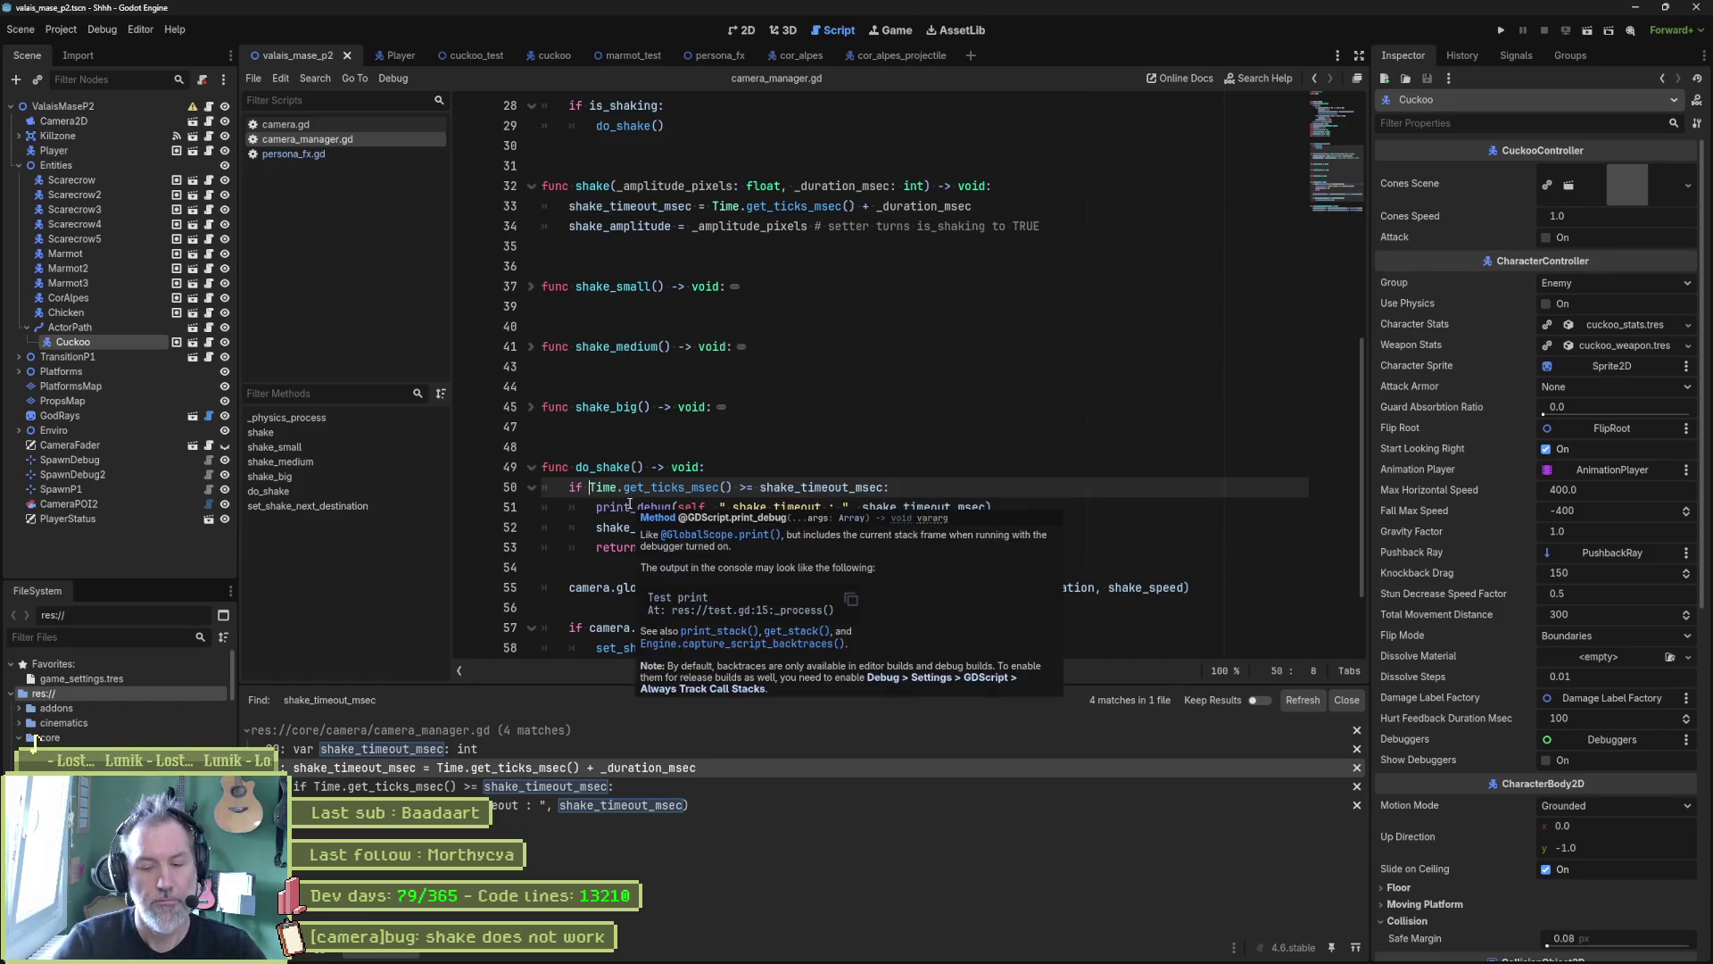
Step: Begin line 50's condition with 'shake_timeout_msec != 0 and'
{"action": "key", "text": "ctrl+v"}
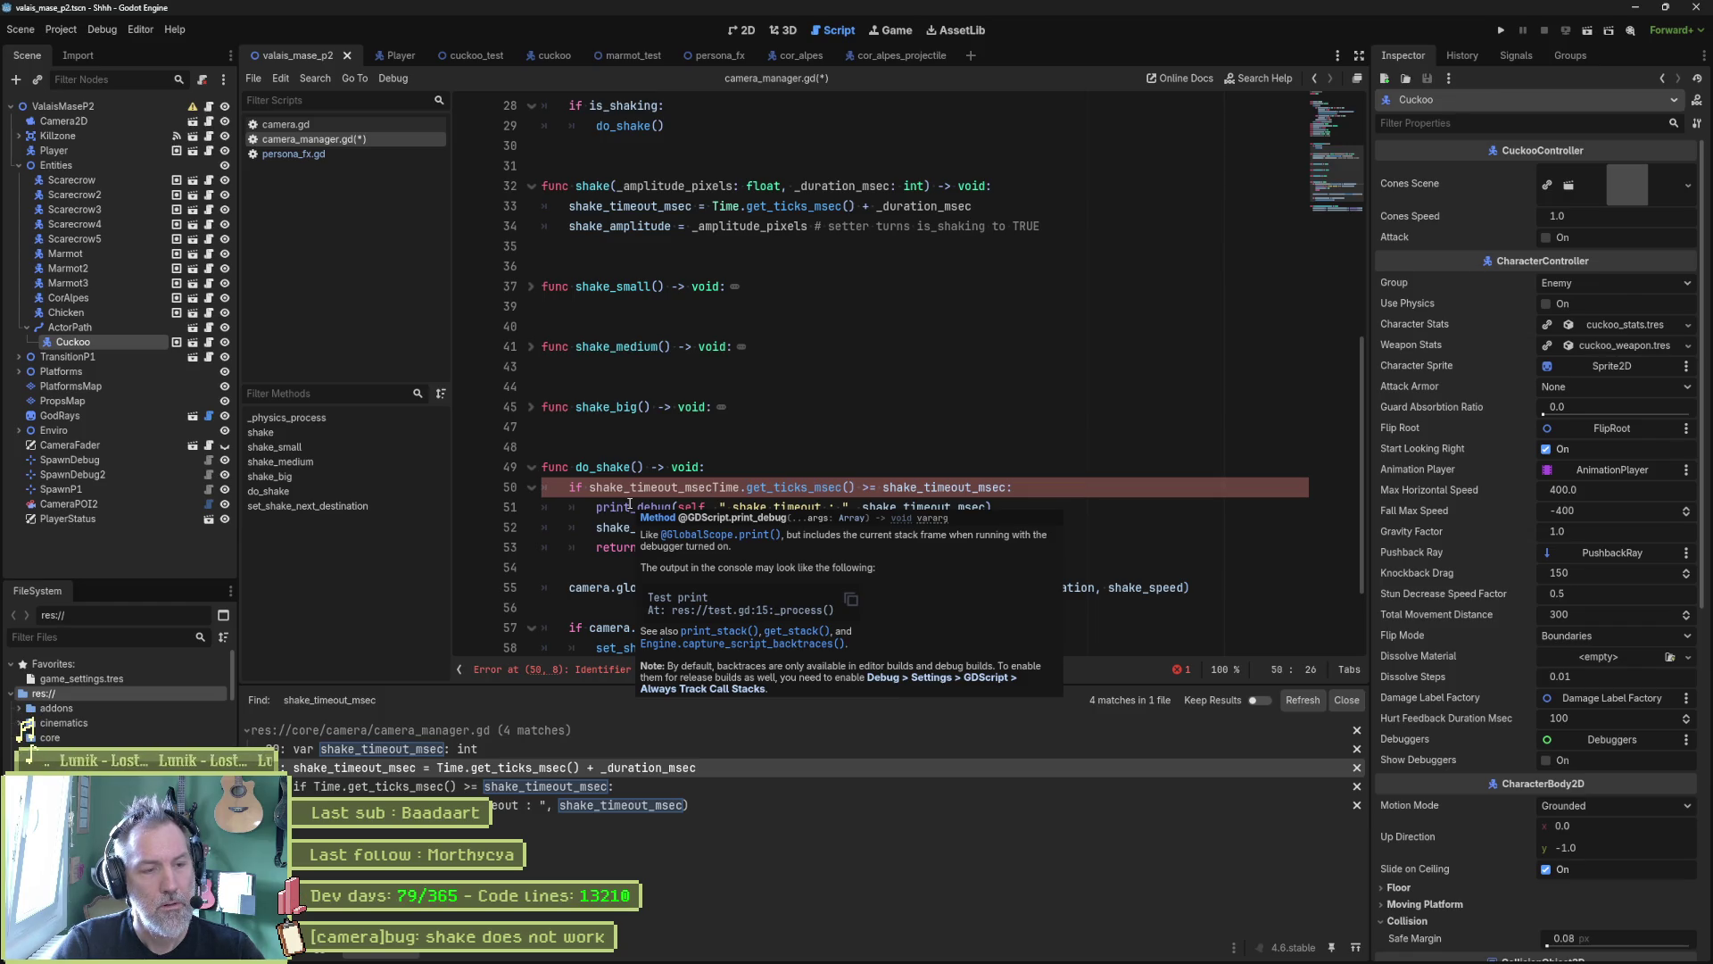
{"action": "type", "text": "!= 0"}
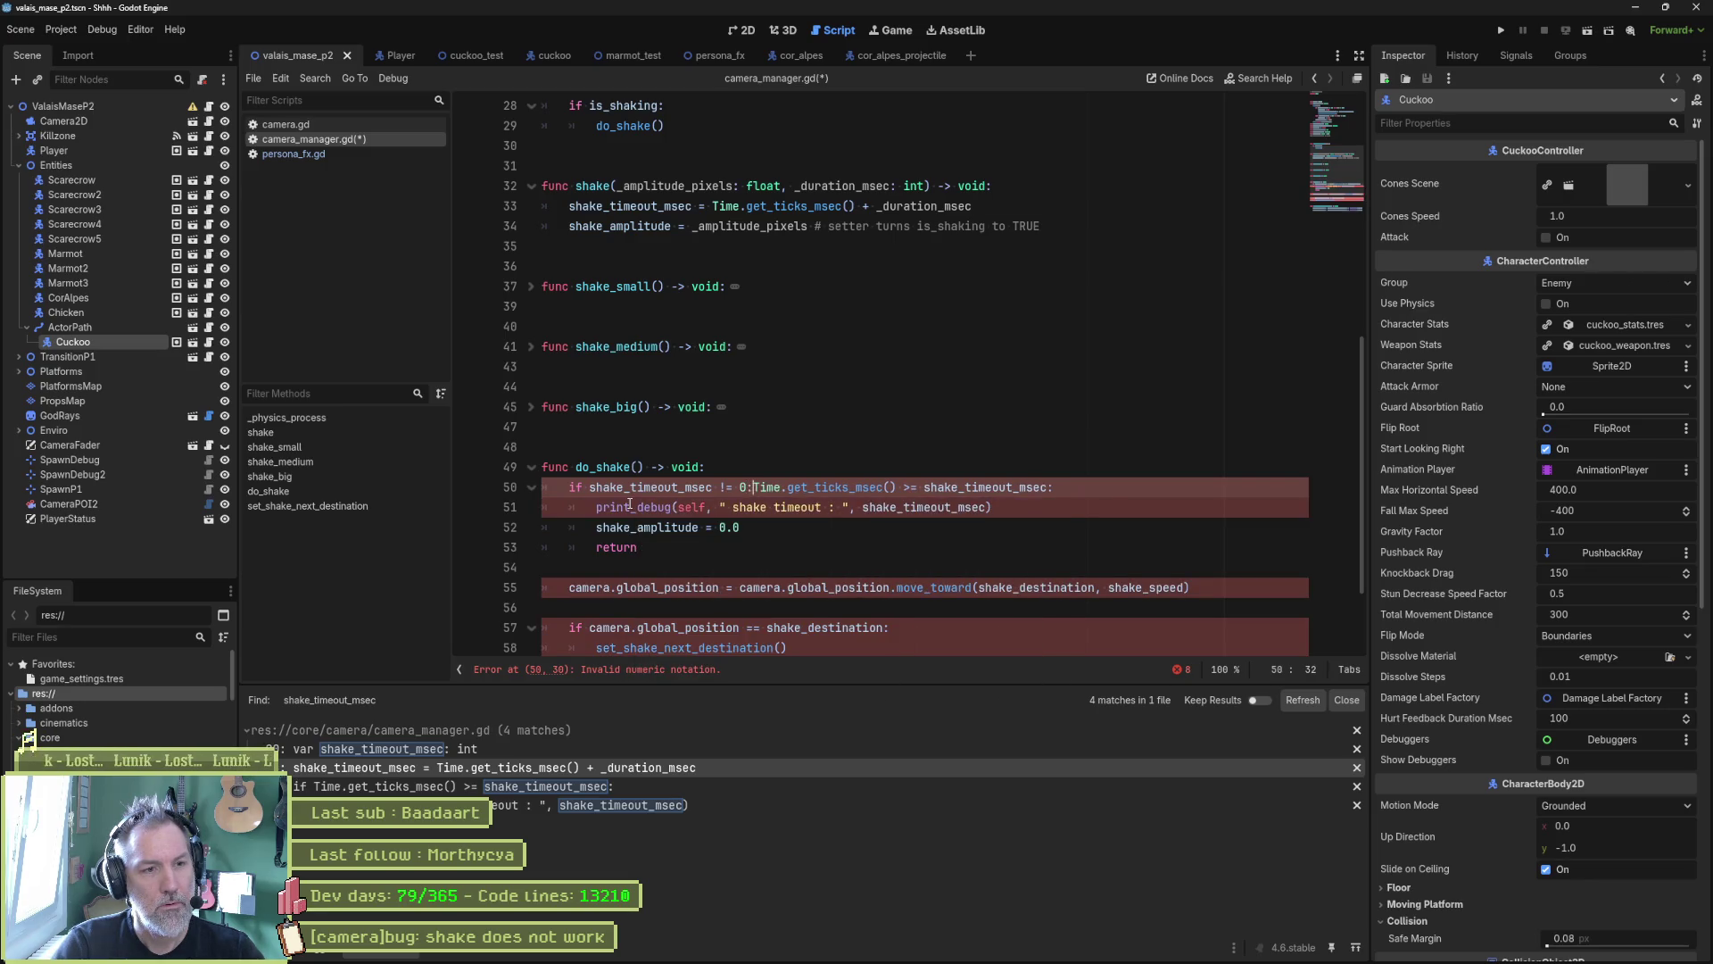
{"action": "type", "text": " or"}
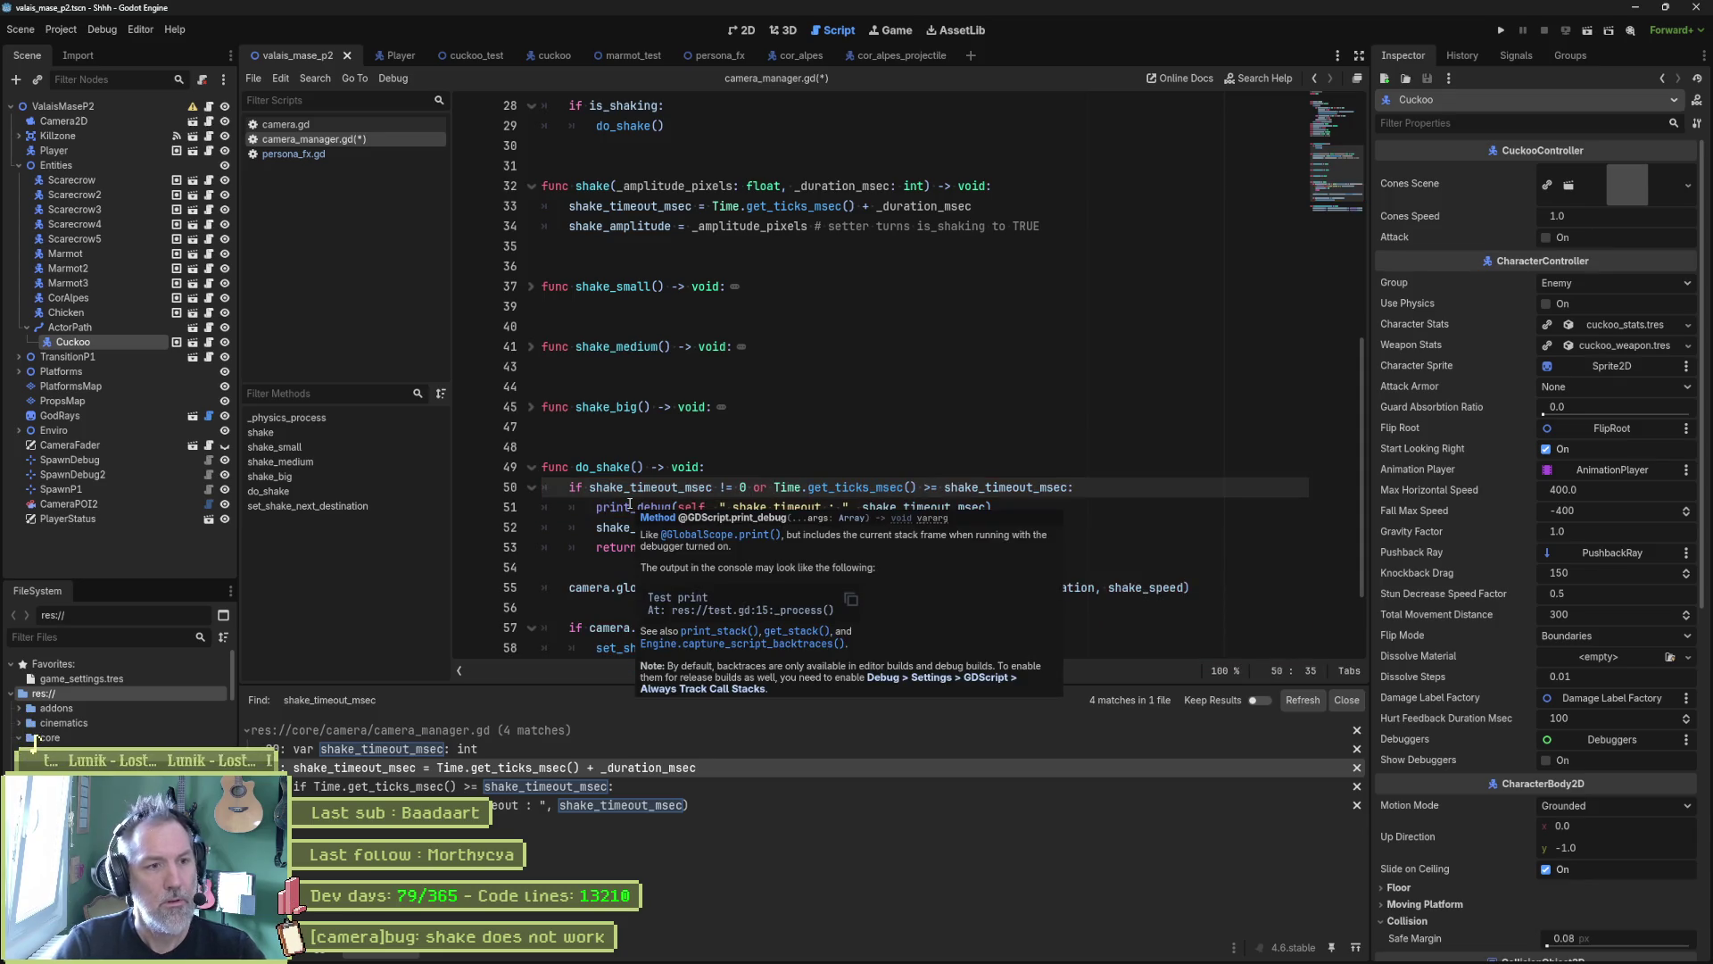
{"action": "key", "text": "Left"}
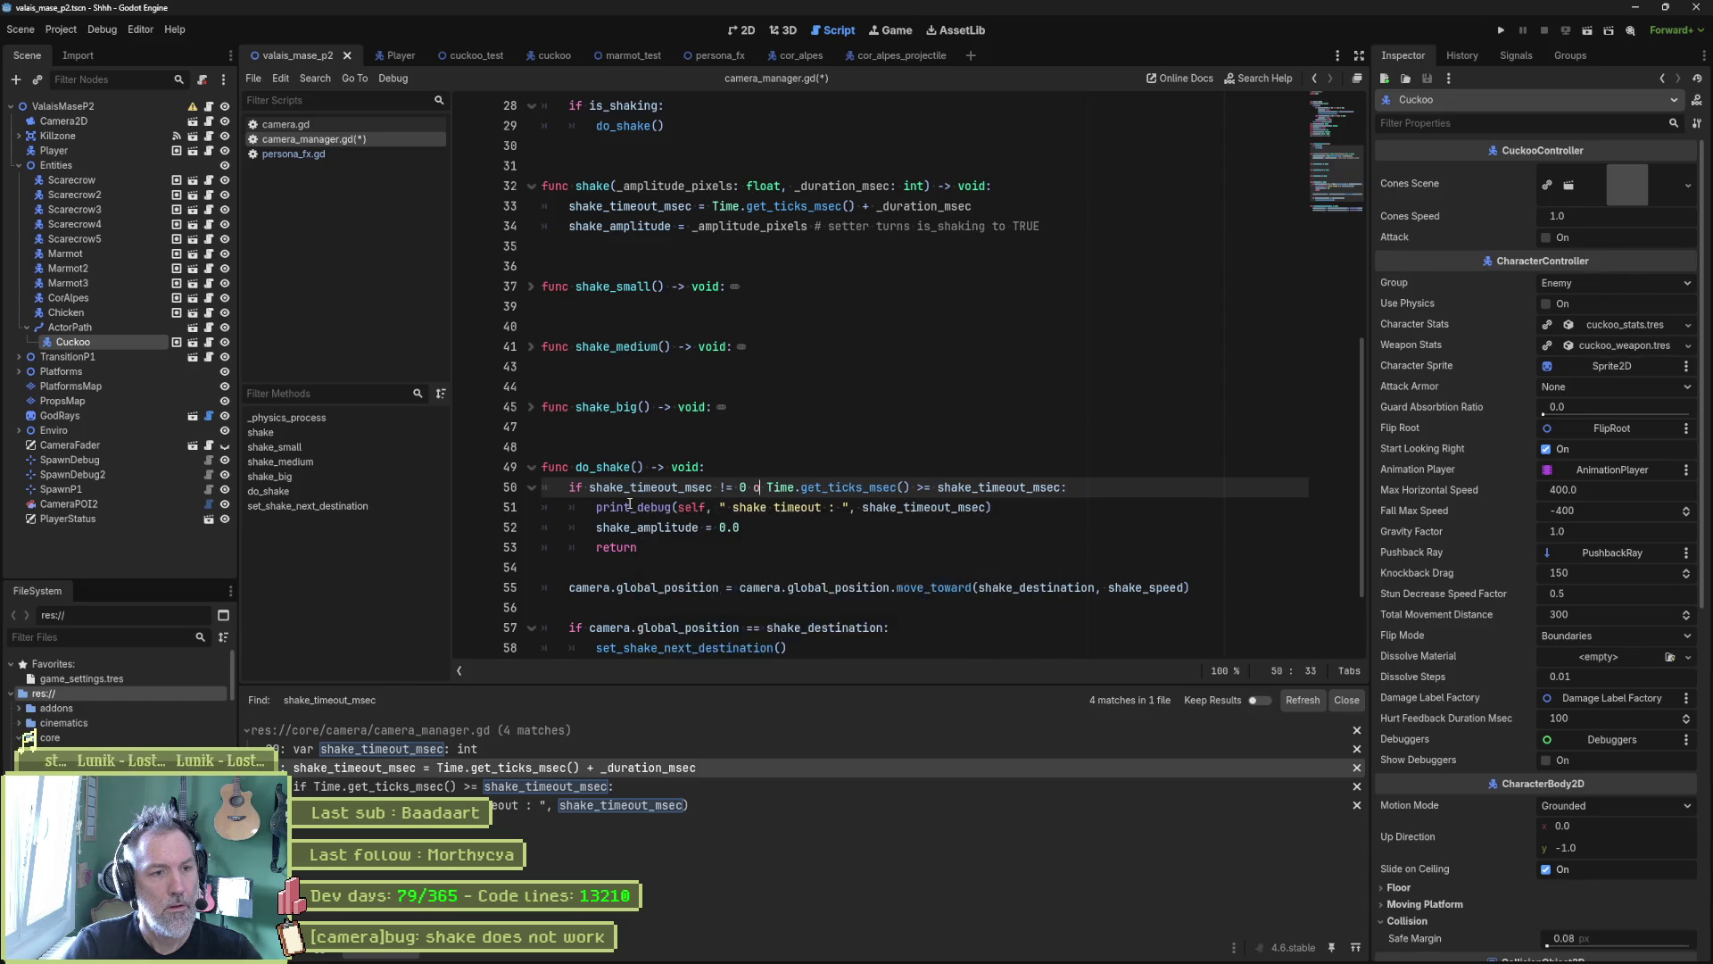
{"action": "key", "text": "BackSpace"}
{"action": "key", "text": "BackSpace"}
{"action": "type", "text": "and"}
Step: Append 'or shake_amplitude <= 0.0' to the condition, save camera_manager.gd and run the game
{"action": "key", "text": "End"}
{"action": "key", "text": "Left"}
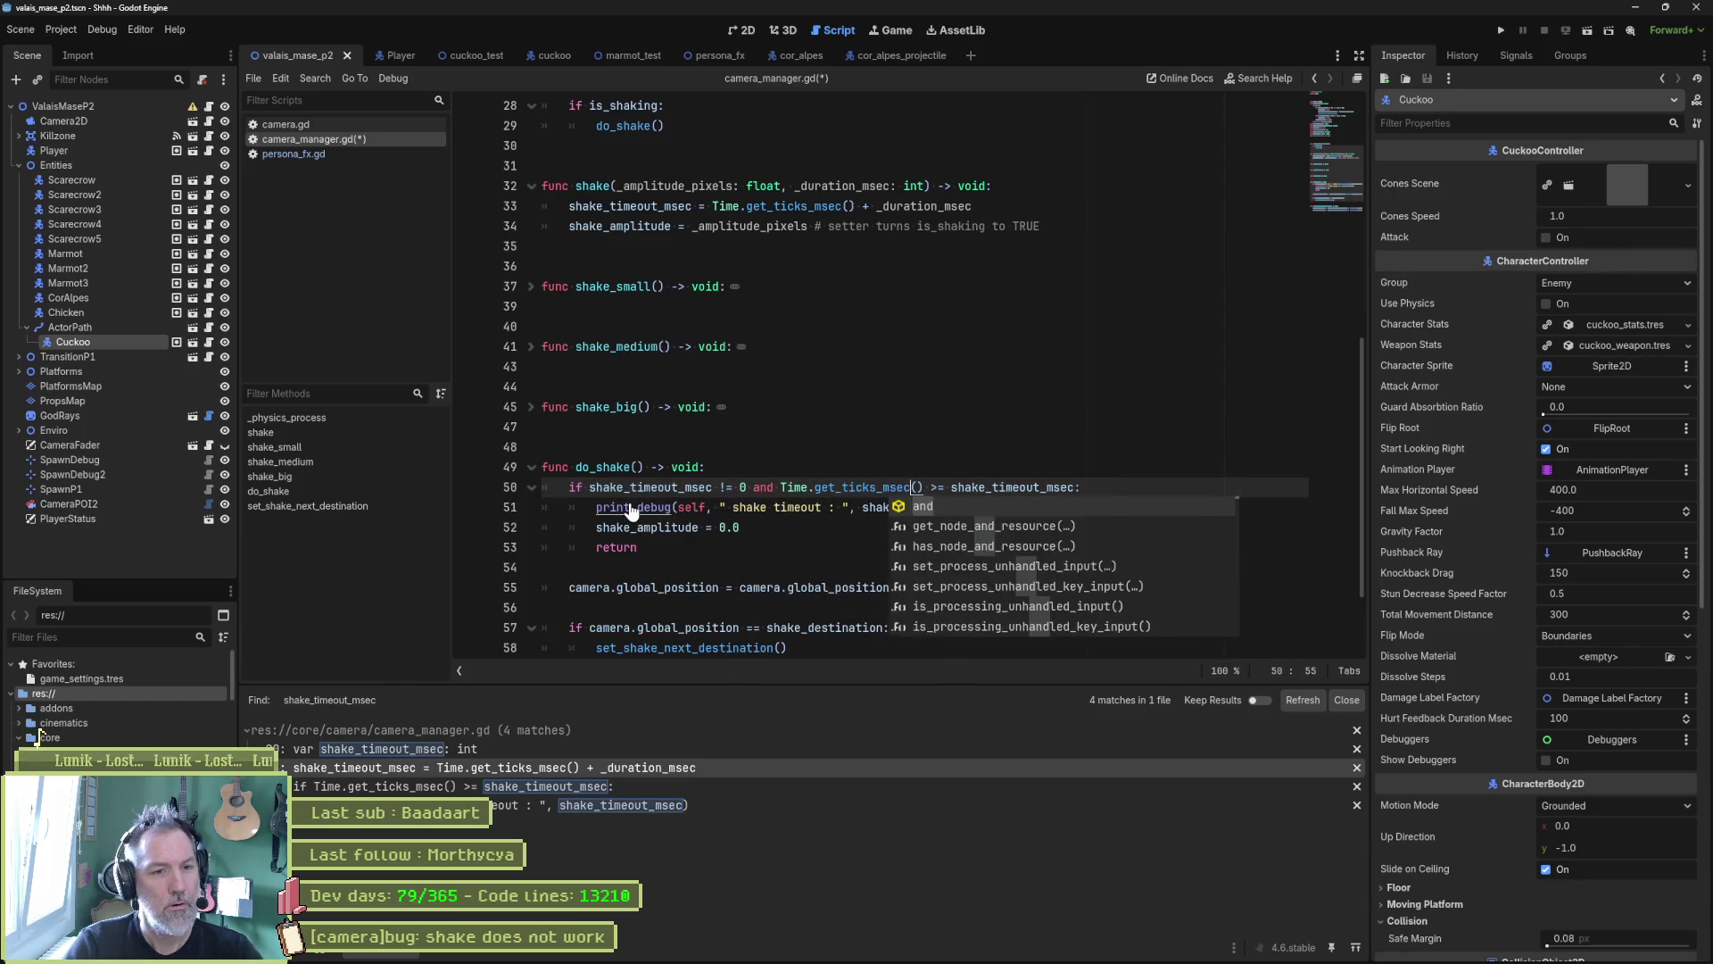
{"action": "type", "text": "a"}
{"action": "key", "text": "BackSpace"}
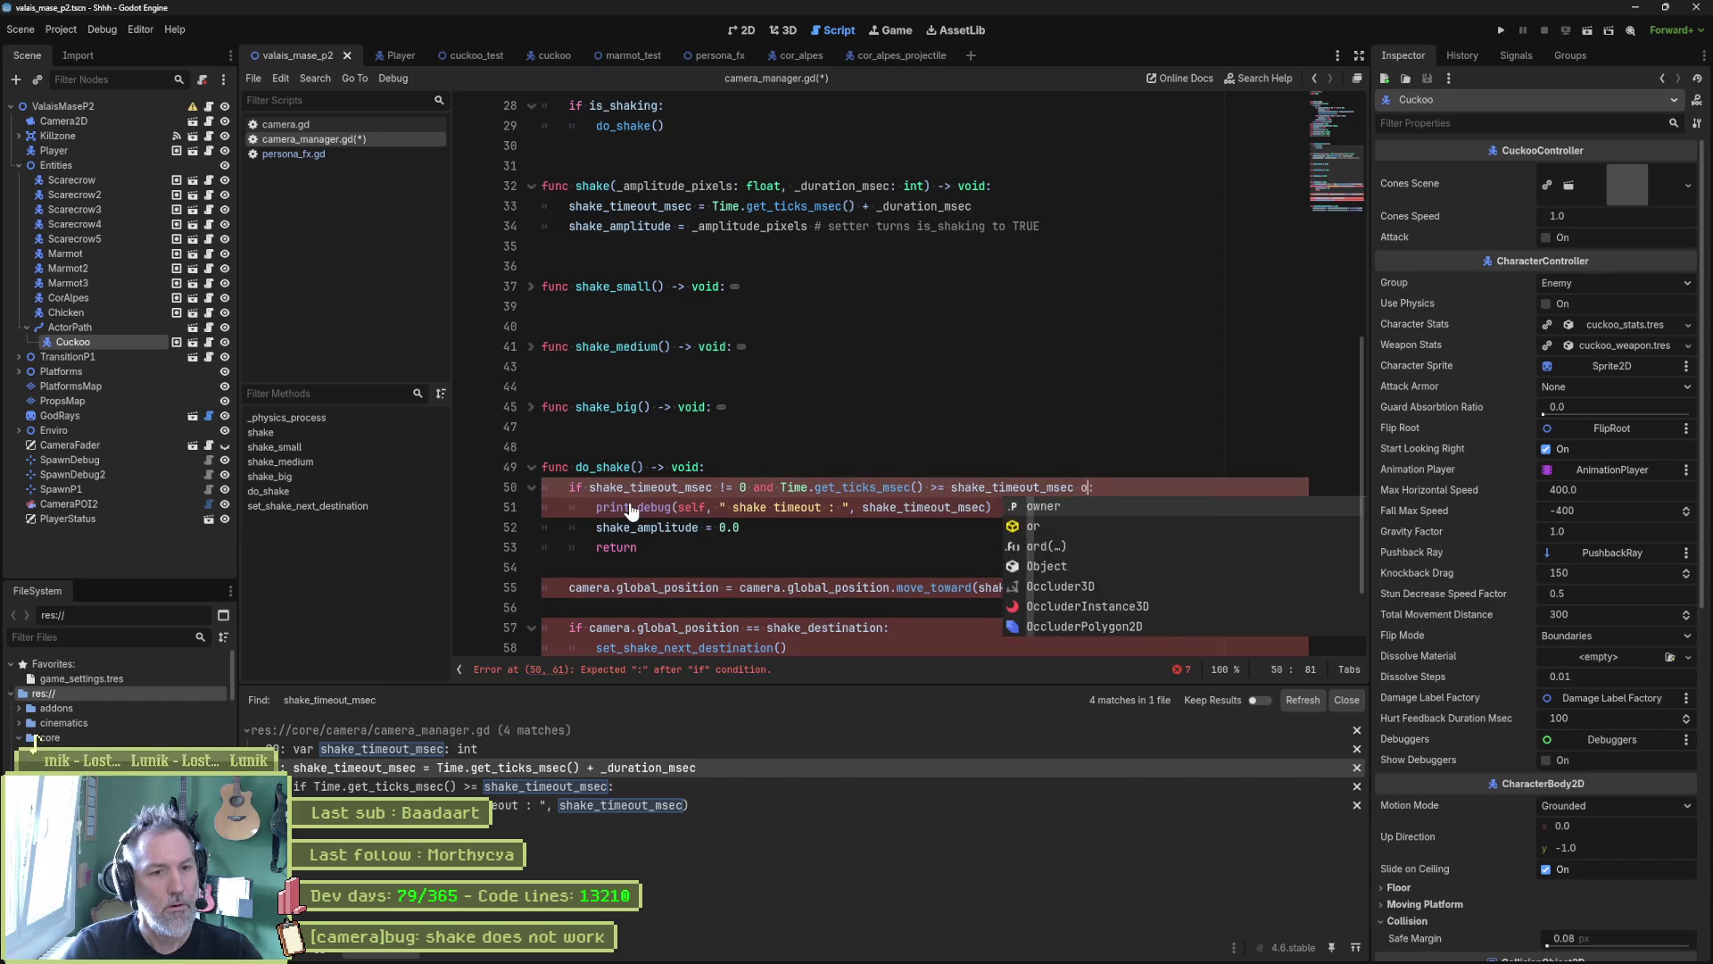
{"action": "type", "text": "or "}
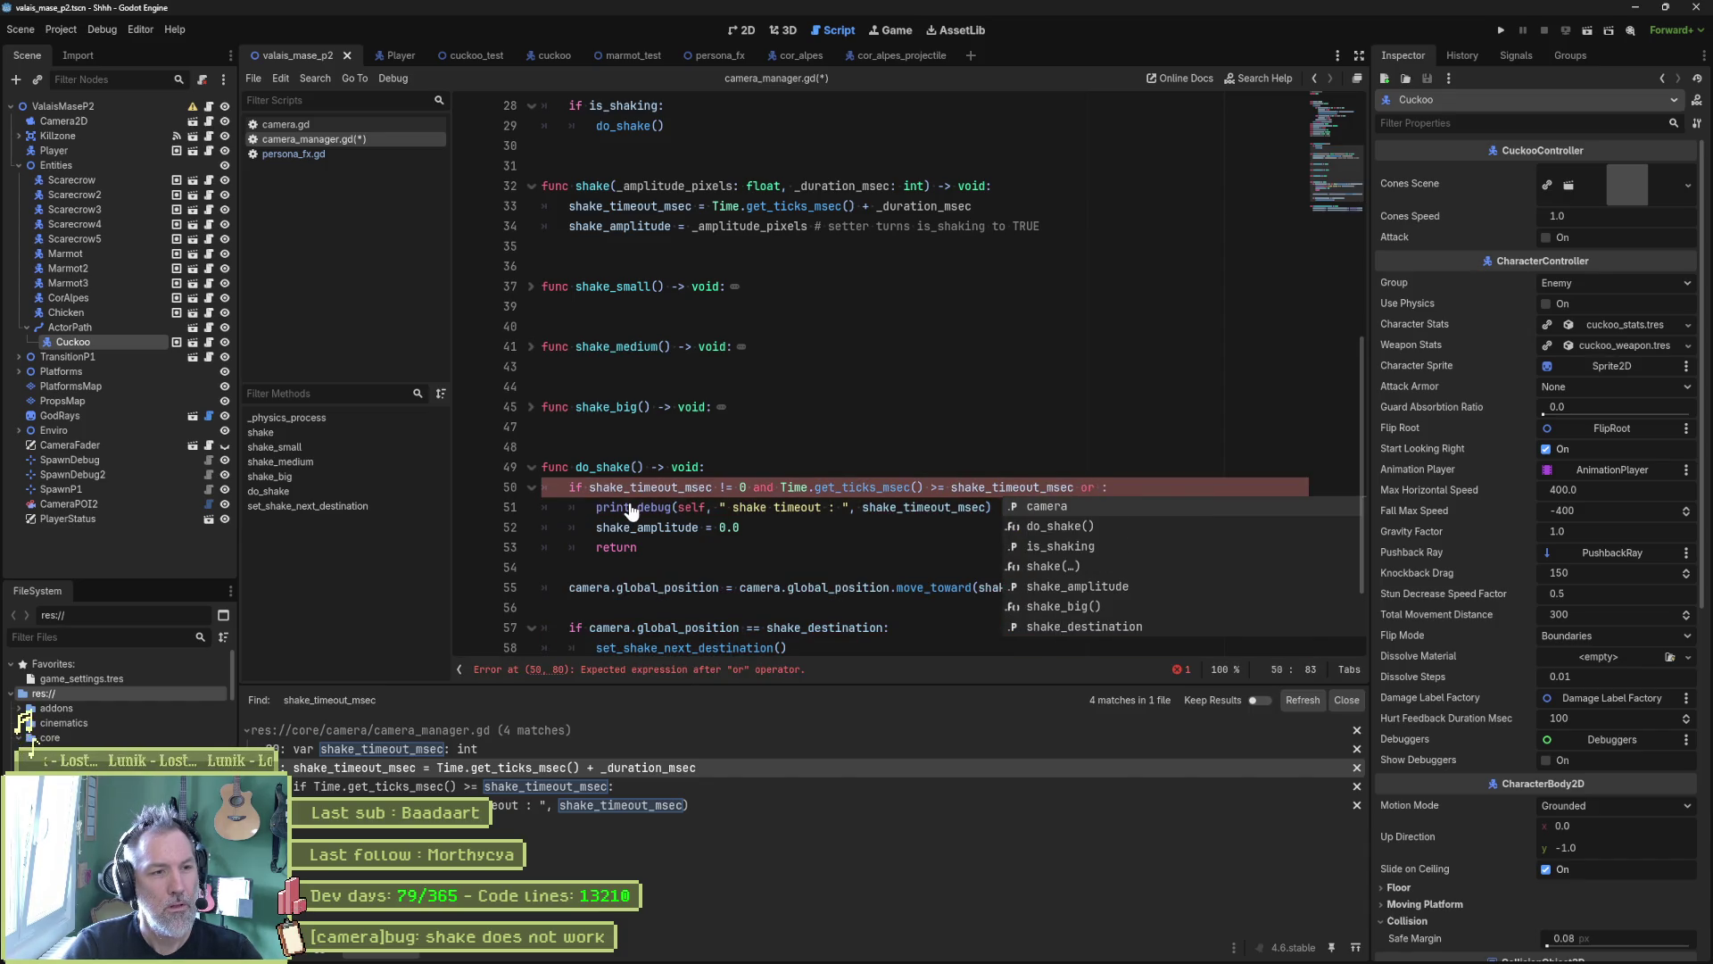
{"action": "type", "text": "shake_am"}
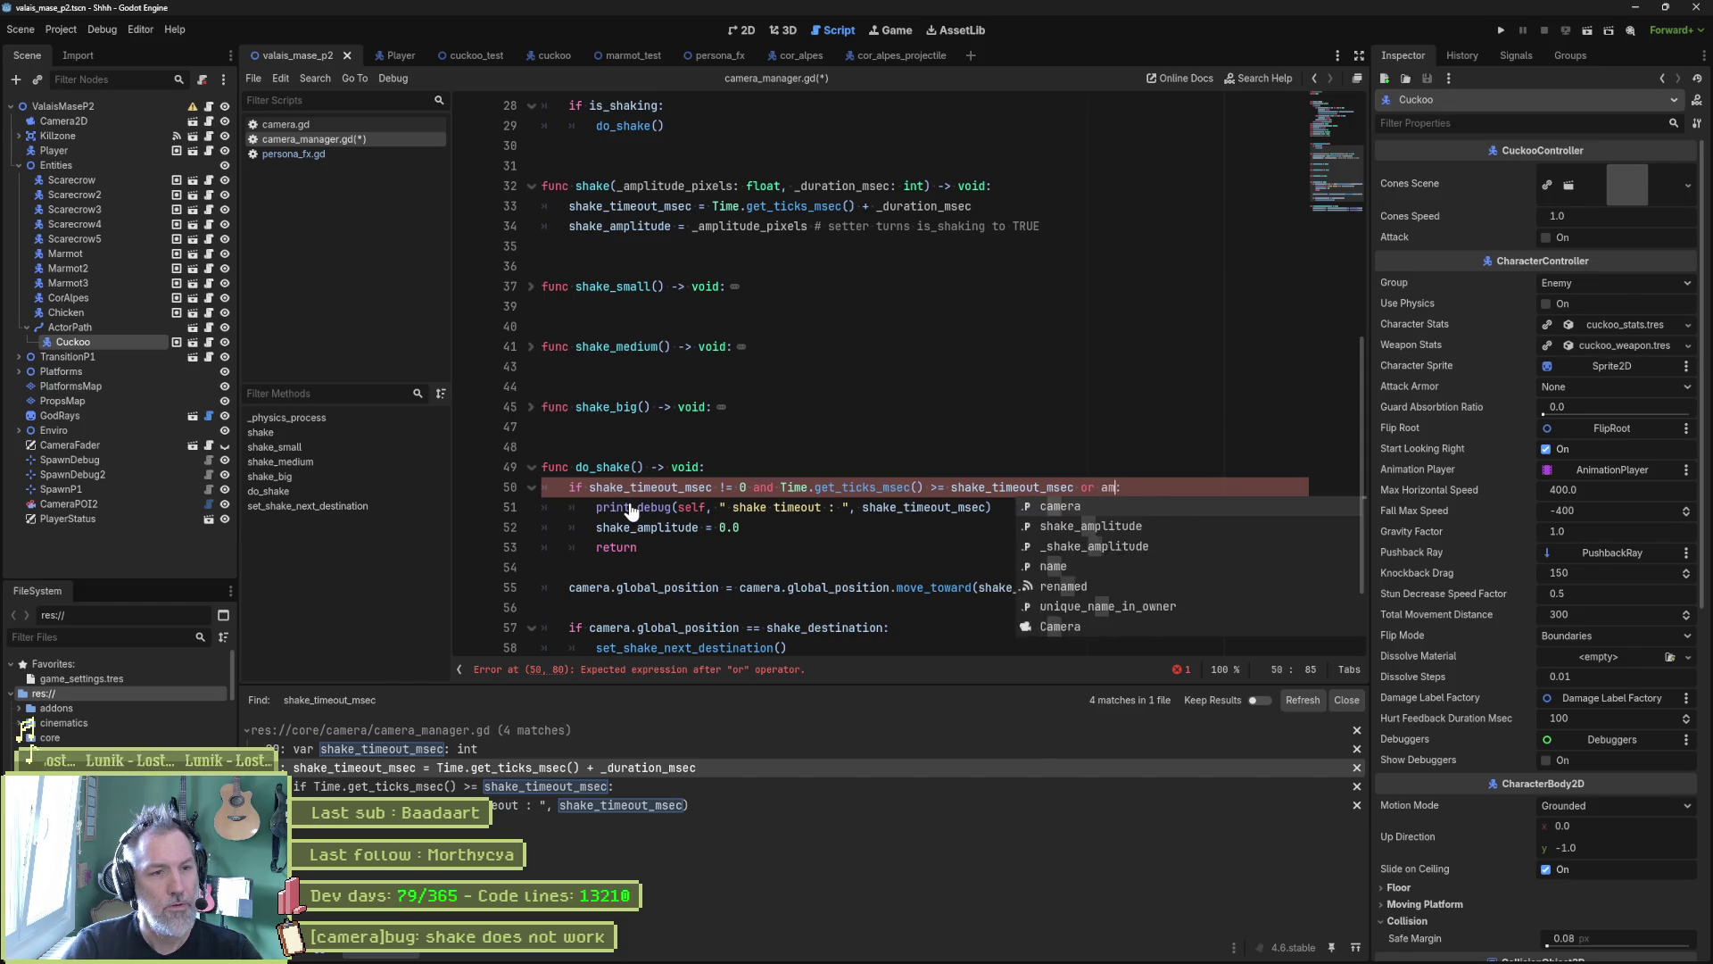
{"action": "key", "text": "Return"}
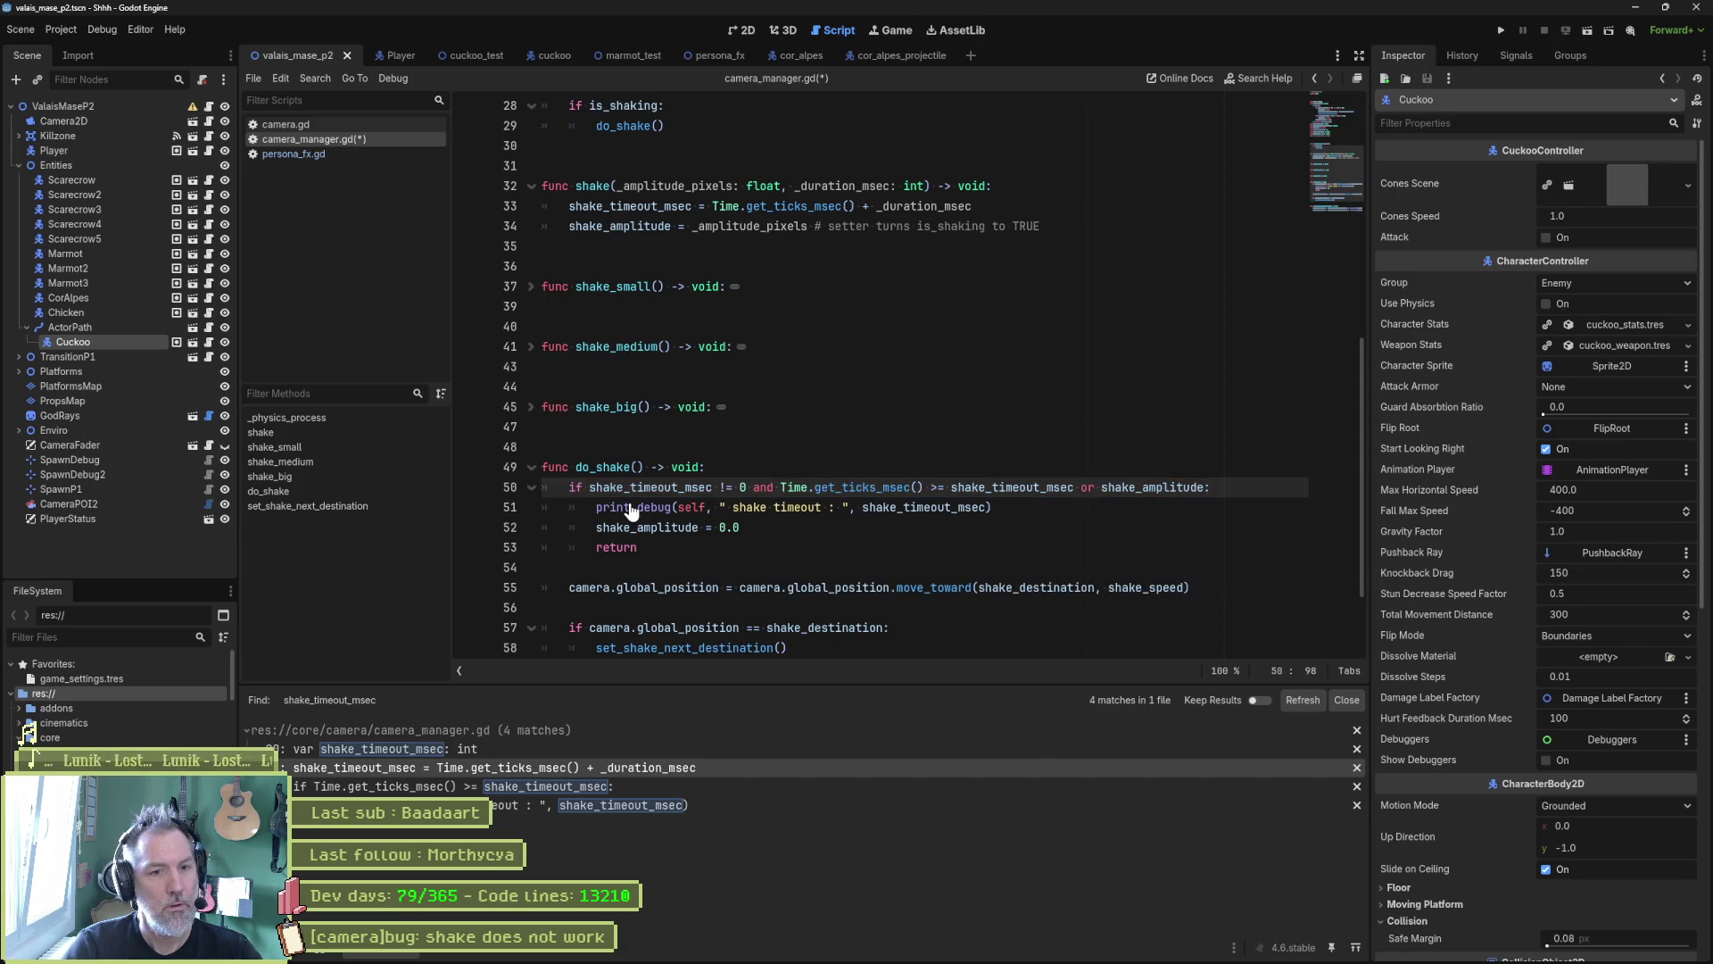
{"action": "type", "text": "<= 0"}
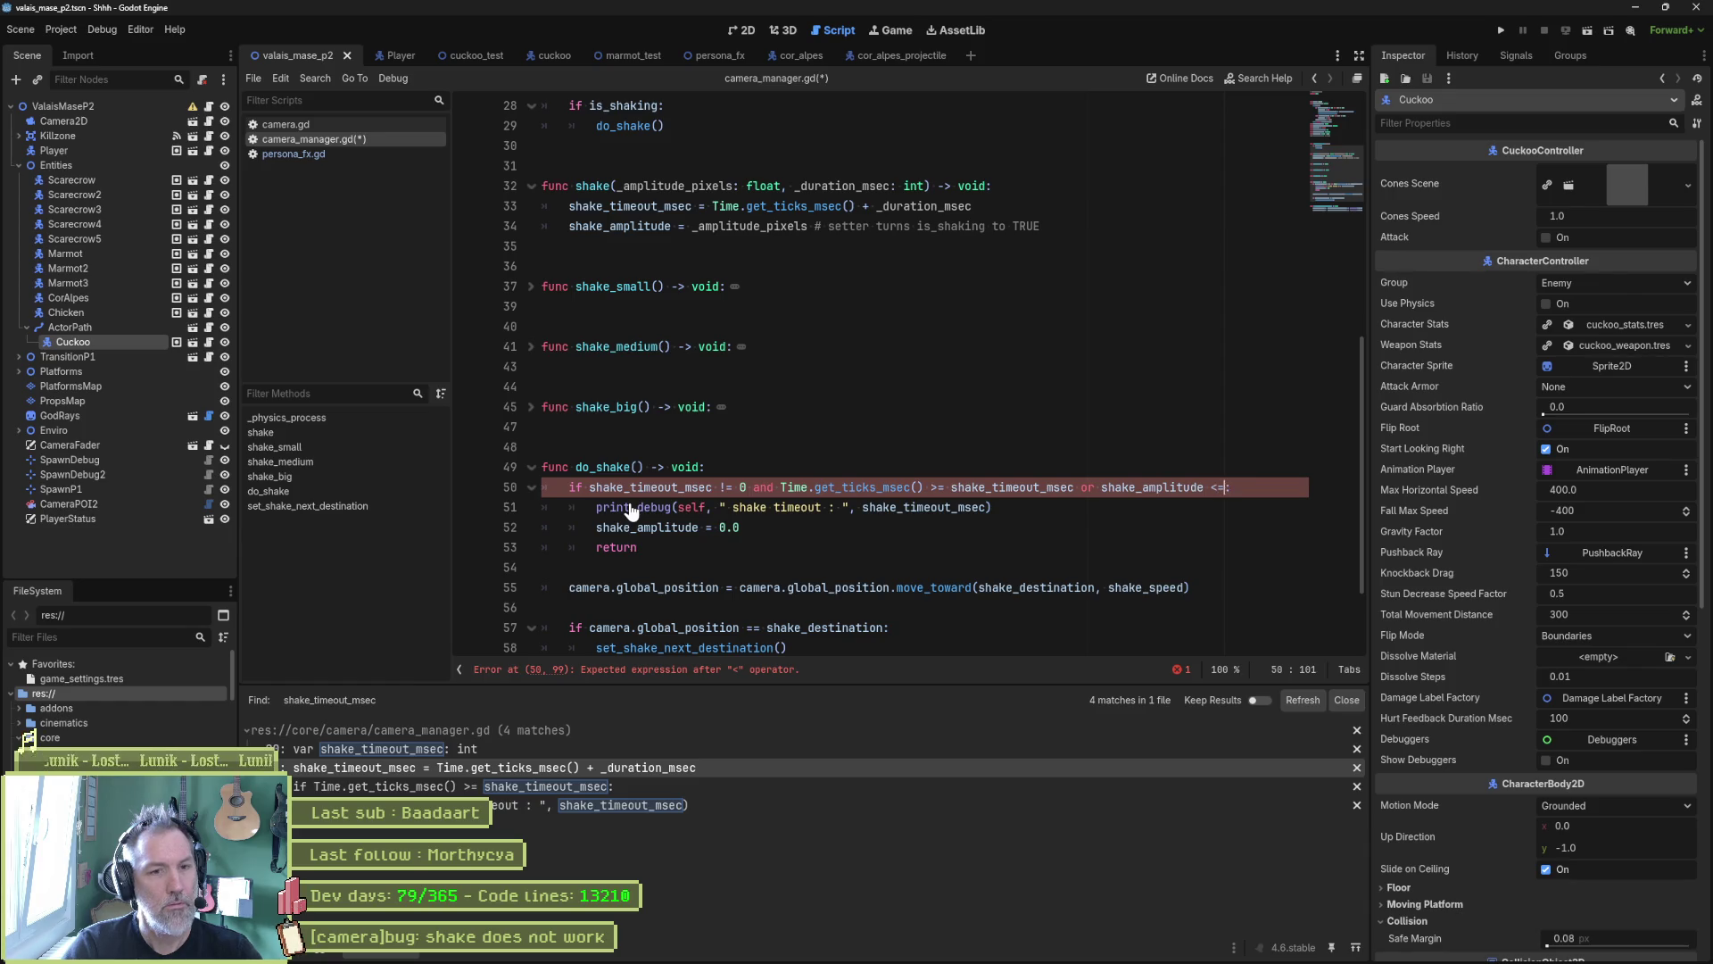
{"action": "type", "text": ".0"}
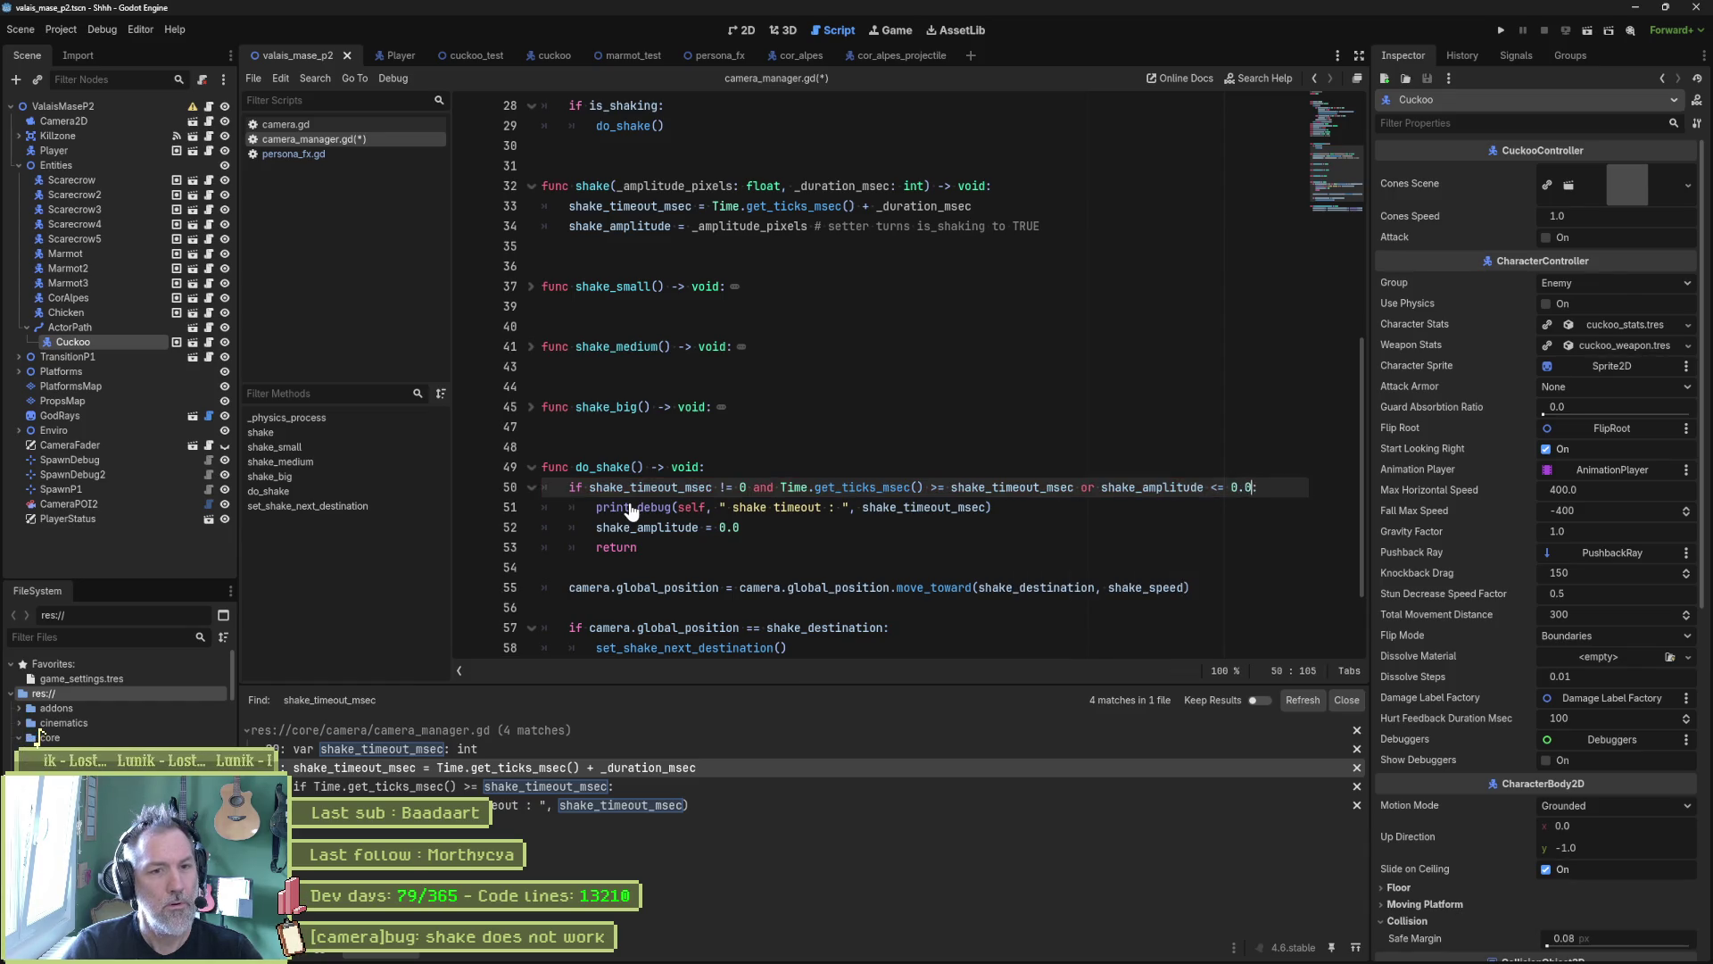
{"action": "key", "text": "ctrl+s"}
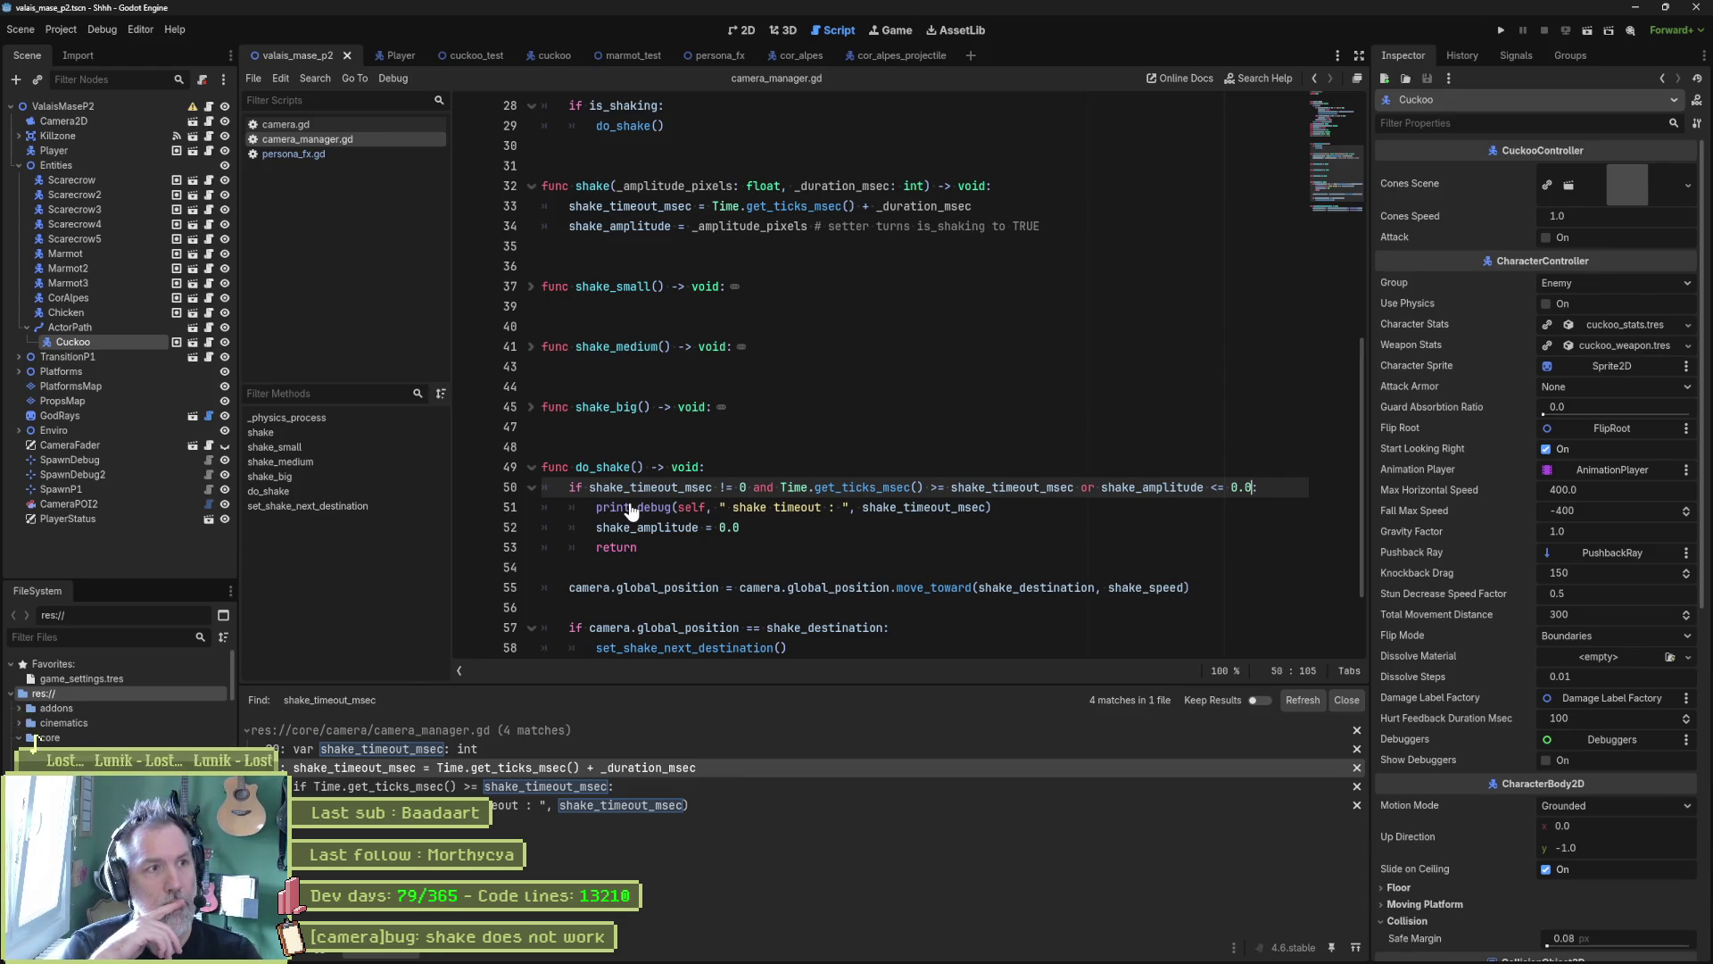
{"action": "key", "text": "F5"}
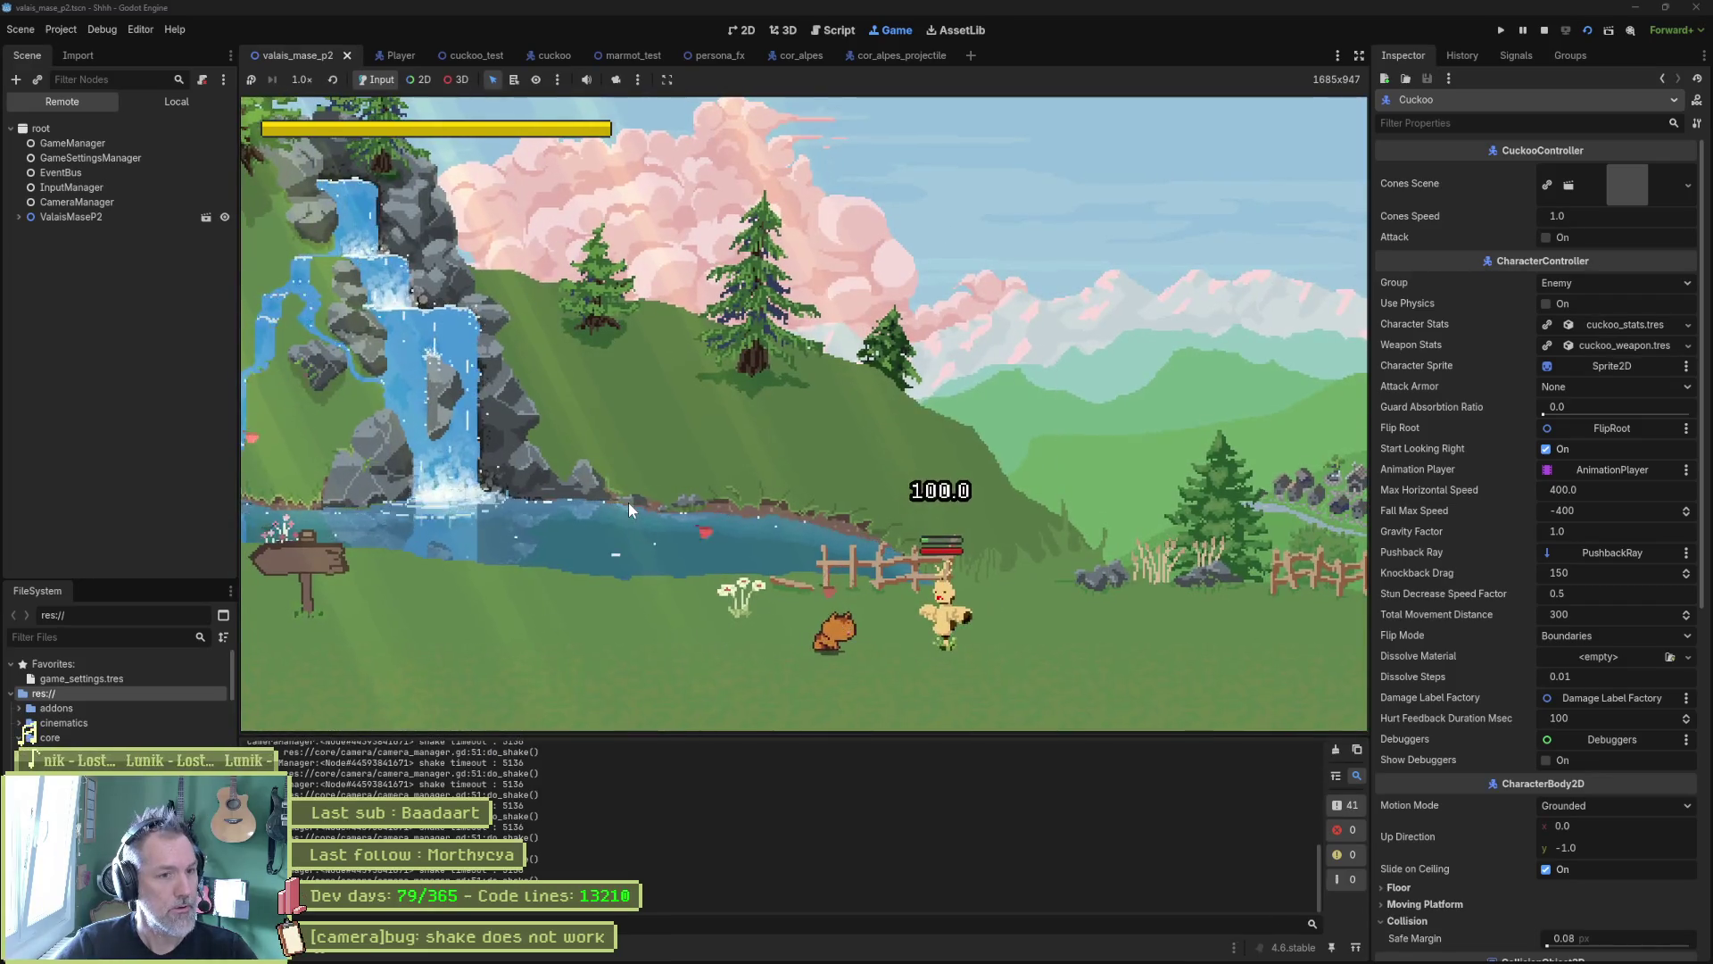
Step: Move the cat right through the level to trigger camera shake, then stop the game
{"action": "key", "text": "Right"}
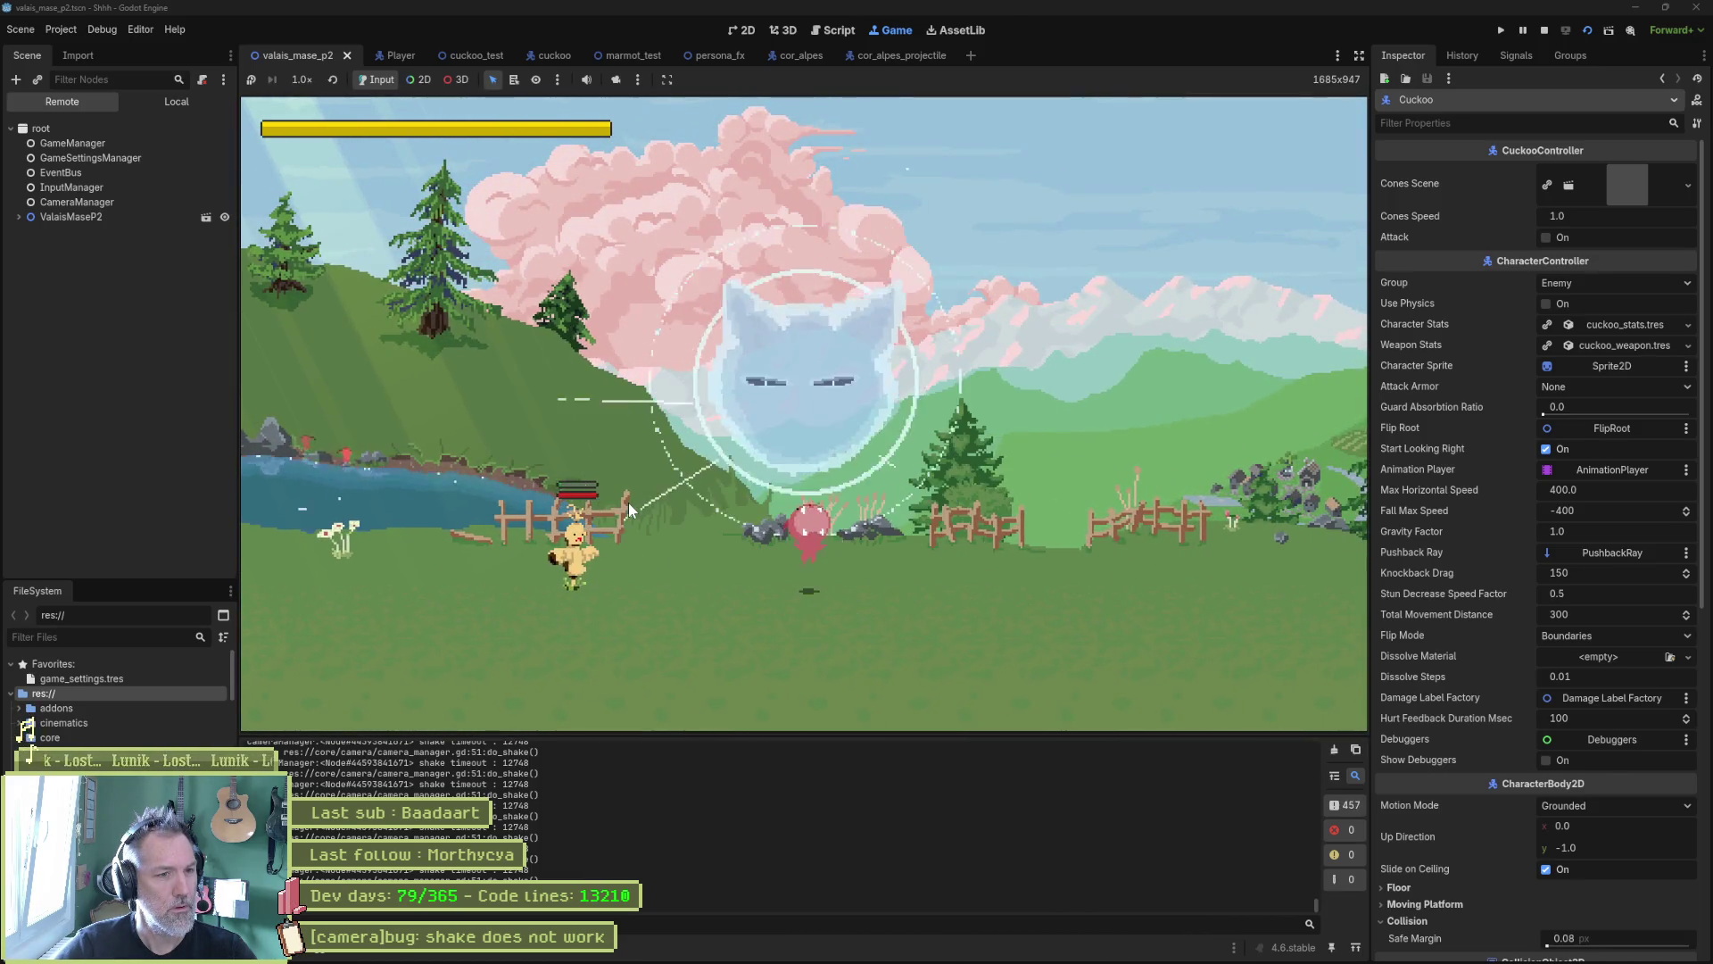
{"action": "key", "text": "Right"}
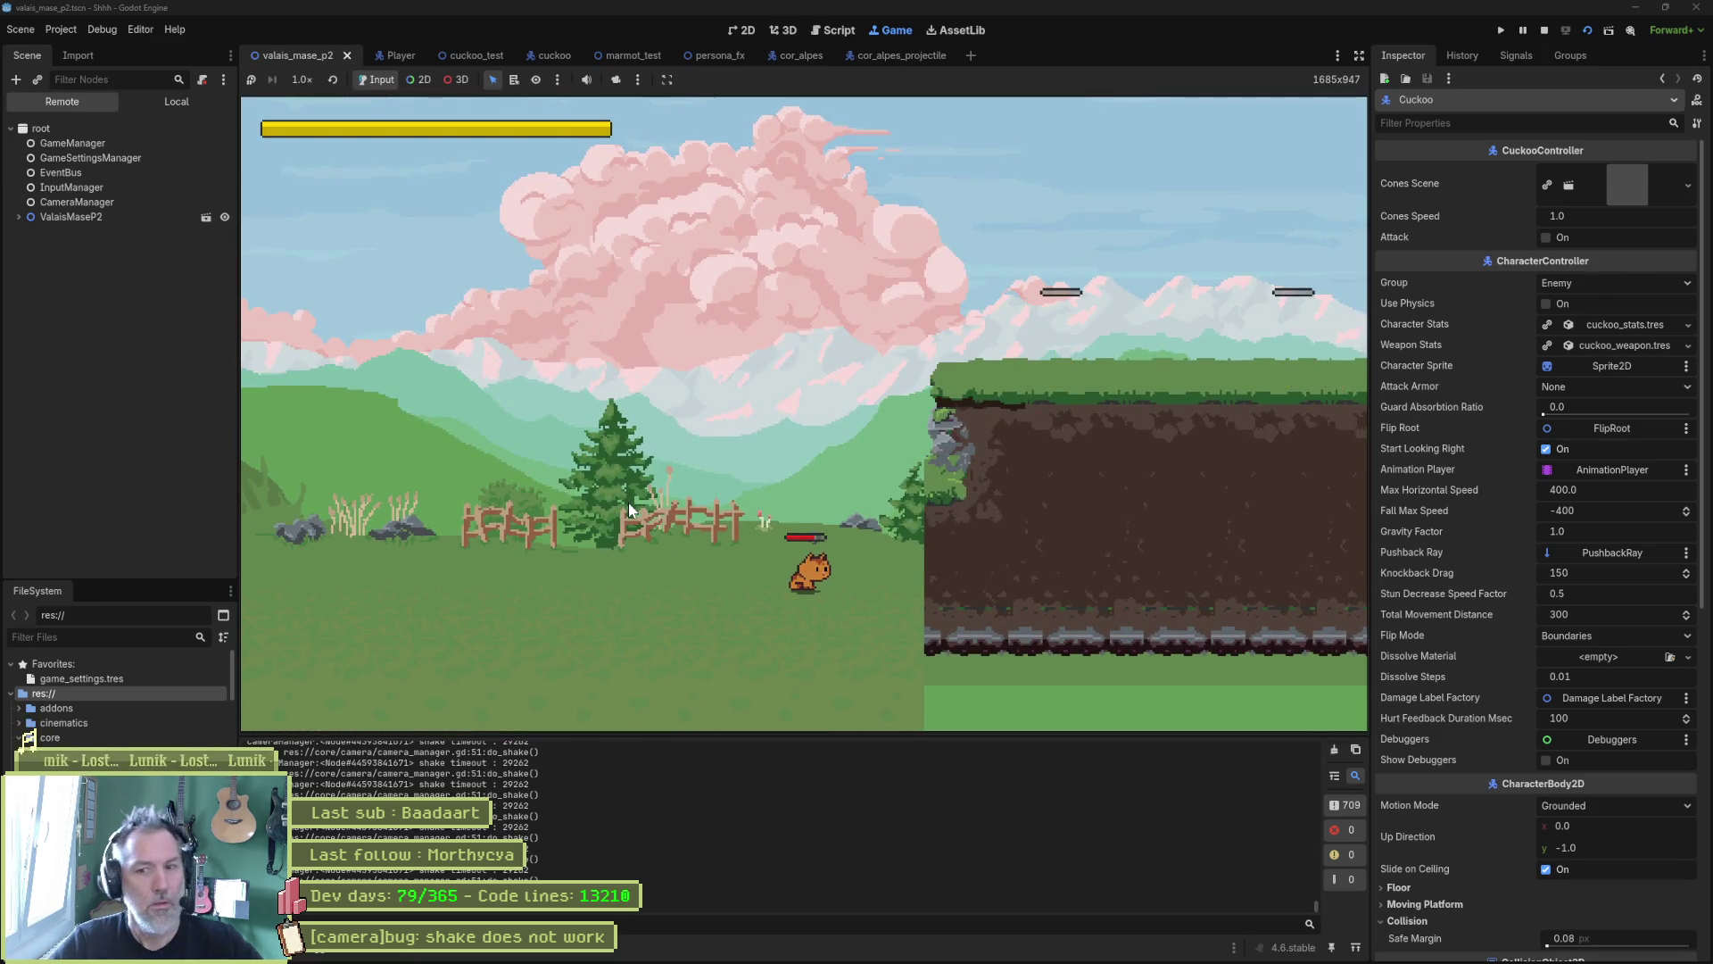
{"action": "left_click", "coordinate": [1546, 27]}
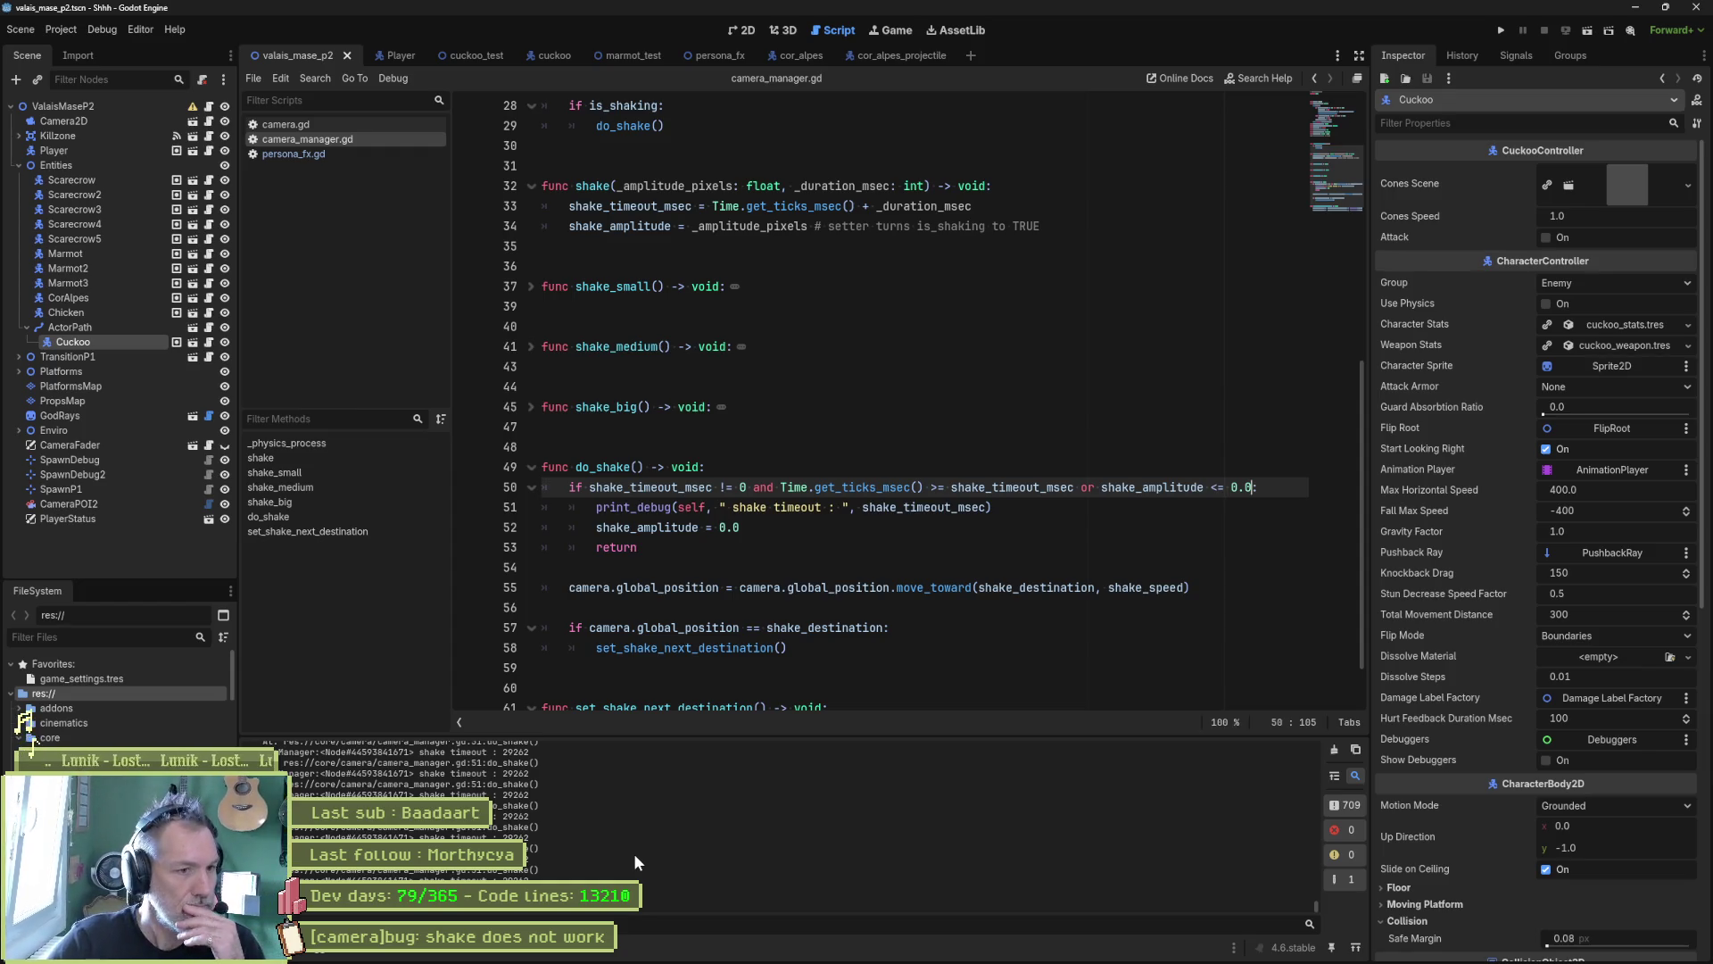
{"action": "double_click", "coordinate": [676, 487]}
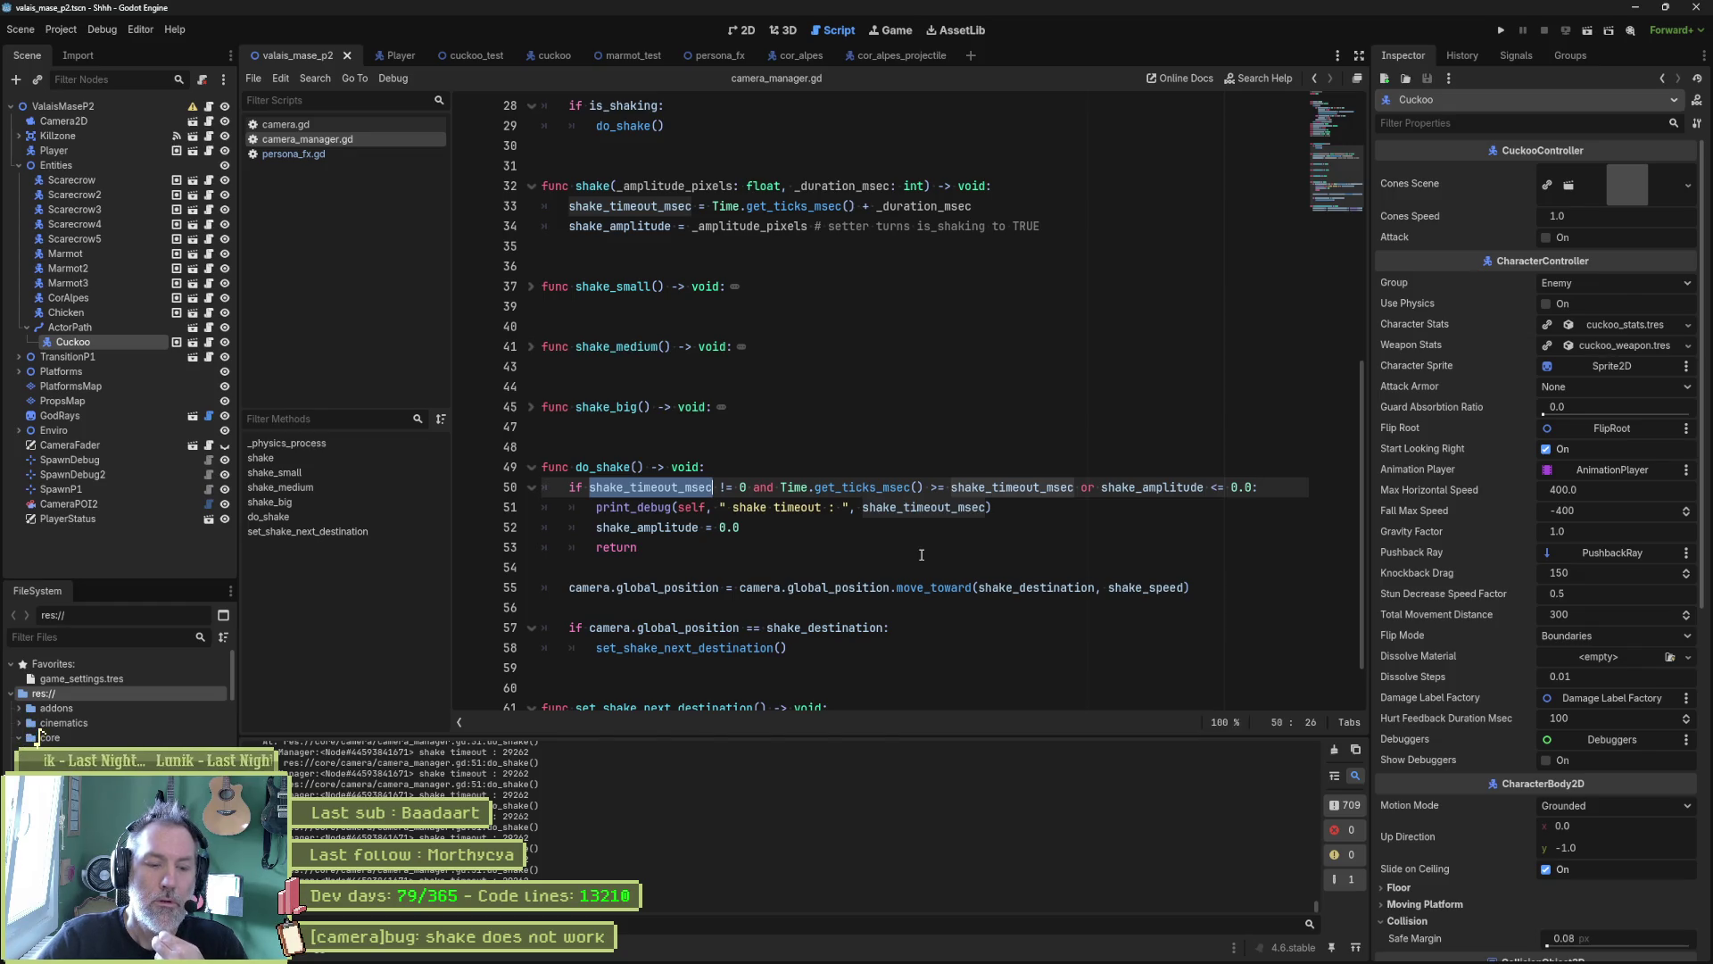
{"action": "left_click", "coordinate": [806, 509]}
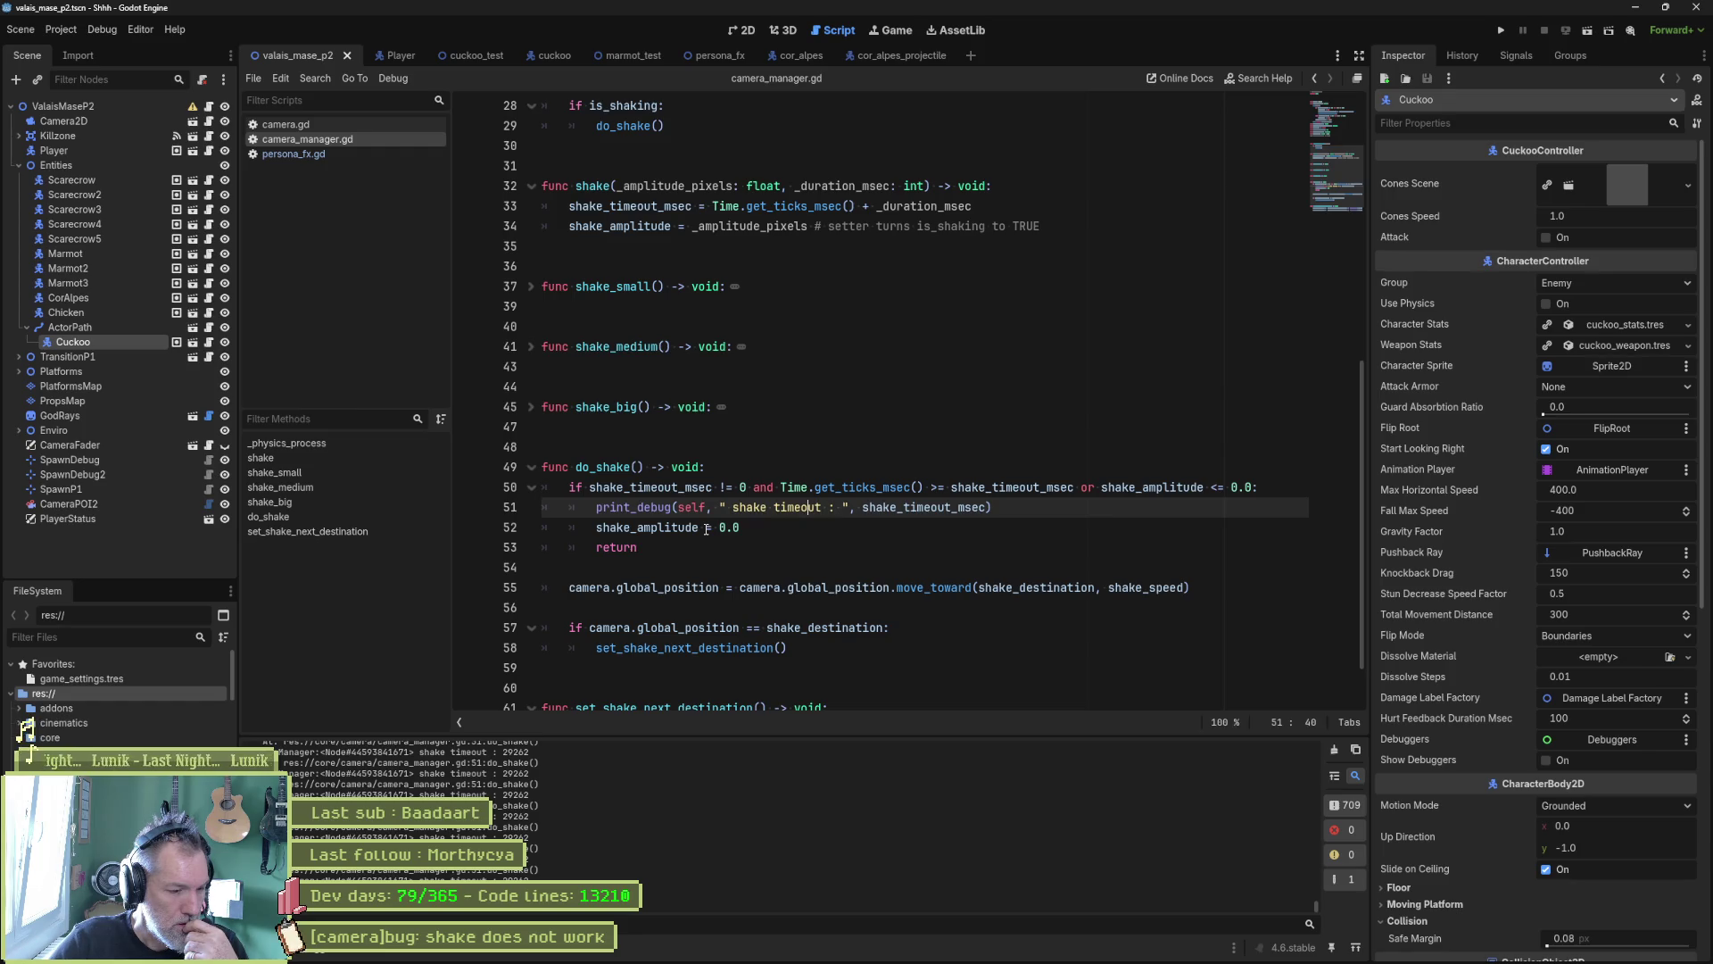
{"action": "double_click", "coordinate": [698, 487]}
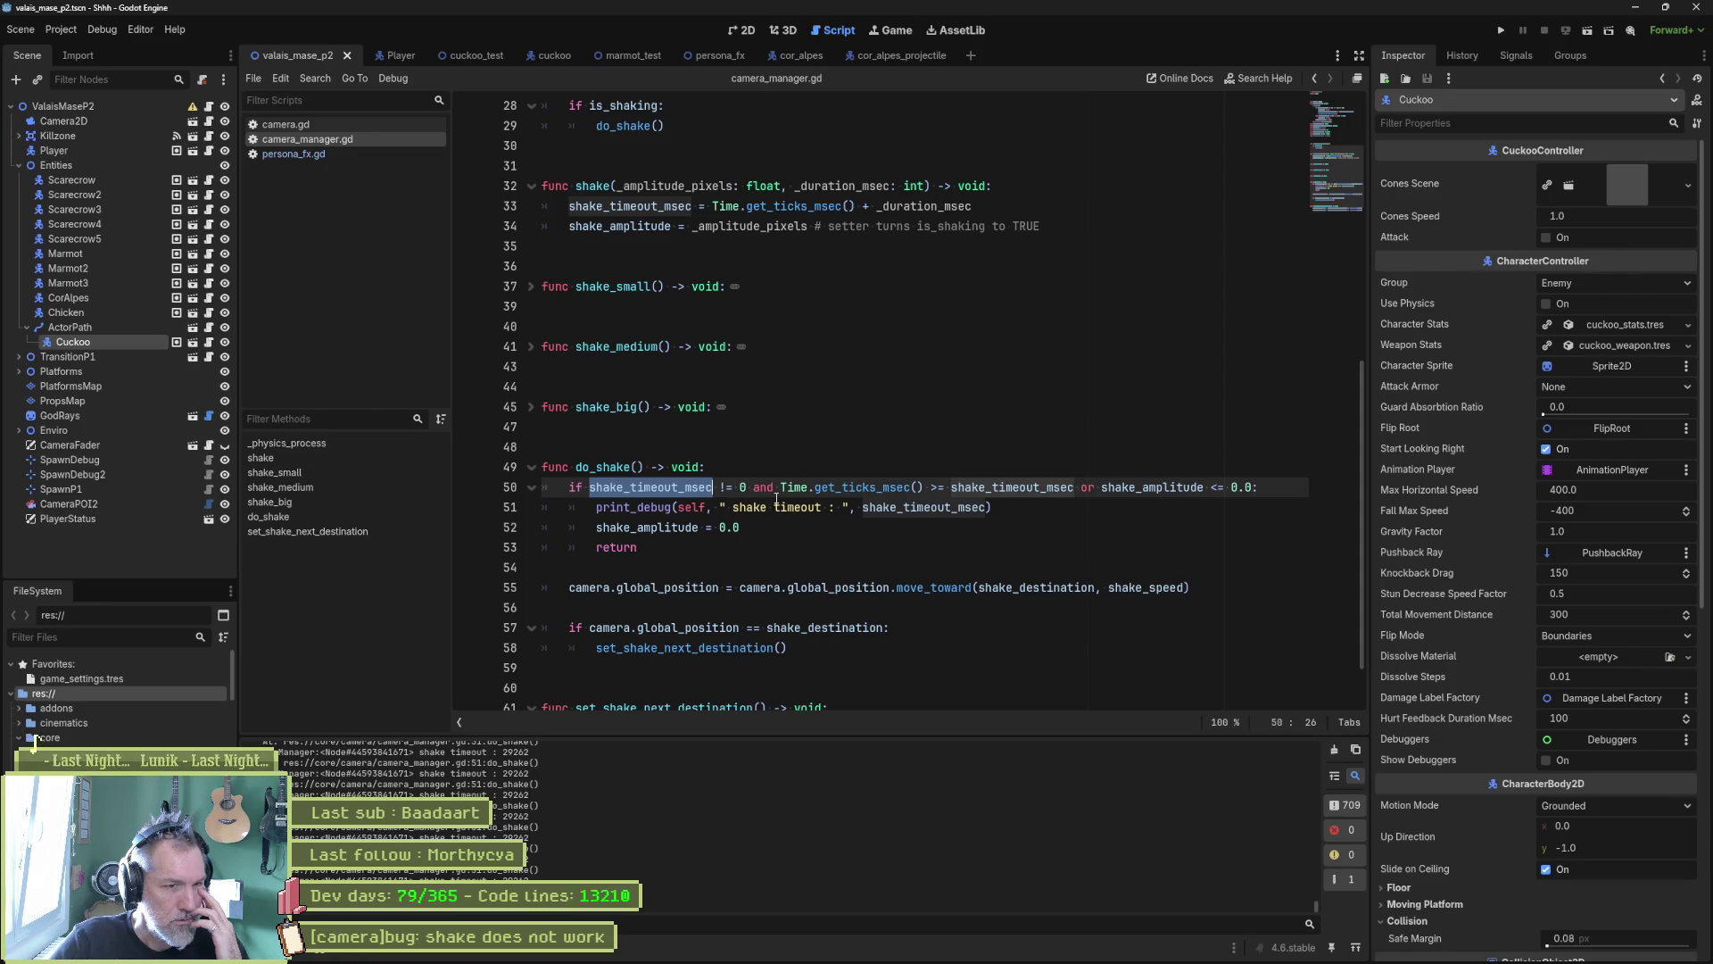
{"action": "double_click", "coordinate": [1132, 487]}
{"action": "key", "text": "shift+Home"}
{"action": "left_click", "coordinate": [1132, 487]}
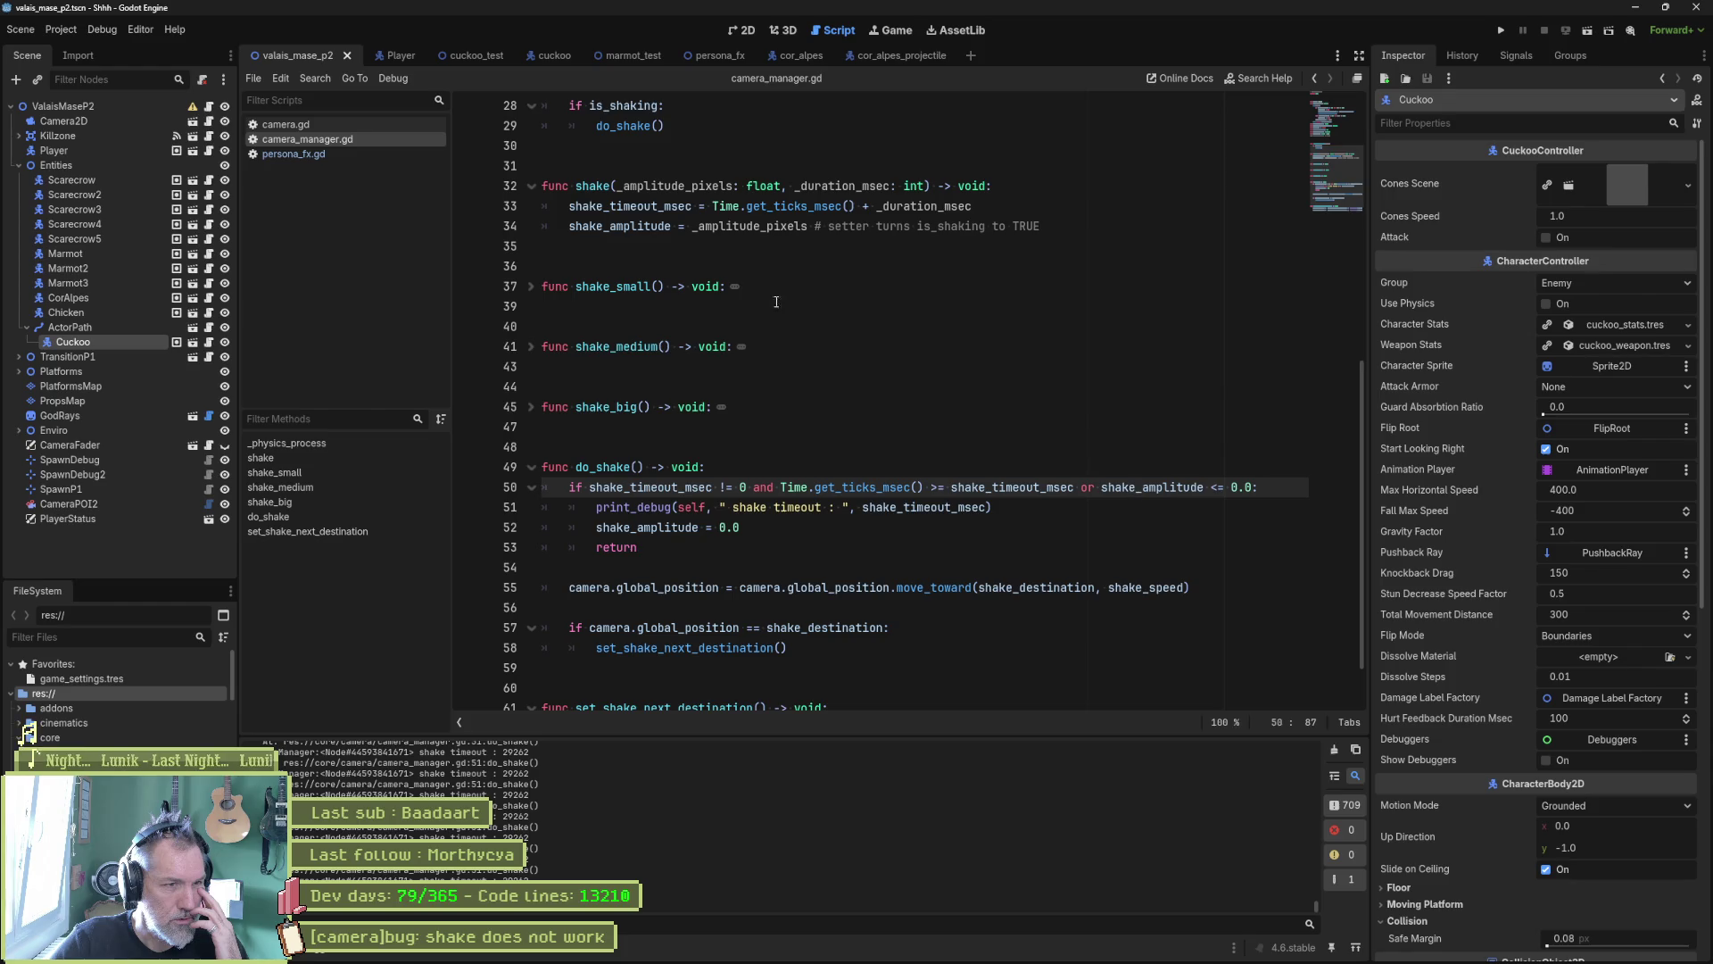
{"action": "double_click", "coordinate": [657, 187]}
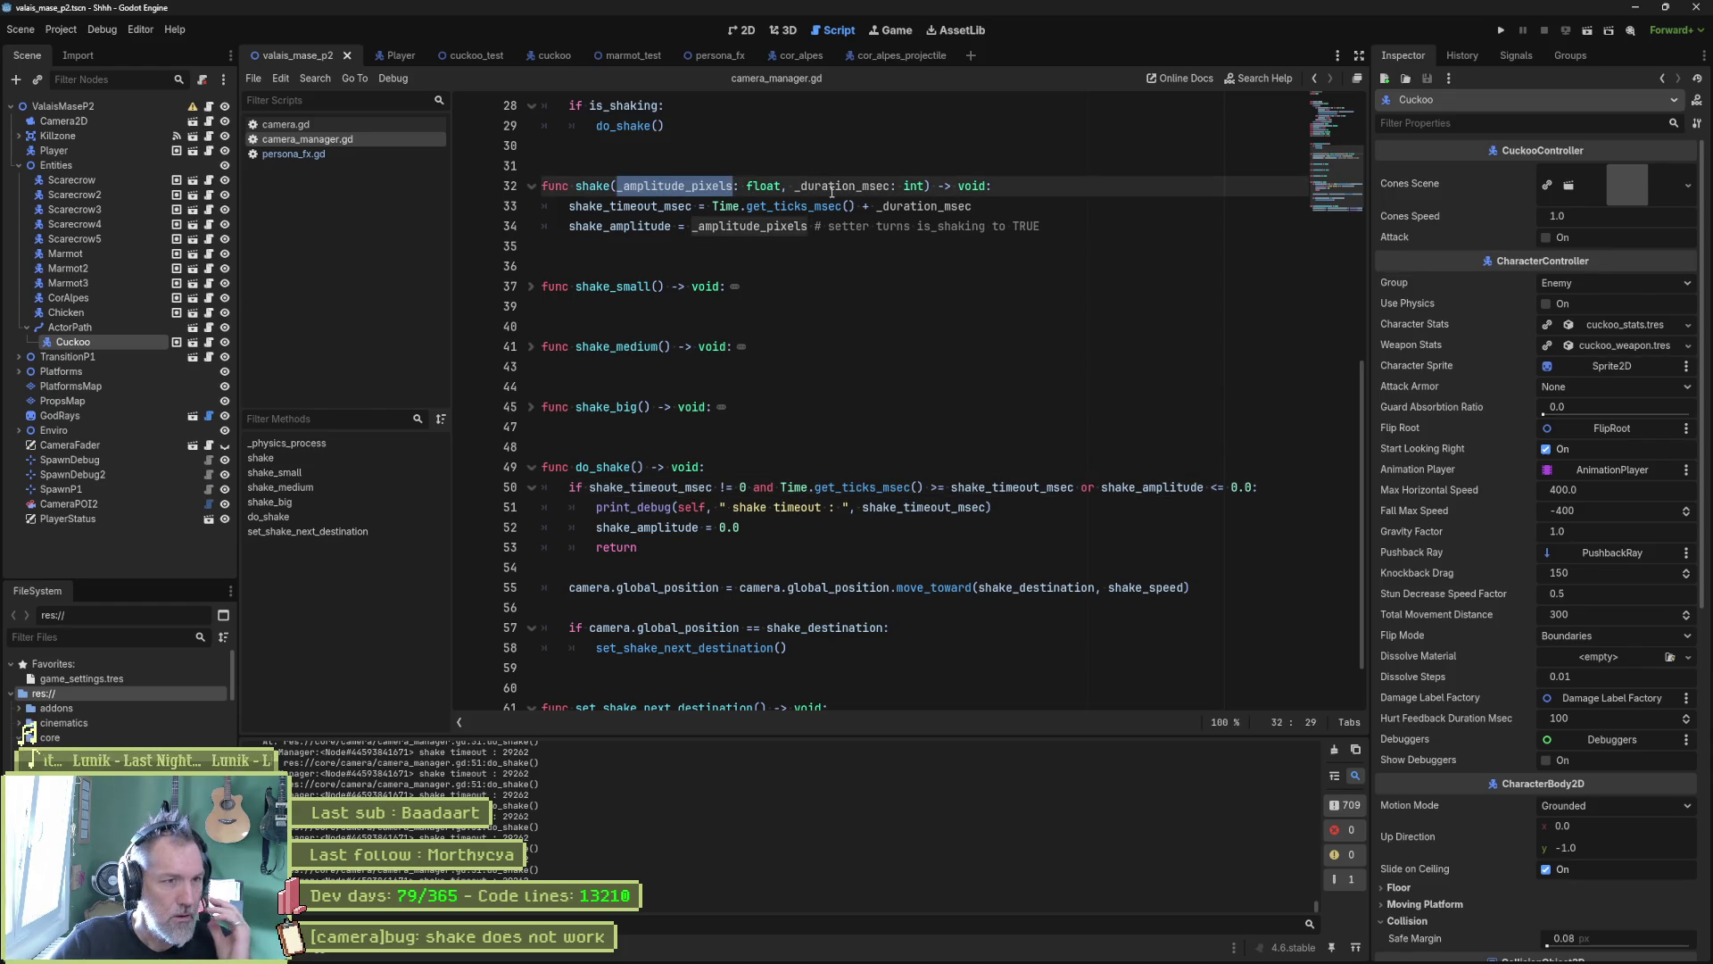
{"action": "double_click", "coordinate": [665, 207]}
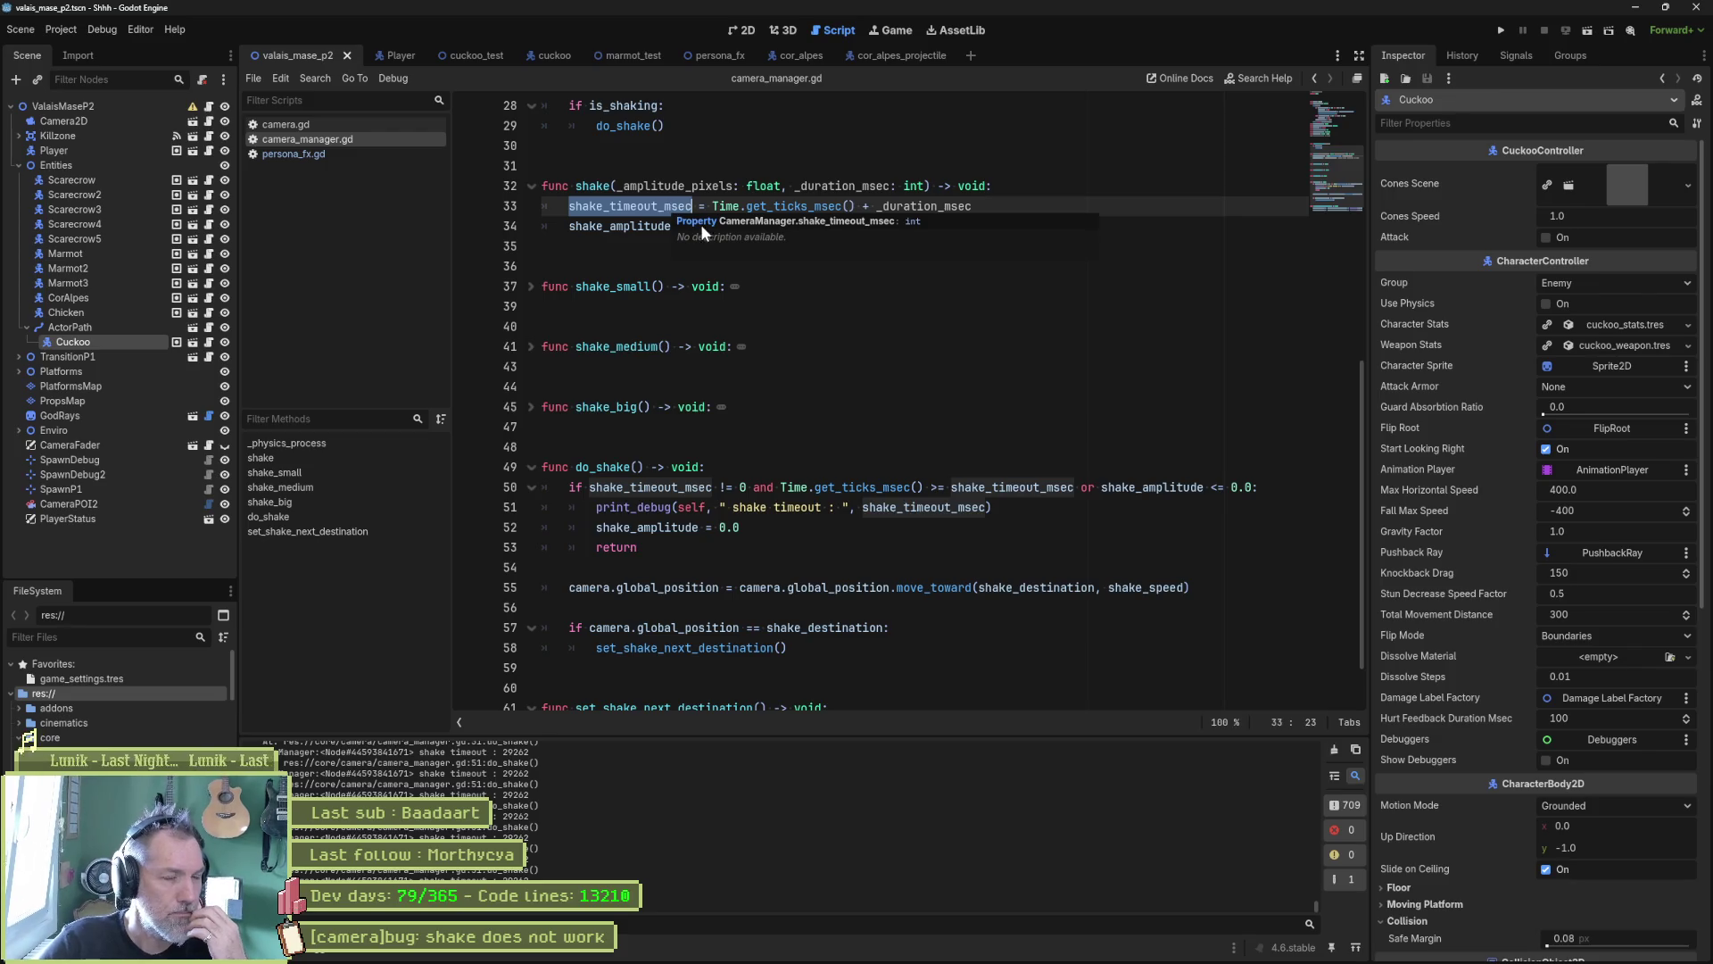
{"action": "left_click_drag", "start_coordinate": [1341, 161], "coordinate": [1340, 121]}
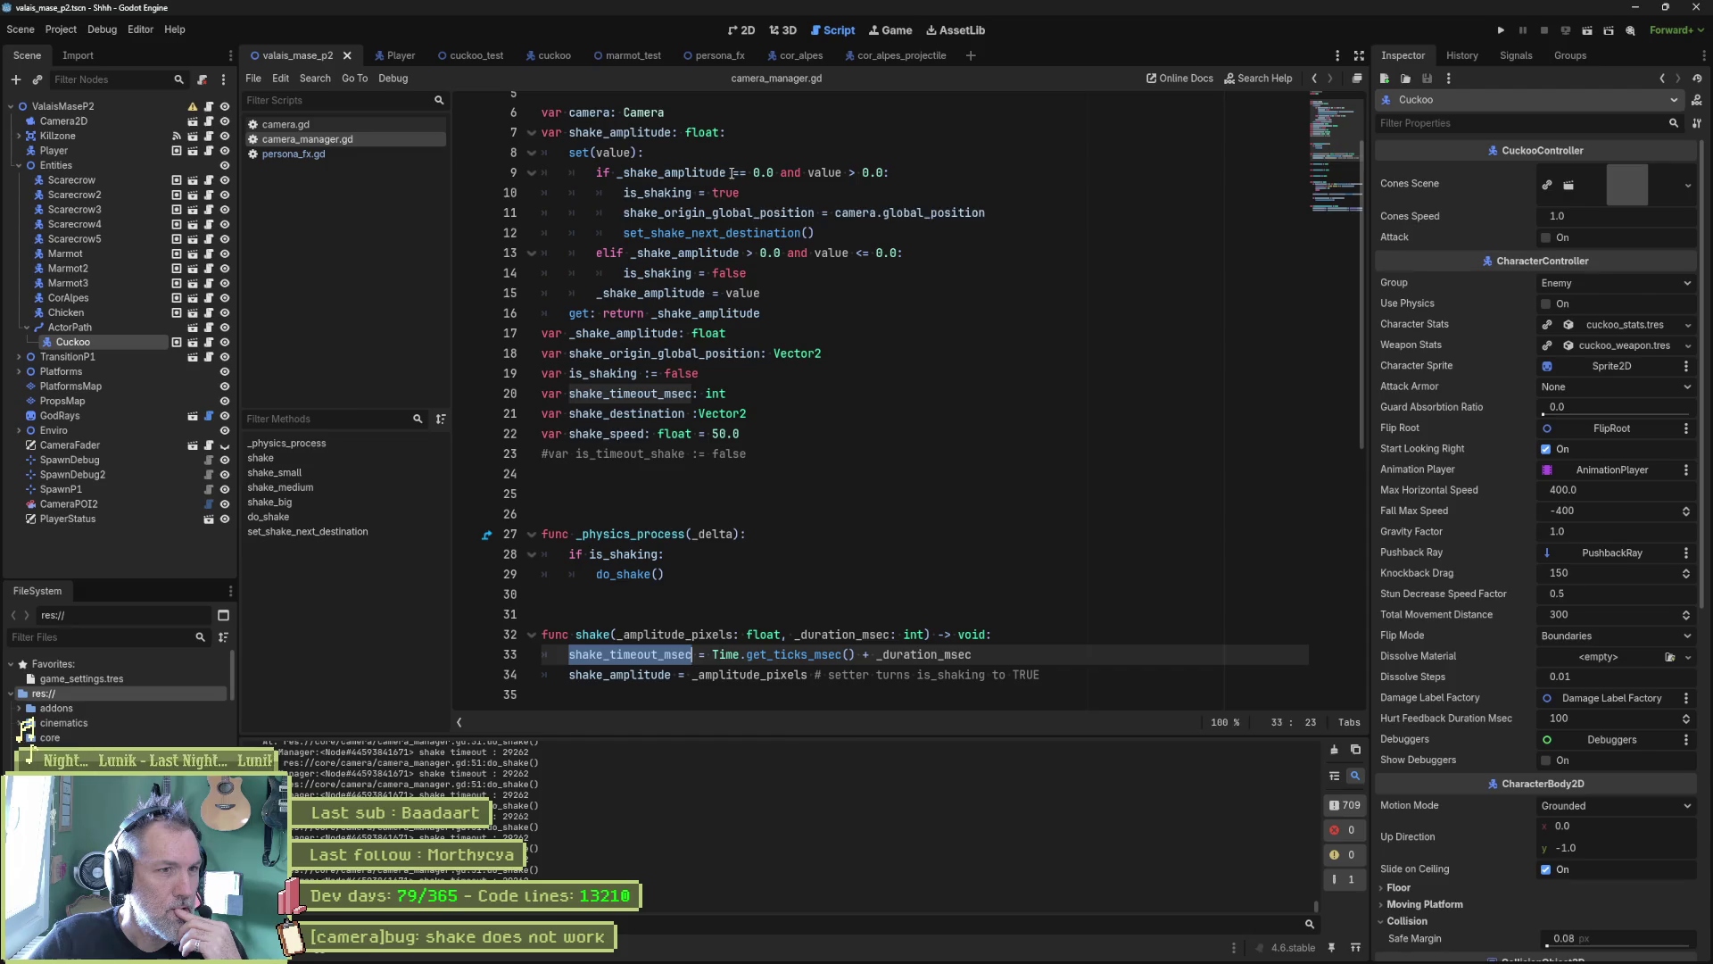
{"action": "left_click", "coordinate": [1062, 212]}
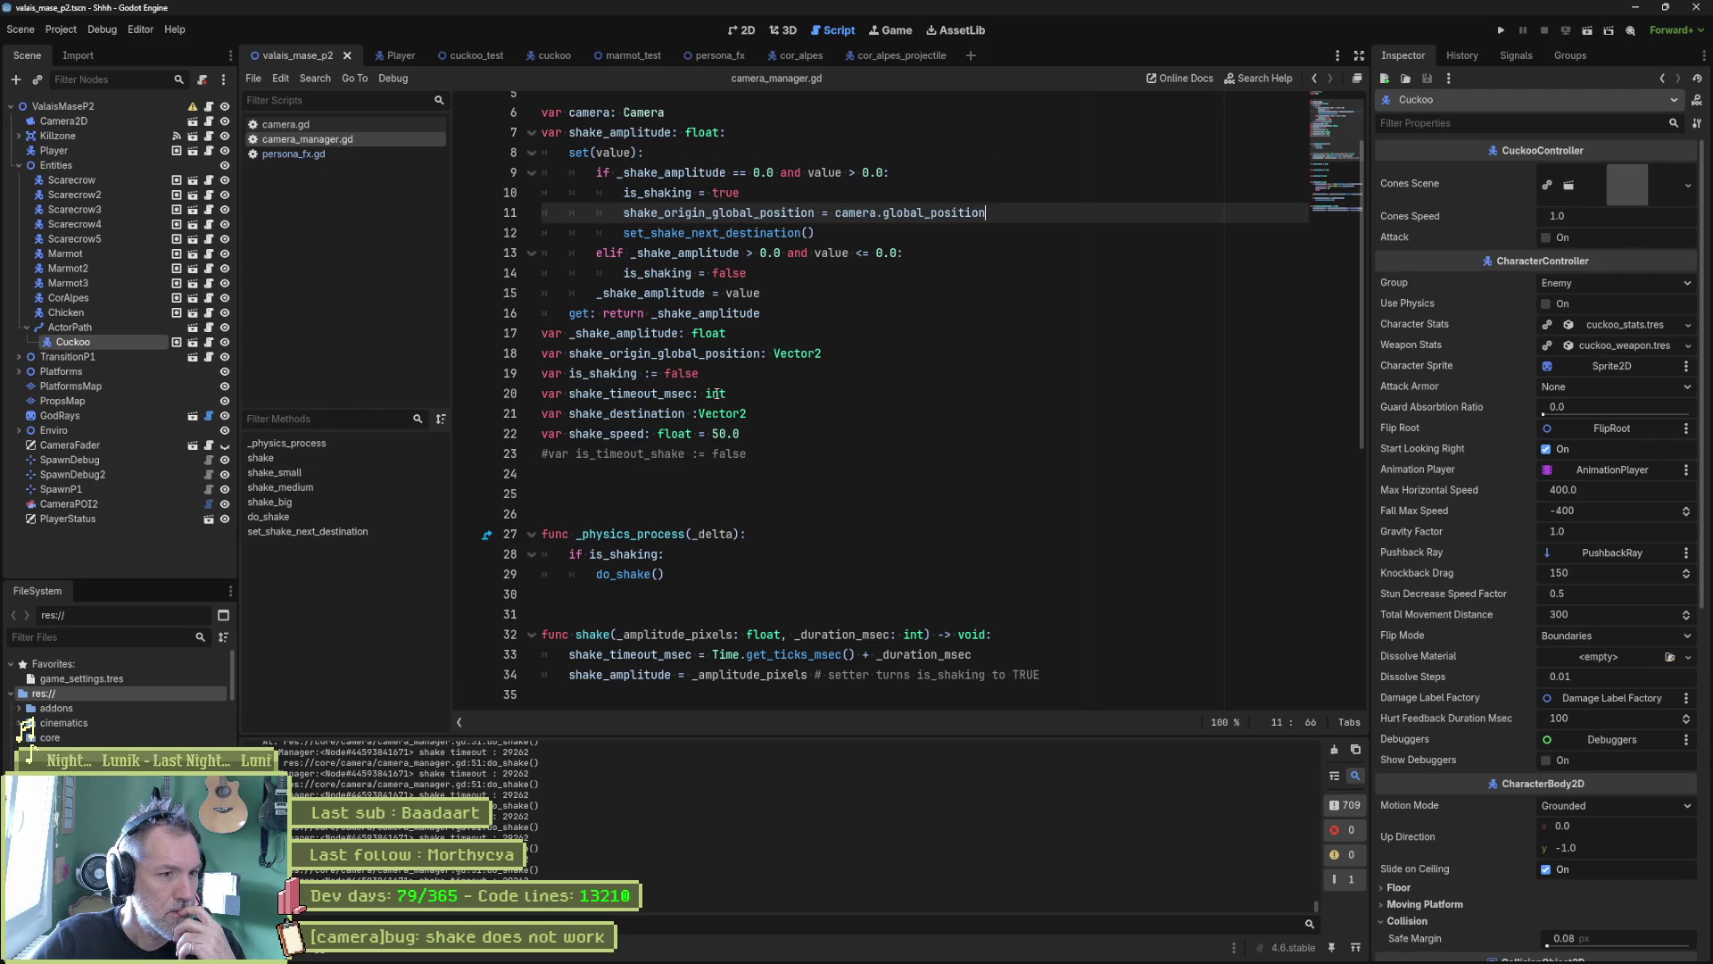
{"action": "double_click", "coordinate": [630, 654]}
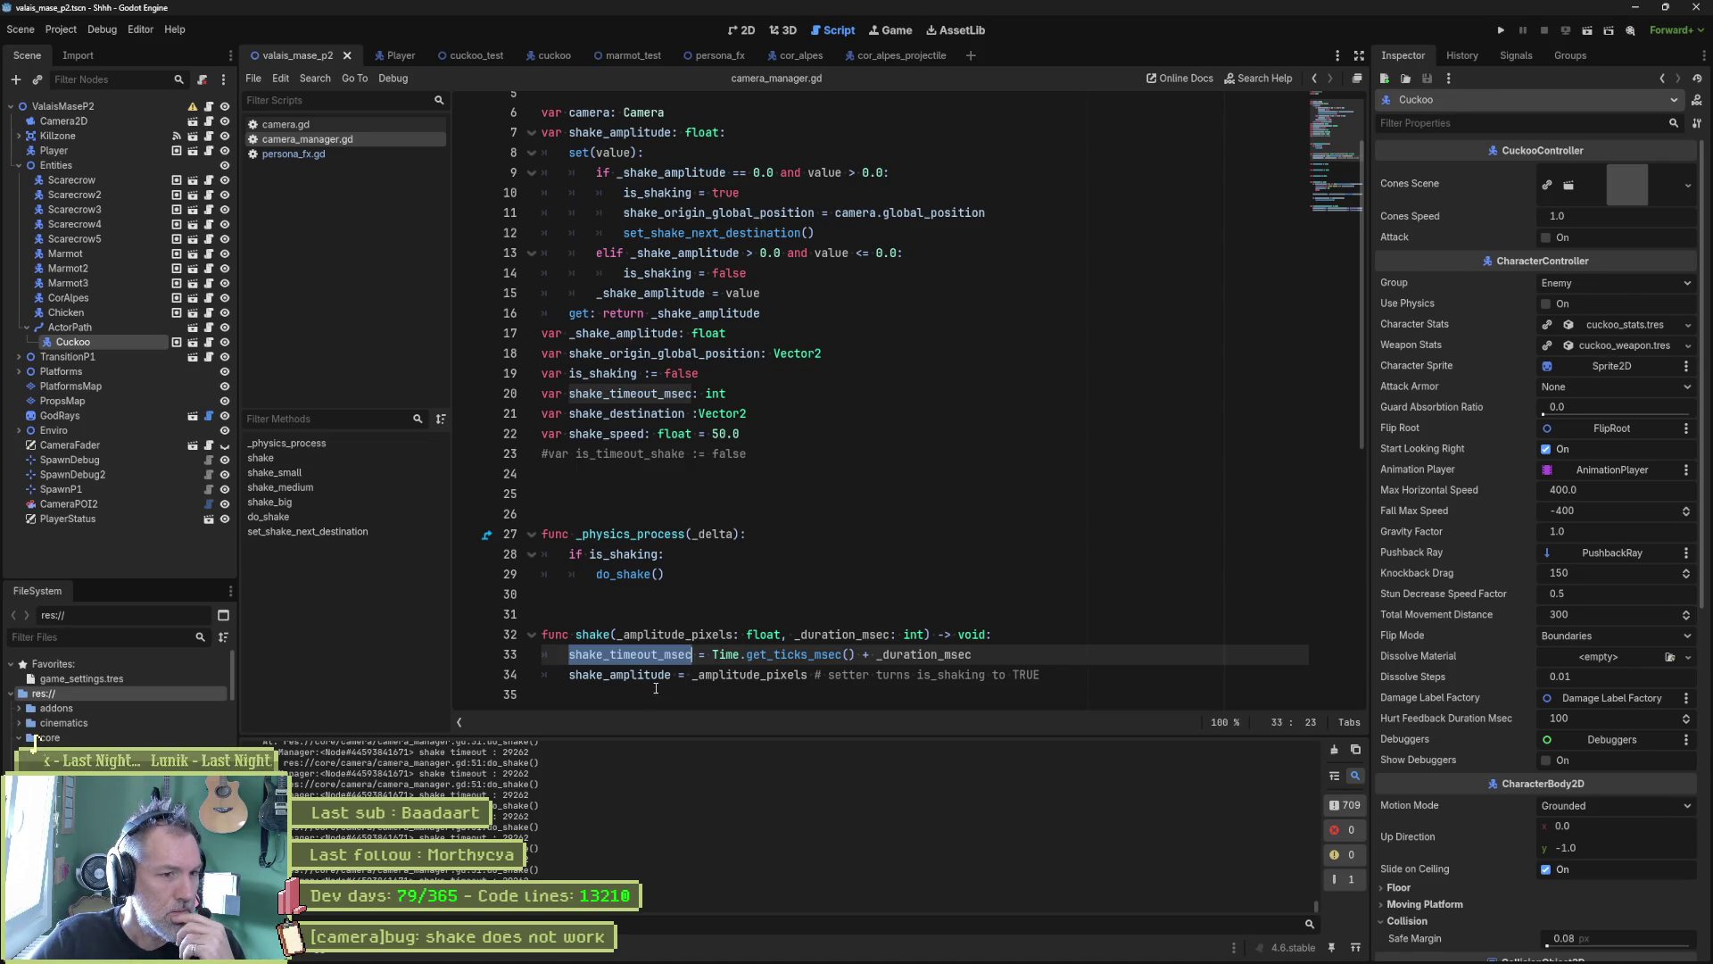
{"action": "mouse_move", "coordinate": [658, 682]}
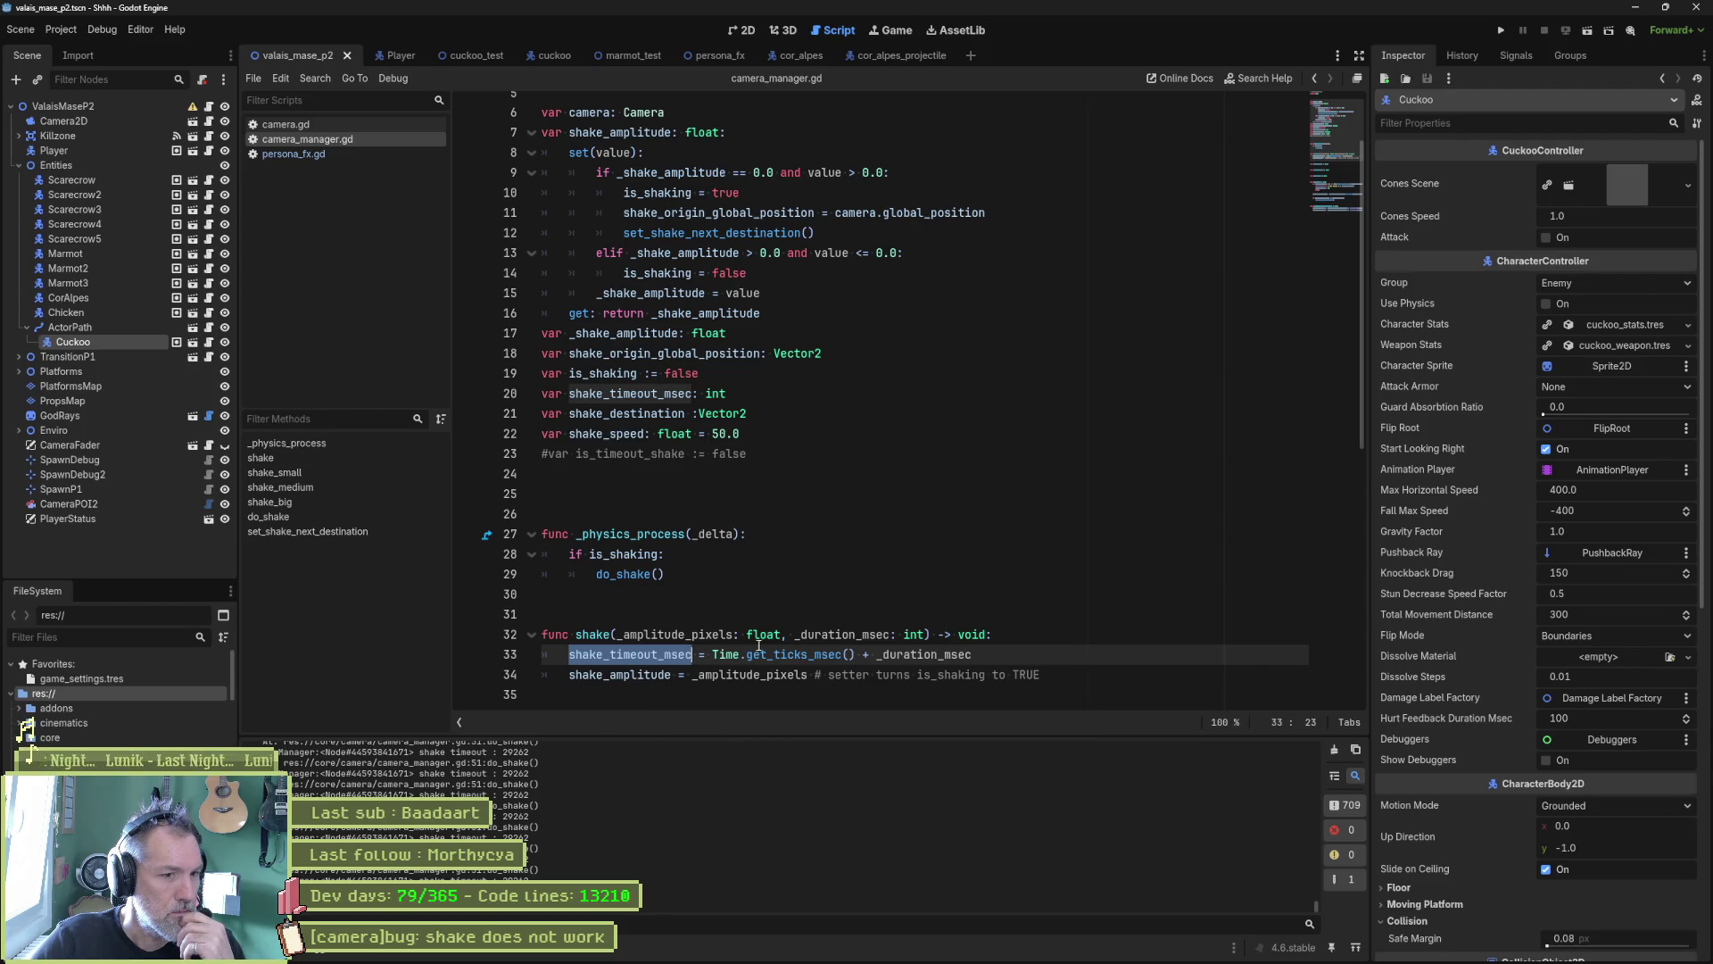
{"action": "left_click_drag", "start_coordinate": [712, 654], "coordinate": [972, 654]}
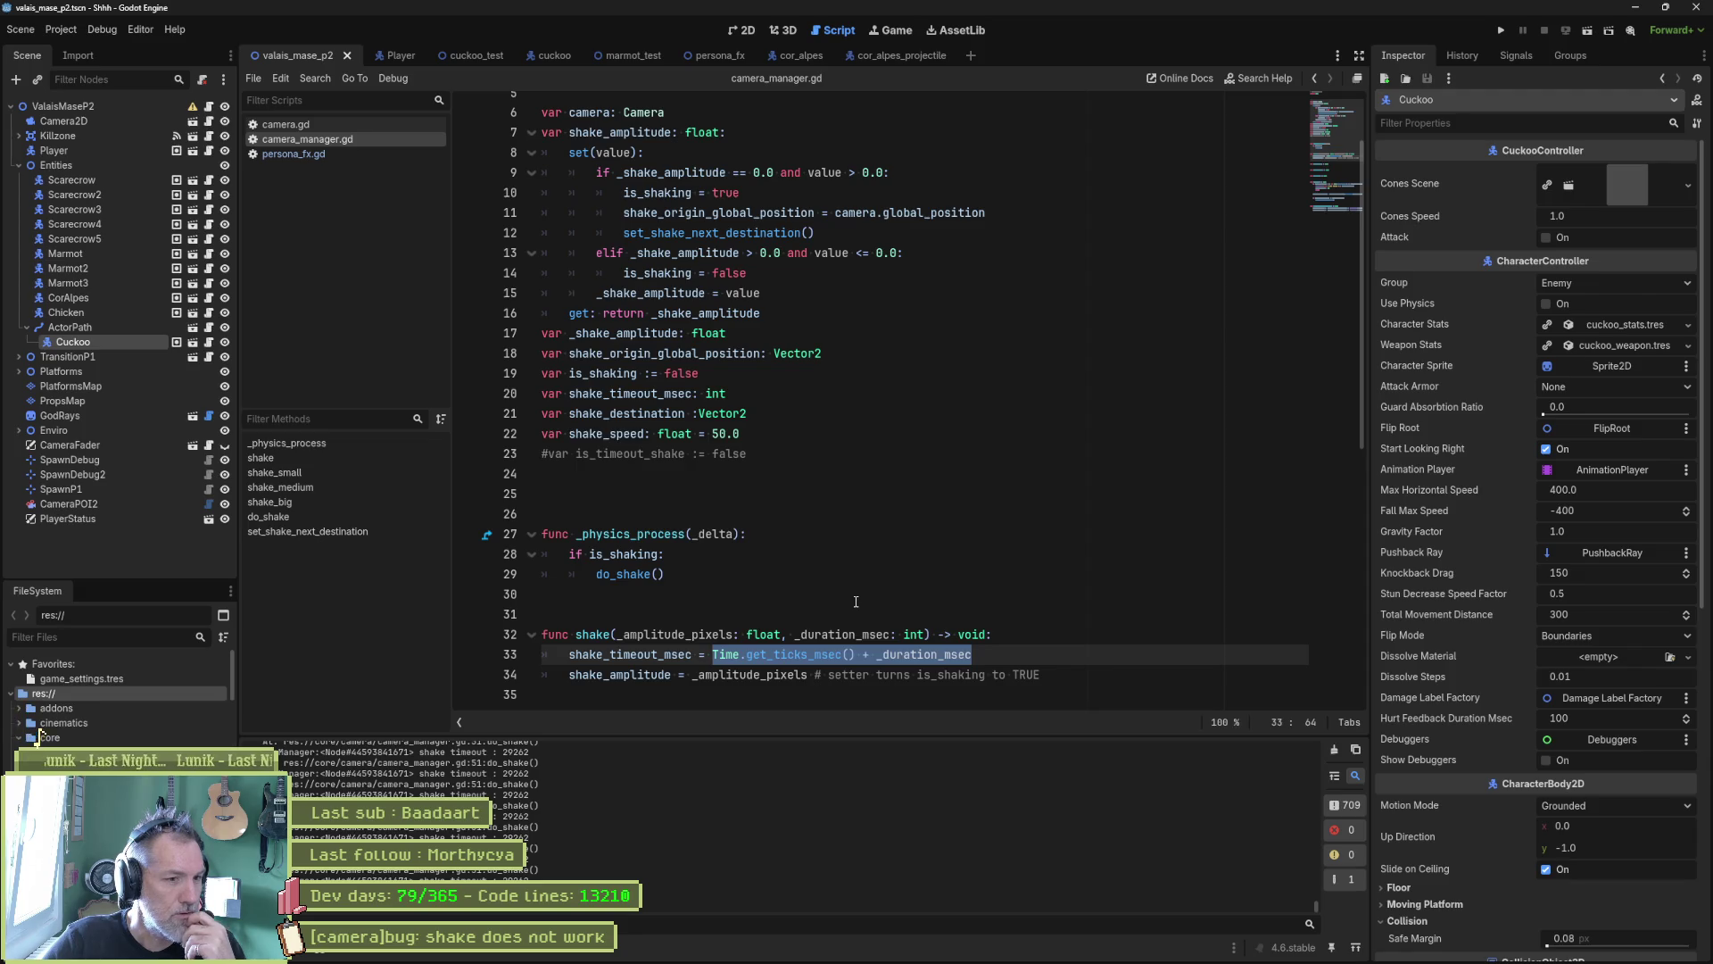
{"action": "key", "text": "Home"}
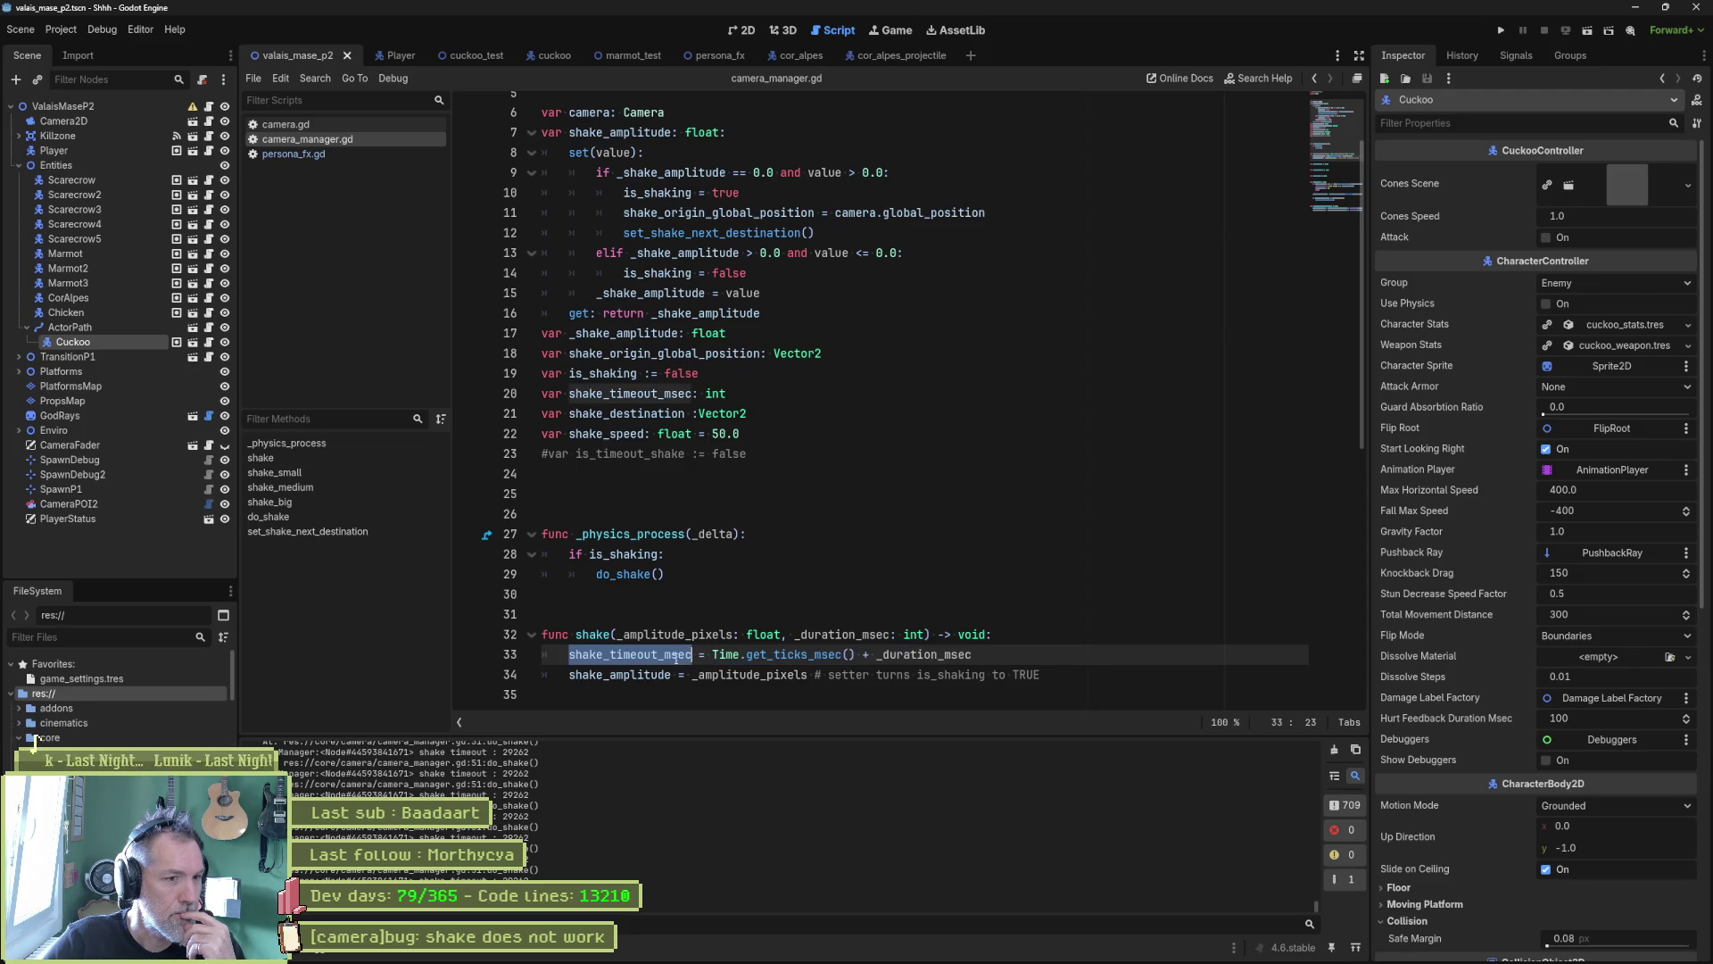
{"action": "key", "text": "ctrl+shift+Right"}
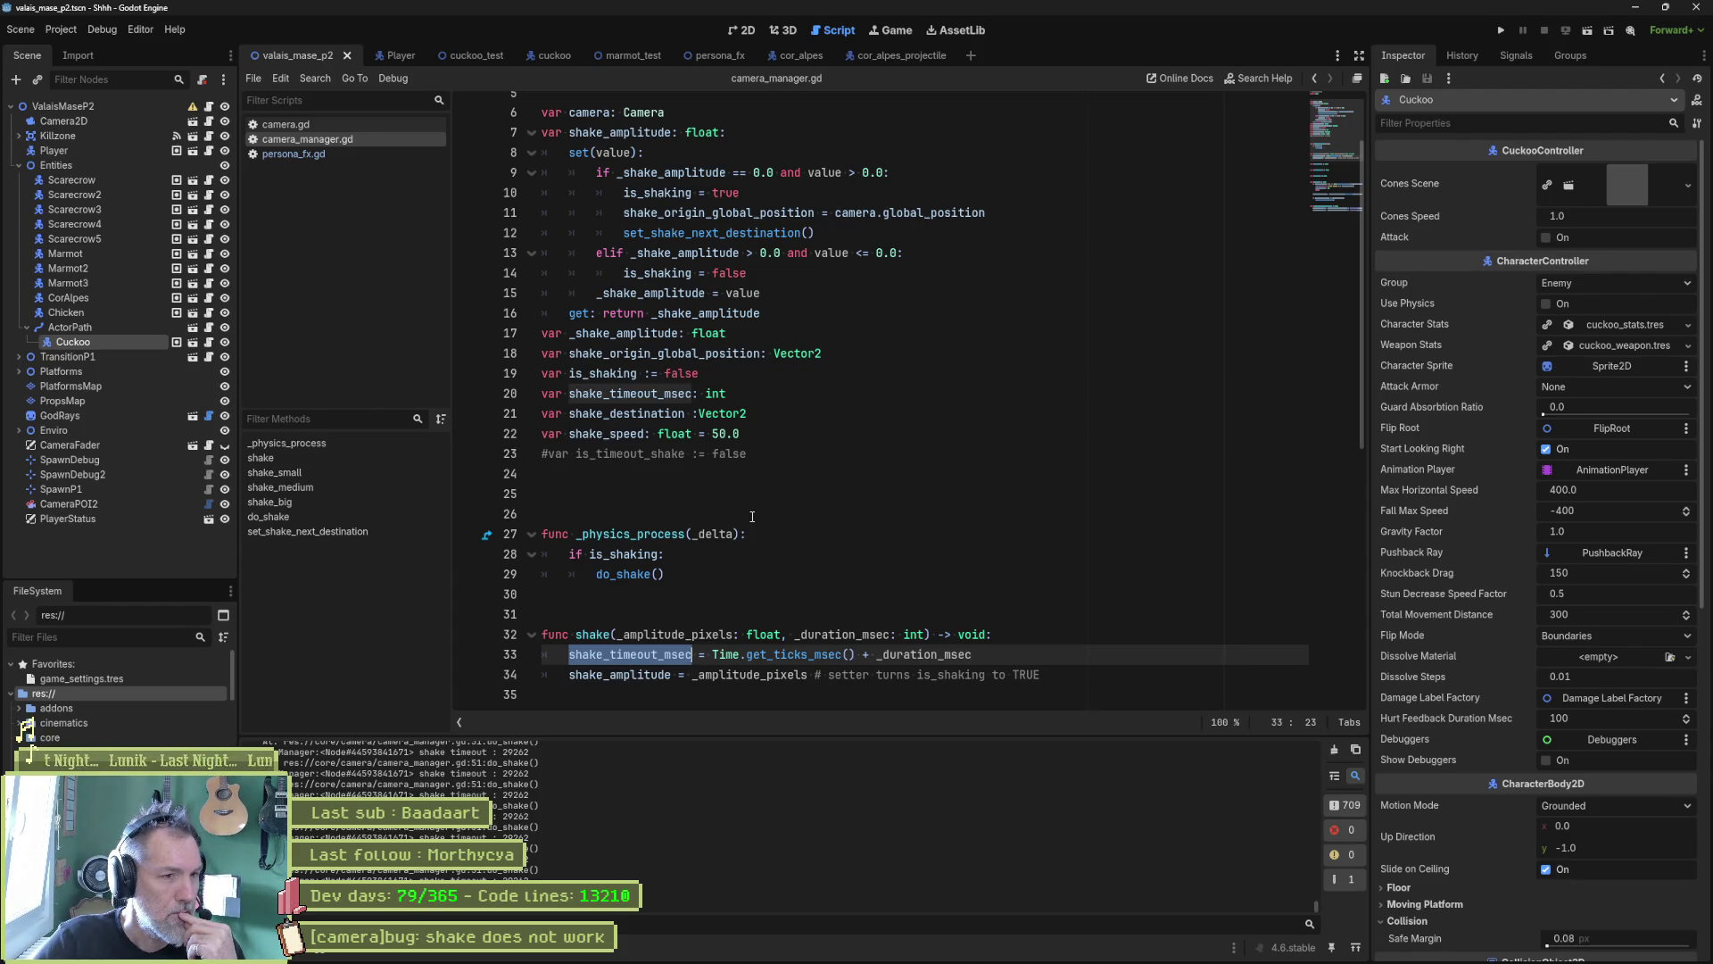
{"action": "scroll", "coordinate": [752, 516], "scroll_direction": "down", "scroll_amount": 5}
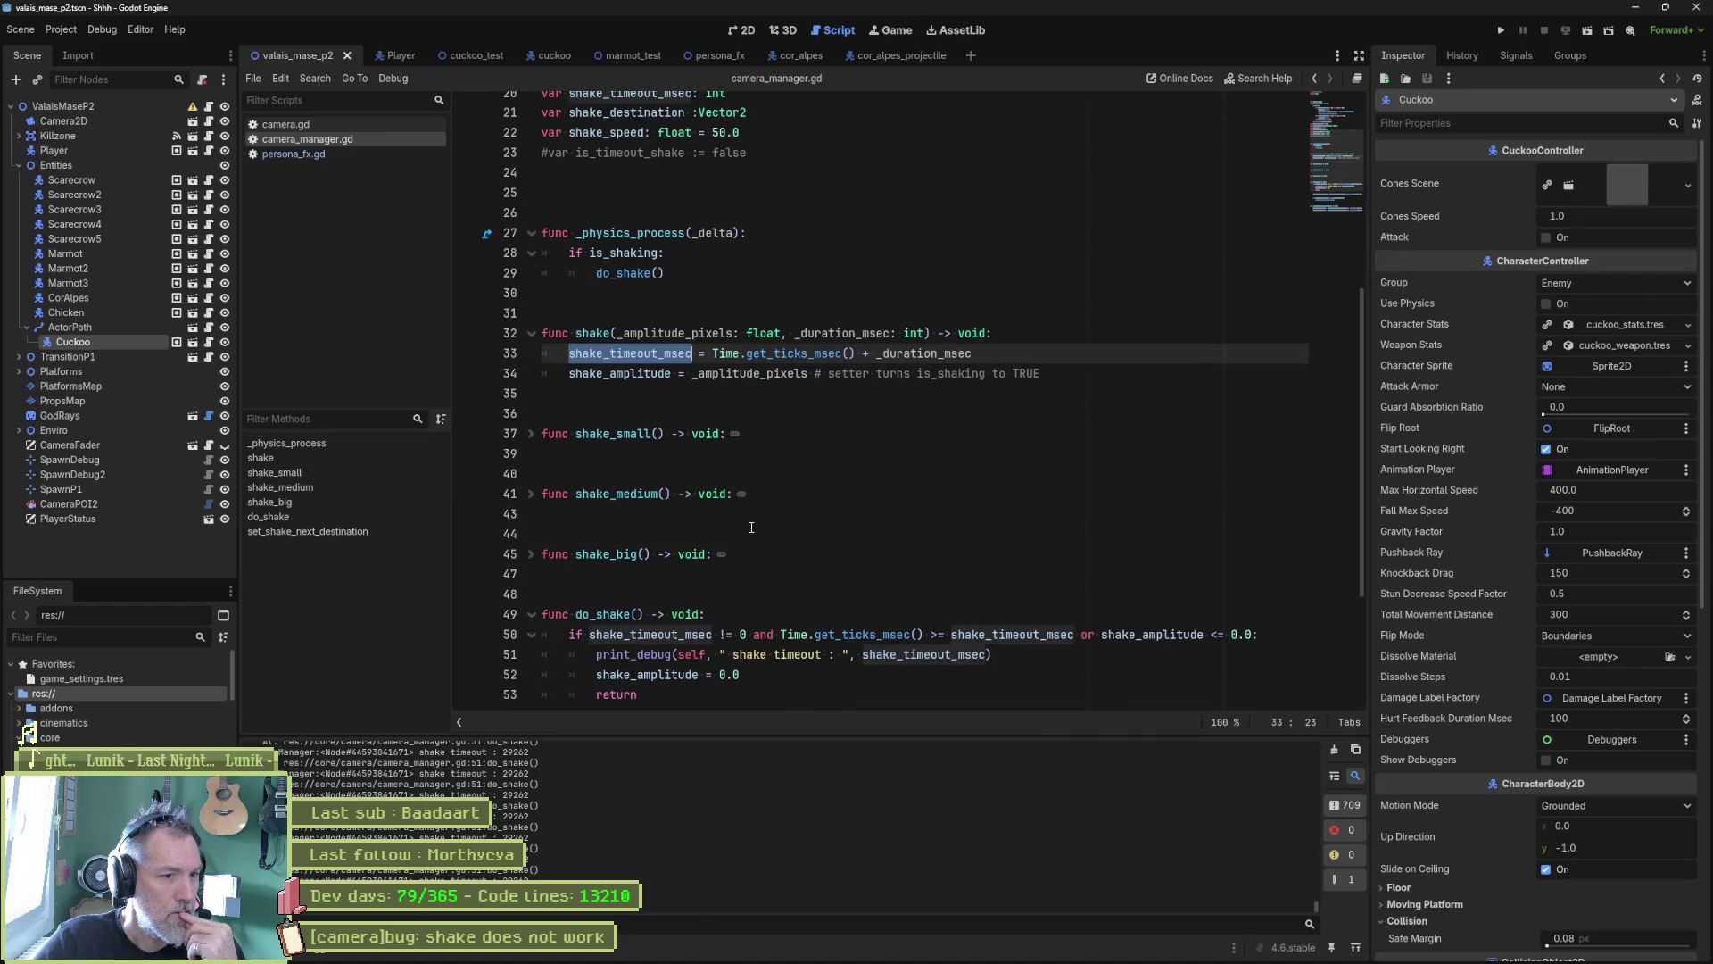
{"action": "scroll", "coordinate": [752, 527], "scroll_direction": "down", "scroll_amount": 2}
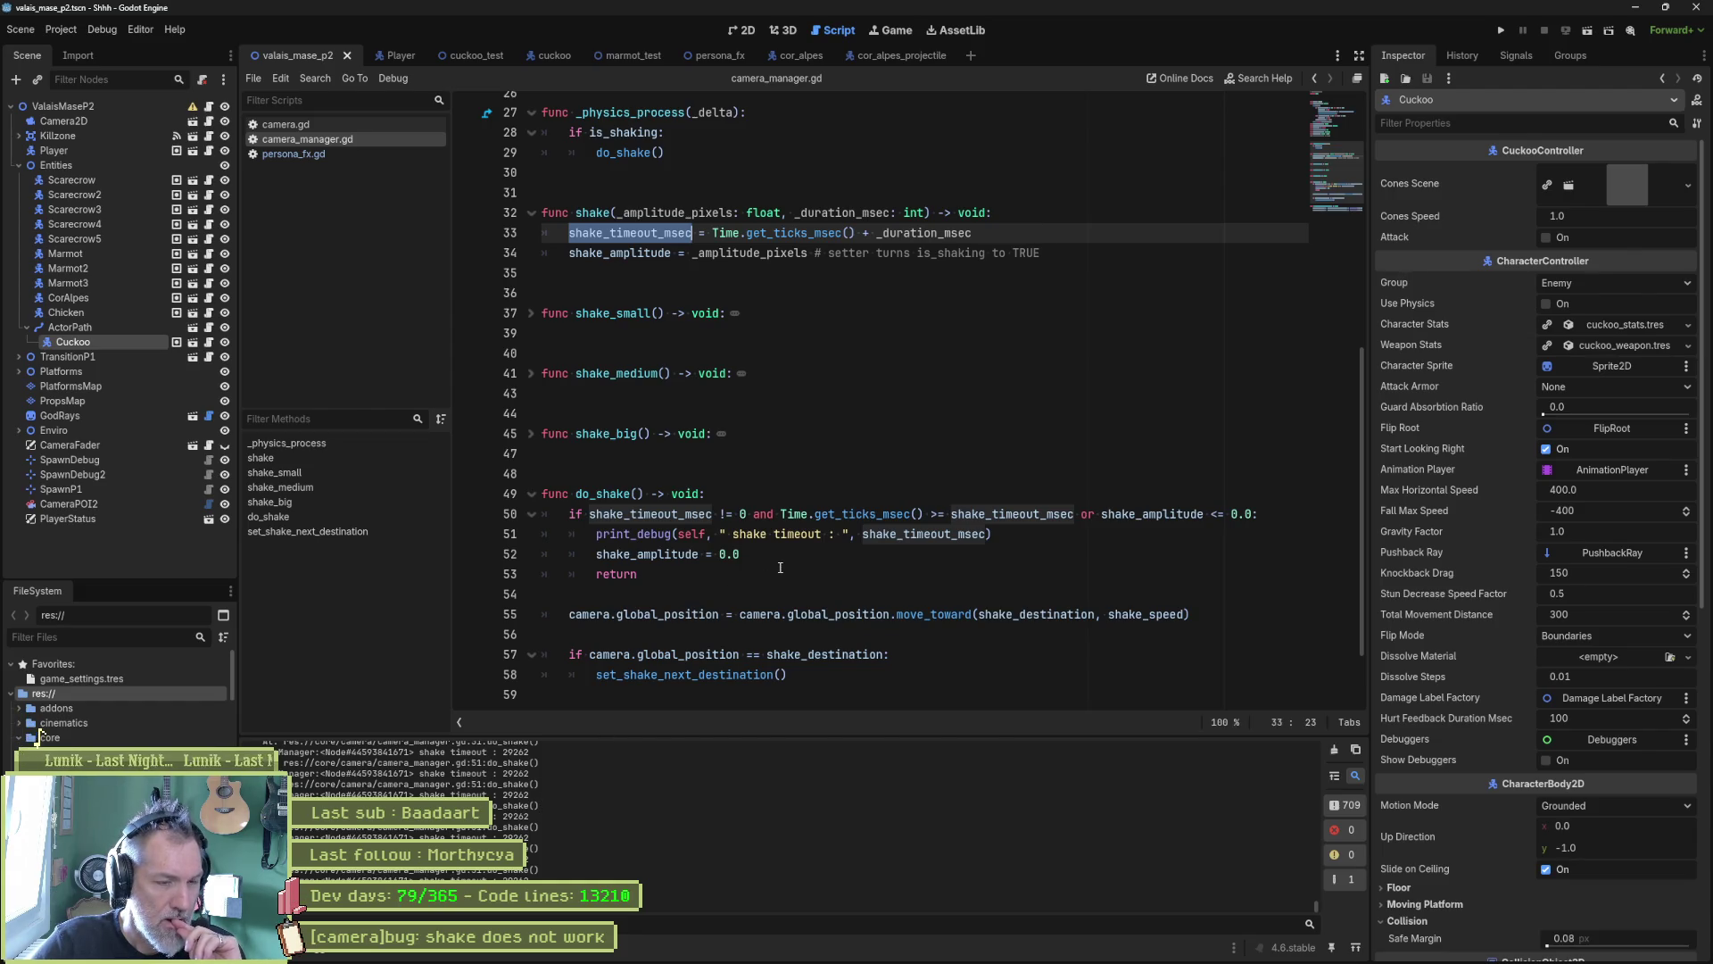
{"action": "double_click", "coordinate": [734, 516]}
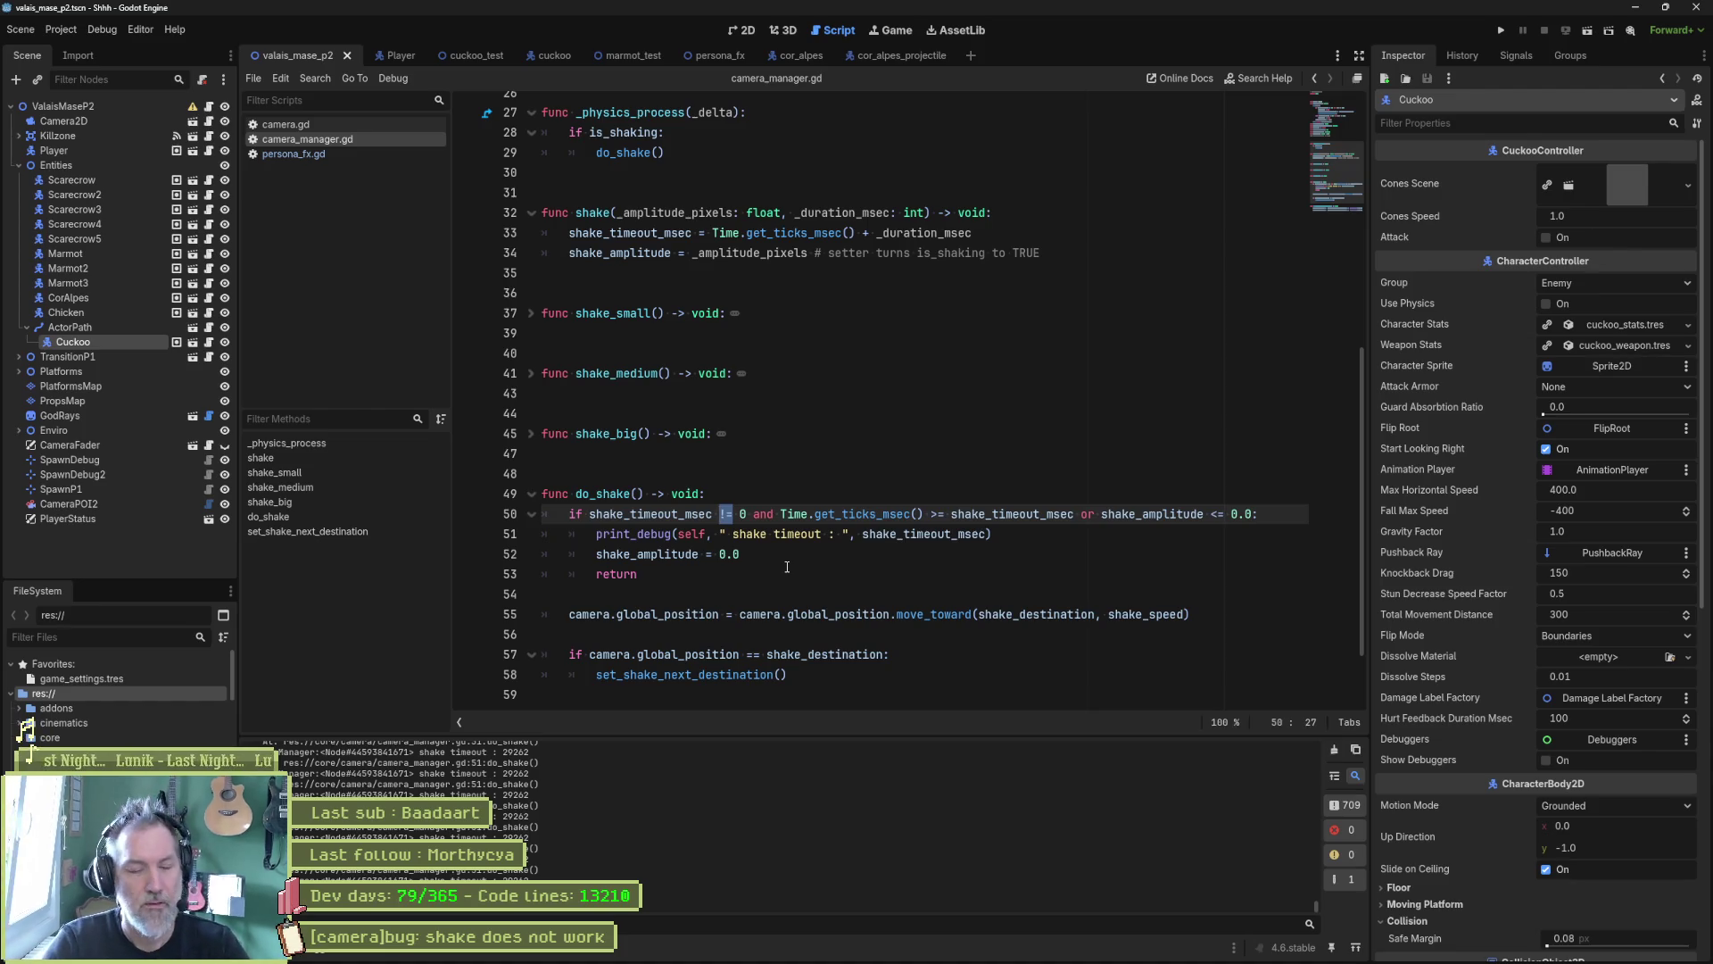
Step: Replace a mistyped '<' with '>' in the script
{"action": "type", "text": "<"}
{"action": "key", "text": "BackSpace"}
{"action": "type", "text": ">"}
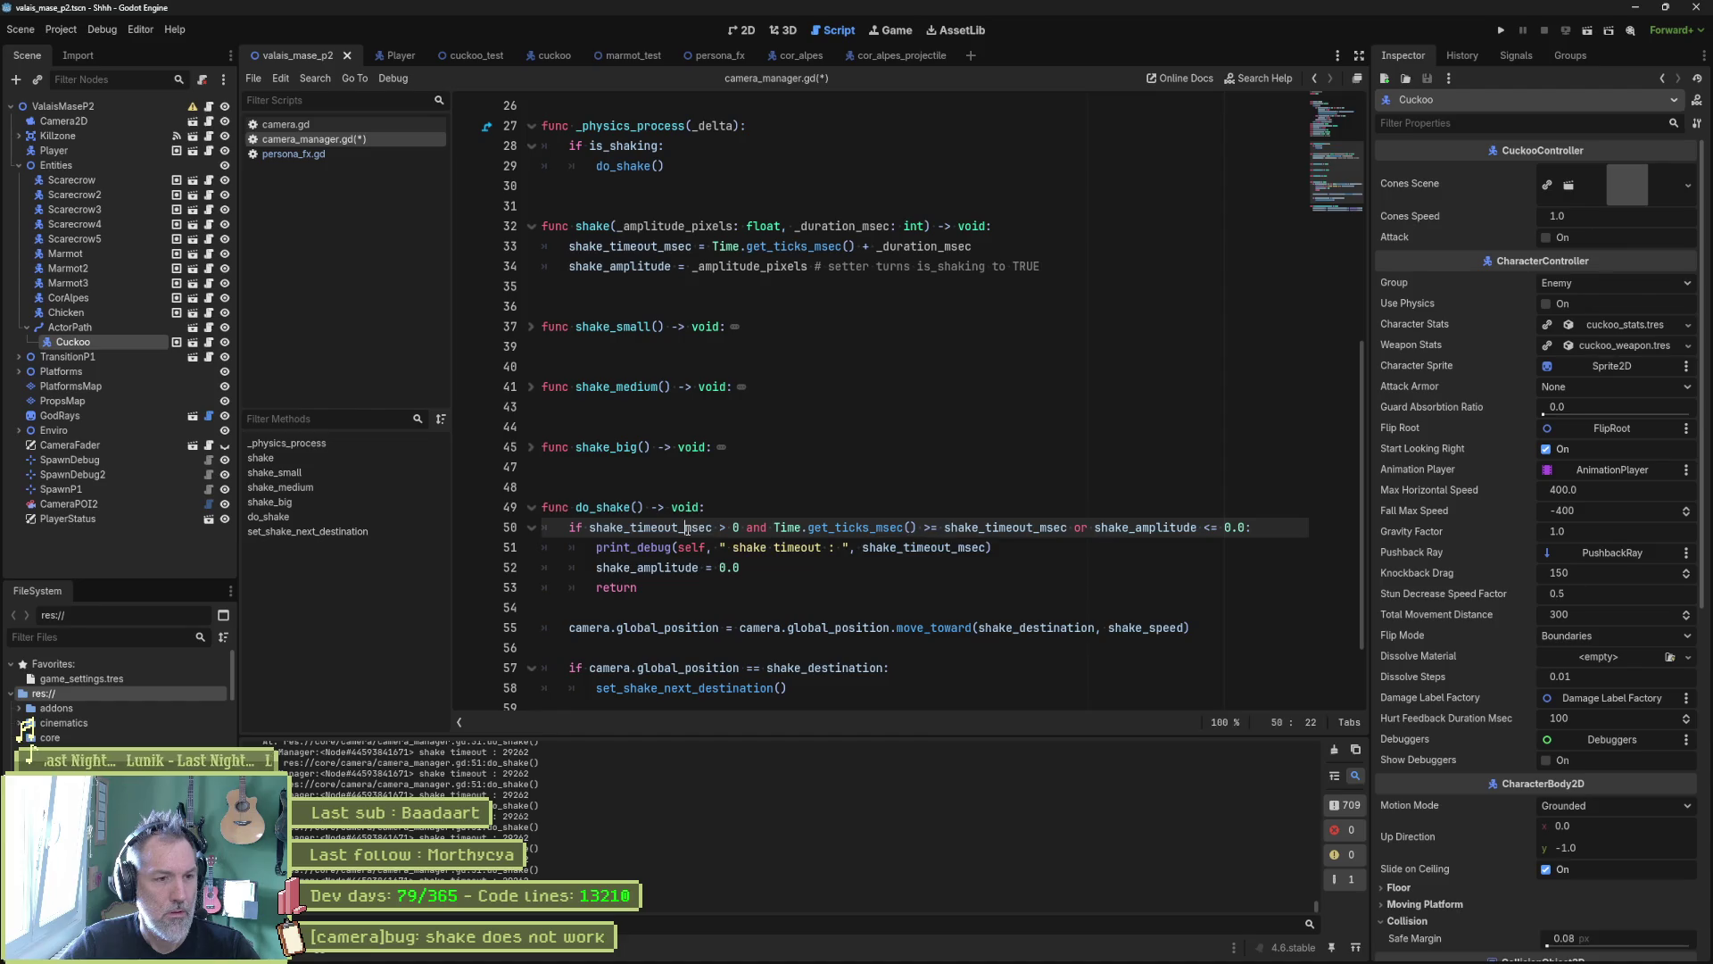
Step: Add 'shake_timeout_msec = 0' on line 53 under the amplitude reset, then save and launch
{"action": "double_click", "coordinate": [687, 527]}
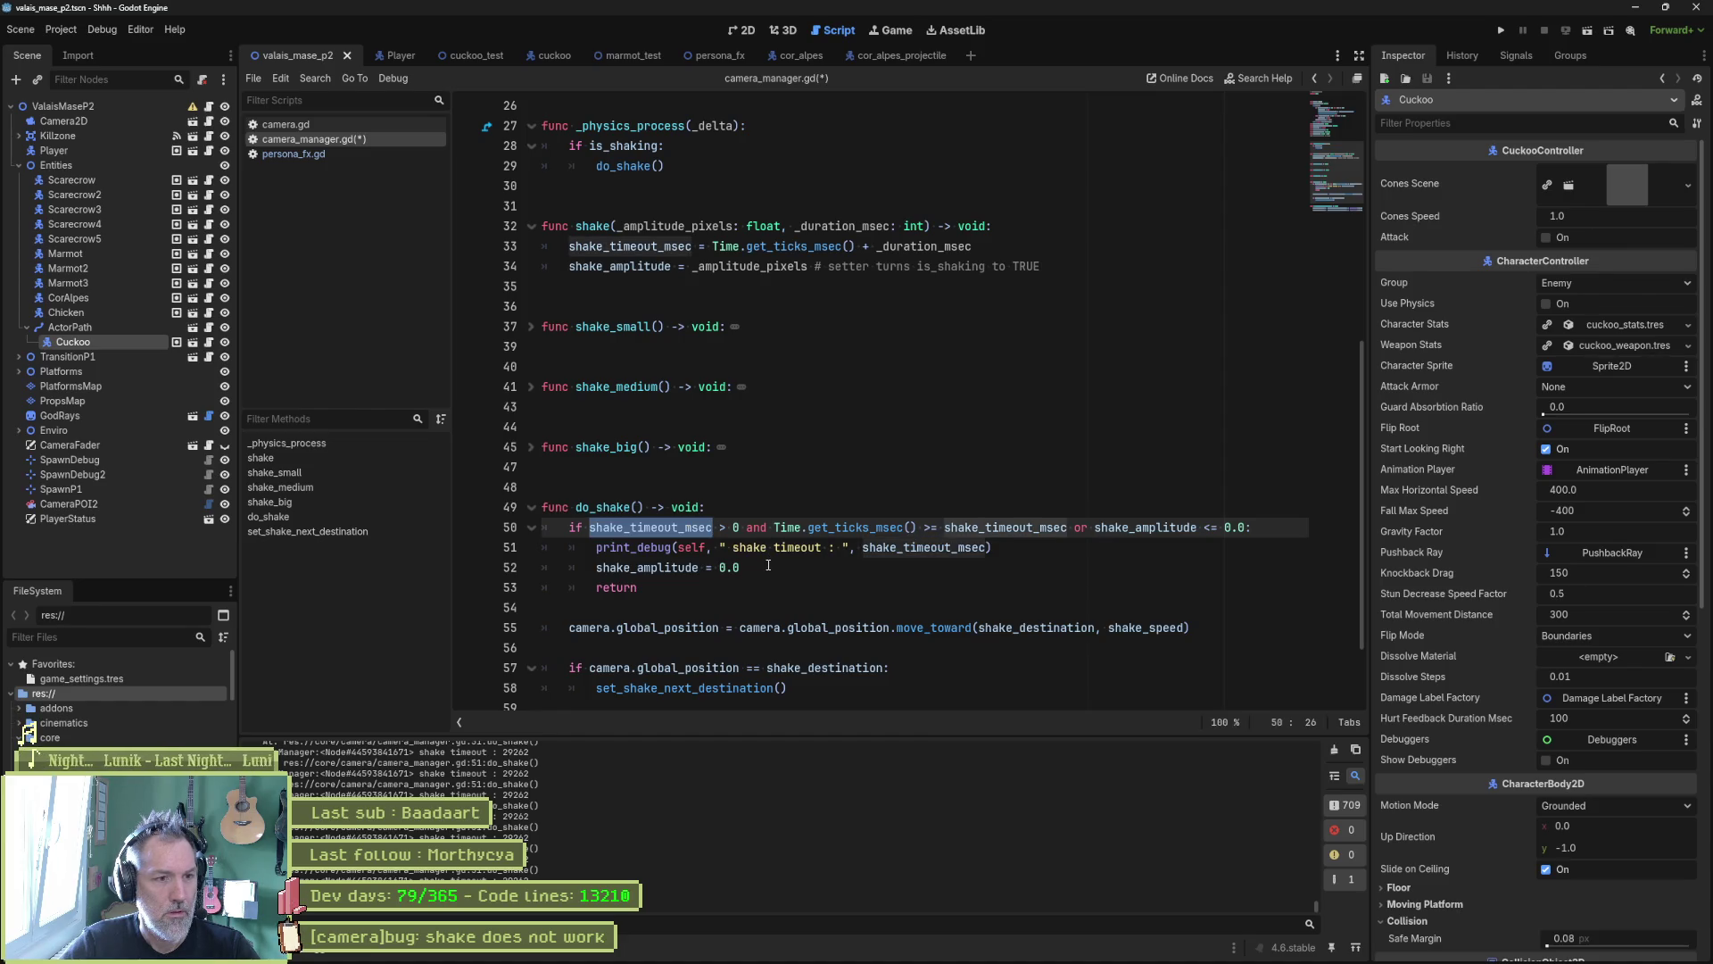
{"action": "key", "text": "ctrl+c"}
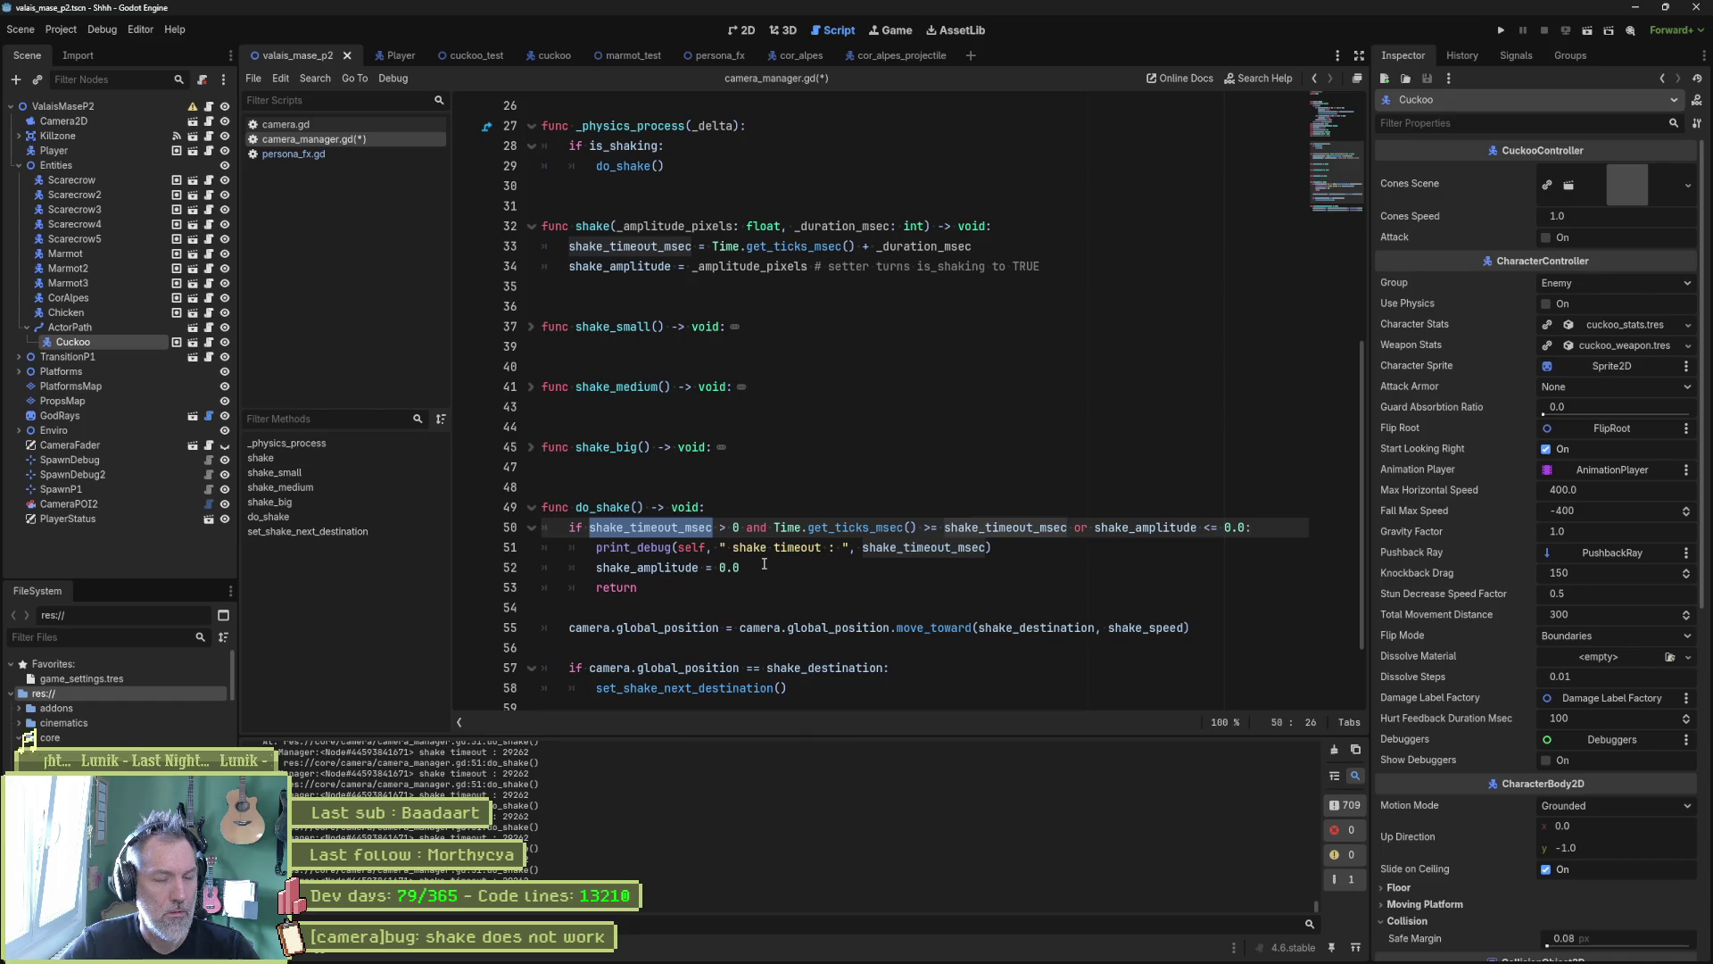
{"action": "left_click", "coordinate": [765, 564]}
{"action": "key", "text": "Return"}
{"action": "key", "text": "ctrl+v"}
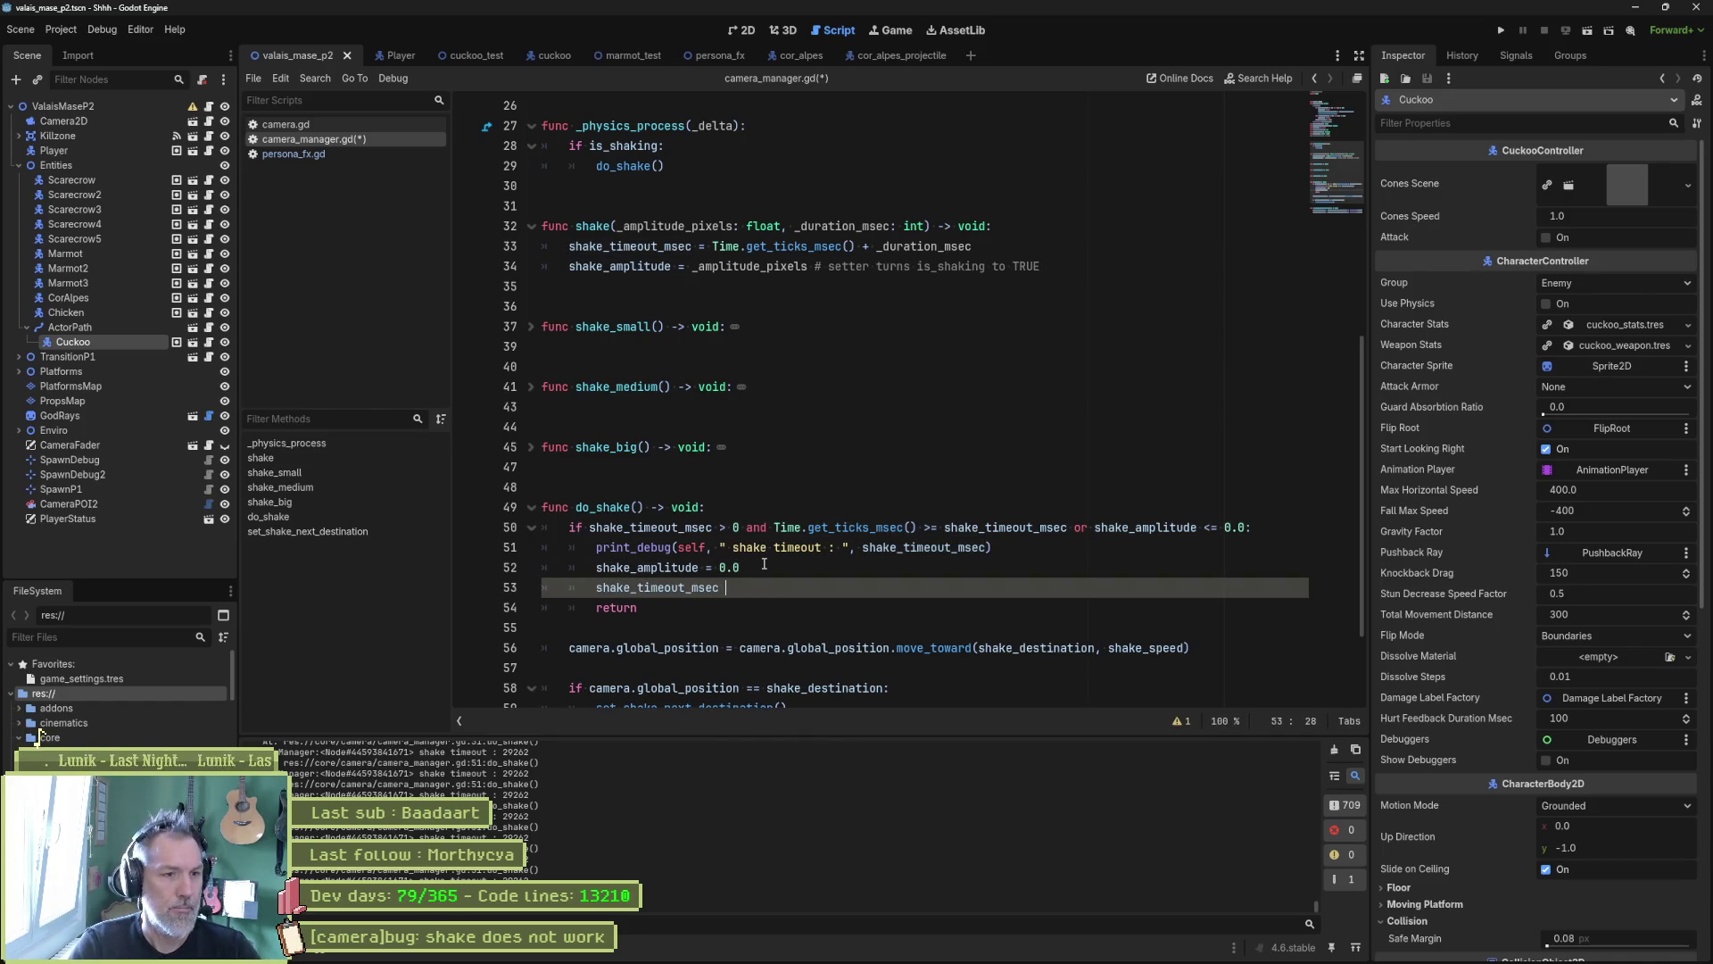
{"action": "type", "text": "= 0"}
{"action": "key", "text": "ctrl+s"}
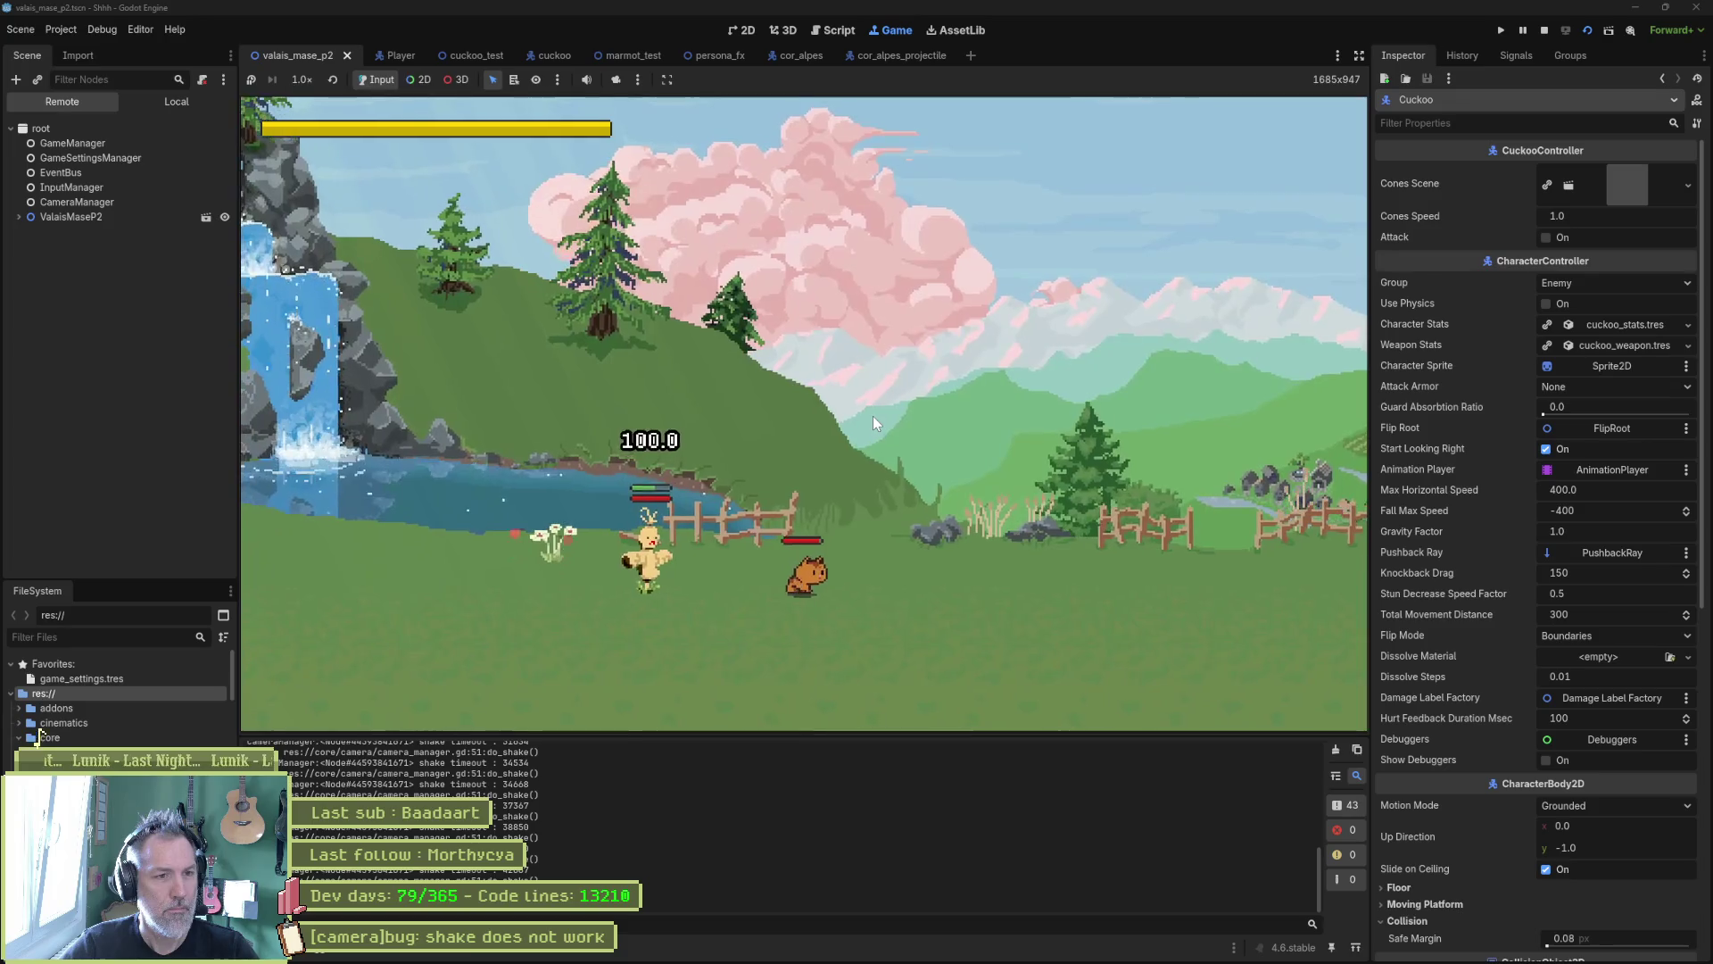
Step: Stop the camera-shake test run with F8 to return to camera_manager.gd
{"action": "key", "text": "F8"}
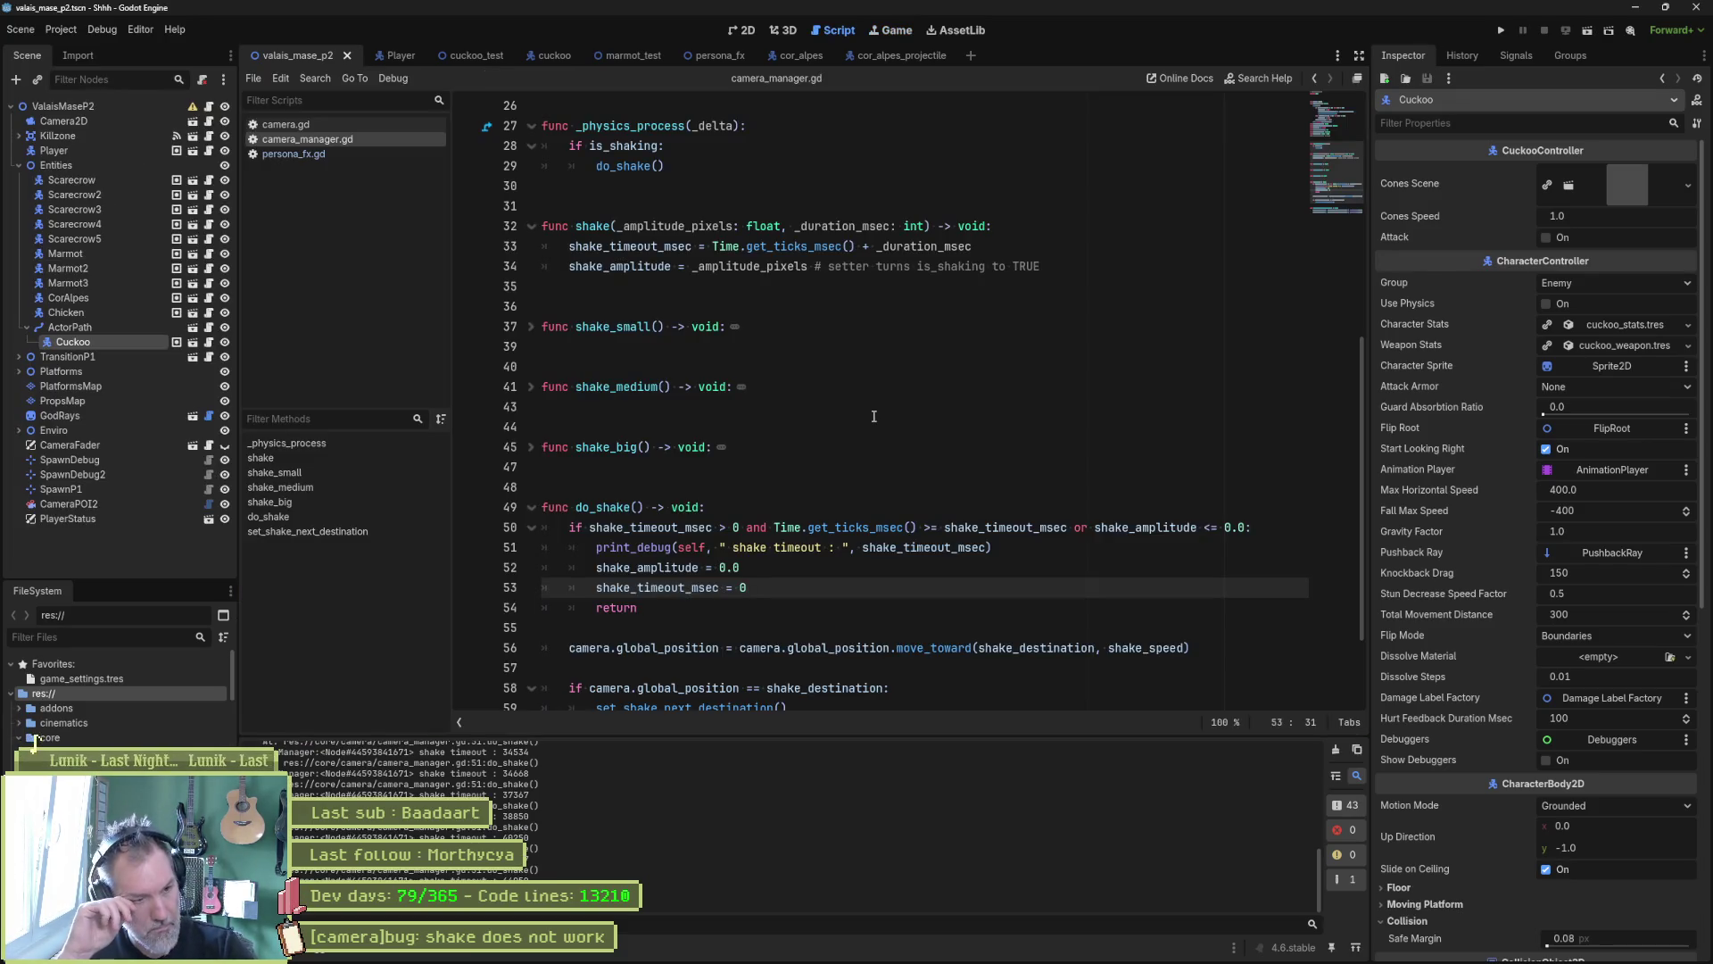
Step: Delete the print_debug line from do_shake and relaunch the game
{"action": "key", "text": "Up"}
{"action": "key", "text": "Up"}
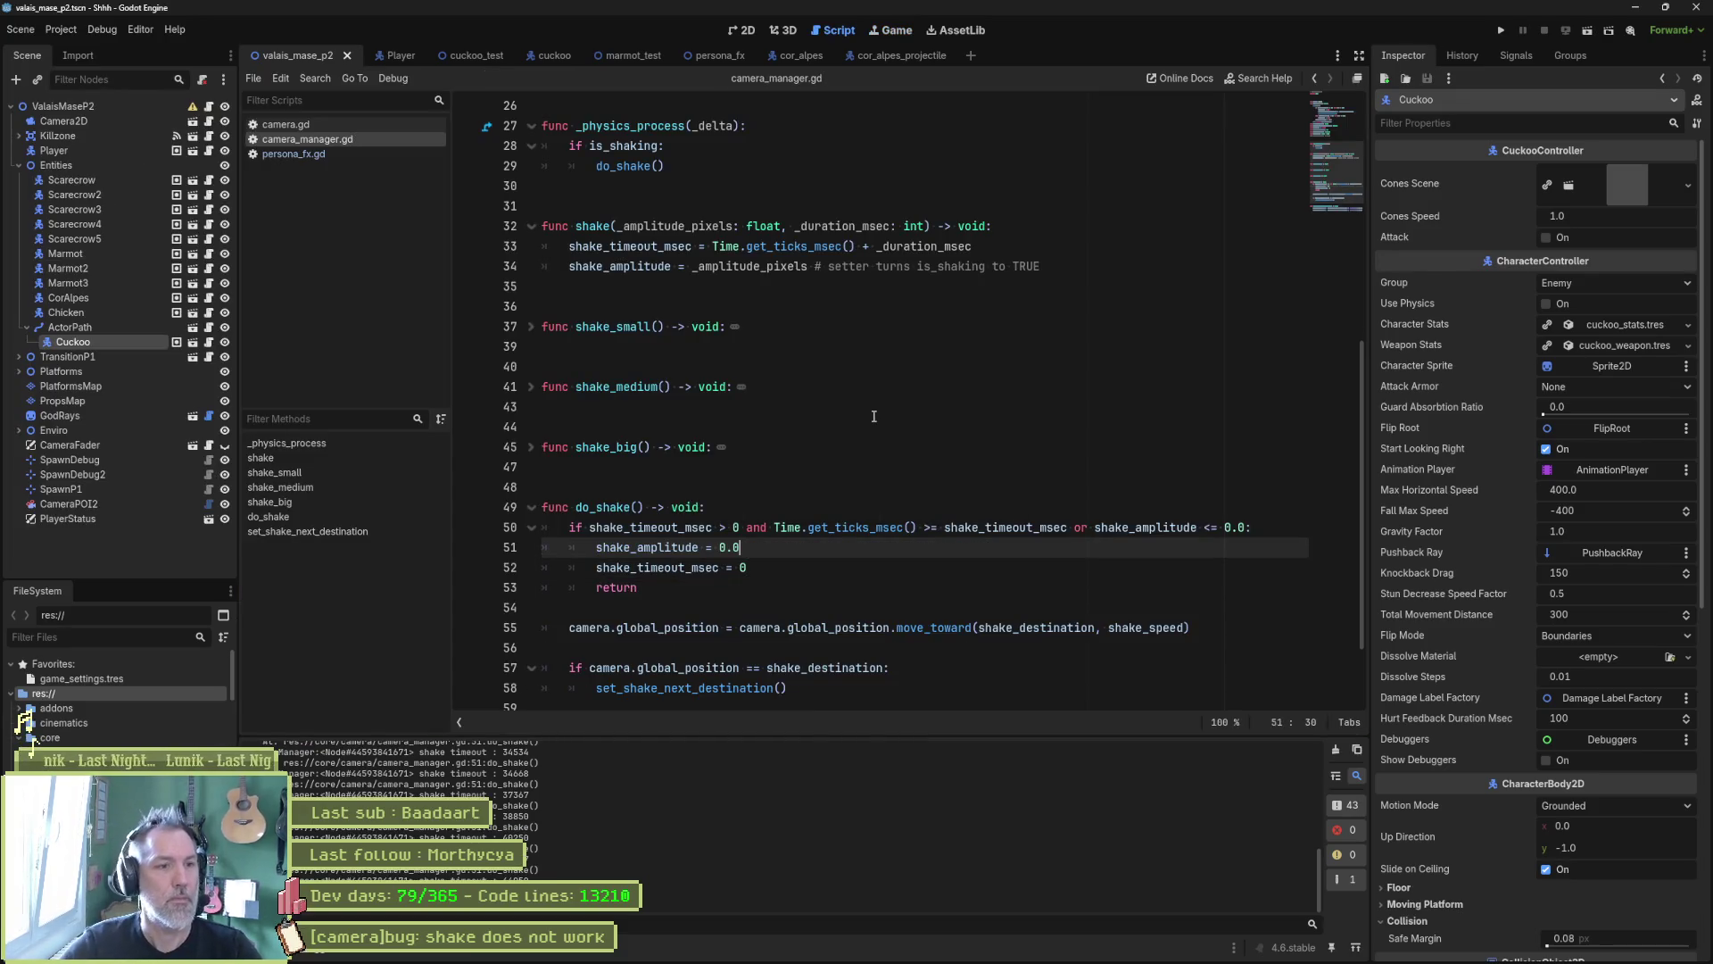
{"action": "key", "text": "ctrl+shift+k"}
{"action": "scroll", "coordinate": [874, 416], "scroll_direction": "down", "scroll_amount": 2}
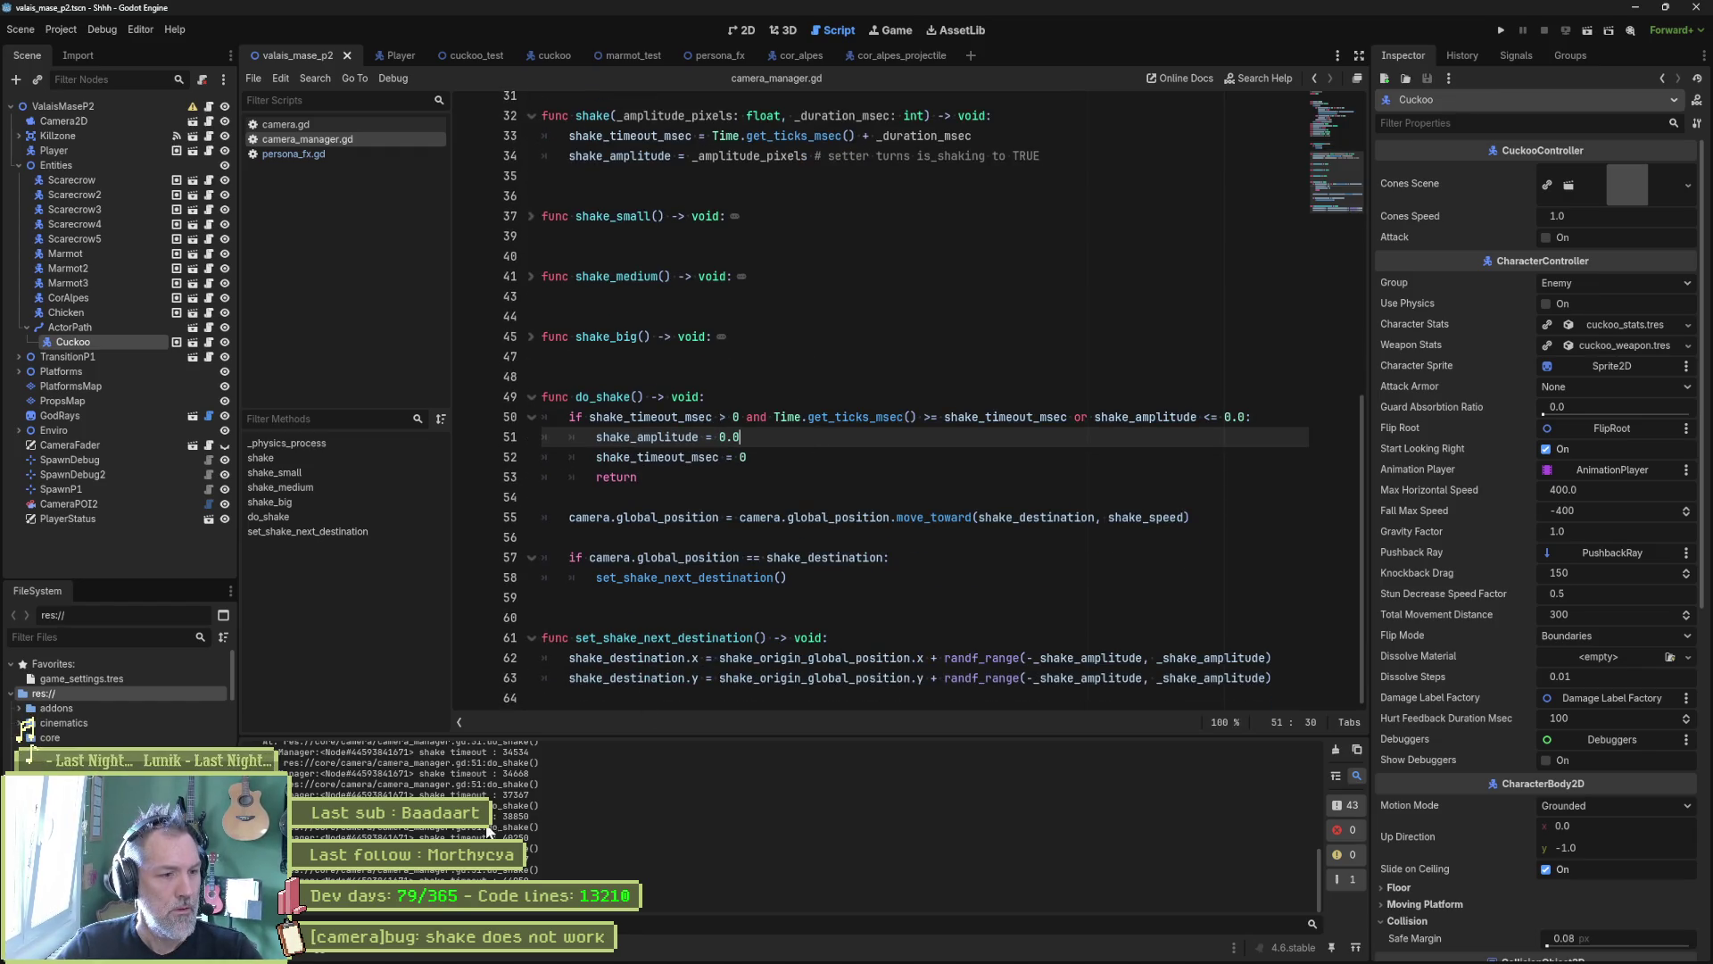
{"action": "key", "text": "F5"}
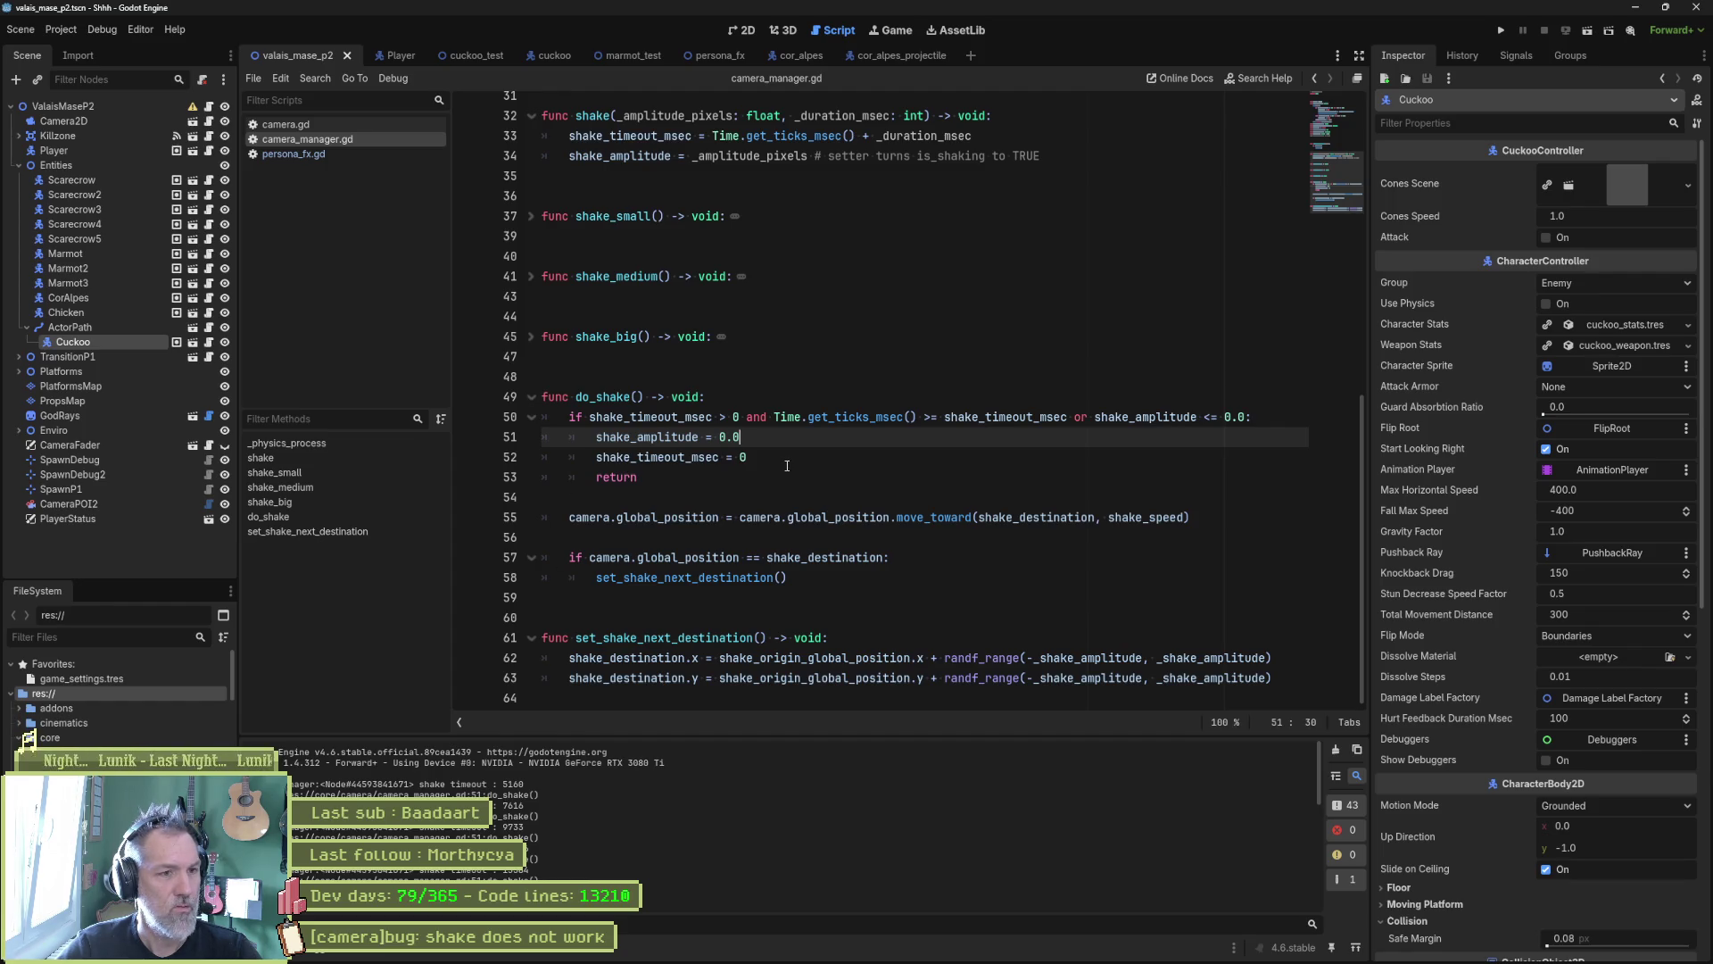
Step: Move the shake_timeout_msec reset from do_shake into the setter after is_shaking = false, and save
{"action": "scroll", "coordinate": [787, 465], "scroll_direction": "up", "scroll_amount": 2}
{"action": "key", "text": "Home"}
{"action": "key", "text": "ctrl+shift+Right"}
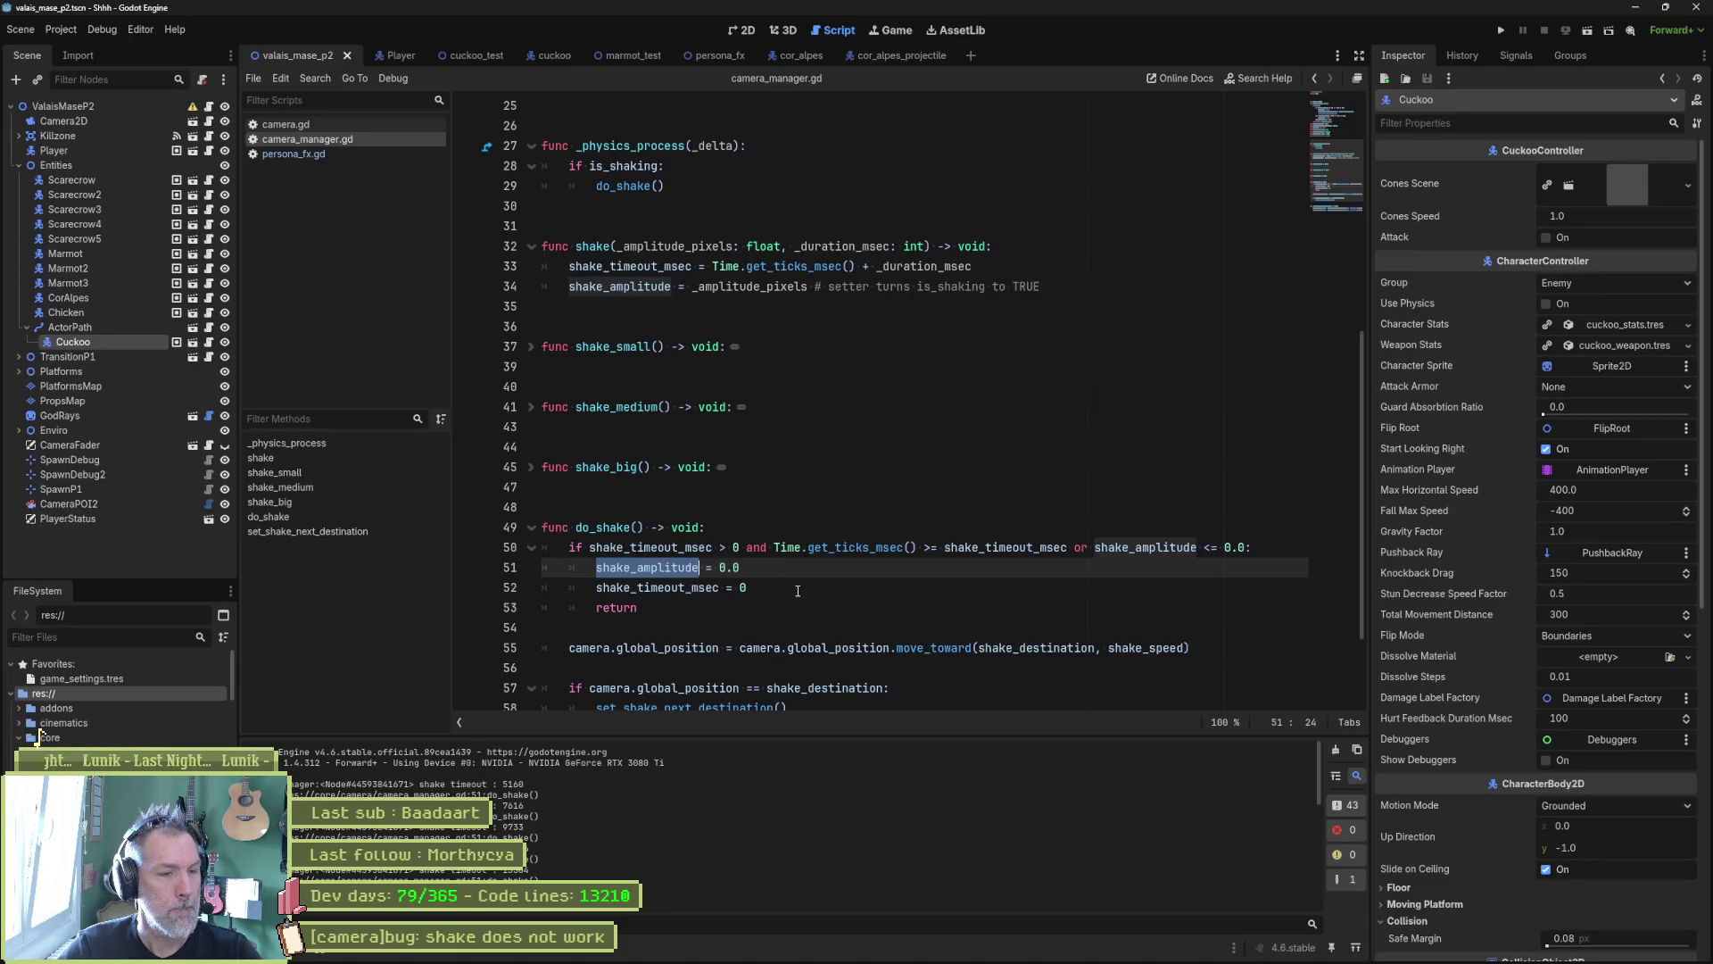
{"action": "left_click", "coordinate": [798, 591]}
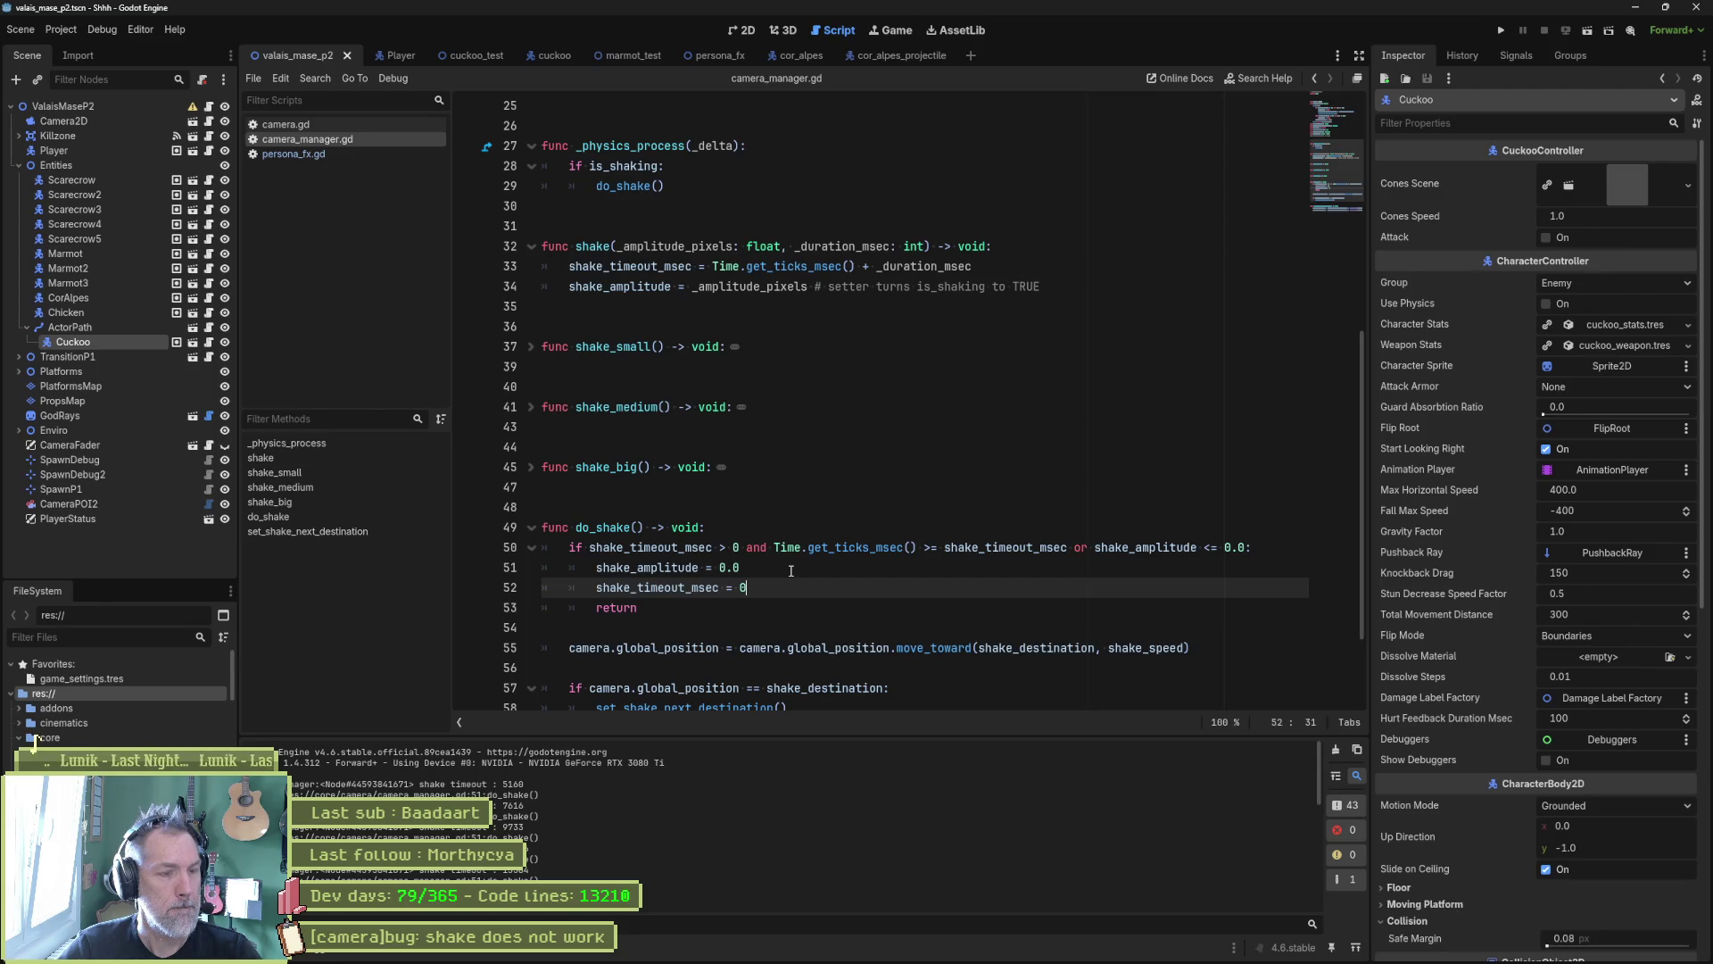
{"action": "key", "text": "ctrl+shift+k"}
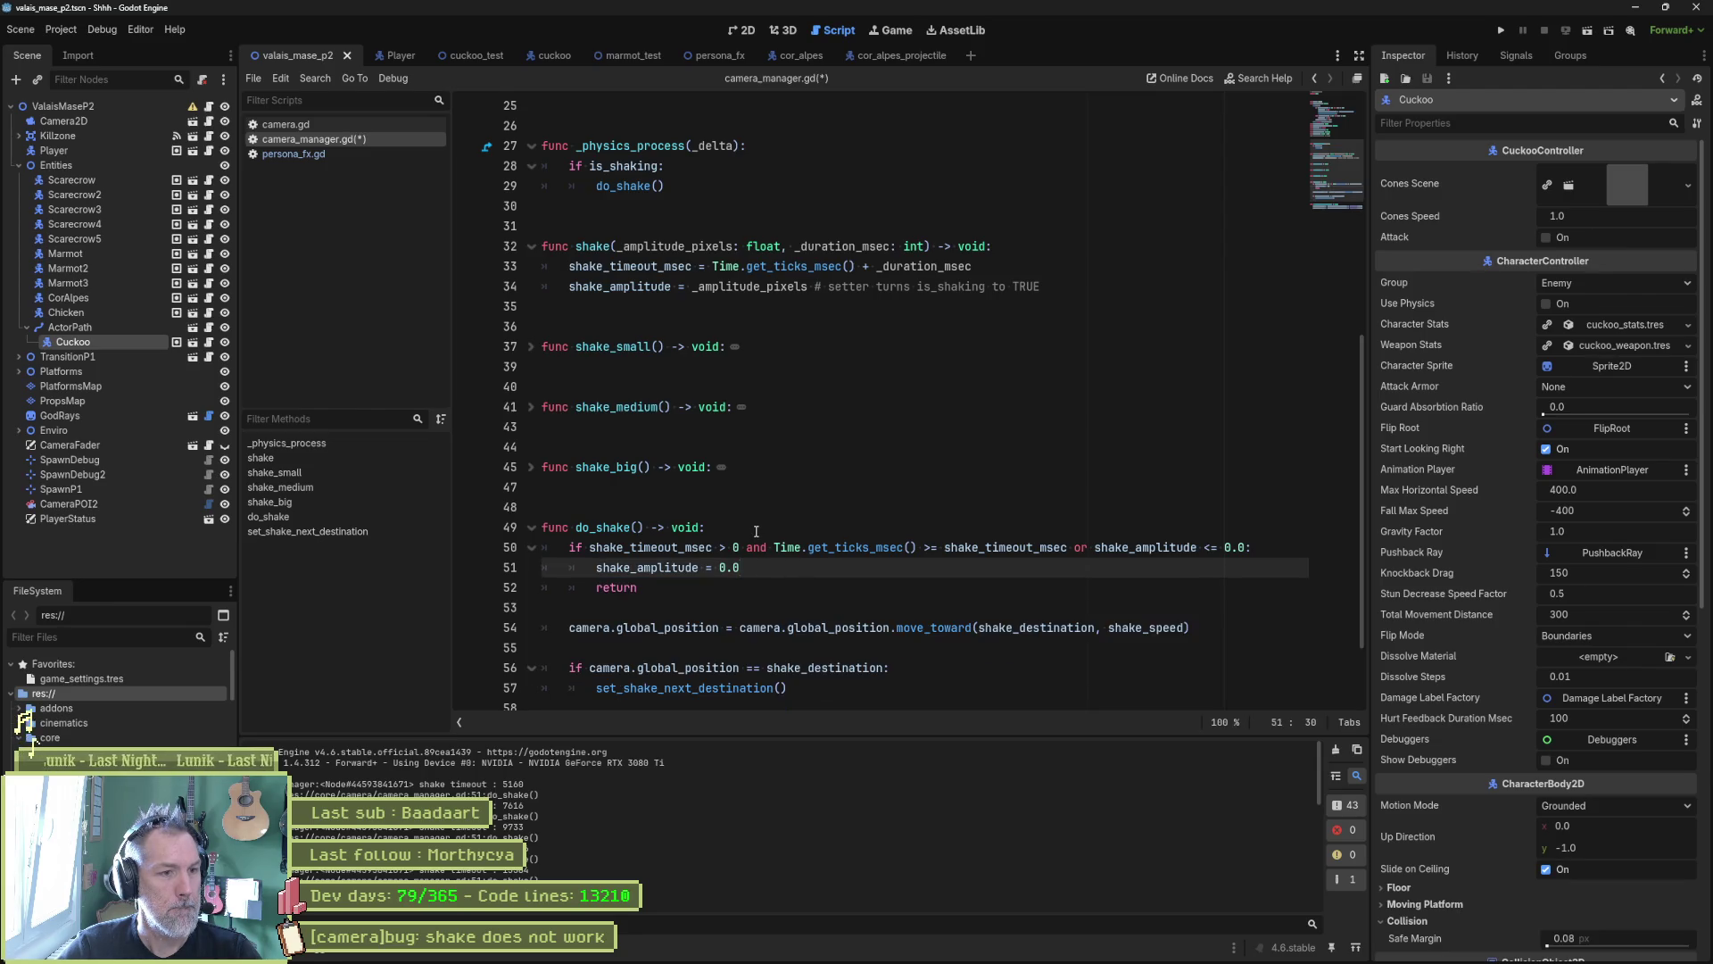
{"action": "scroll", "coordinate": [798, 200], "scroll_direction": "up", "scroll_amount": 6}
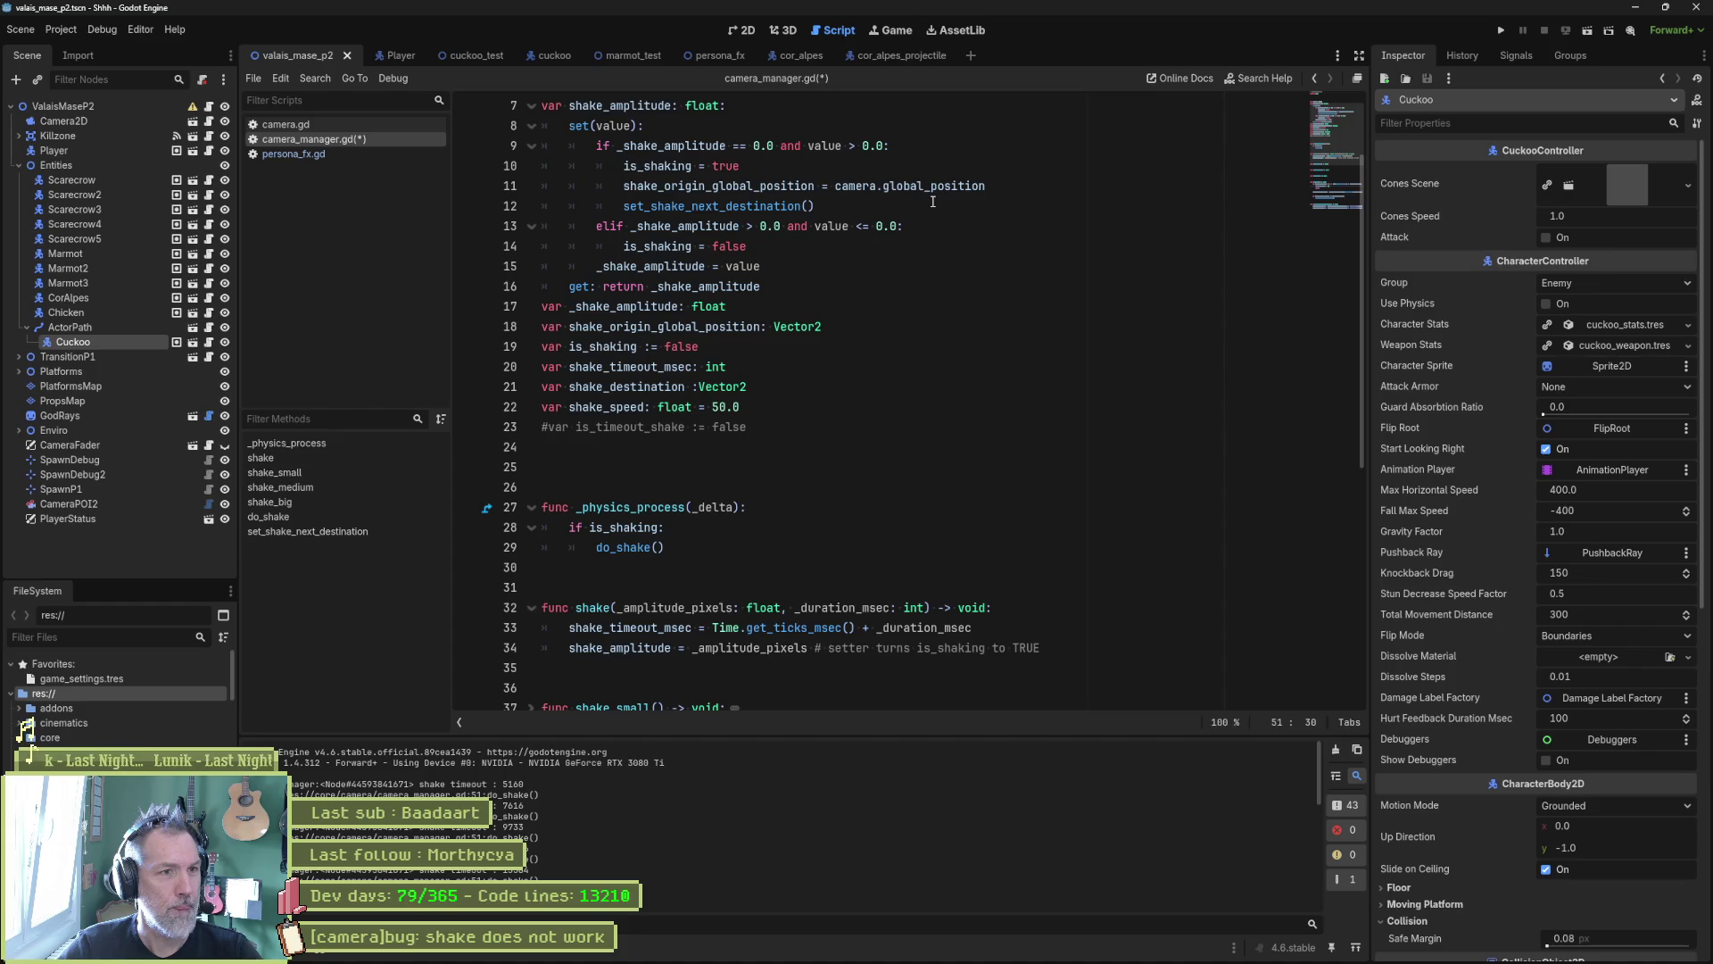
{"action": "left_click", "coordinate": [796, 252]}
{"action": "type", "text": "shake_timeout_msec = 0"}
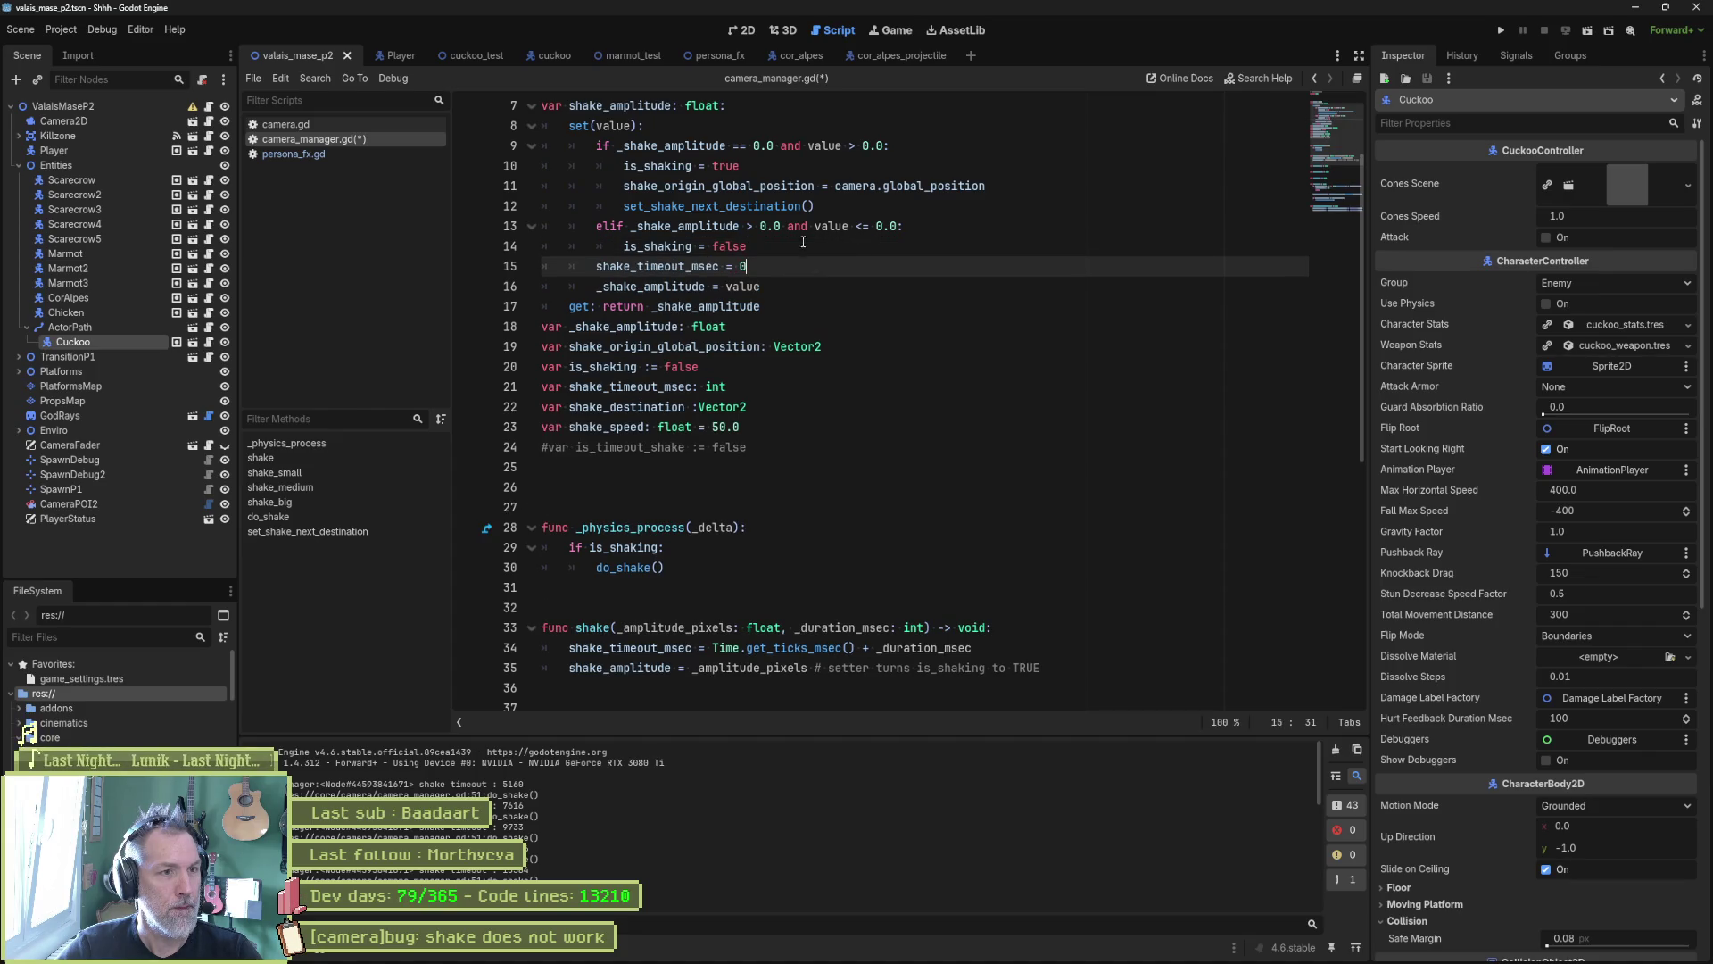
{"action": "left_click", "coordinate": [597, 266]}
{"action": "key", "text": "Tab"}
{"action": "key", "text": "ctrl+s"}
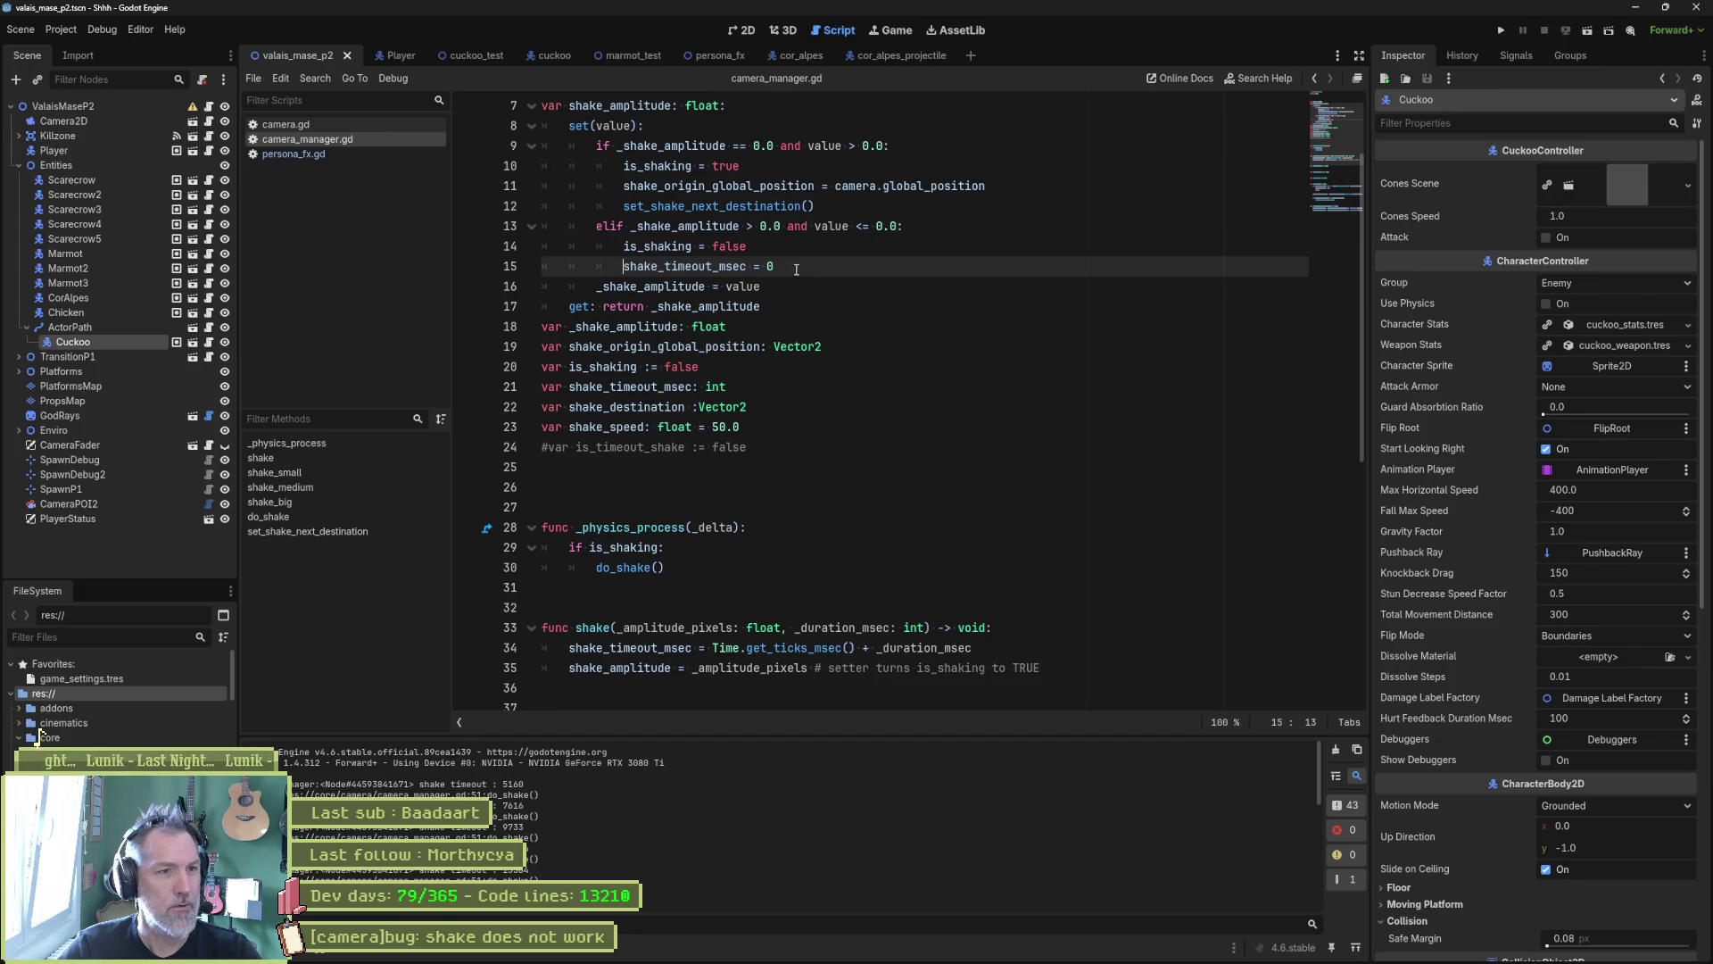
Step: Undo the setter move to restore both resets in do_shake, save, and relaunch the game
{"action": "key", "text": "ctrl+shift+k"}
{"action": "key", "text": "ctrl+shift+k"}
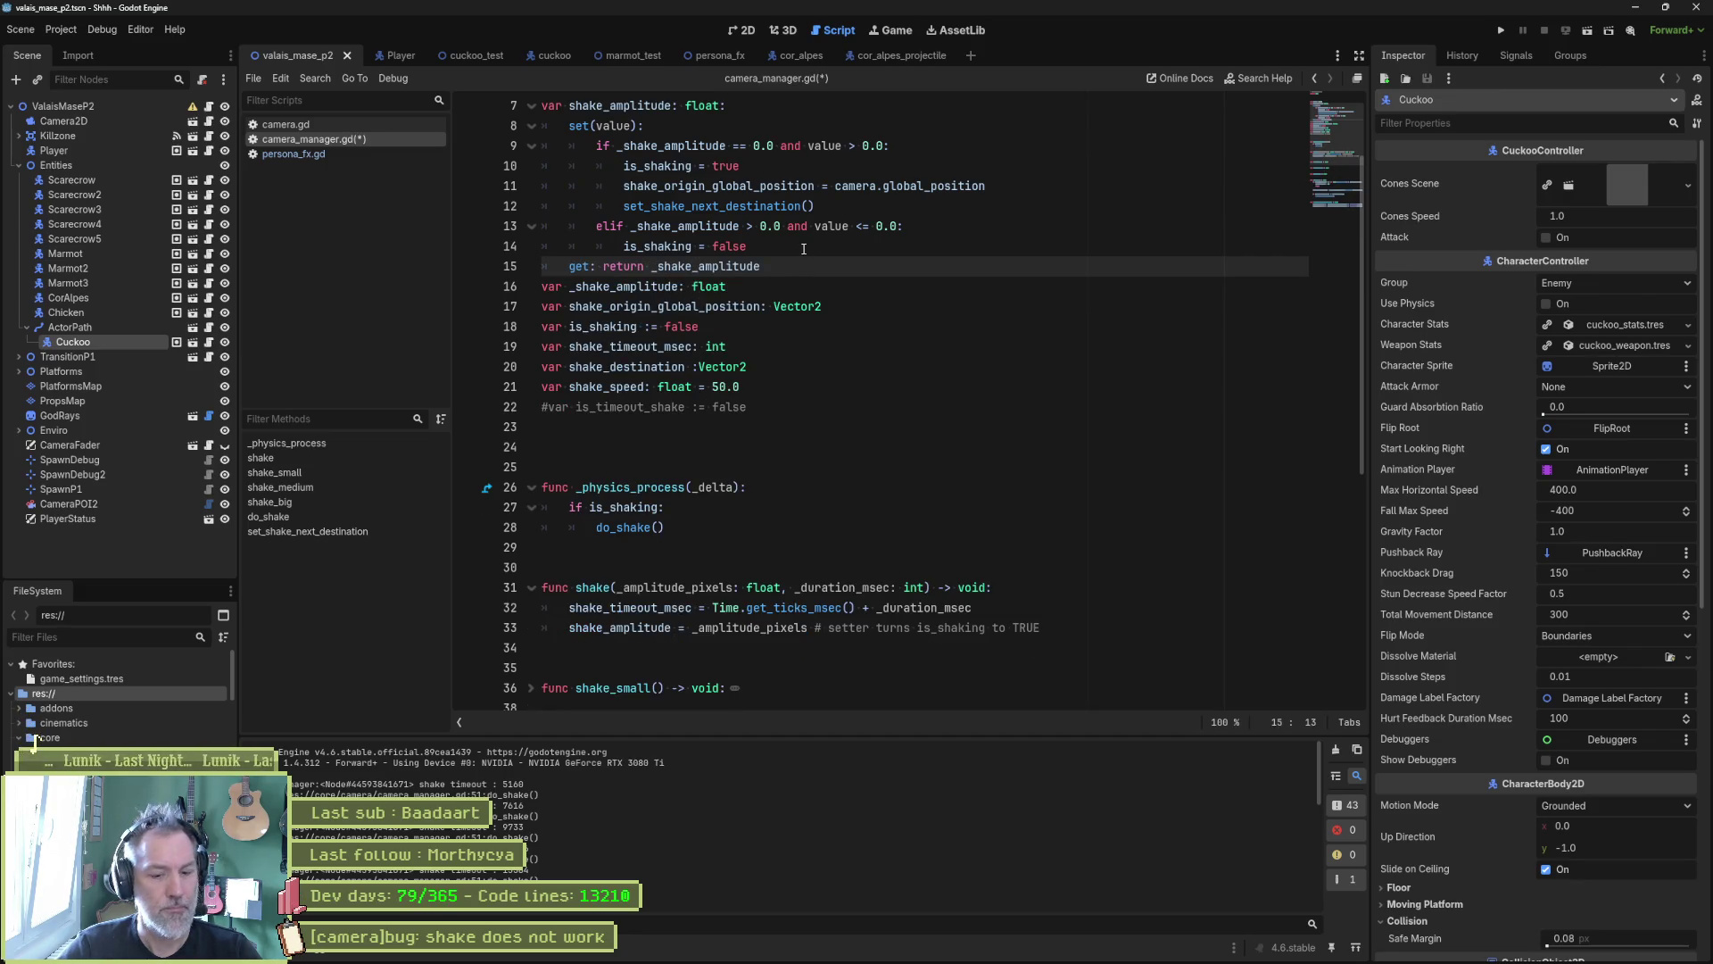
{"action": "key", "text": "ctrl+z"}
{"action": "key", "text": "ctrl+z"}
{"action": "key", "text": "ctrl+z"}
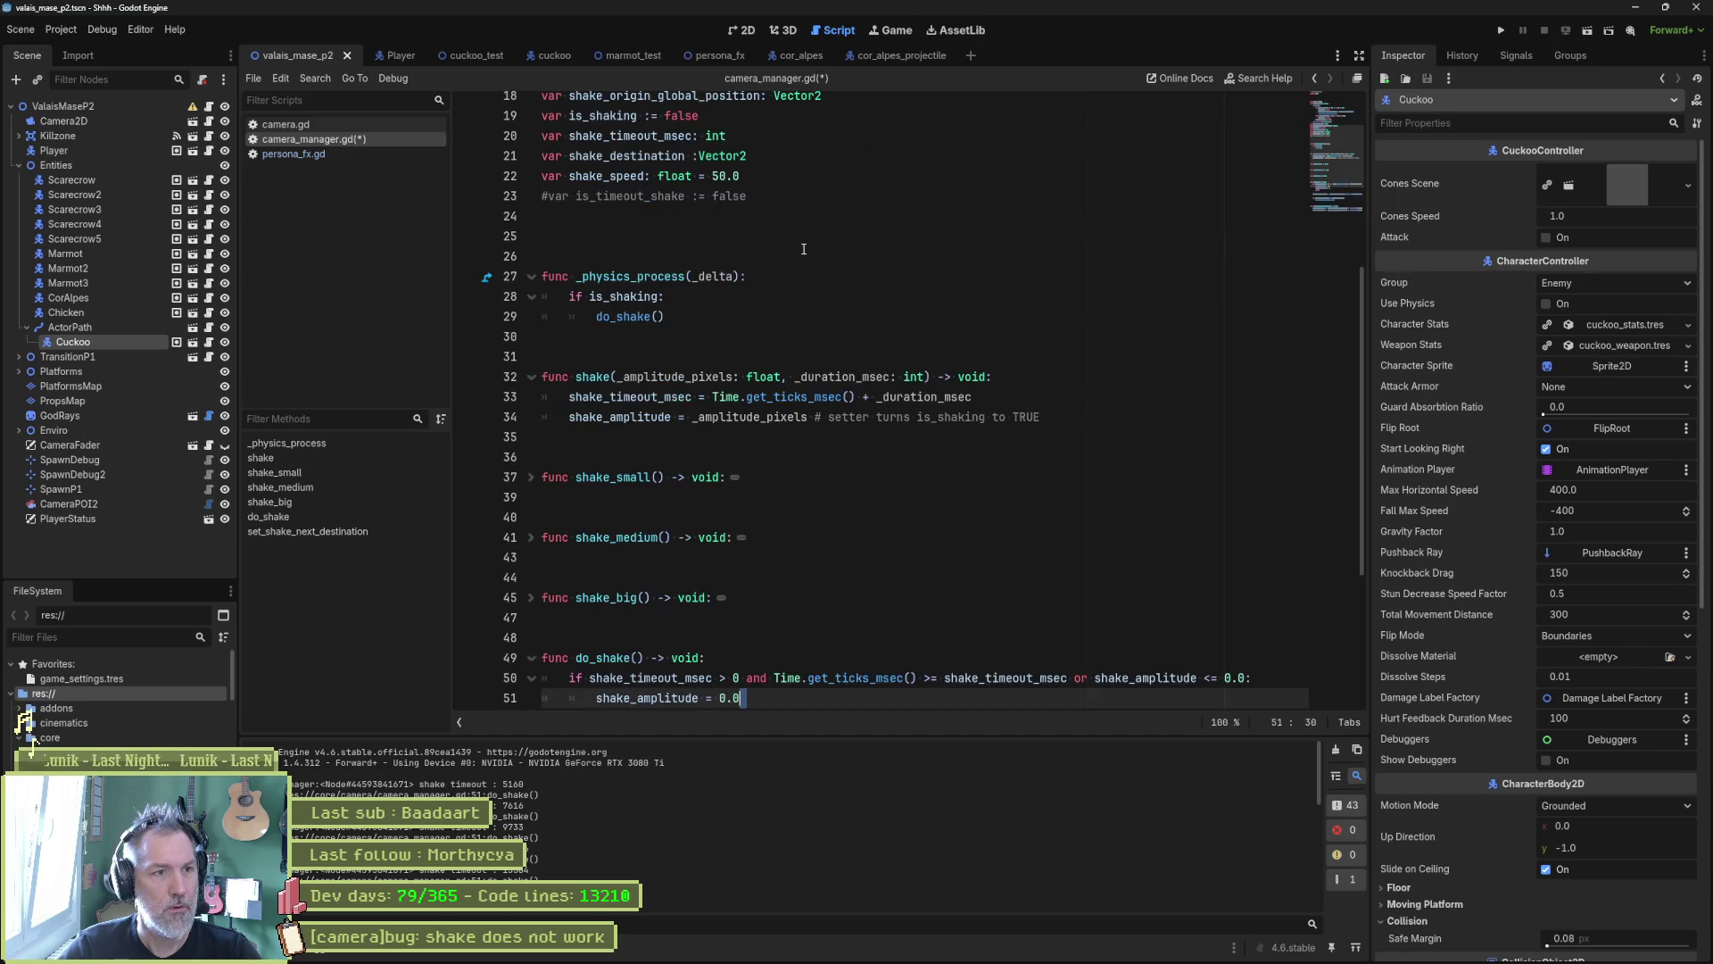
{"action": "key", "text": "ctrl+z"}
{"action": "key", "text": "ctrl+s"}
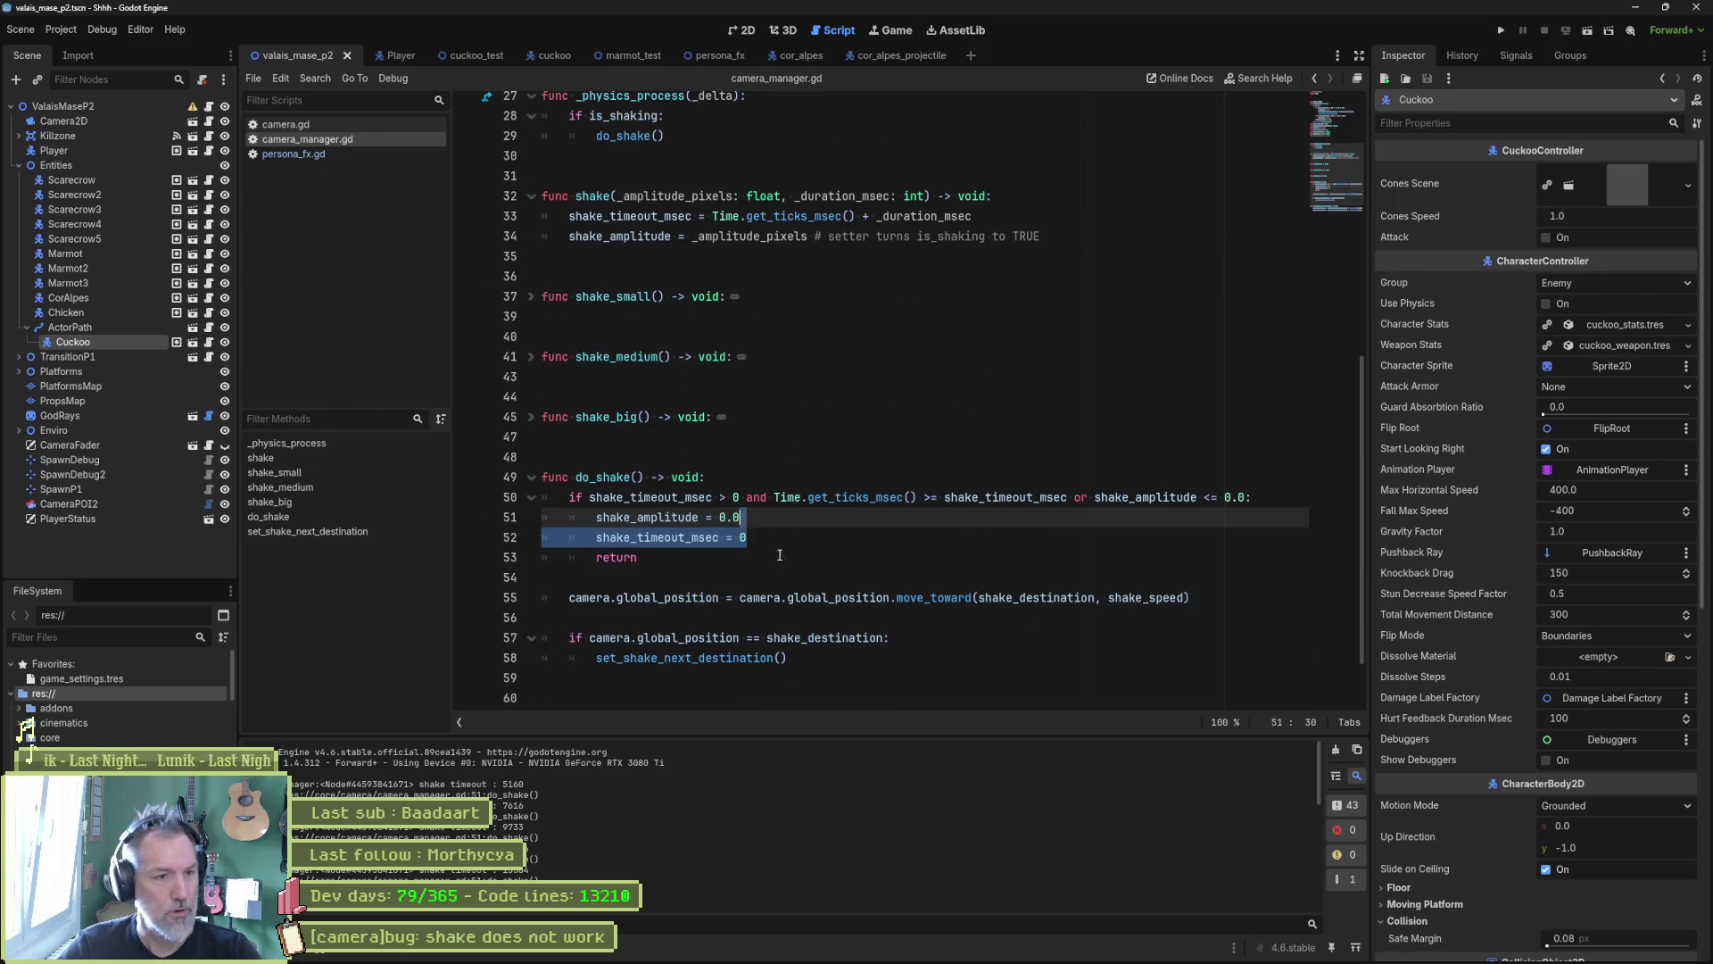
{"action": "left_click", "coordinate": [776, 573]}
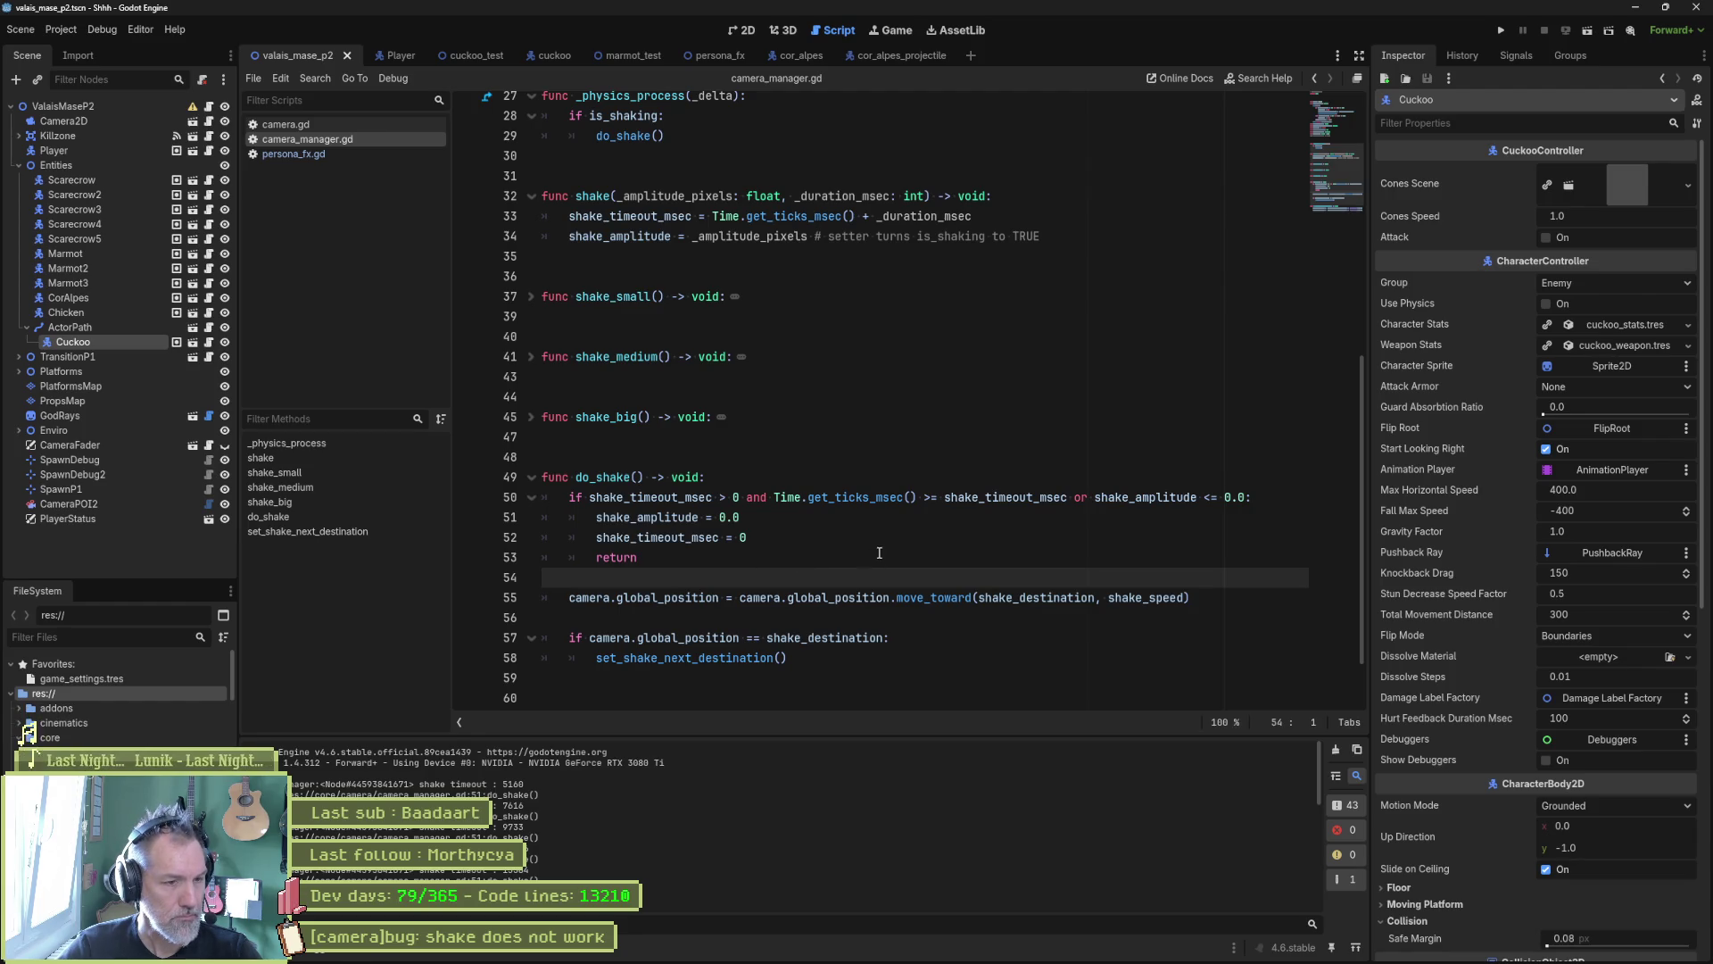
{"action": "scroll", "coordinate": [890, 558], "scroll_direction": "down", "scroll_amount": 2}
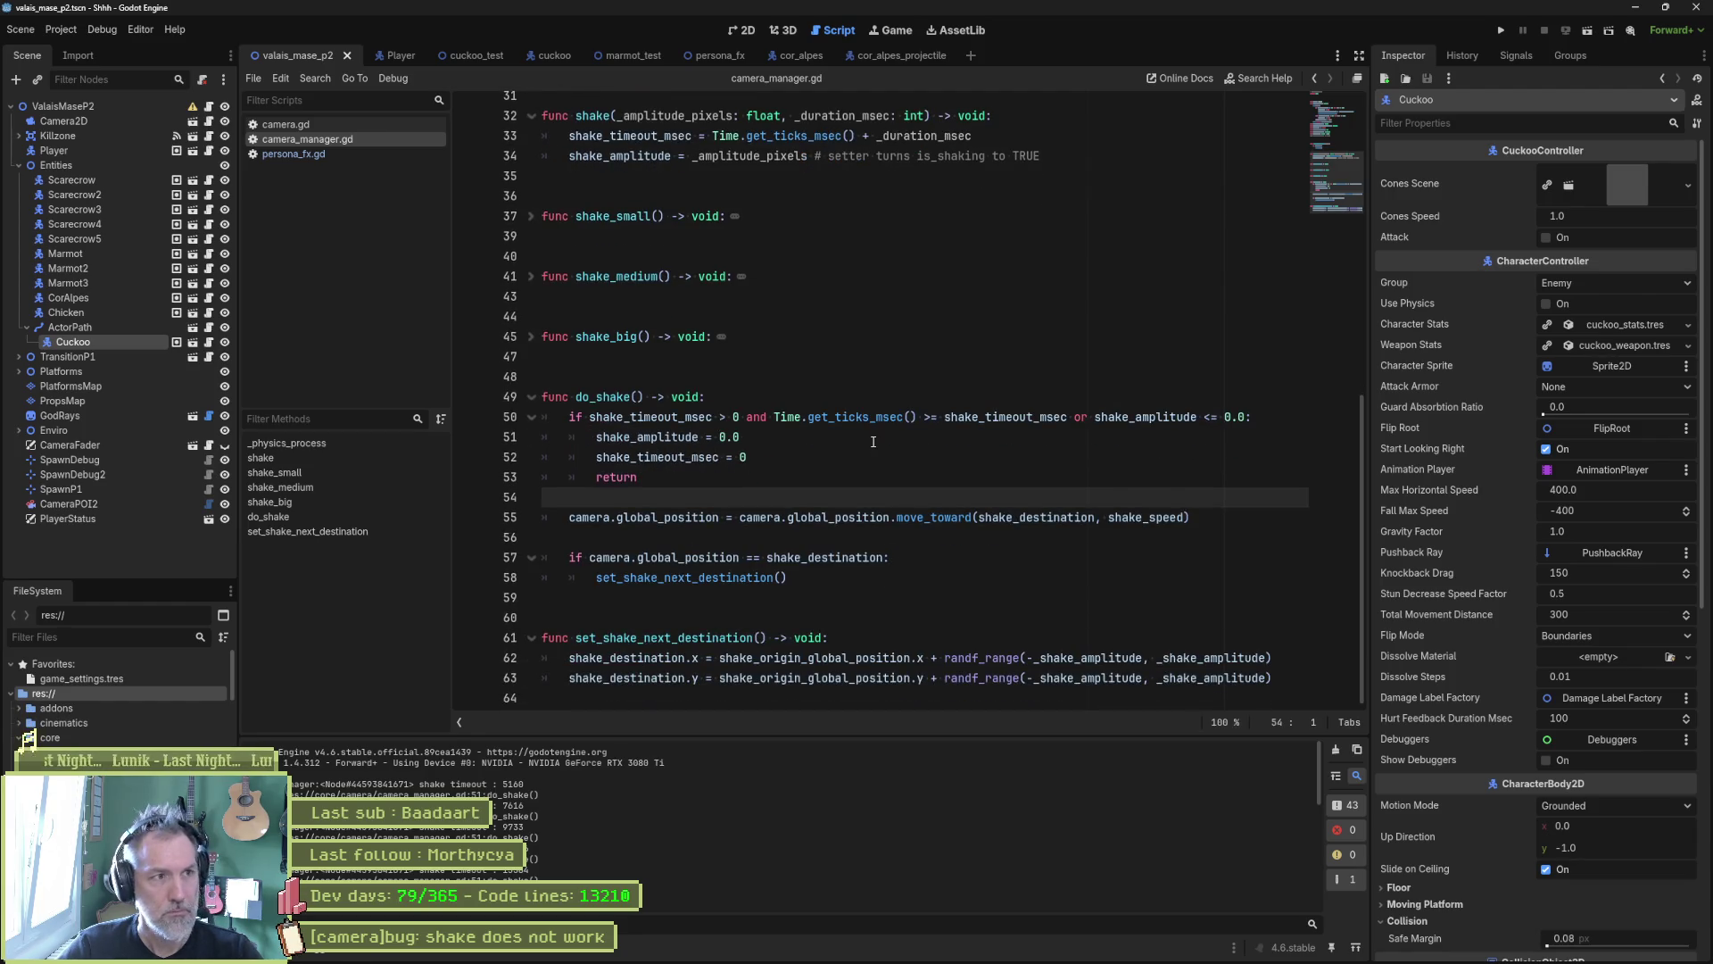
{"action": "key", "text": "F5"}
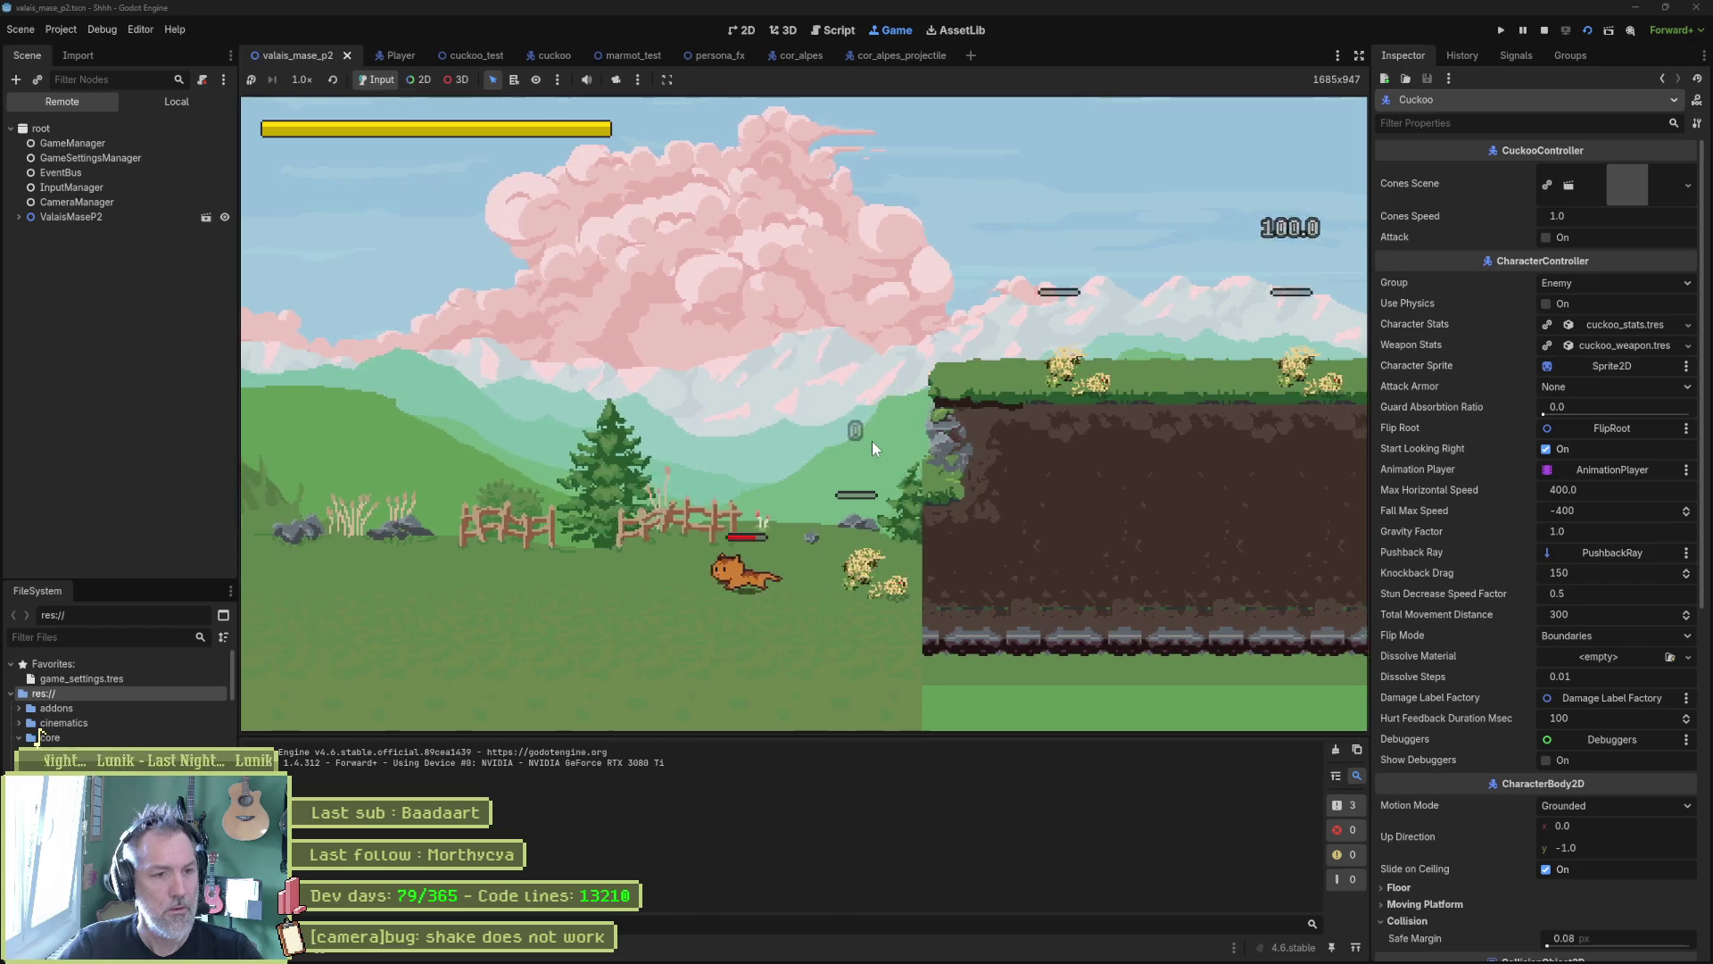
{"action": "key", "text": "F8"}
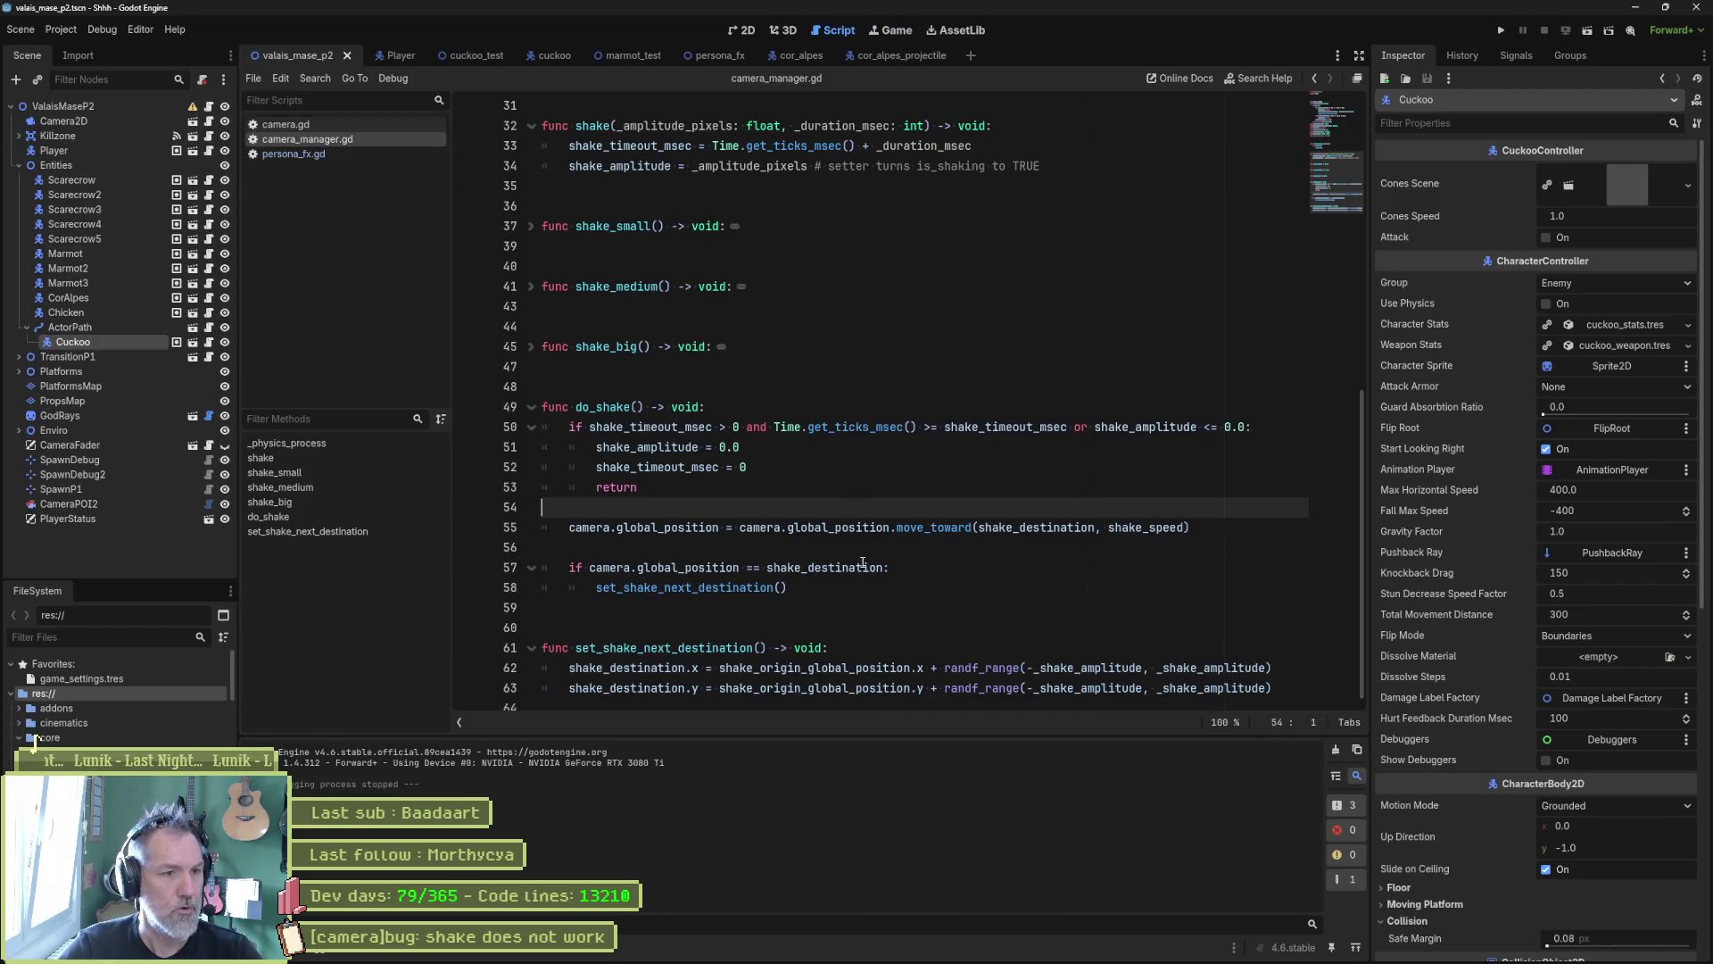
Step: Look over the '[camera]bug: shake does not work' task title in Asana, then switch to Fork
{"action": "left_click", "coordinate": [919, 951]}
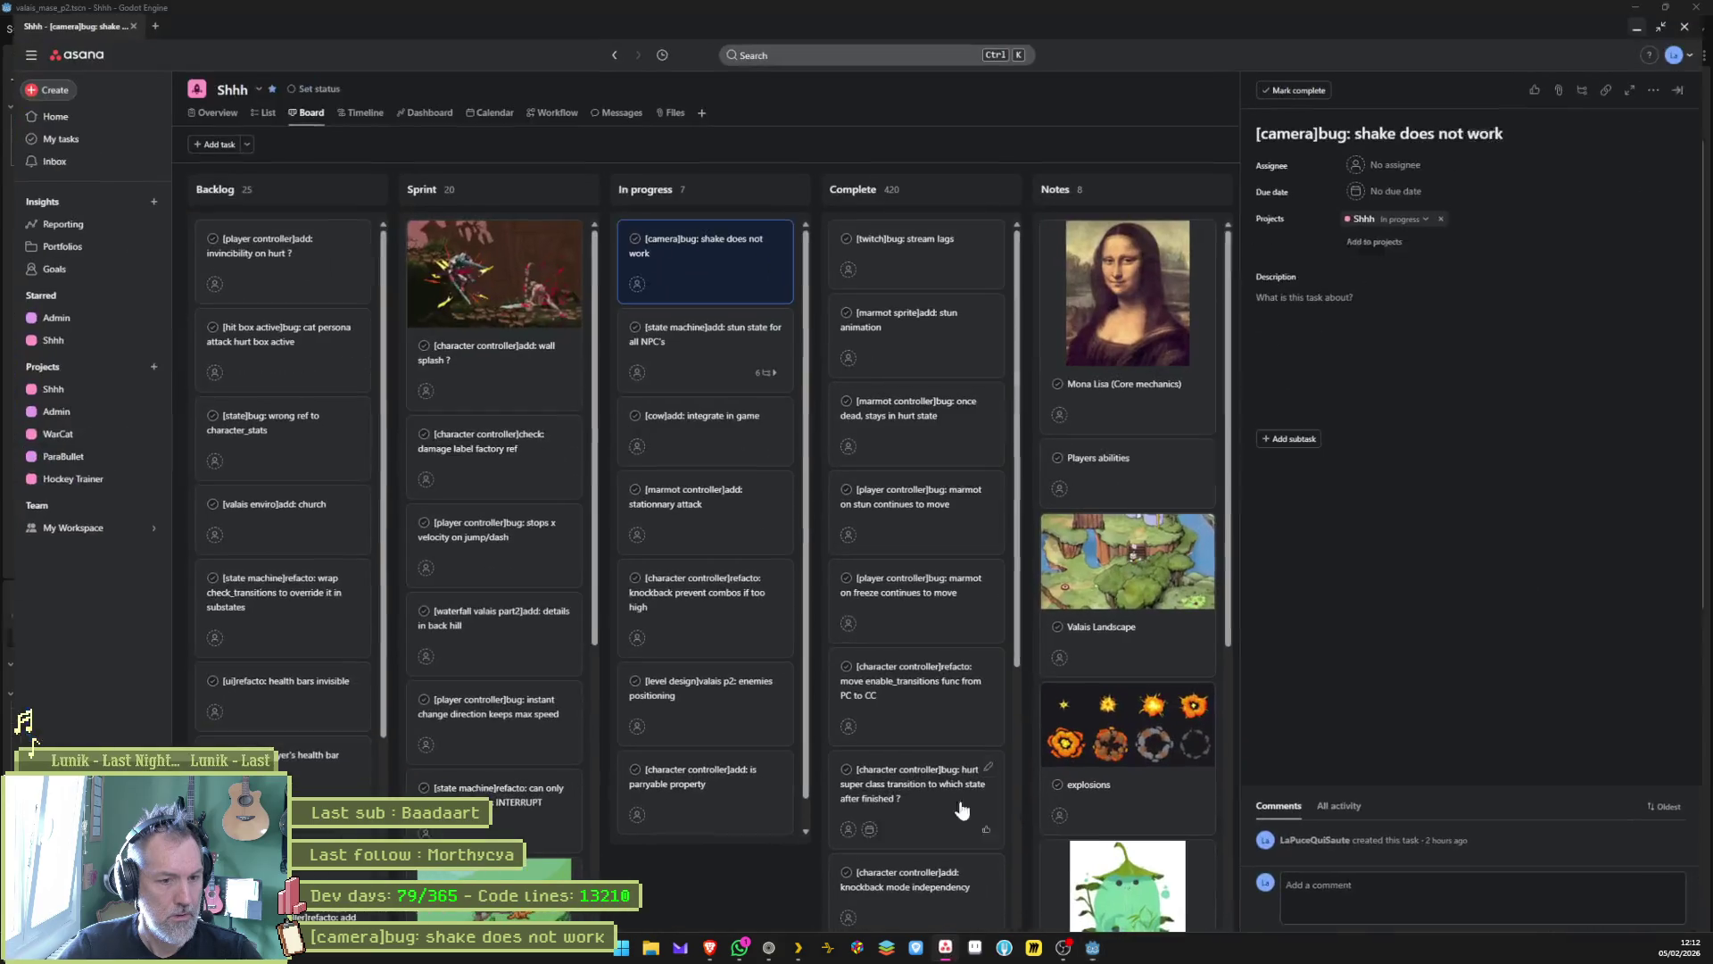
{"action": "triple_click", "coordinate": [1426, 121]}
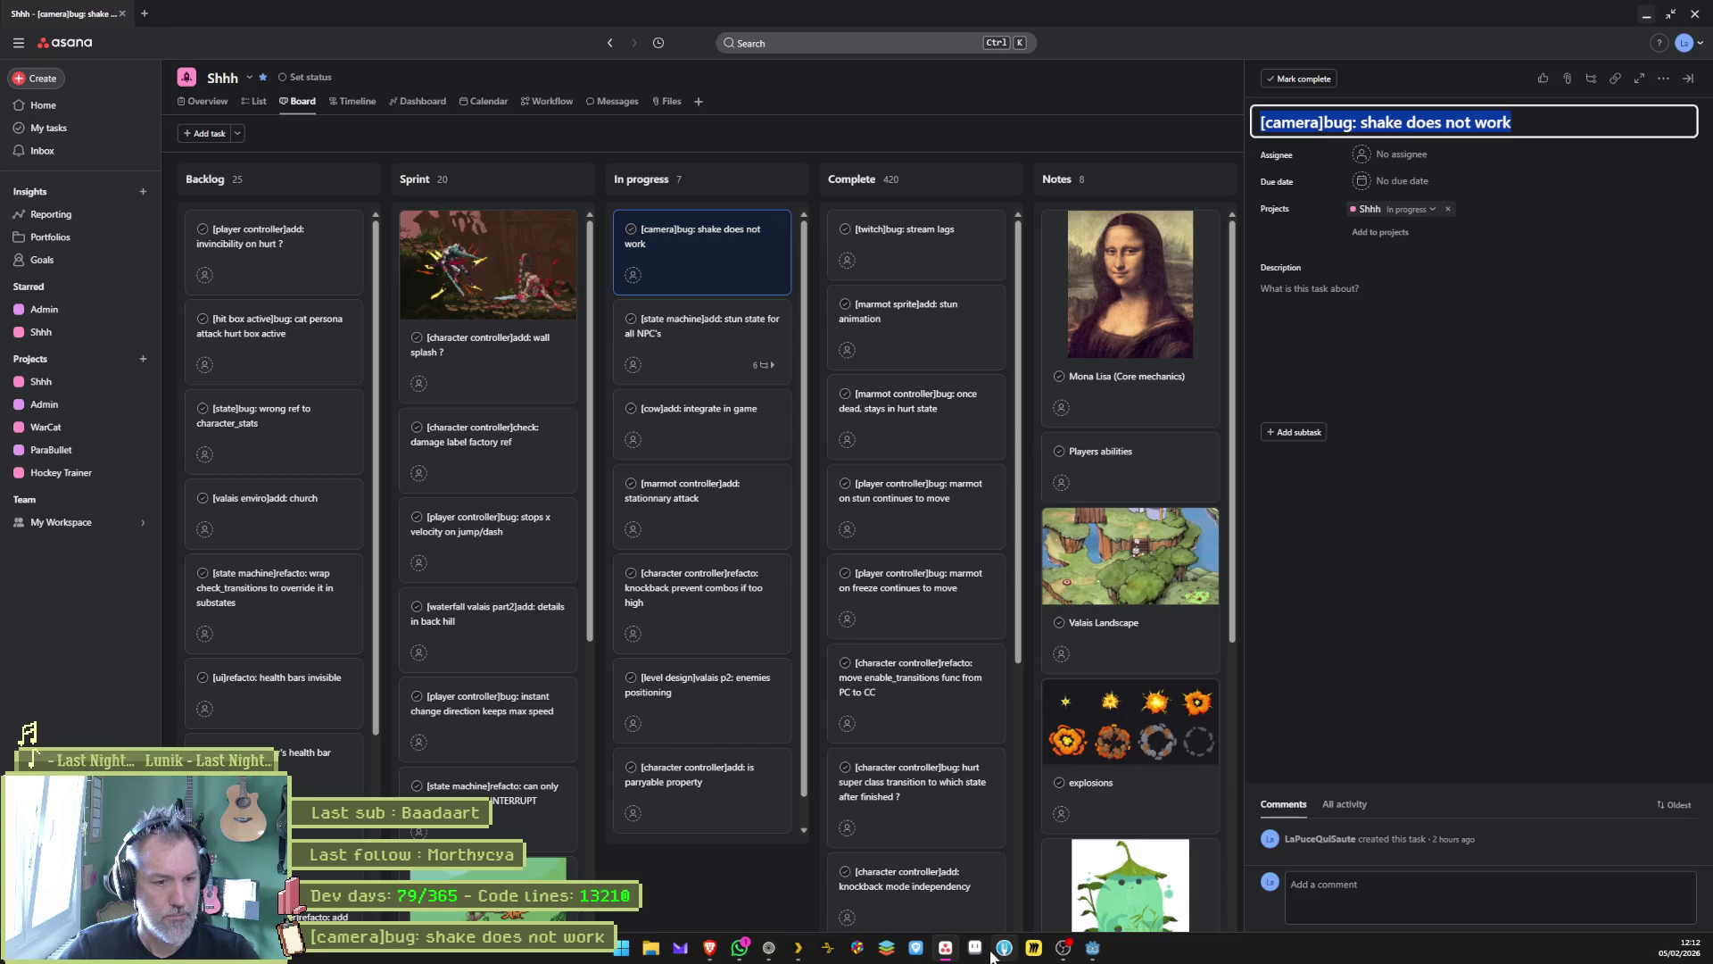
{"action": "left_click", "coordinate": [1003, 953]}
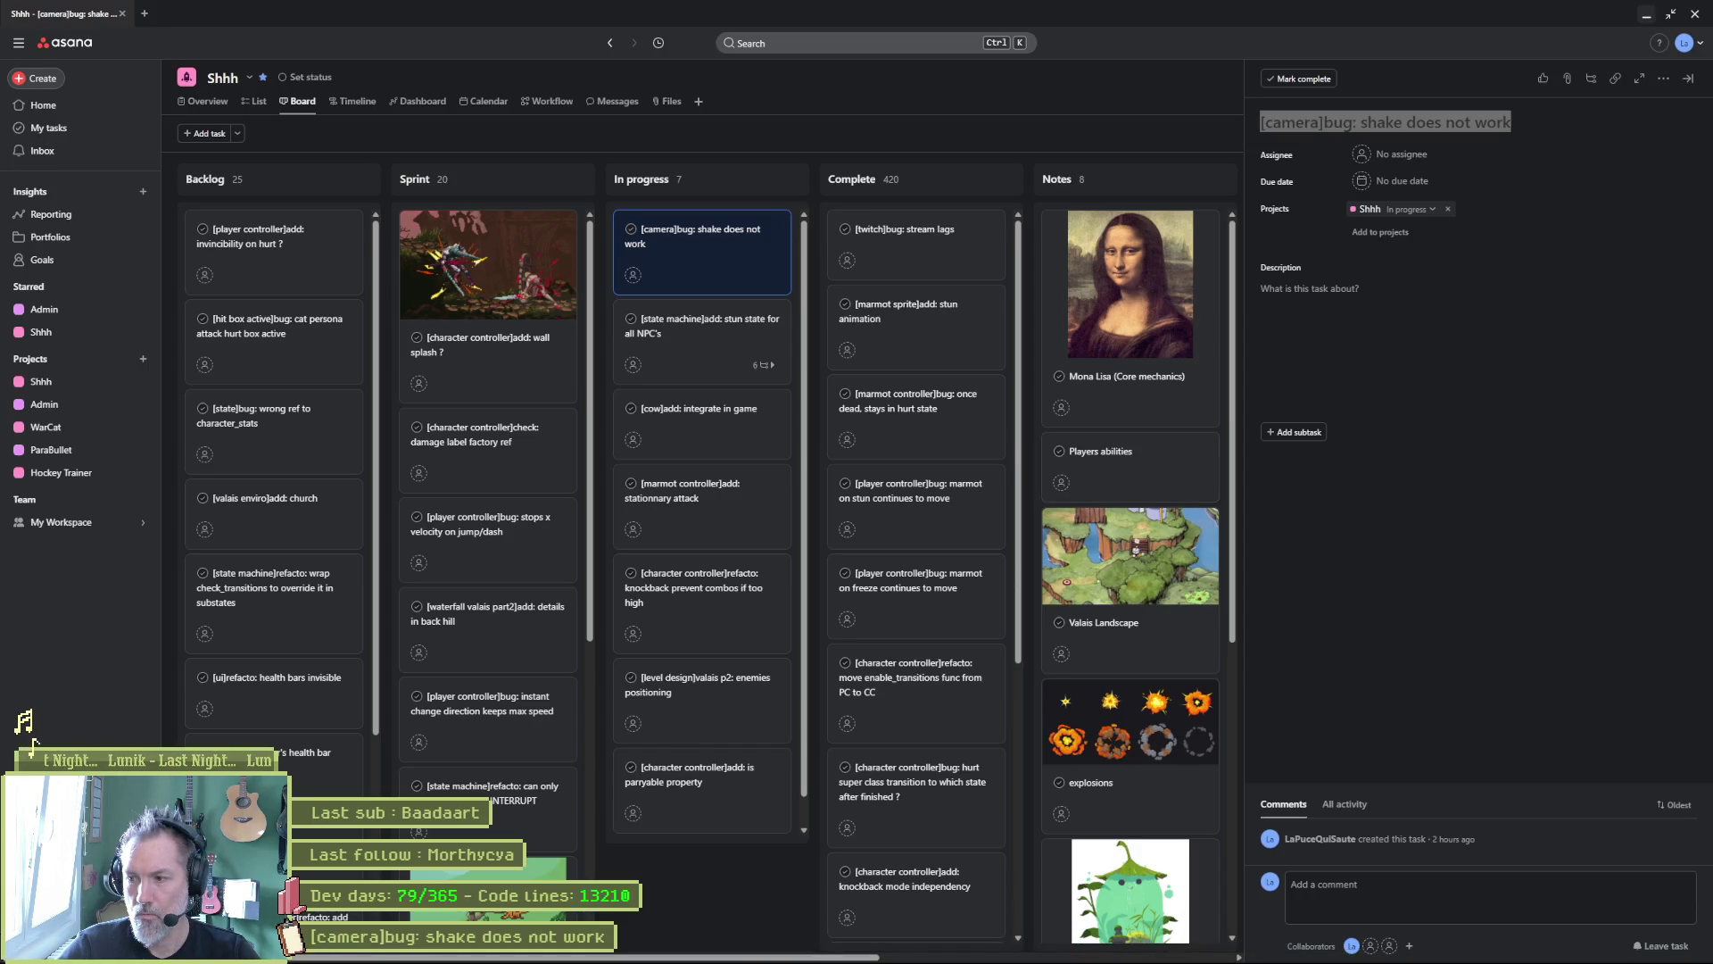
{"action": "key", "text": "alt+Tab"}
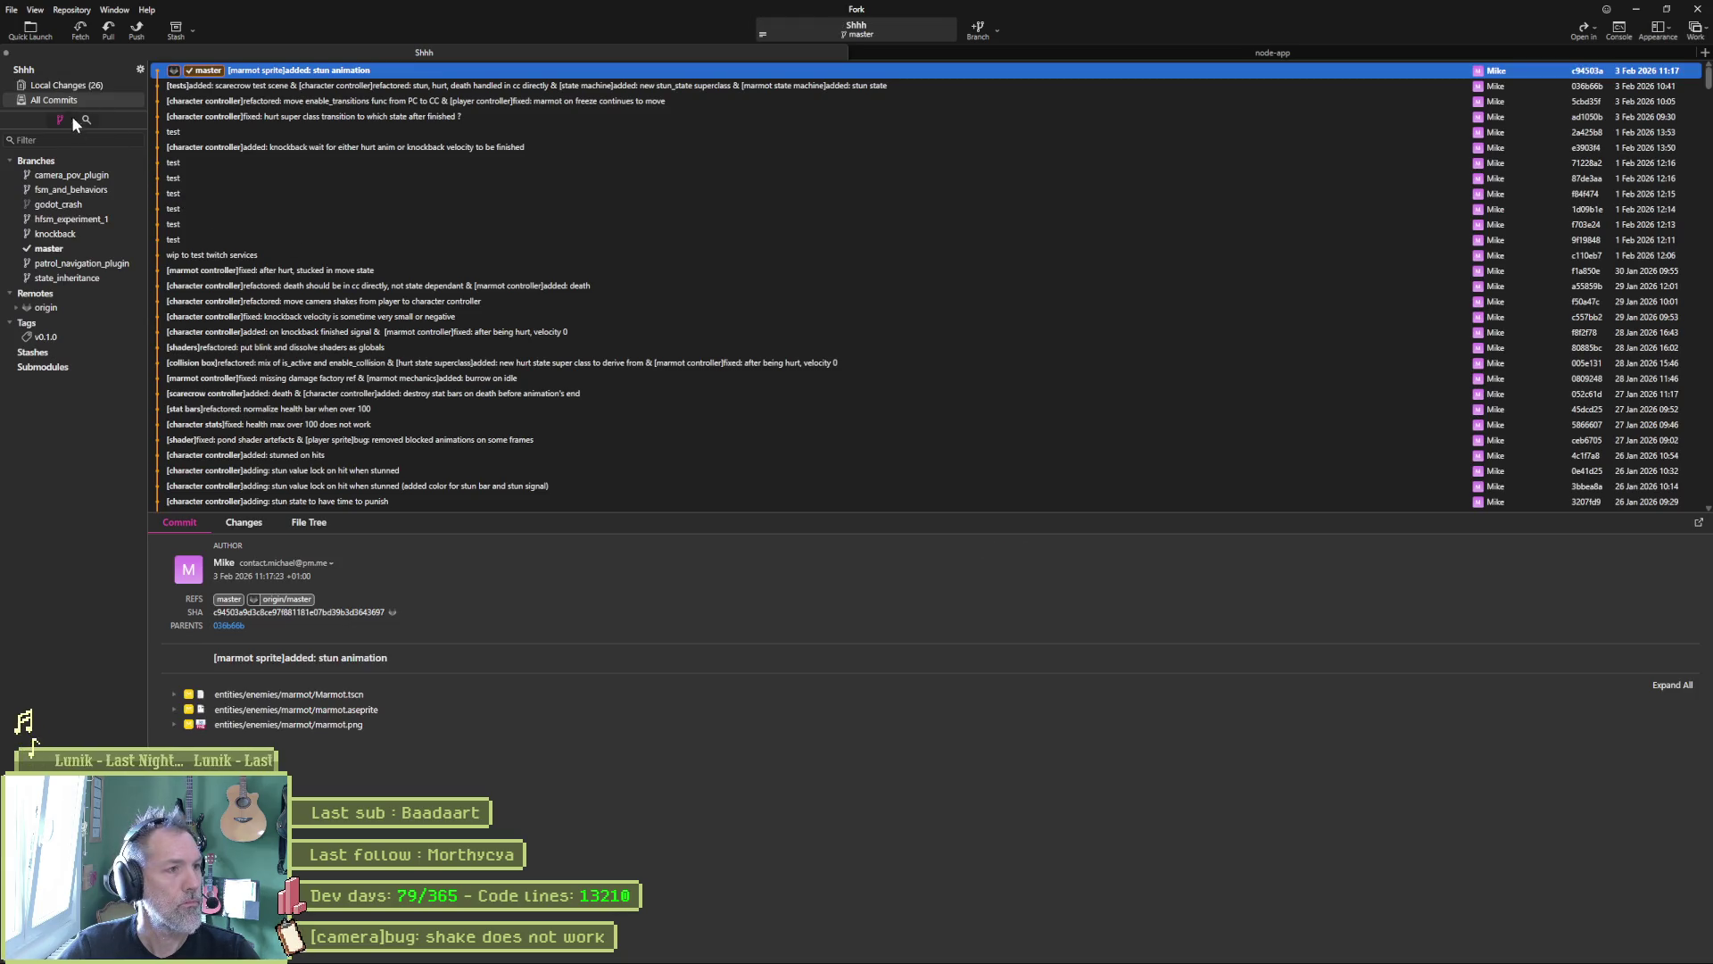
Step: Check the camera_manager.gd diff under Fork's Local Changes, then return to Godot
{"action": "left_click", "coordinate": [73, 87]}
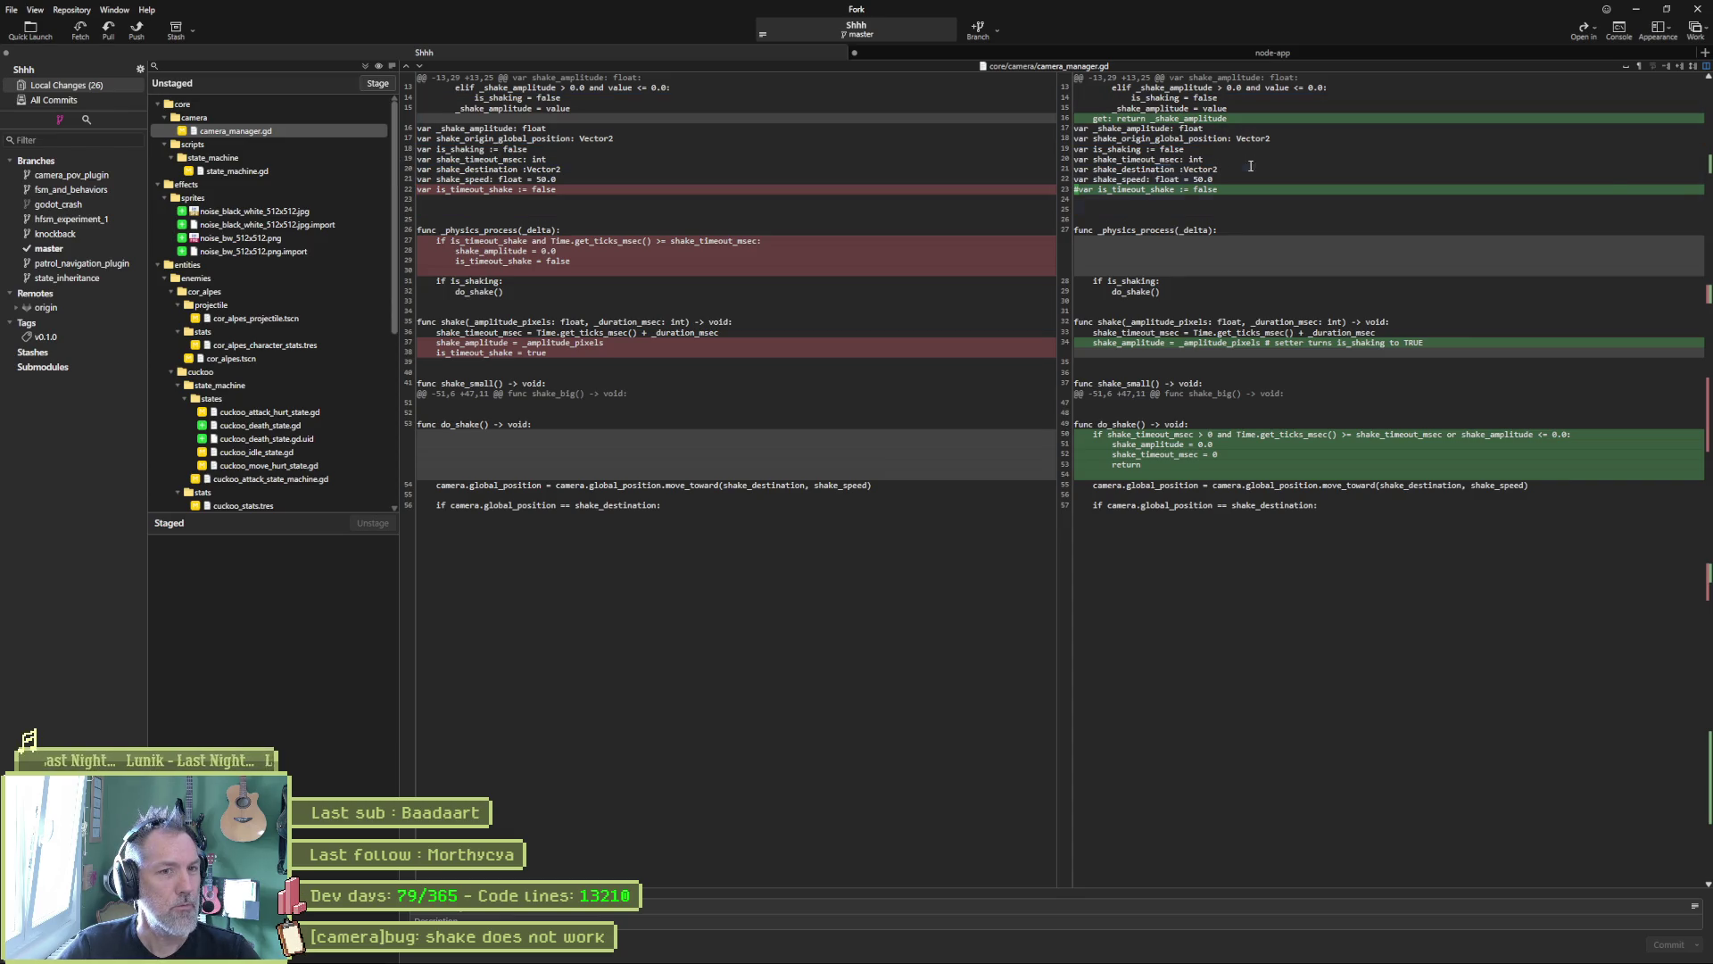
{"action": "mouse_move", "coordinate": [1152, 197]}
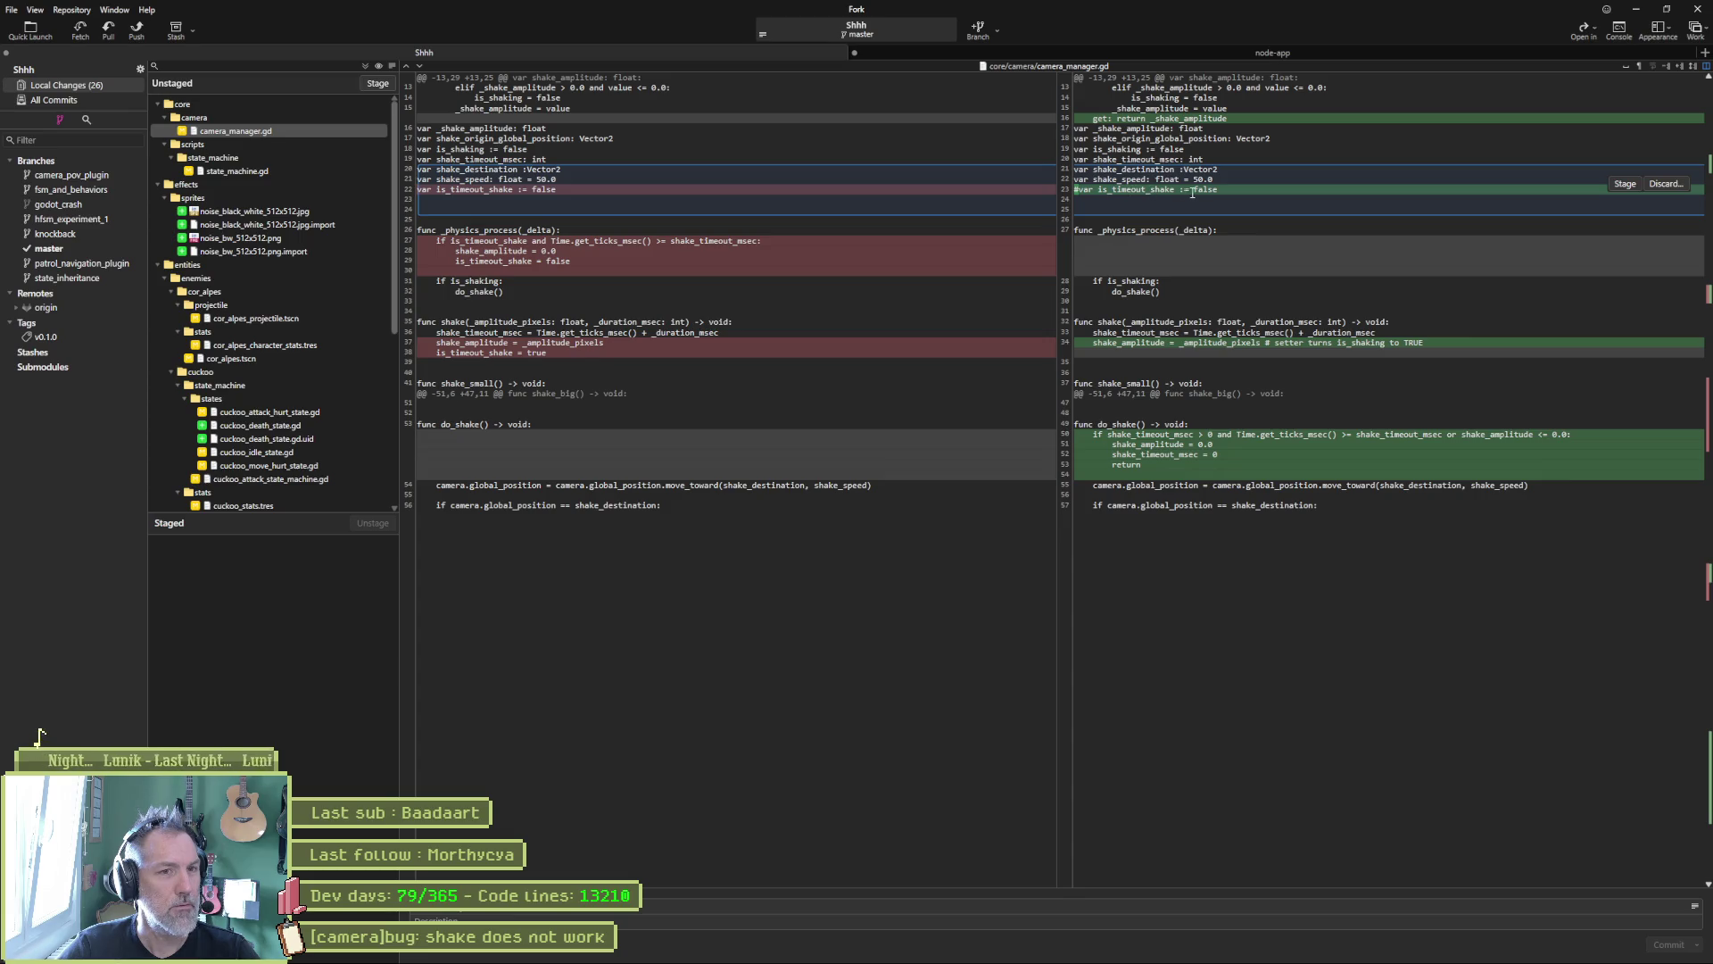
{"action": "left_click", "coordinate": [1090, 949]}
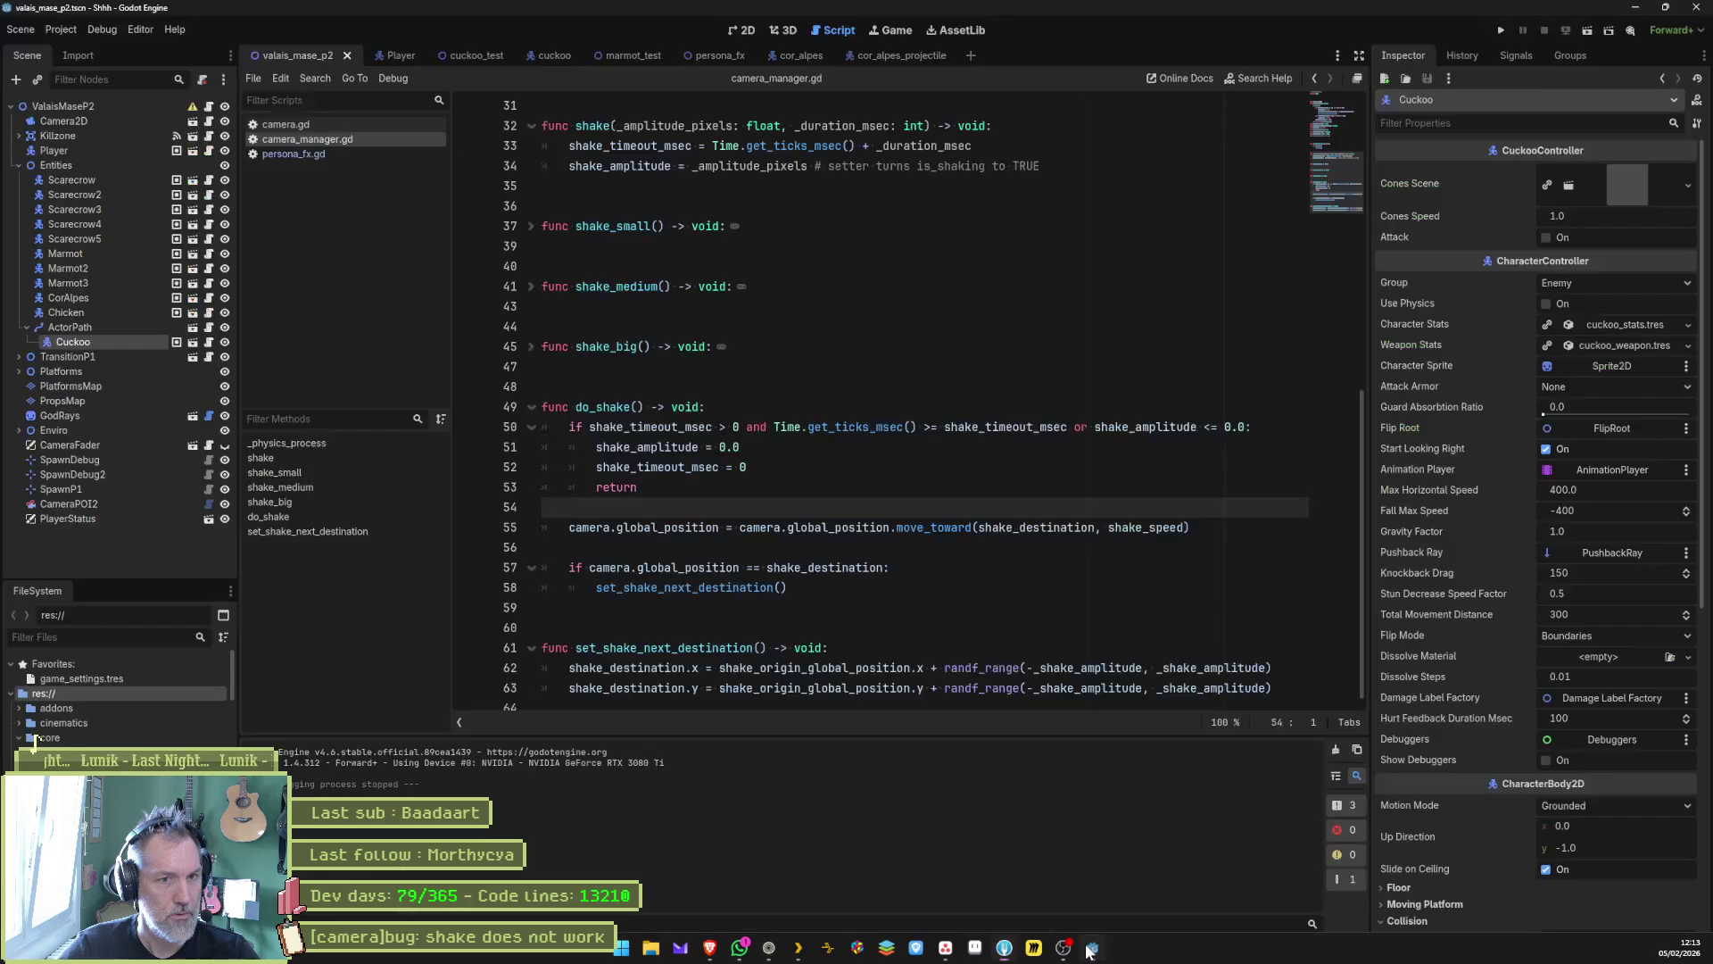
Step: Delete line 23 '#var is_timeout_shake := false', save, fold all functions, and switch to Fork
{"action": "scroll", "coordinate": [763, 294], "scroll_direction": "up", "scroll_amount": 10}
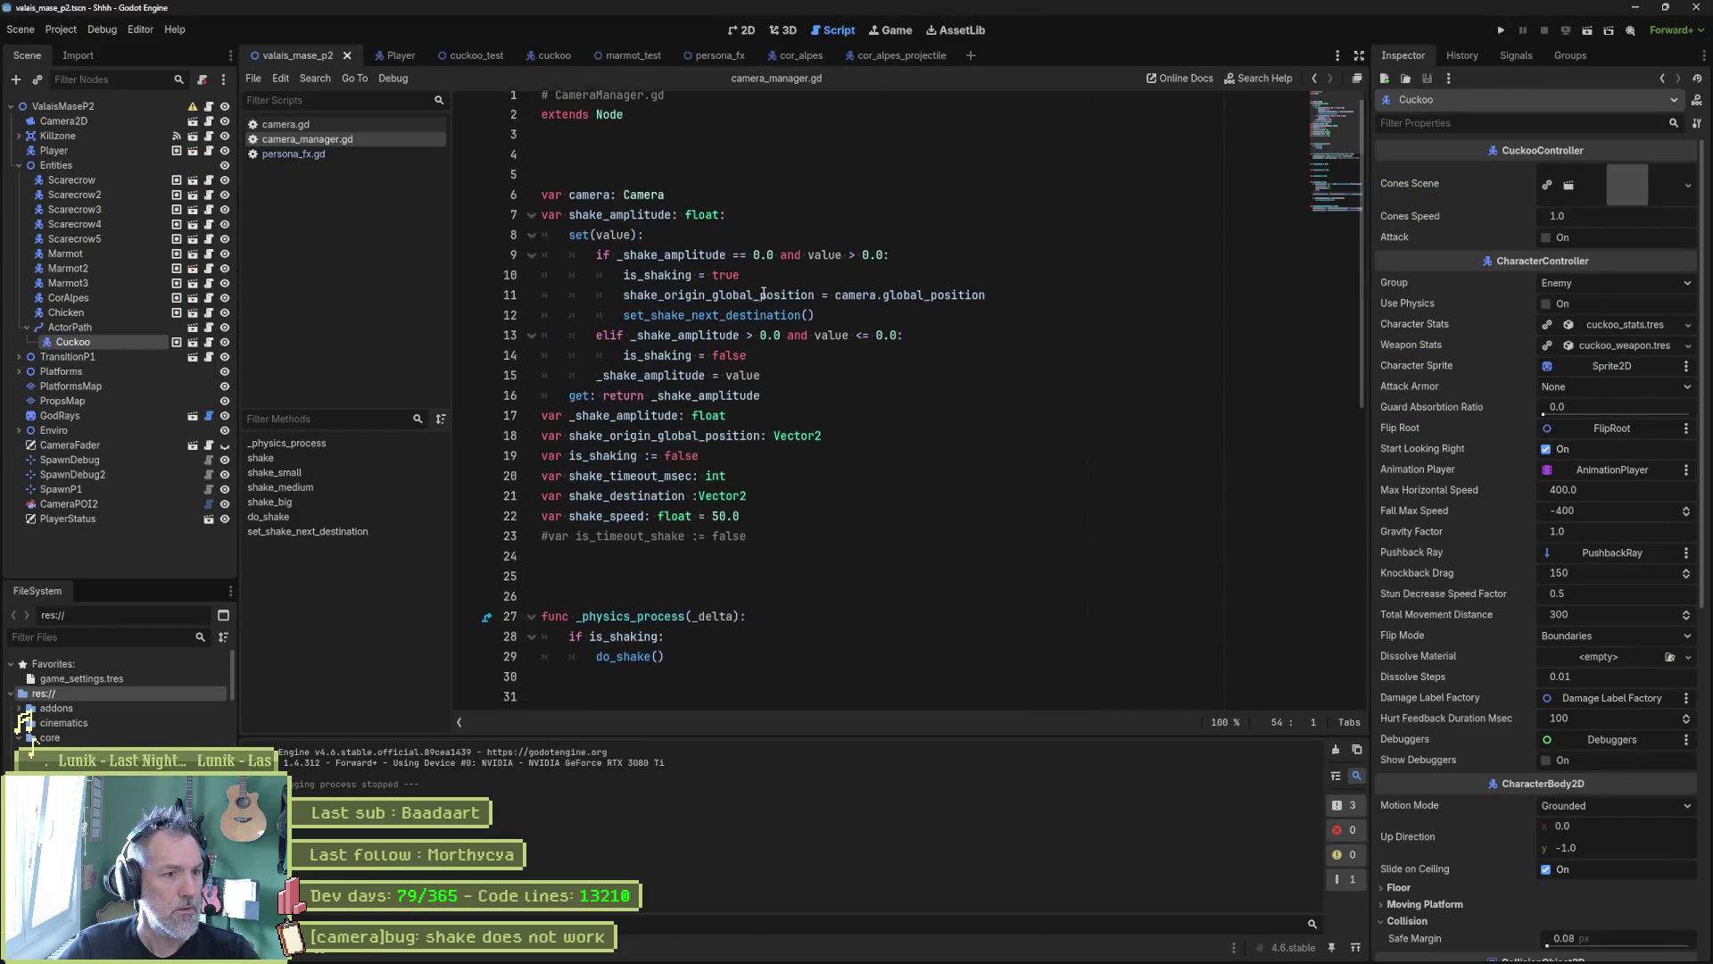
{"action": "scroll", "coordinate": [763, 294], "scroll_direction": "down", "scroll_amount": 5}
{"action": "left_click_drag", "start_coordinate": [775, 246], "coordinate": [776, 226]}
{"action": "key", "text": "BackSpace"}
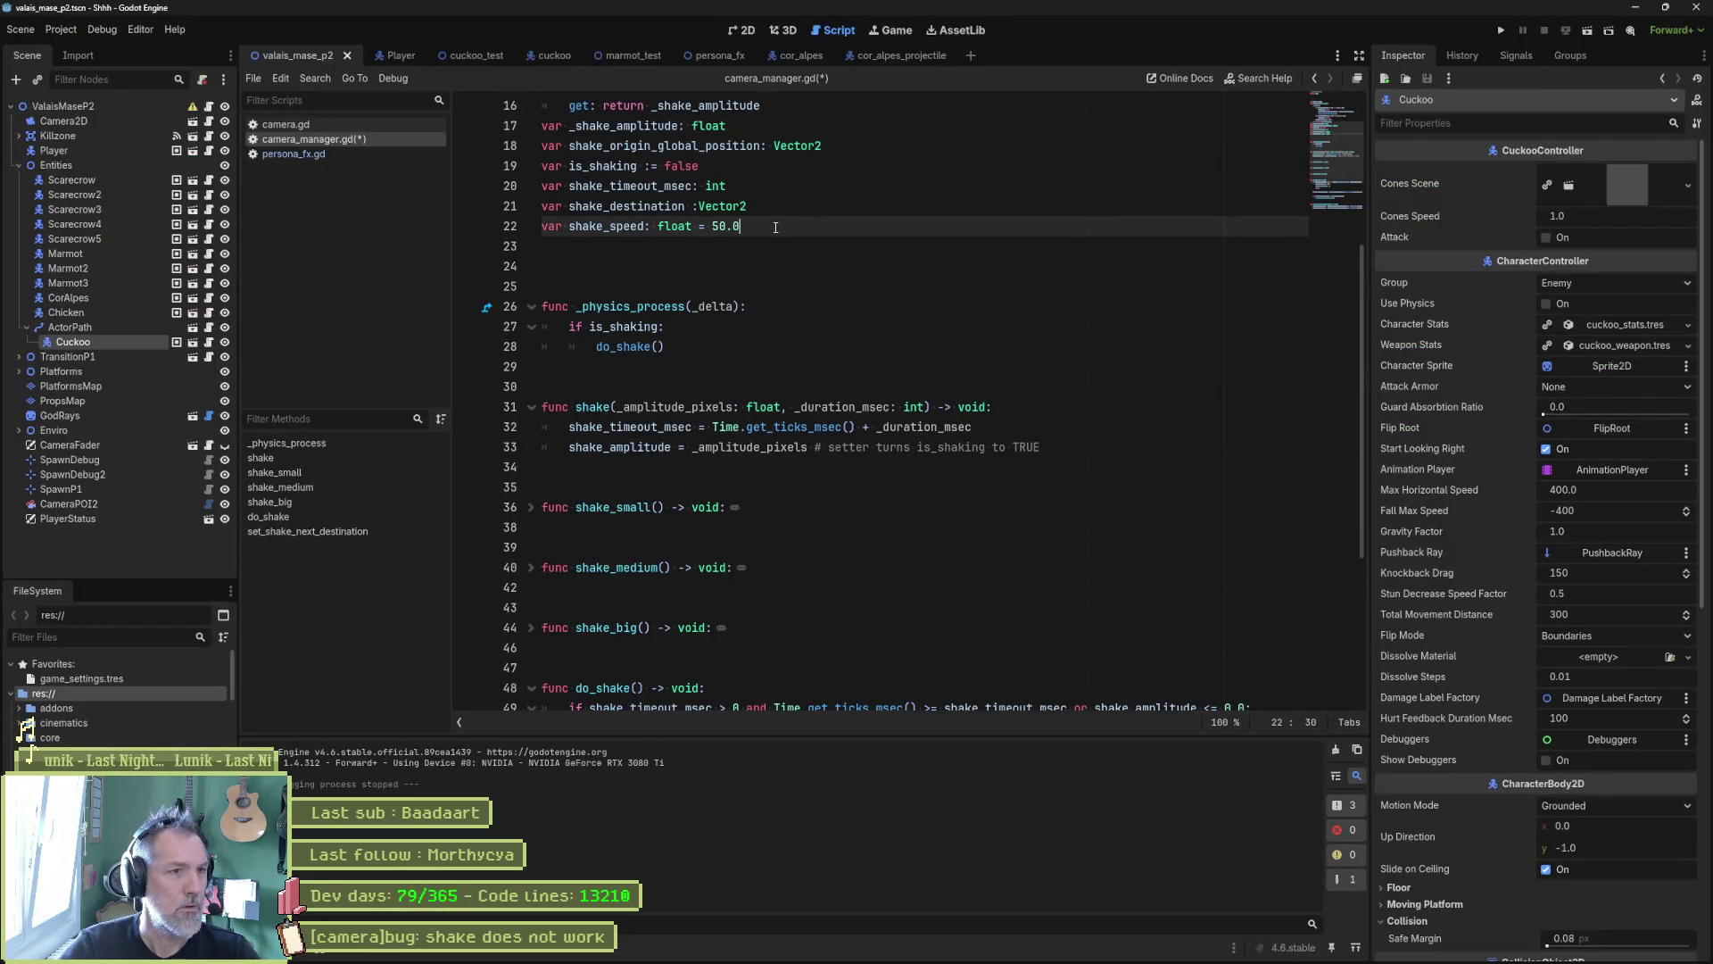
{"action": "key", "text": "ctrl+s"}
{"action": "key", "text": "alt+0"}
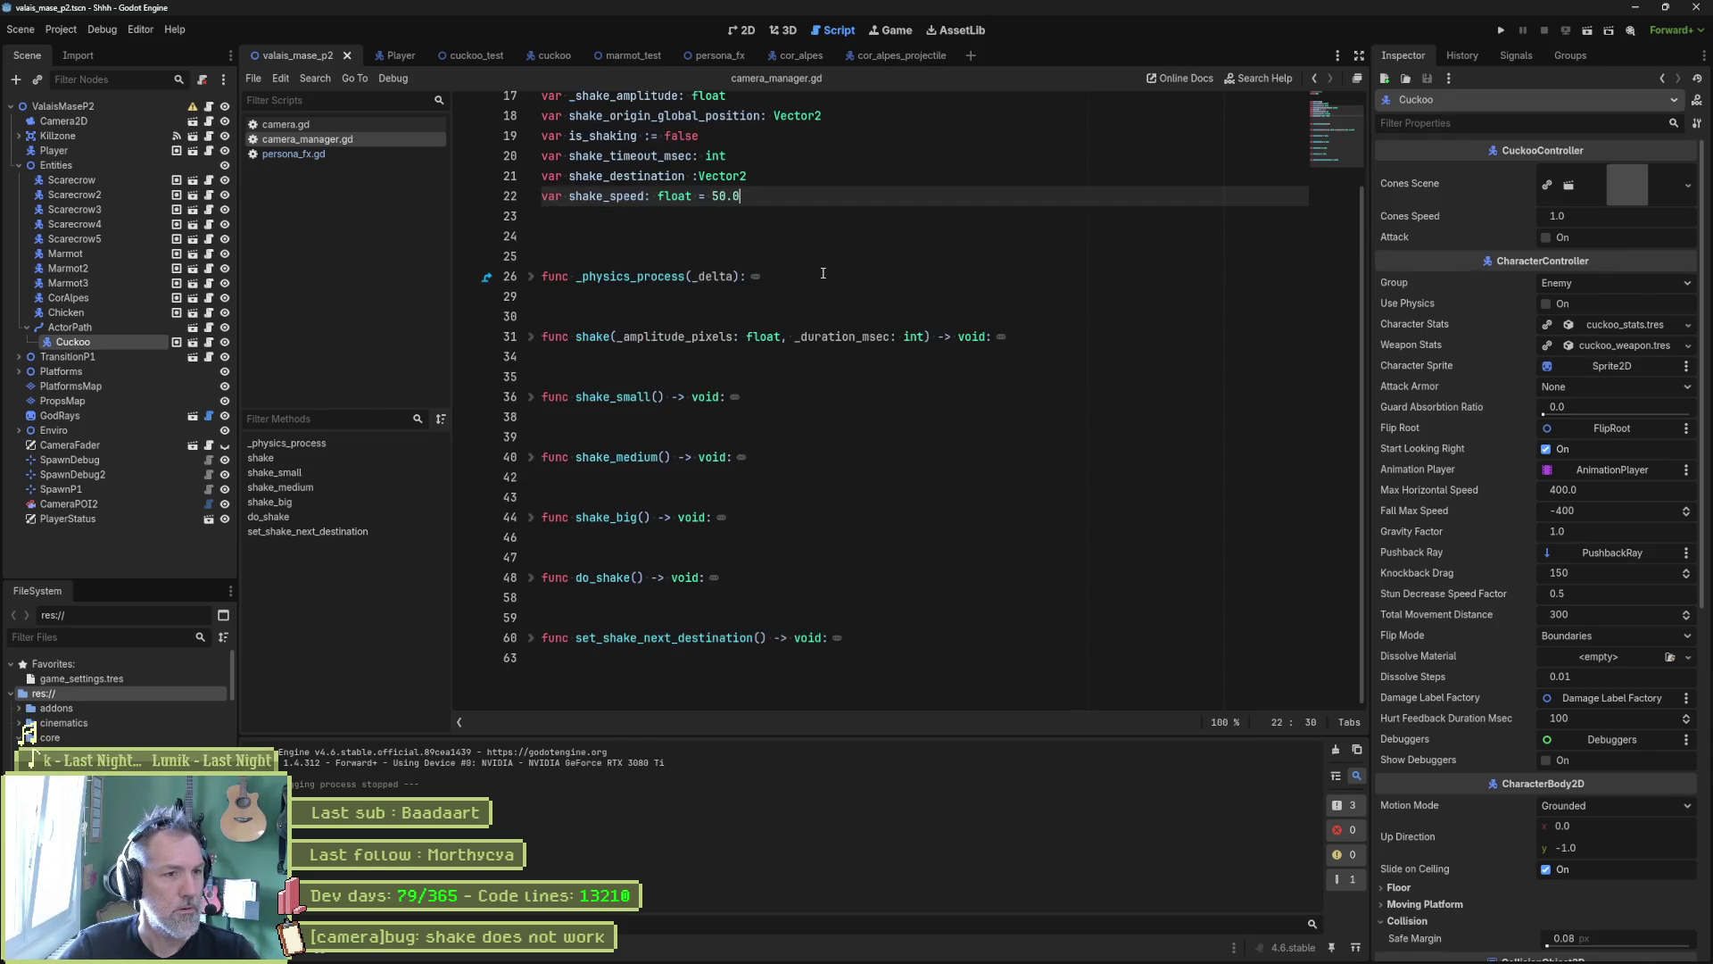
{"action": "scroll", "coordinate": [826, 281], "scroll_direction": "up", "scroll_amount": 3}
{"action": "key", "text": "alt+Tab"}
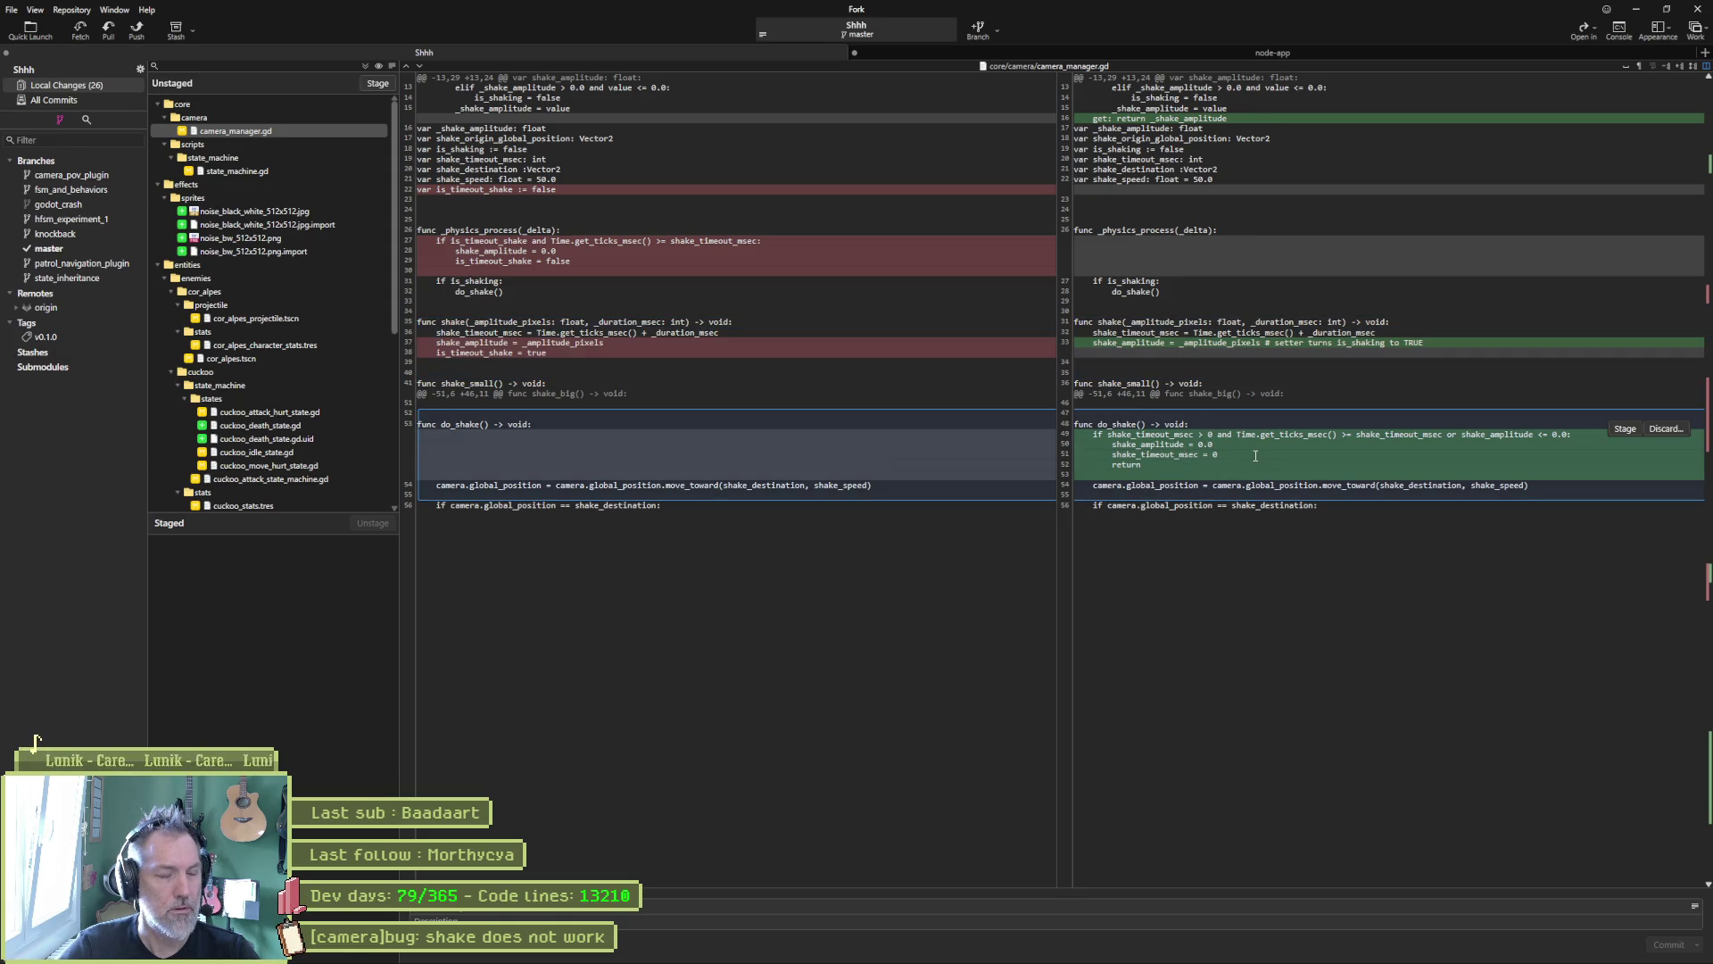
Step: Review the state_machine.gd, noise_bw_512x512.png and cuckoo_attack_hurt_state.gd diffs in Fork
{"action": "left_click", "coordinate": [248, 169]}
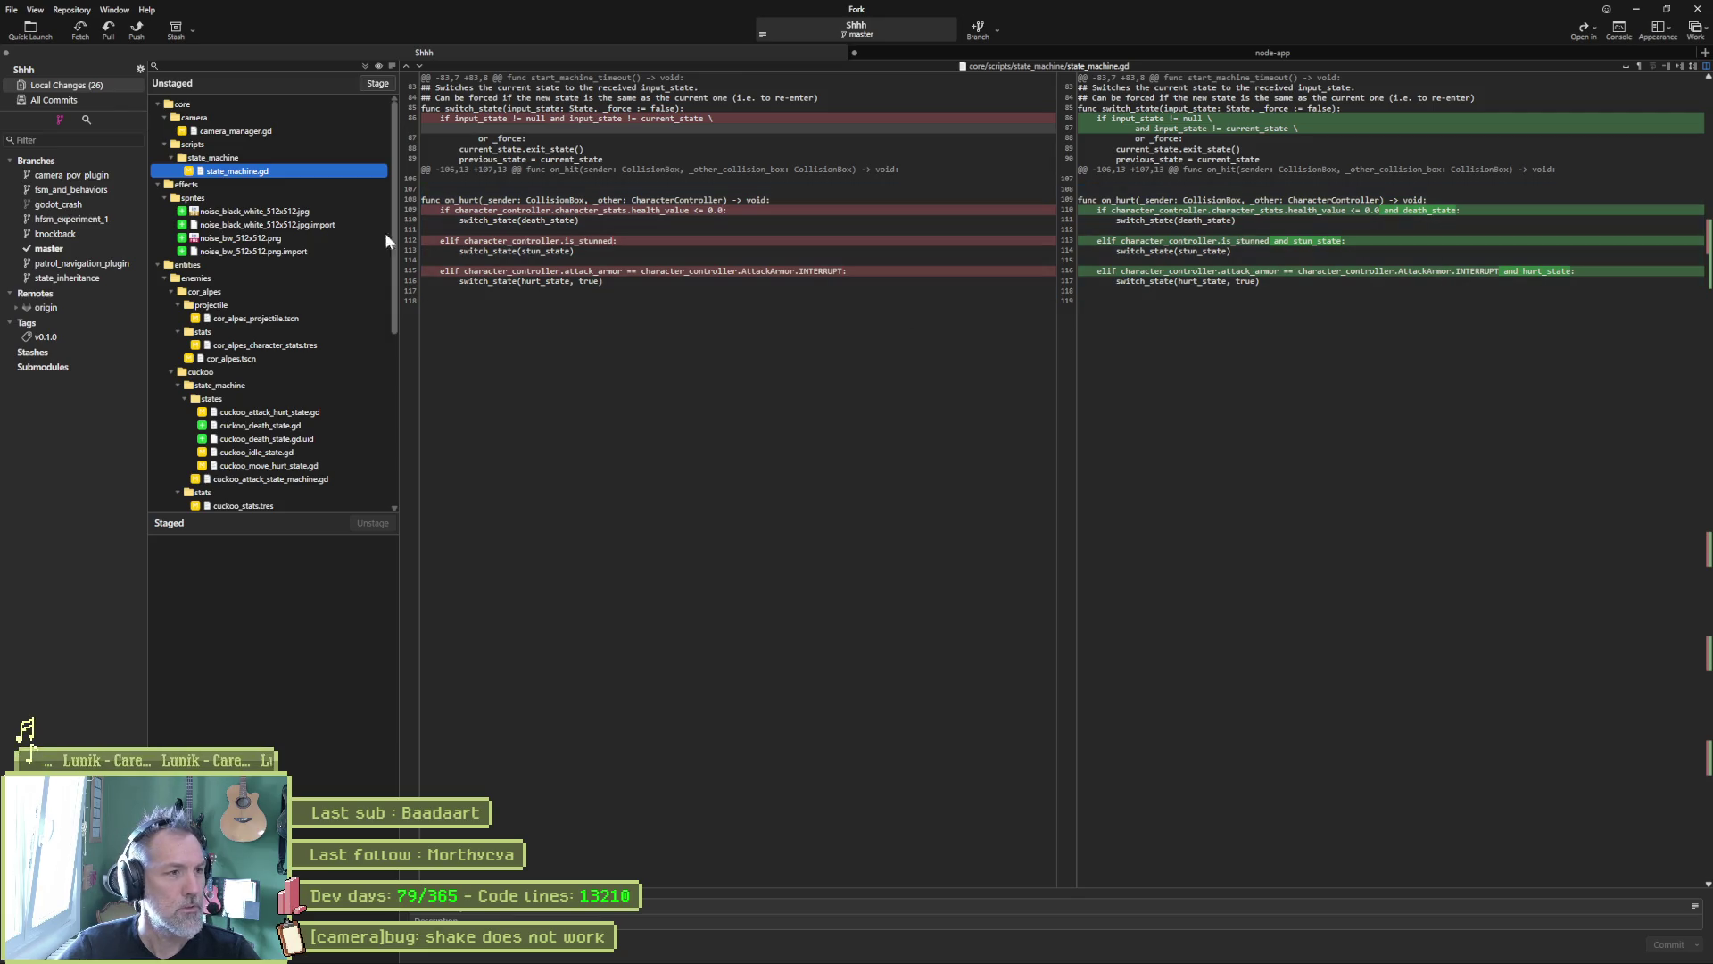
{"action": "left_click", "coordinate": [275, 242]}
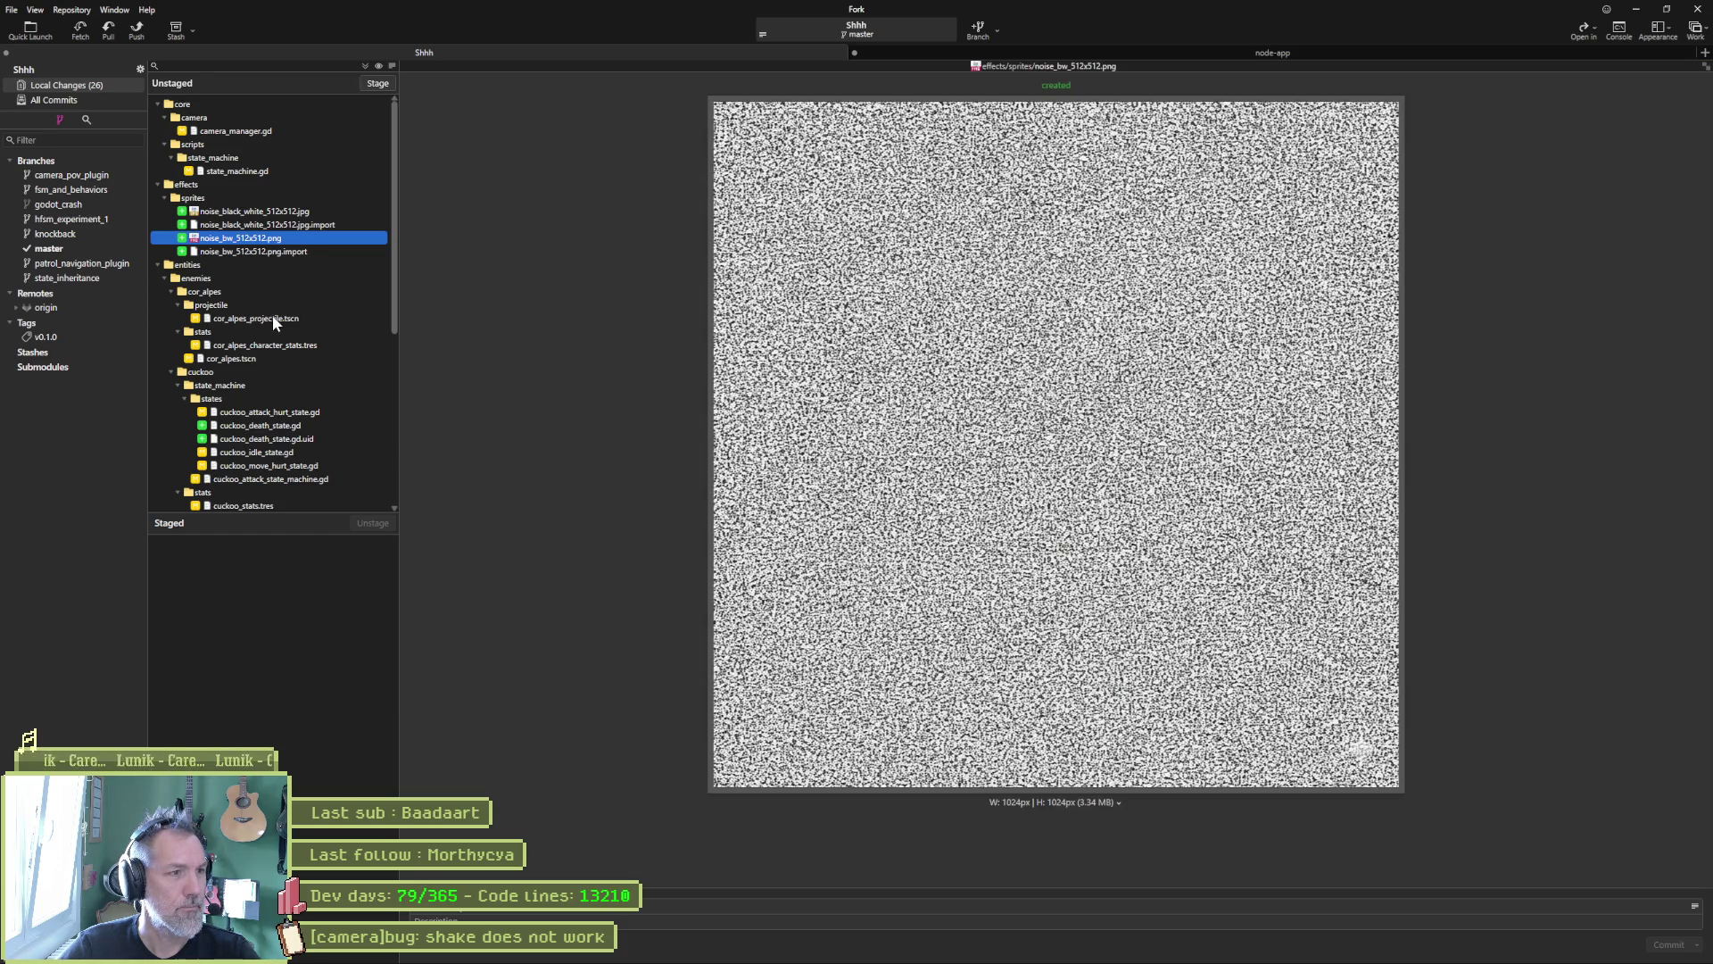
{"action": "left_click", "coordinate": [302, 412]}
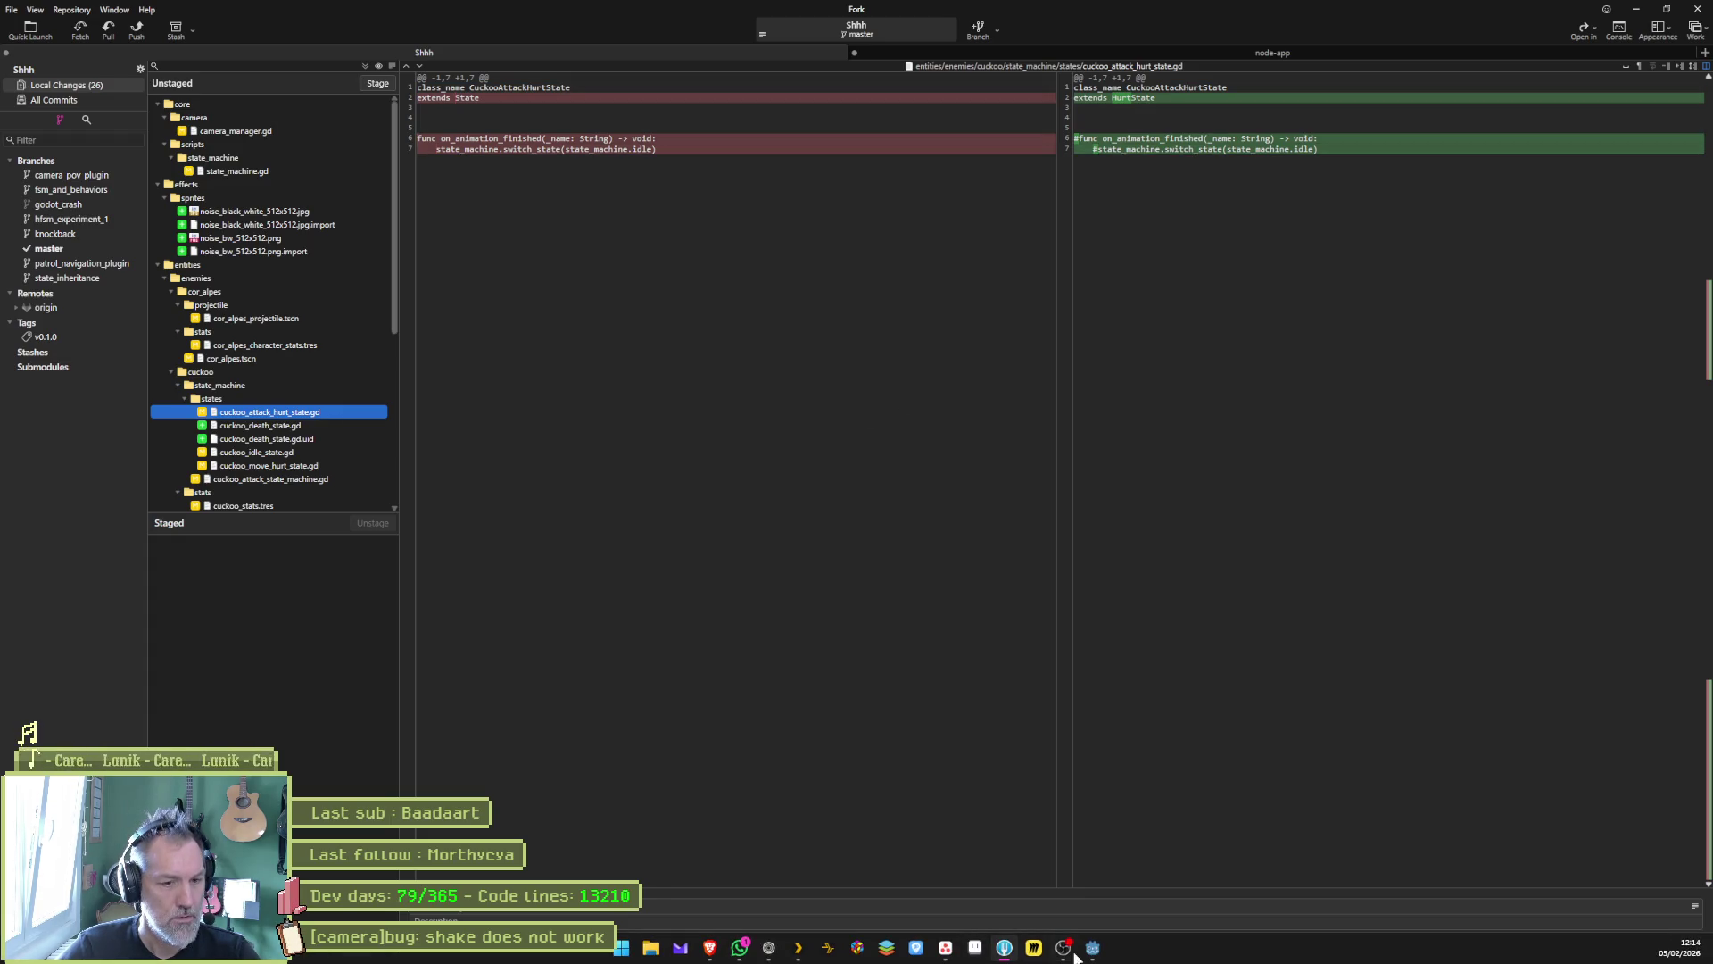
Step: Open cuckoo_attack_hurt_state.gd via Quick Open in Godot, delete its commented-out function, and save
{"action": "left_click", "coordinate": [1092, 947]}
{"action": "key", "text": "alt+shift+o"}
{"action": "type", "text": "cuc"}
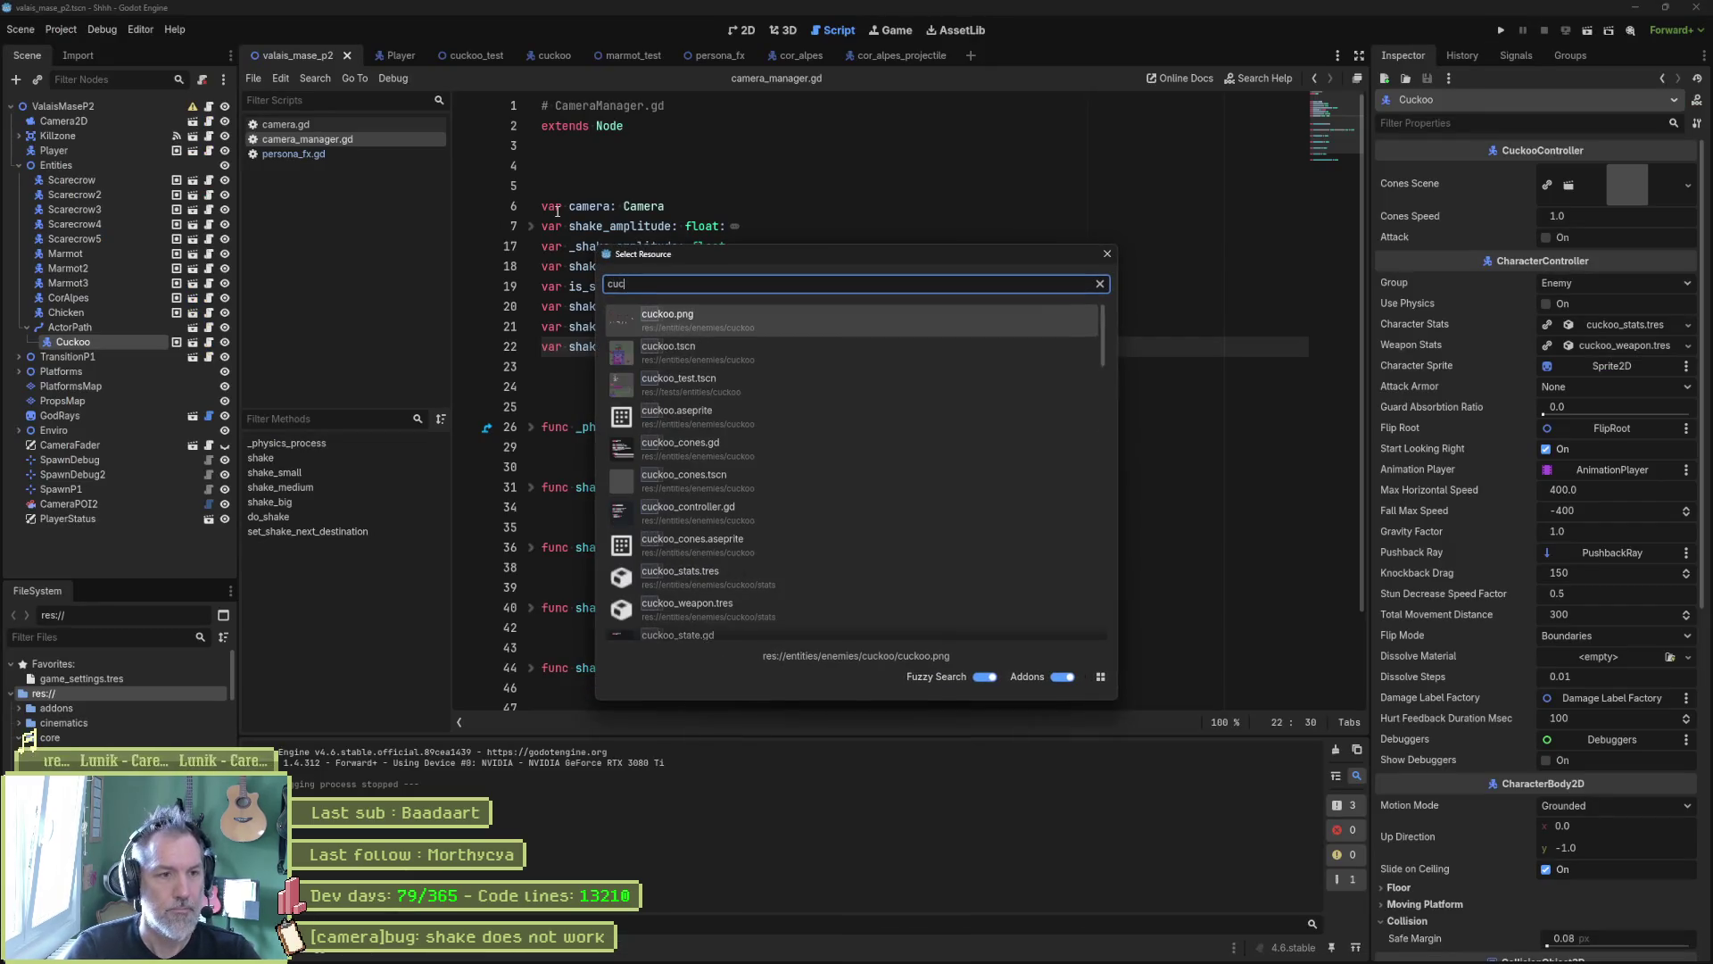
{"action": "type", "text": "koo_atta"}
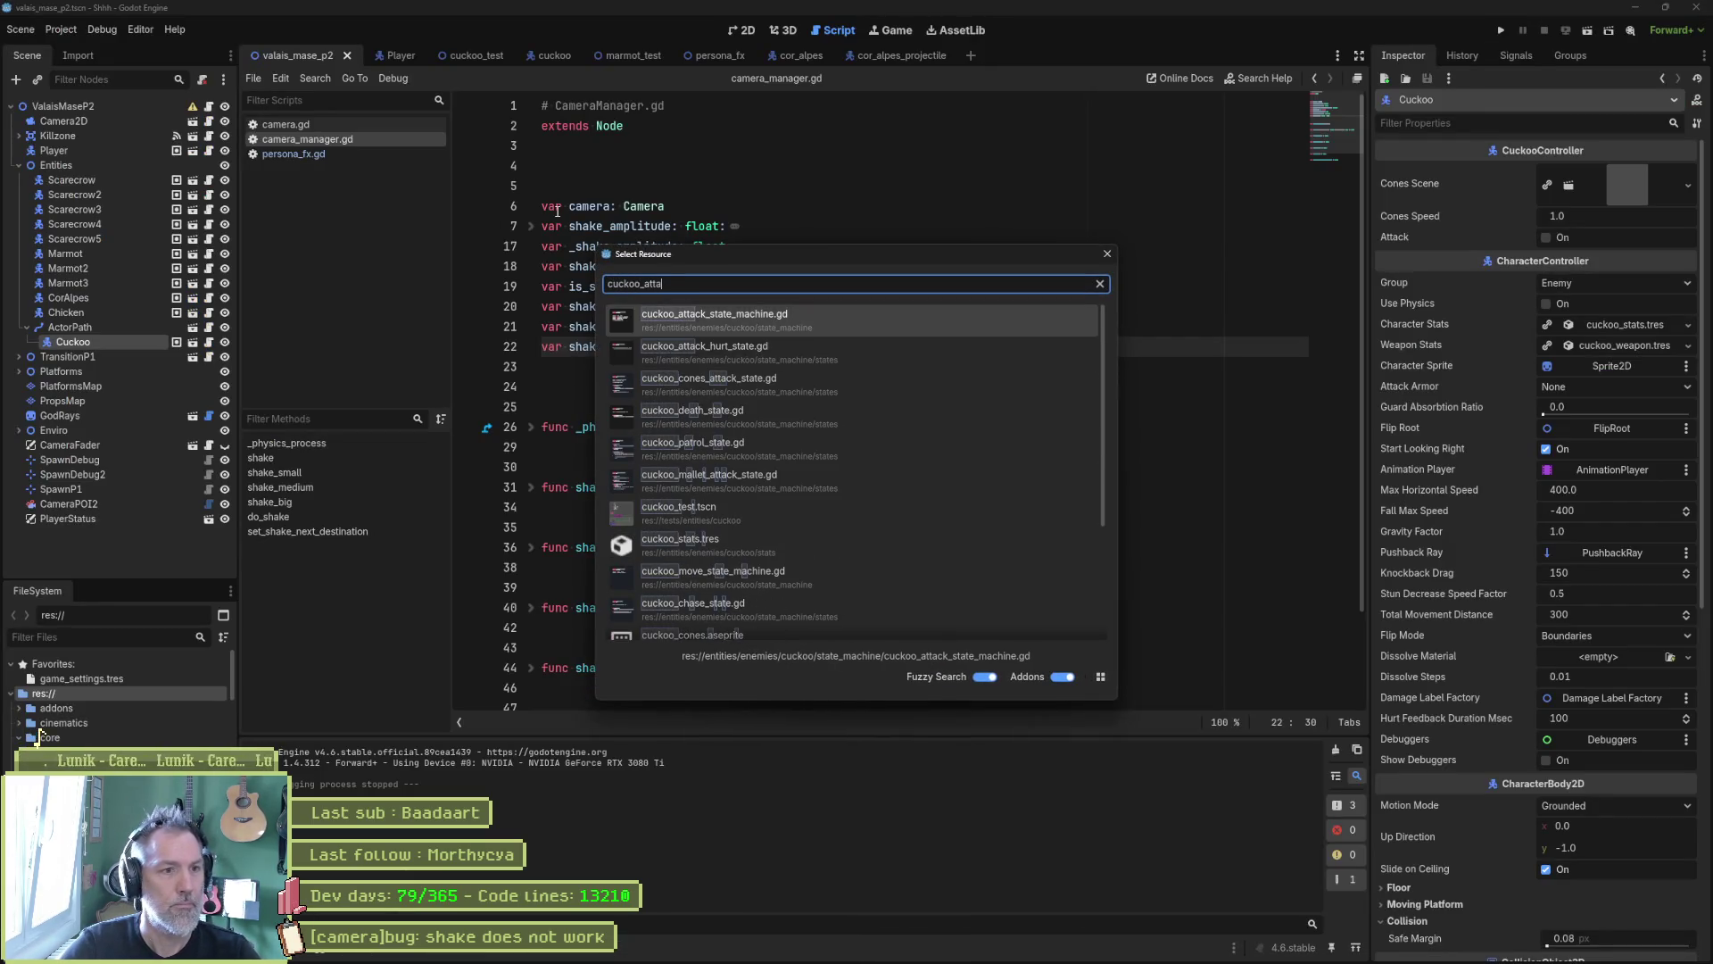
{"action": "key", "text": "Down"}
{"action": "key", "text": "Return"}
{"action": "left_click_drag", "start_coordinate": [638, 246], "coordinate": [701, 136]}
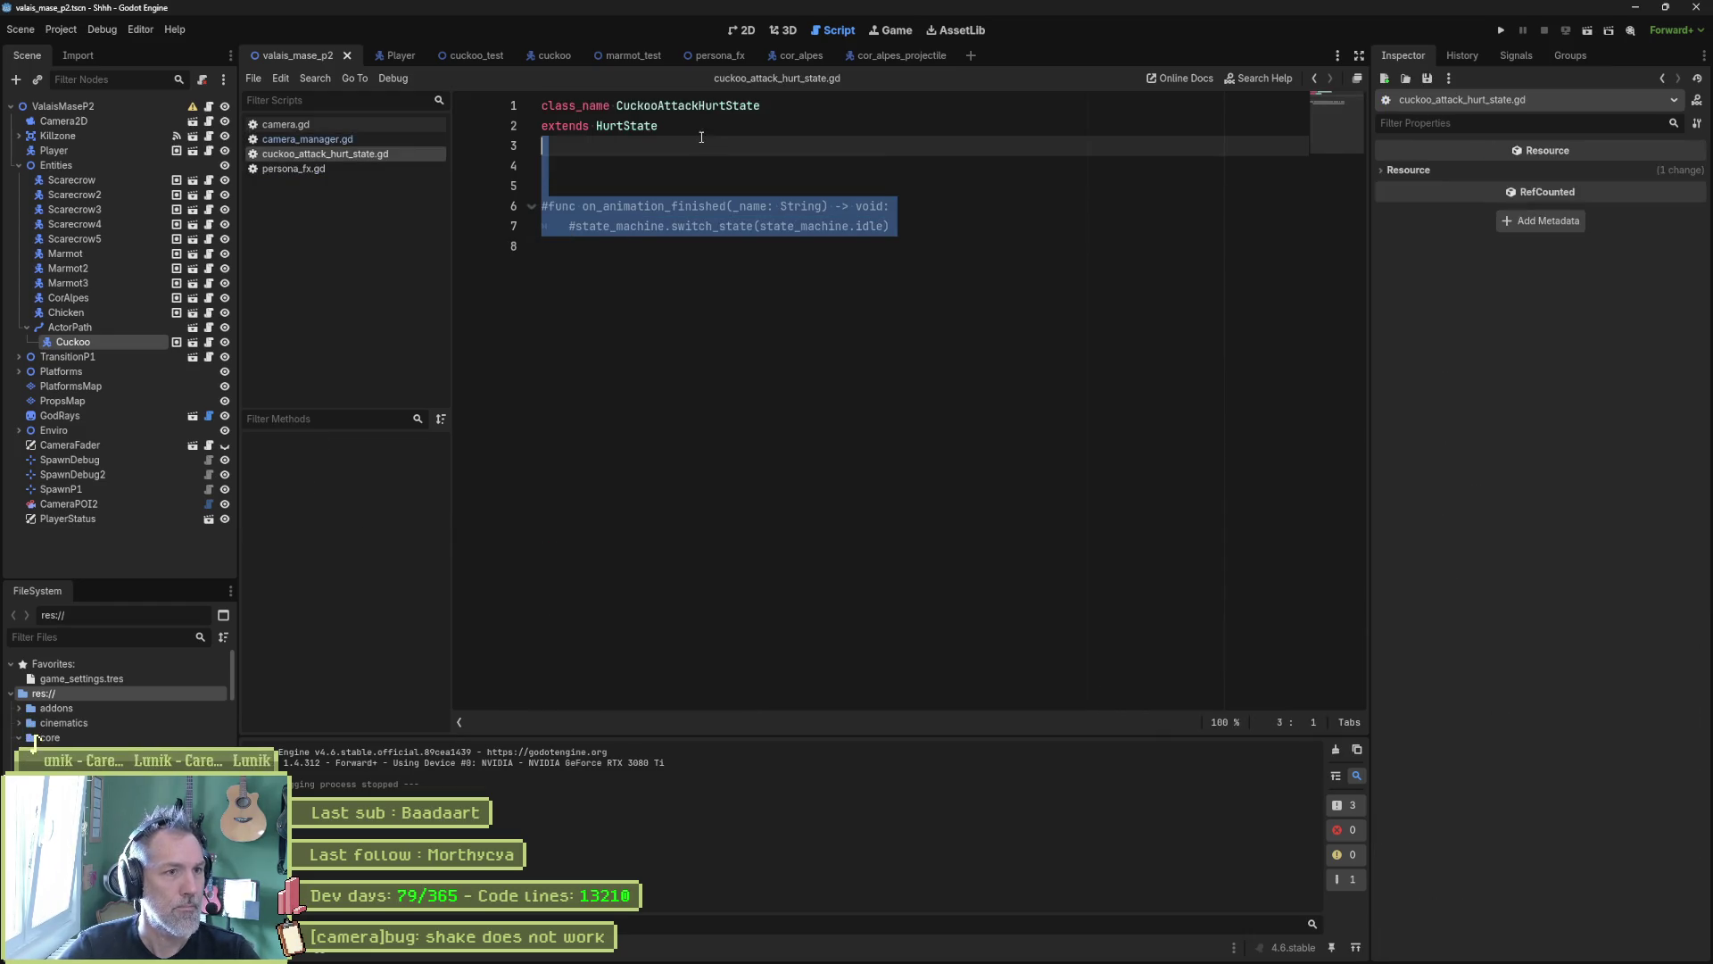
{"action": "key", "text": "BackSpace"}
{"action": "key", "text": "ctrl+s"}
{"action": "key", "text": "alt+Tab"}
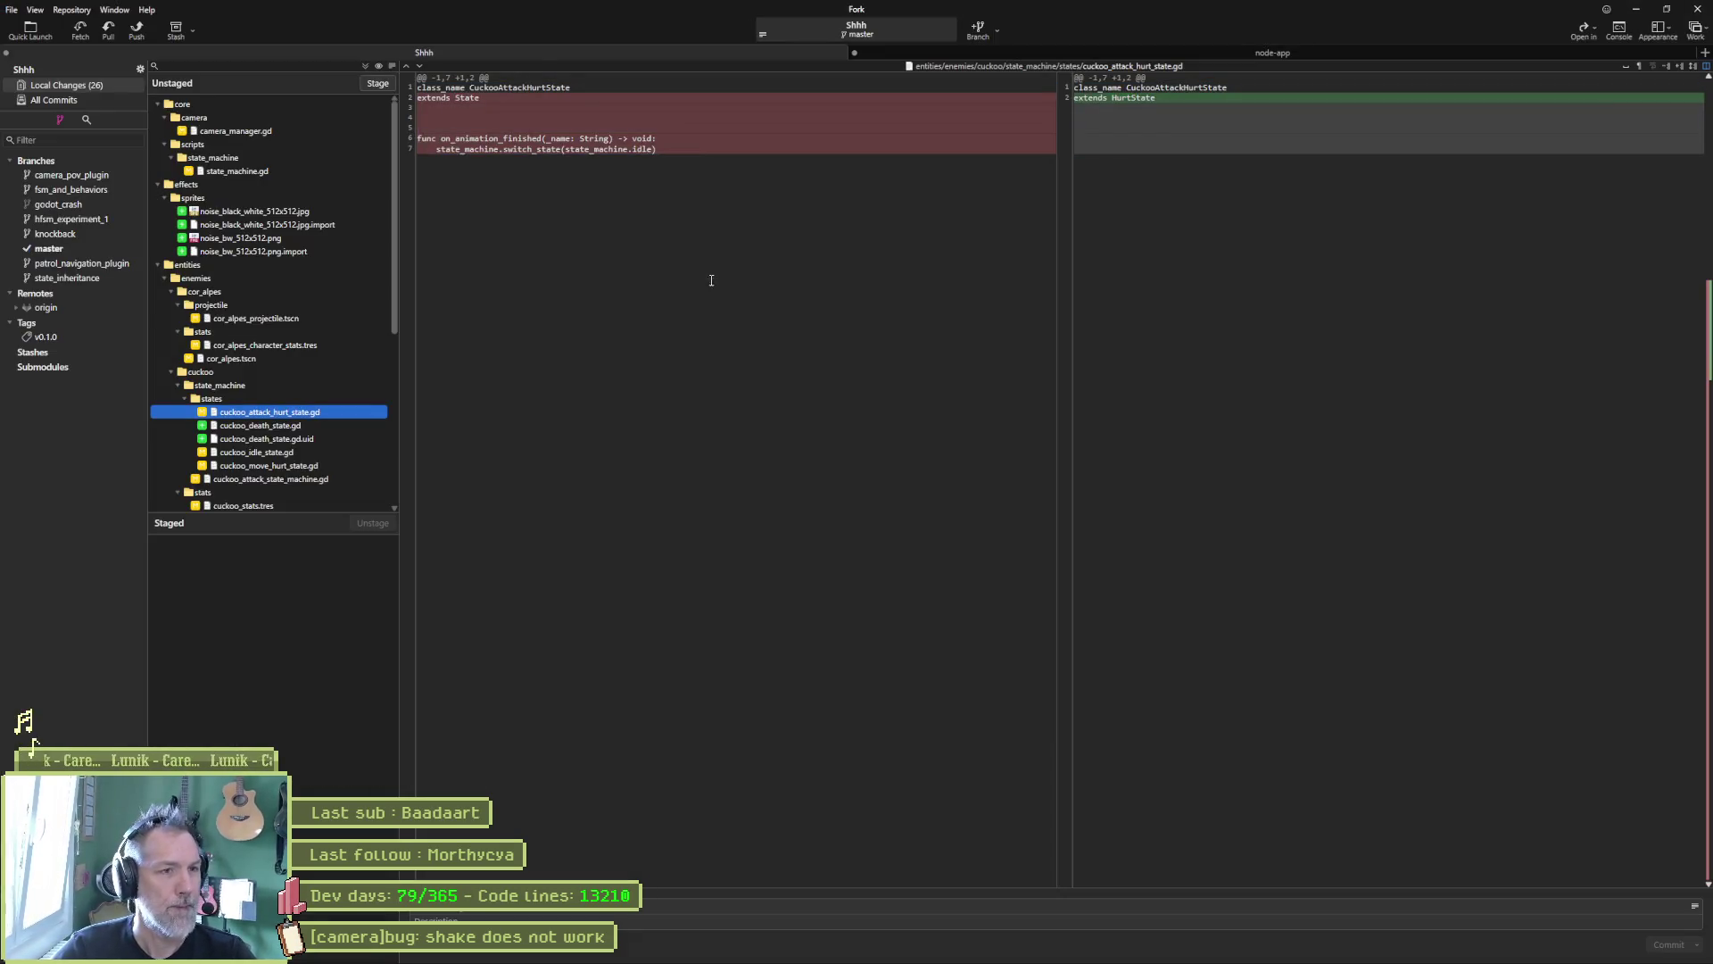
Step: Review the cuckoo_death_state, cuckoo_idle_state and cuckoo_move_hurt_state.gd diffs in Fork
{"action": "left_click", "coordinate": [291, 428]}
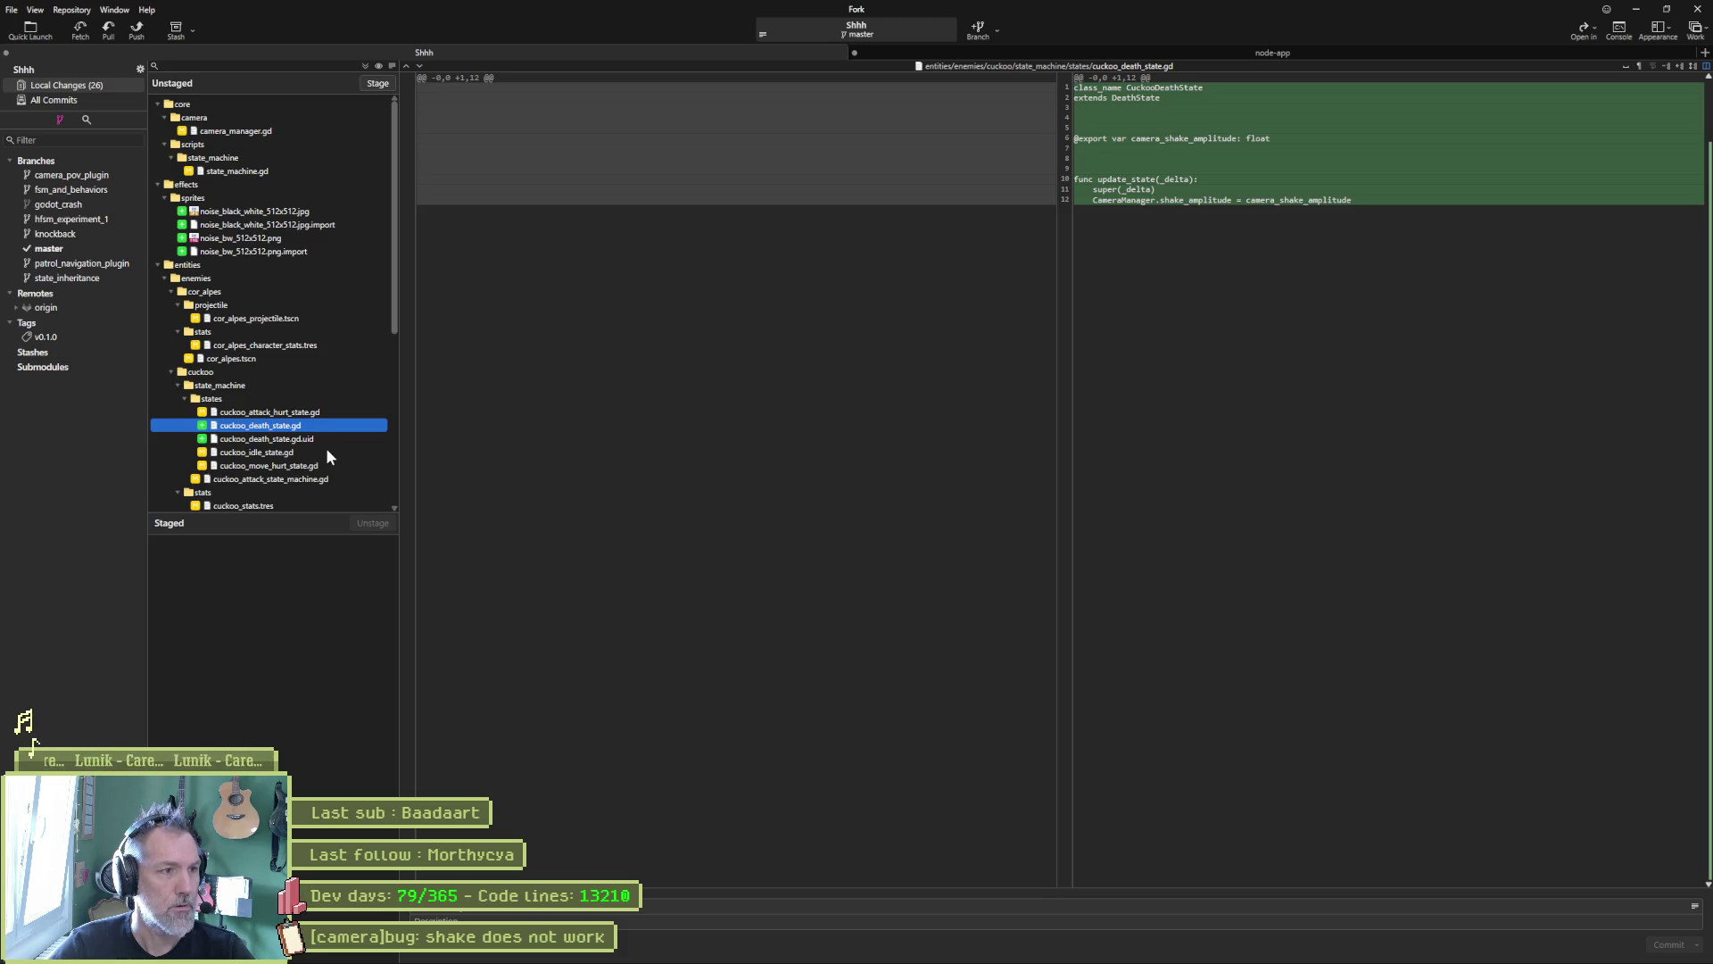
{"action": "left_click", "coordinate": [325, 452]}
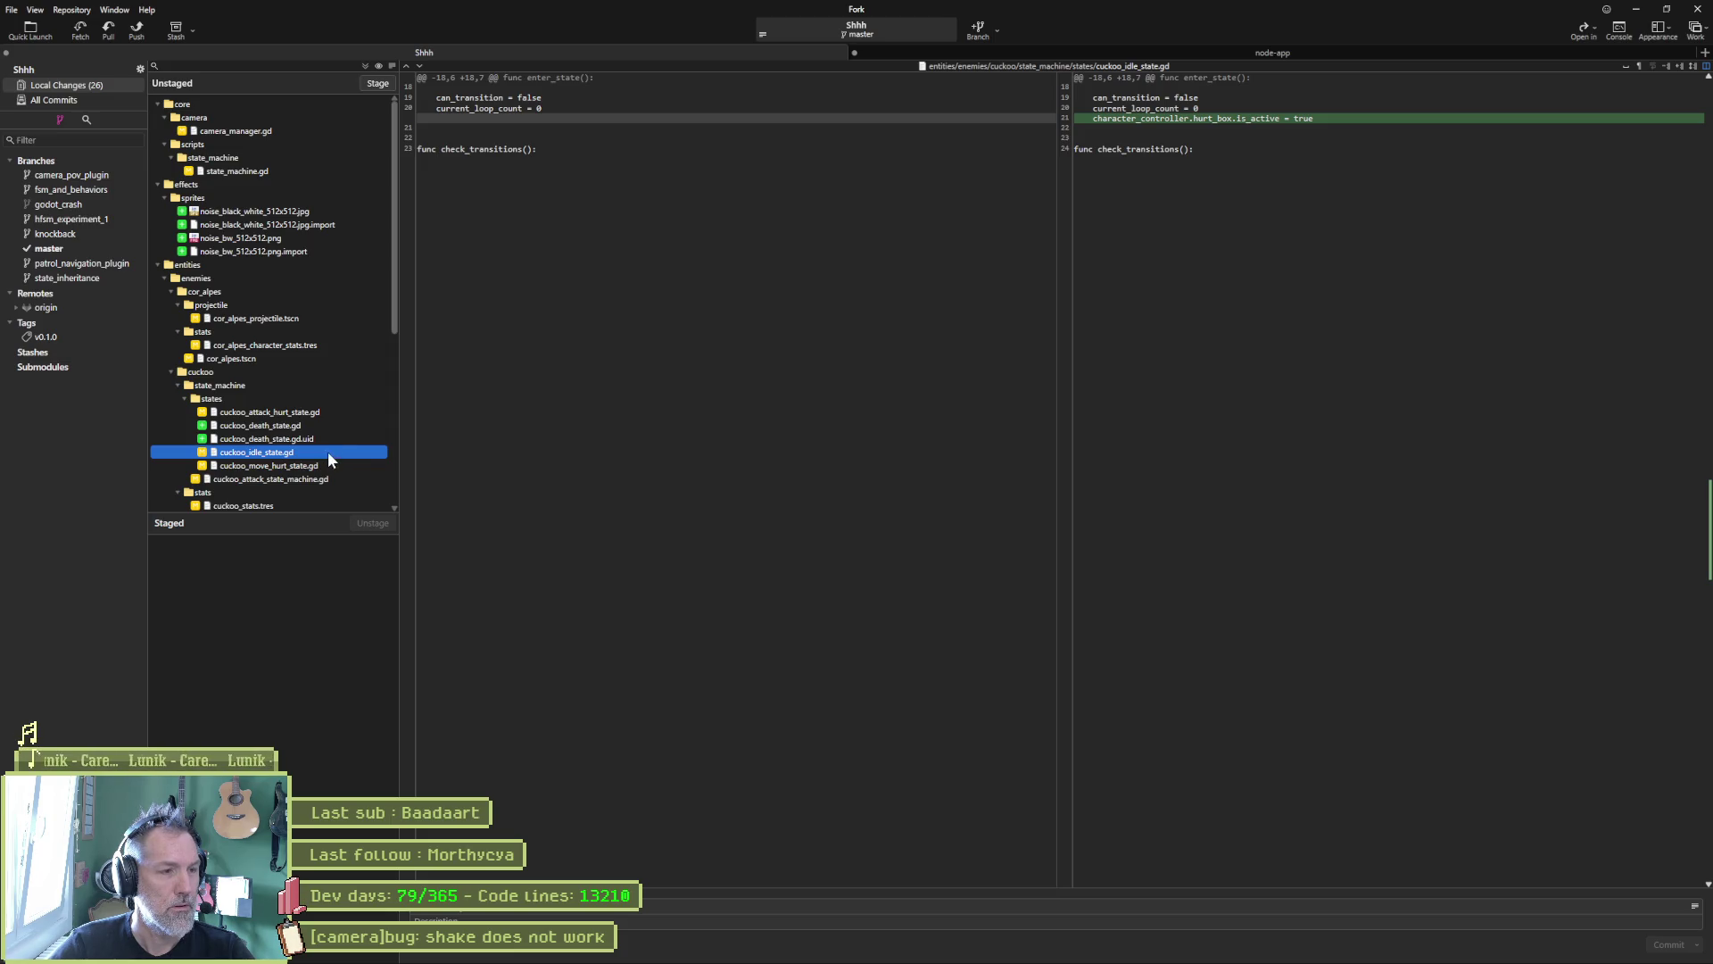
{"action": "left_click", "coordinate": [326, 466]}
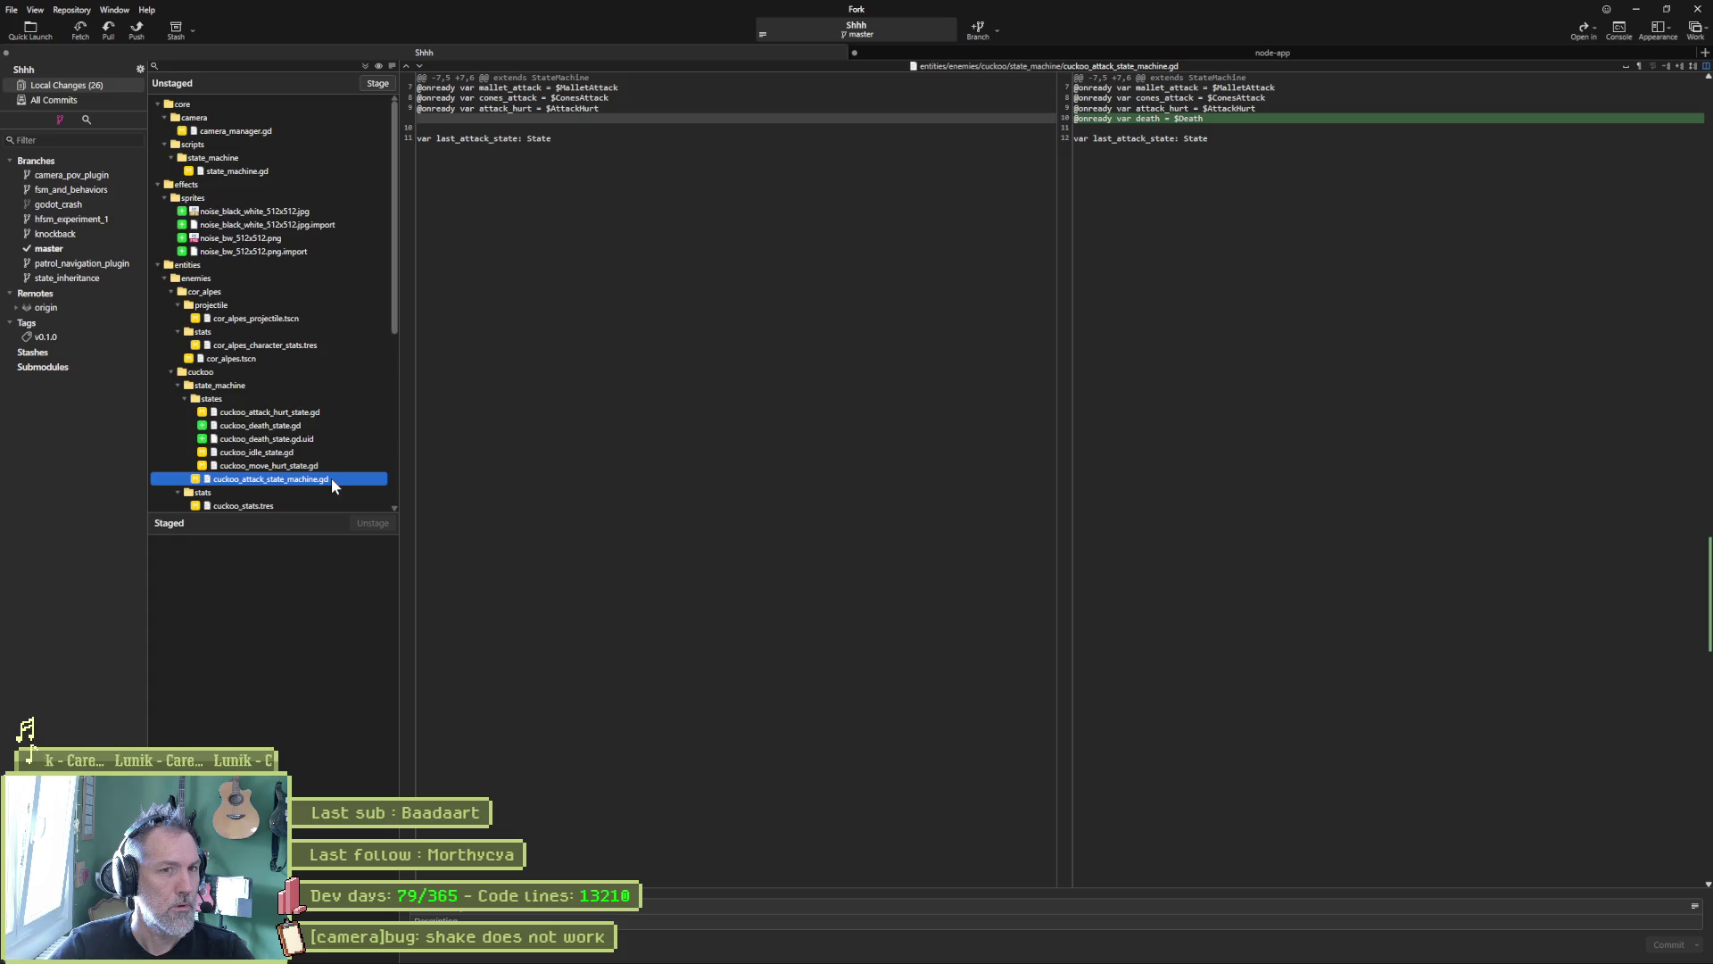
{"action": "scroll", "coordinate": [314, 496], "scroll_direction": "down", "scroll_amount": 4}
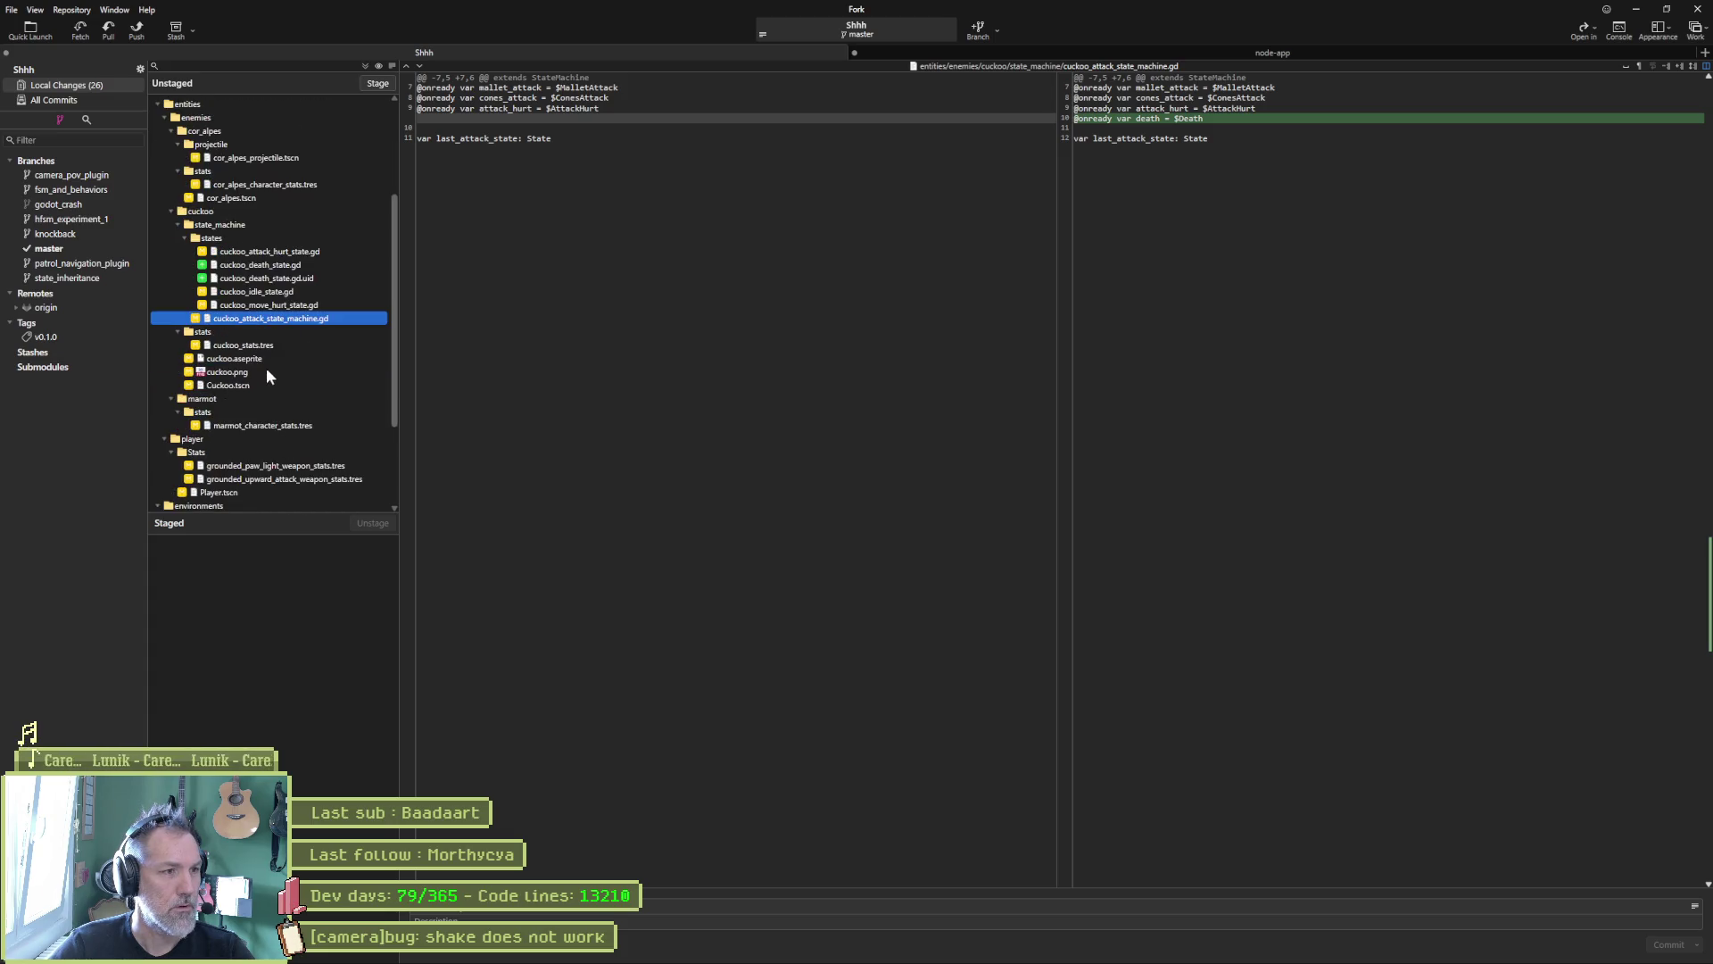
Step: Compare old and new cuckoo.png, stage all 26 files, and bring up the Asana camera-bug task
{"action": "left_click", "coordinate": [272, 372]}
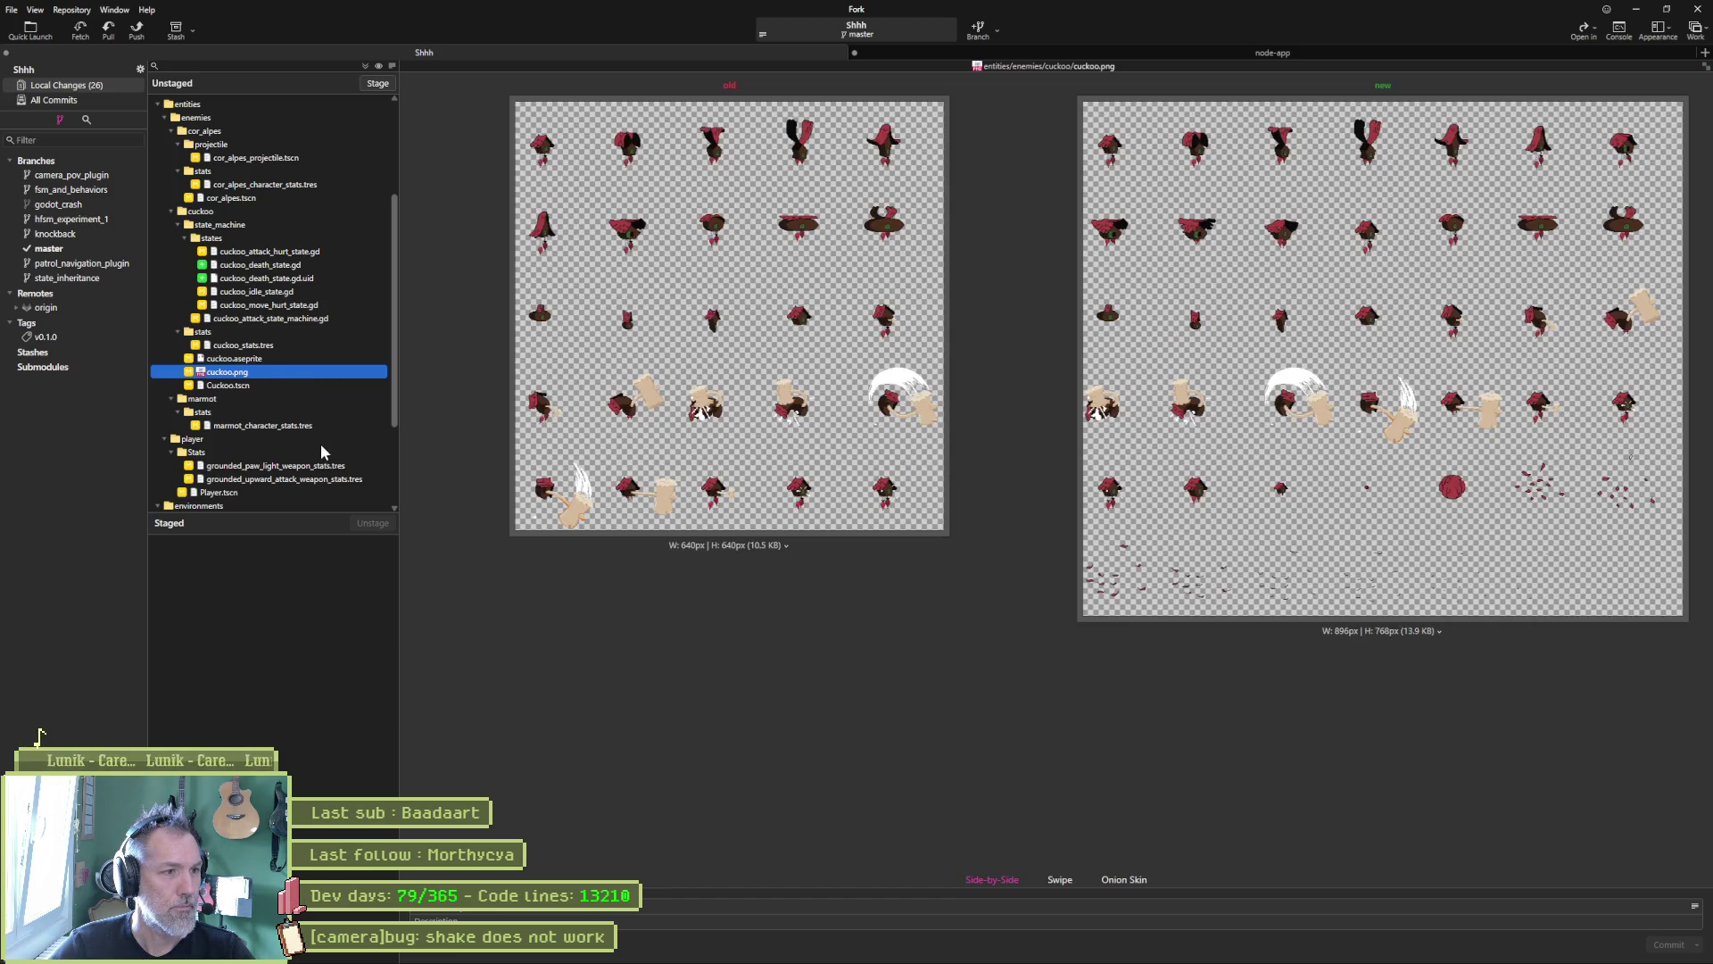
{"action": "scroll", "coordinate": [318, 455], "scroll_direction": "down", "scroll_amount": 3}
{"action": "scroll", "coordinate": [313, 451], "scroll_direction": "down", "scroll_amount": 1}
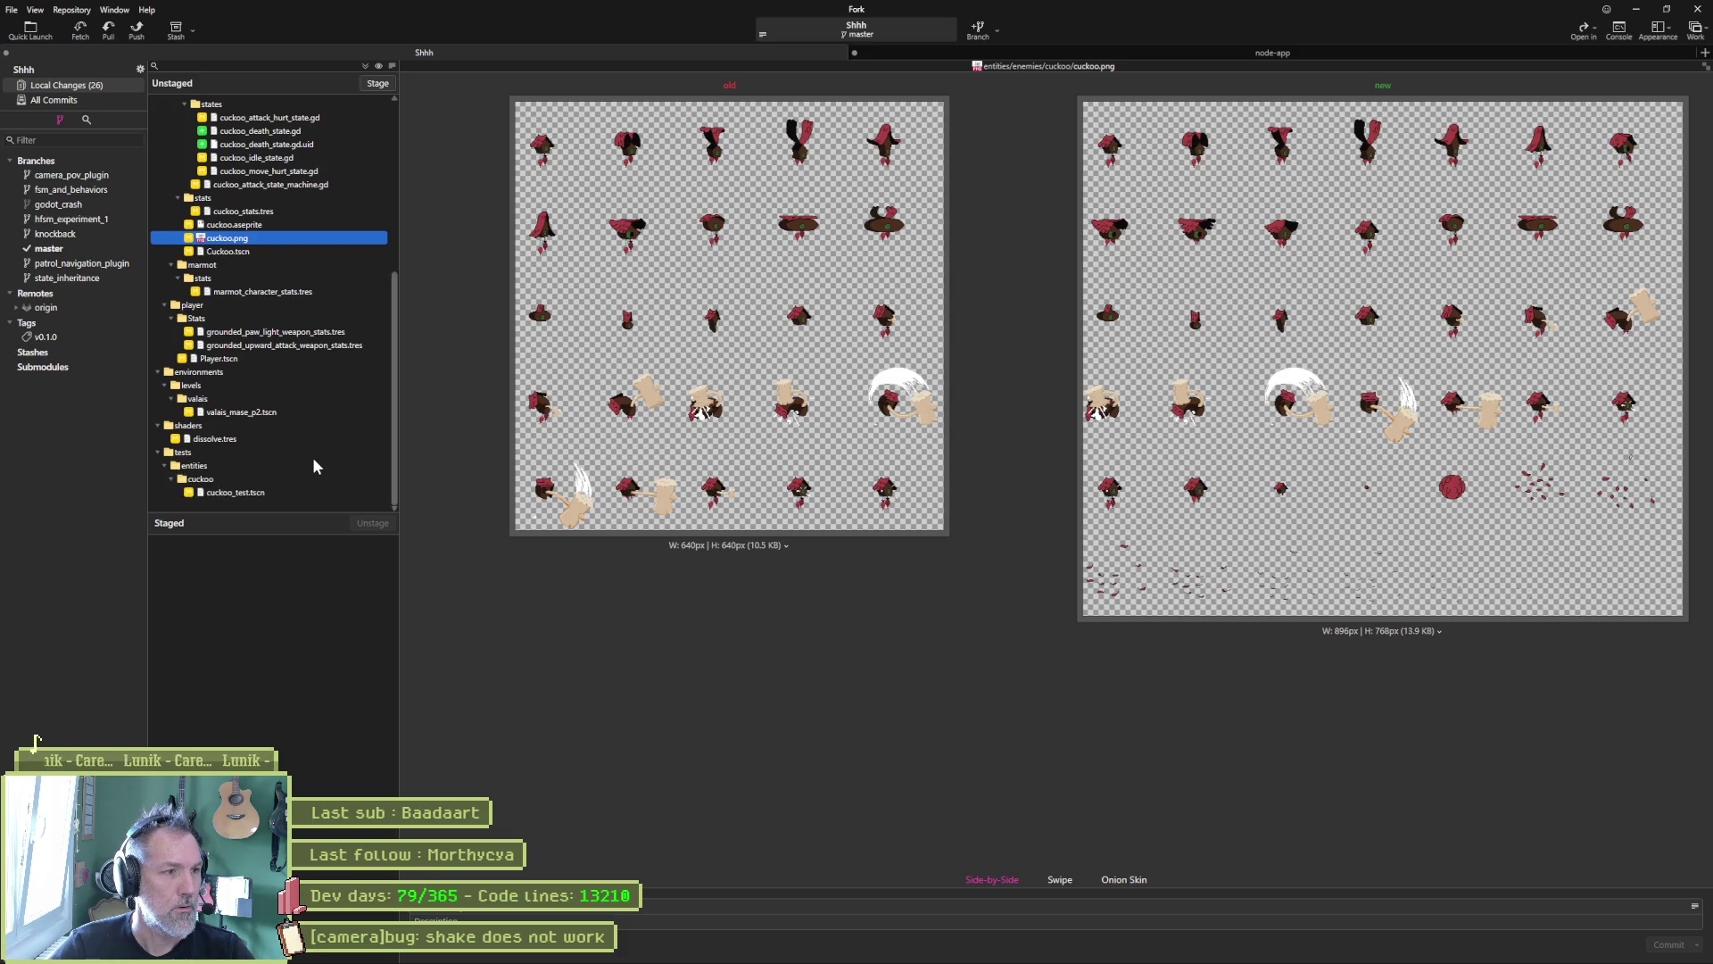
{"action": "left_click", "coordinate": [373, 83]}
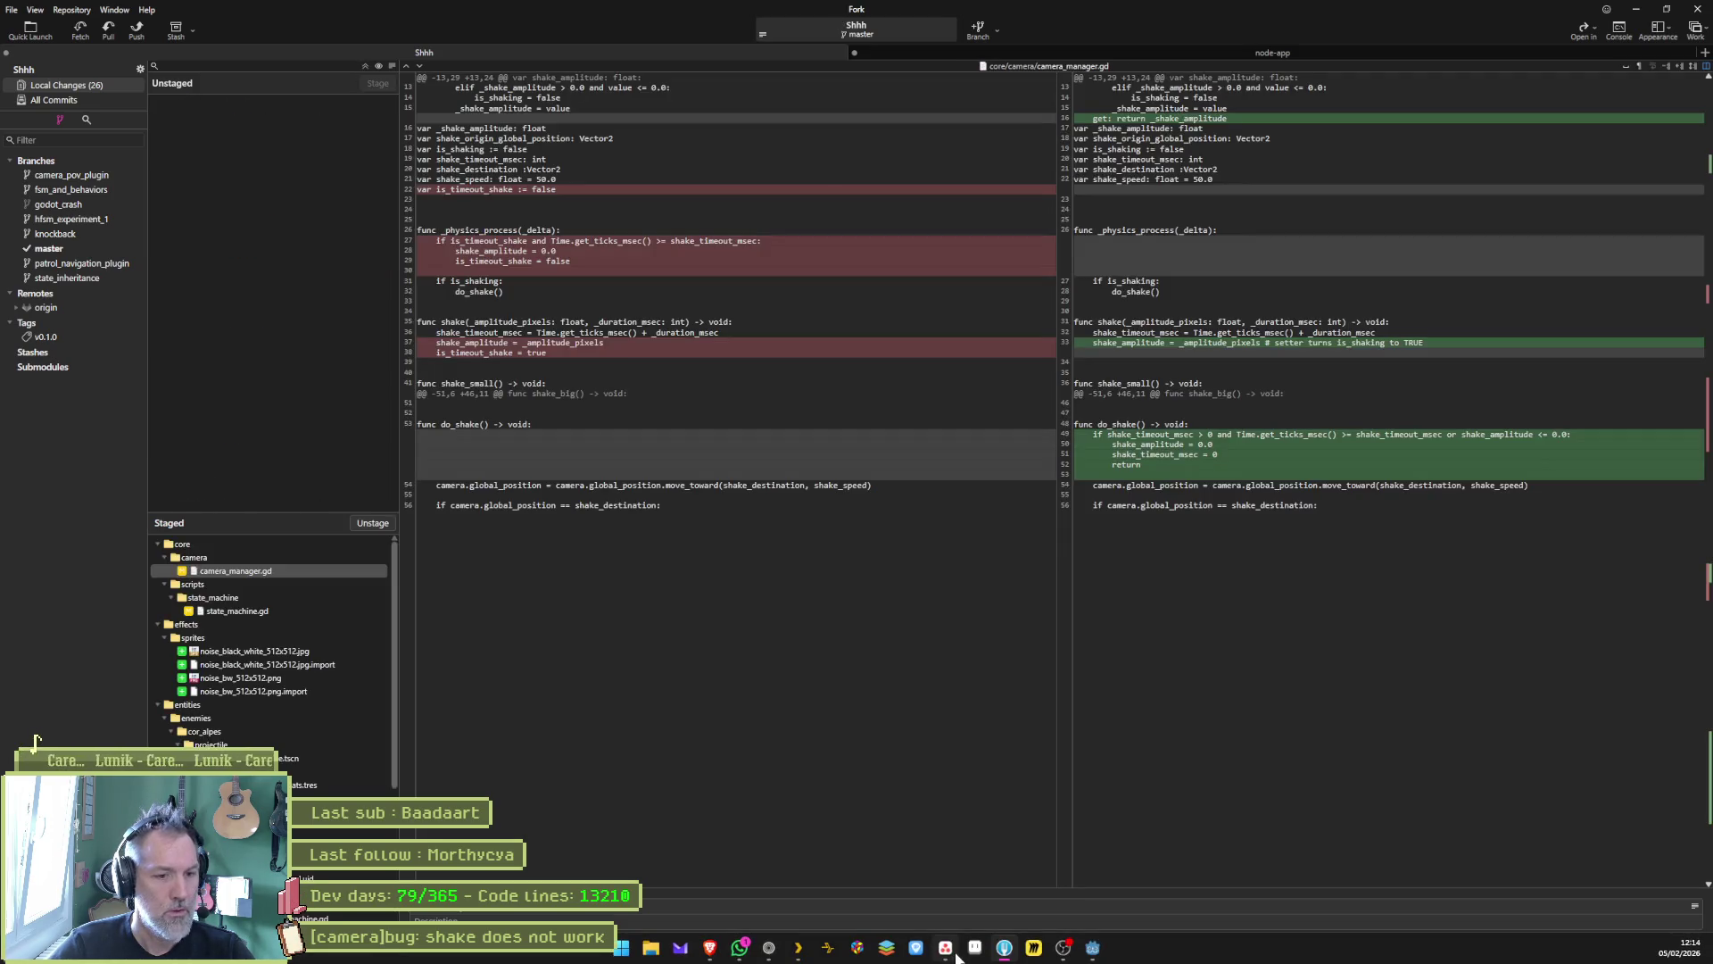
{"action": "left_click", "coordinate": [948, 949]}
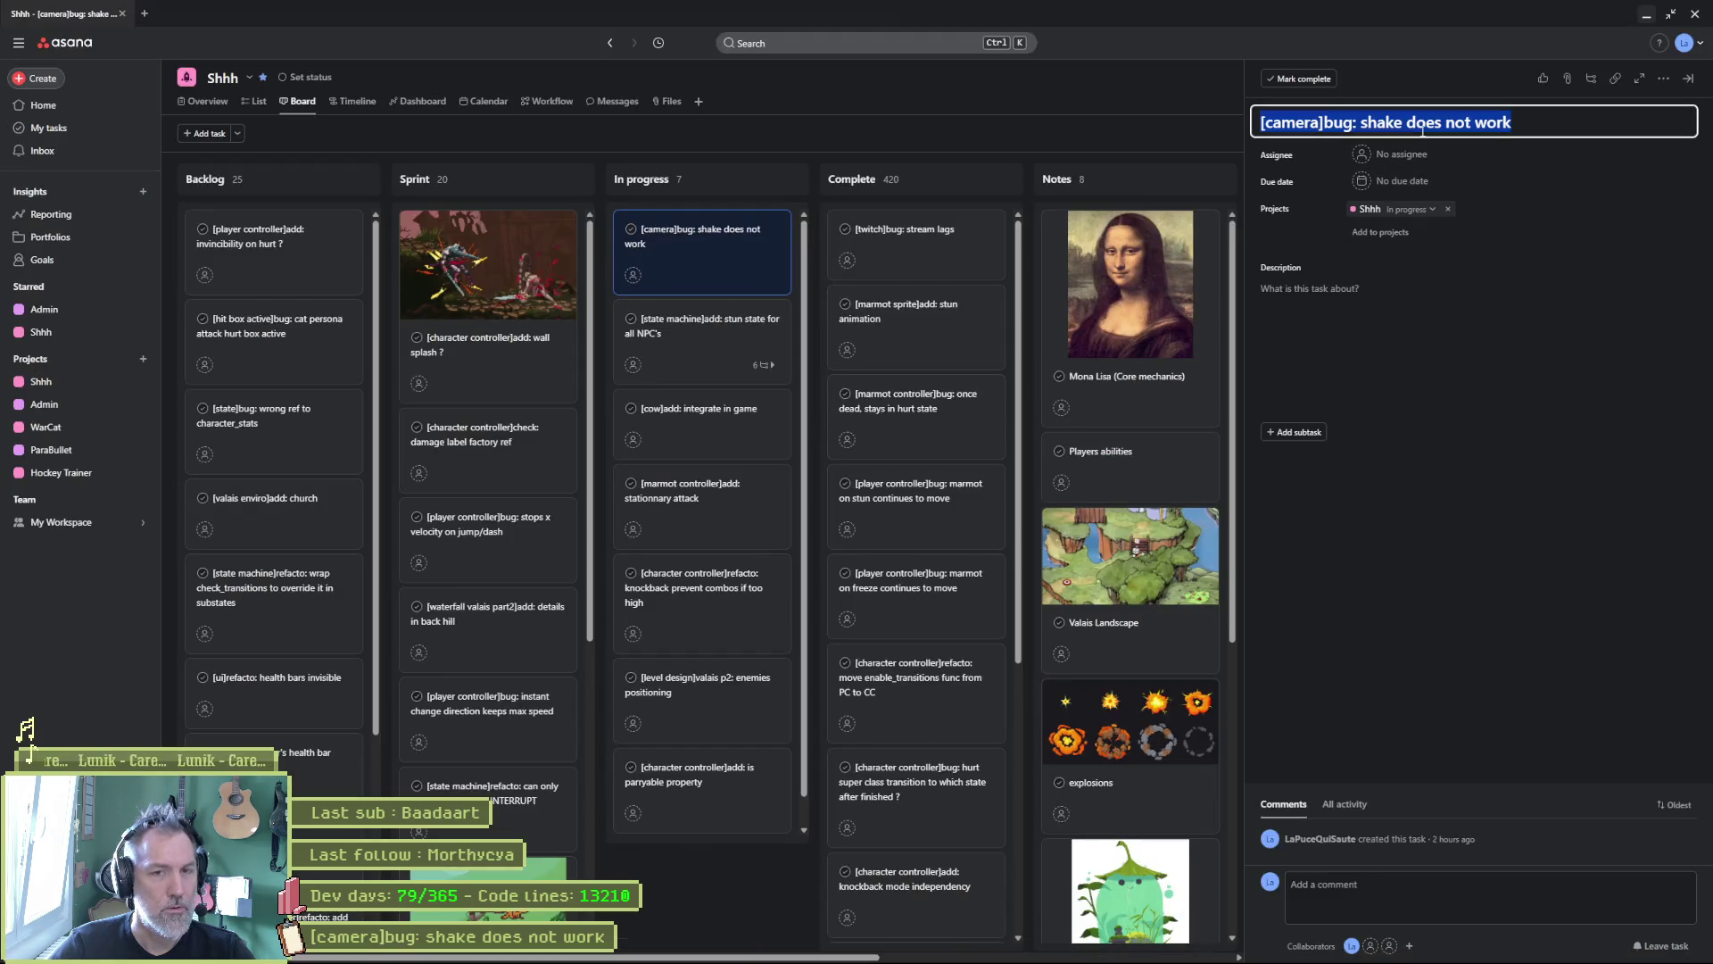
Step: Paste the copied task text into Fork's commit summary
{"action": "key", "text": "alt+Tab"}
{"action": "left_click", "coordinate": [807, 912]}
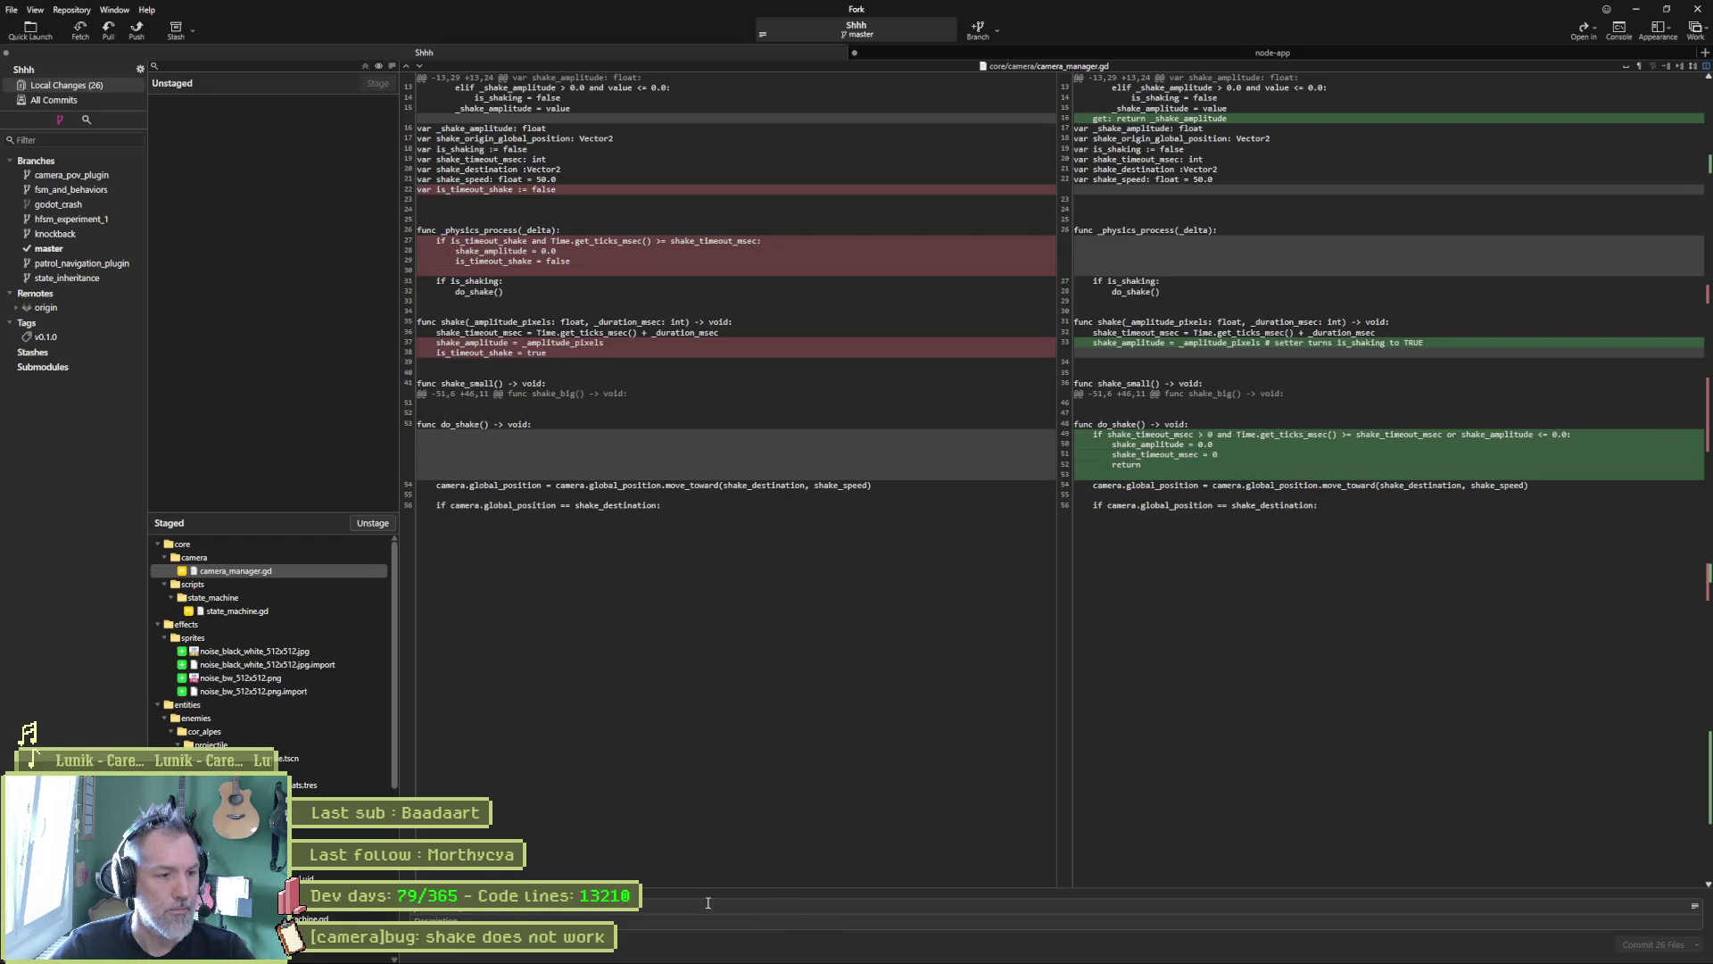
{"action": "key", "text": "ctrl+v"}
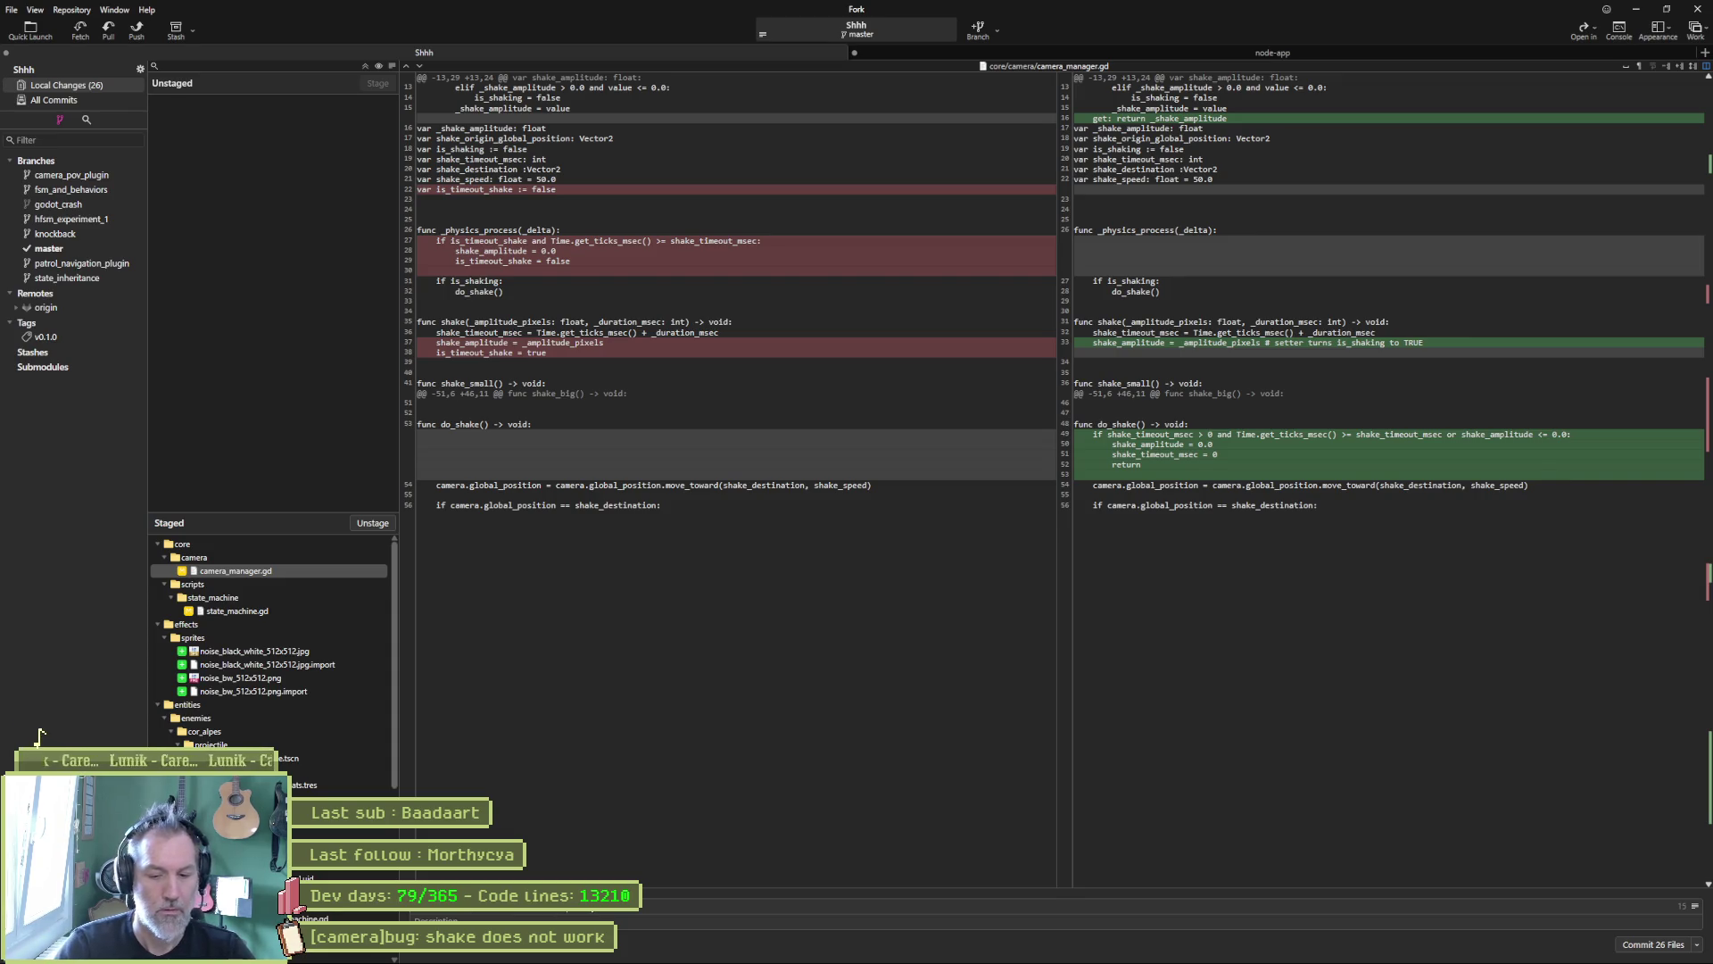
Step: Move the camera-shake card to Complete, tick the cuckoo subtask, and paste the stun-state title as commit subject
{"action": "key", "text": "alt+Tab"}
{"action": "left_click_drag", "start_coordinate": [786, 236], "coordinate": [896, 234]}
{"action": "left_click", "coordinate": [707, 249]}
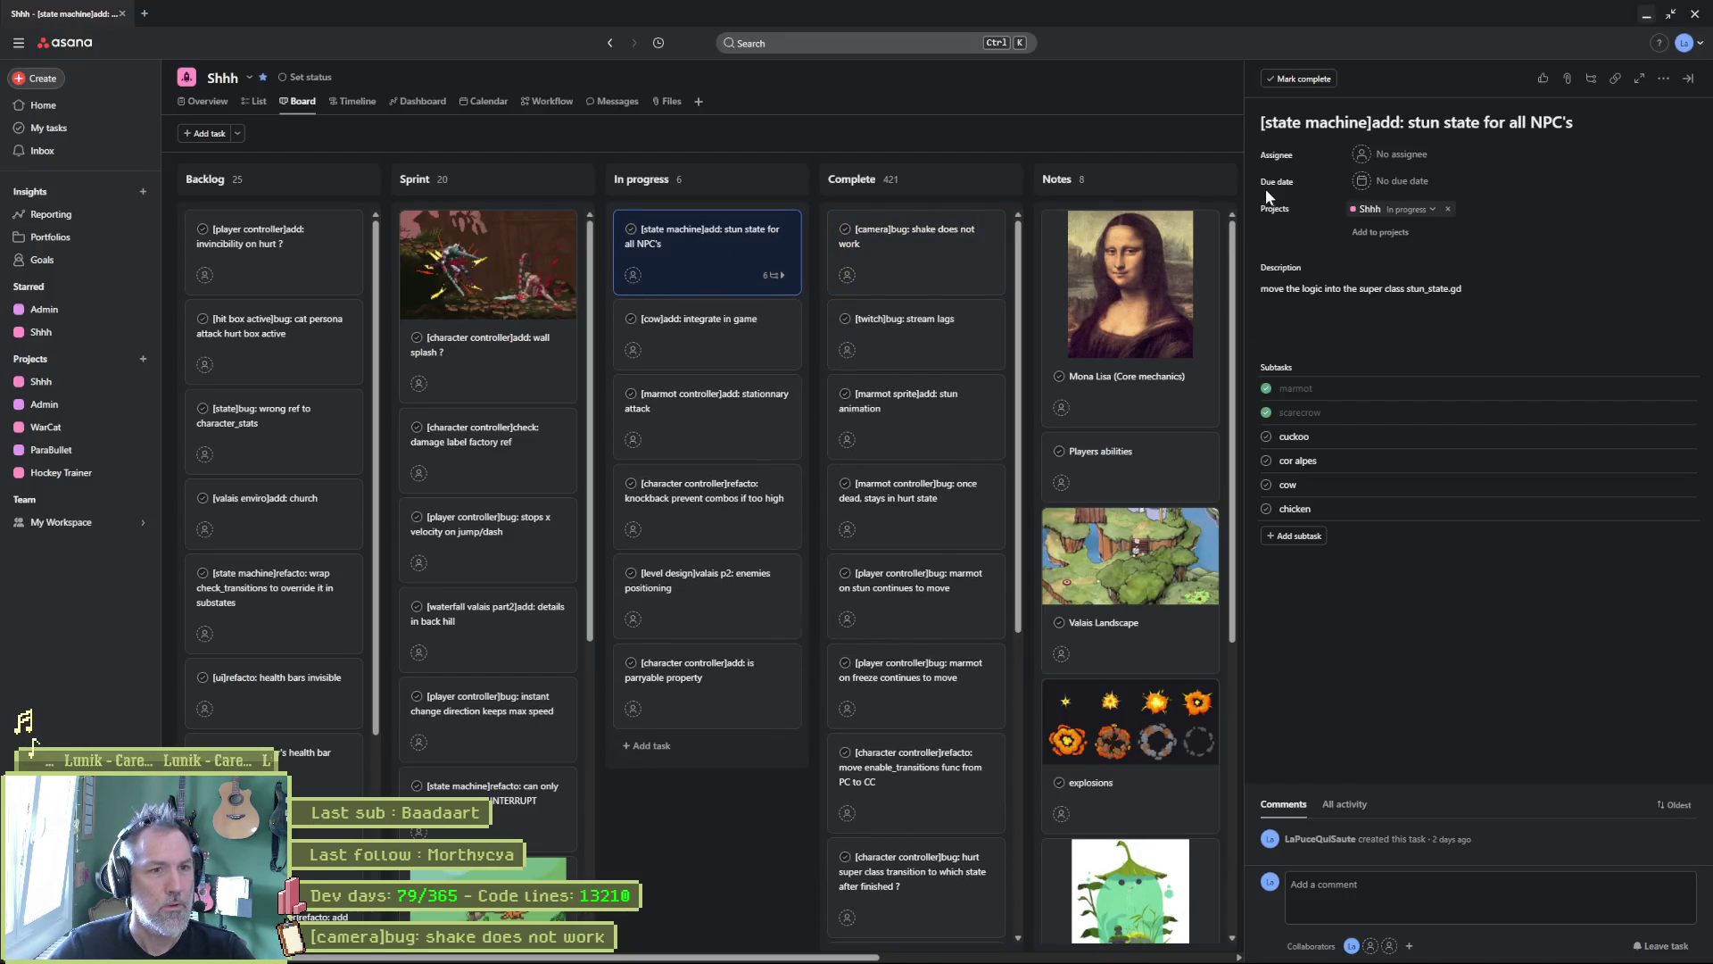
{"action": "left_click", "coordinate": [1266, 438]}
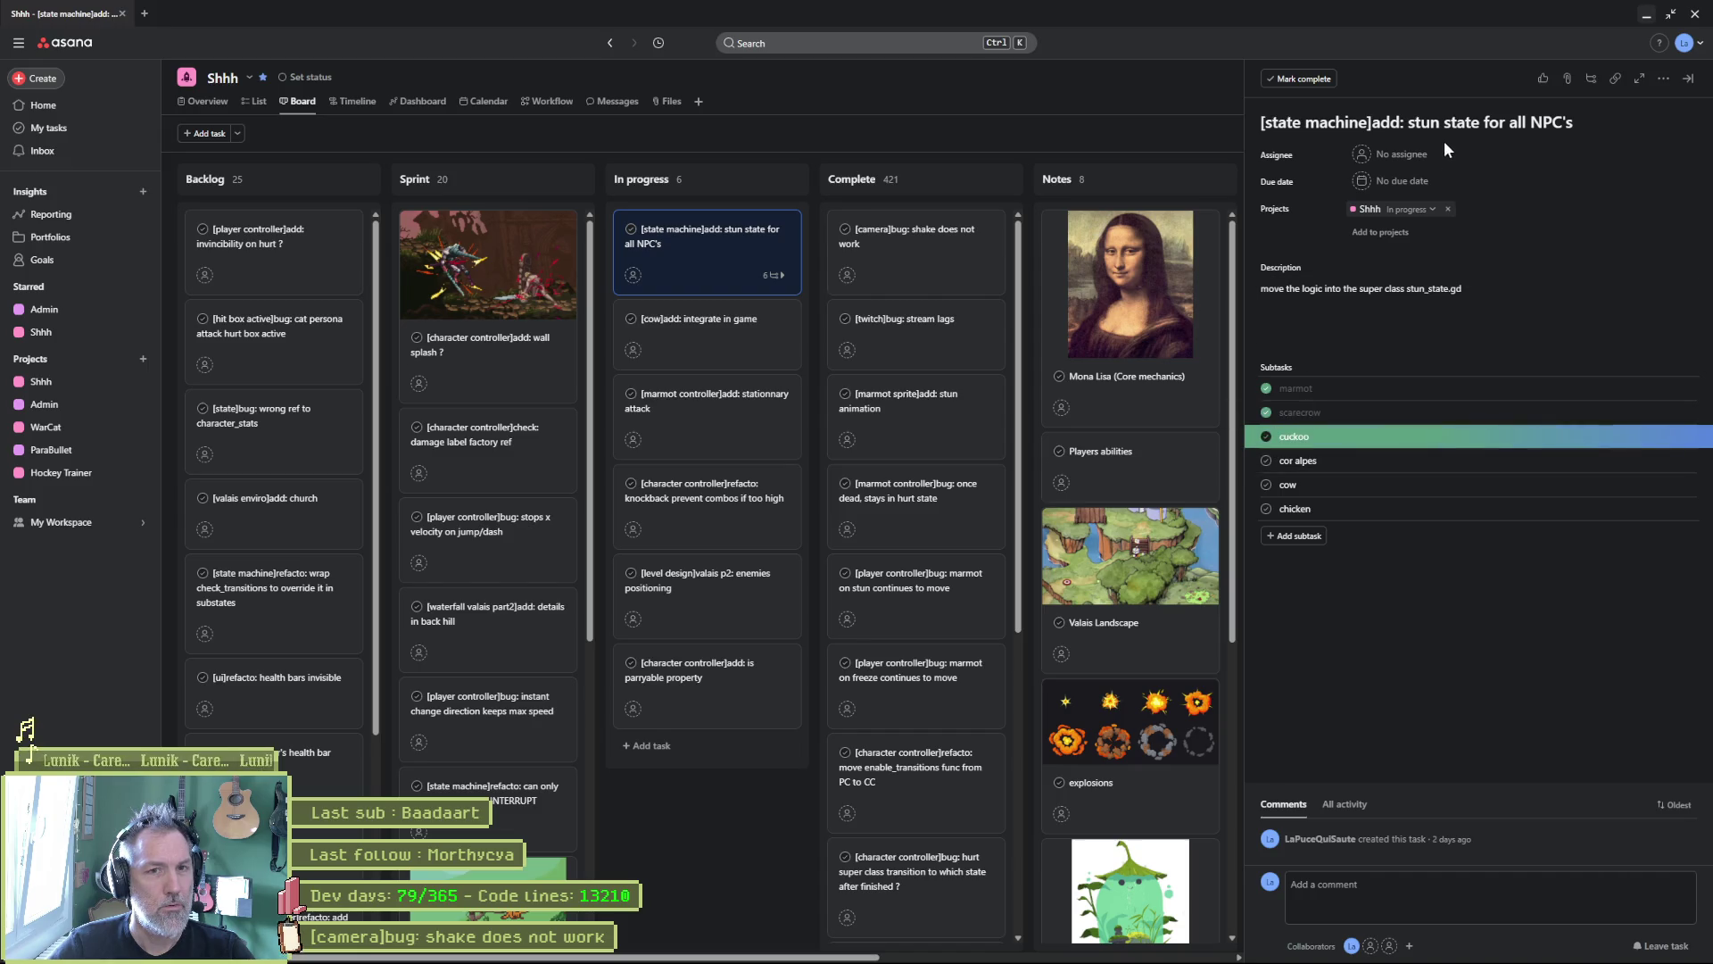
{"action": "key", "text": "alt+Tab"}
{"action": "key", "text": "ctrl+v"}
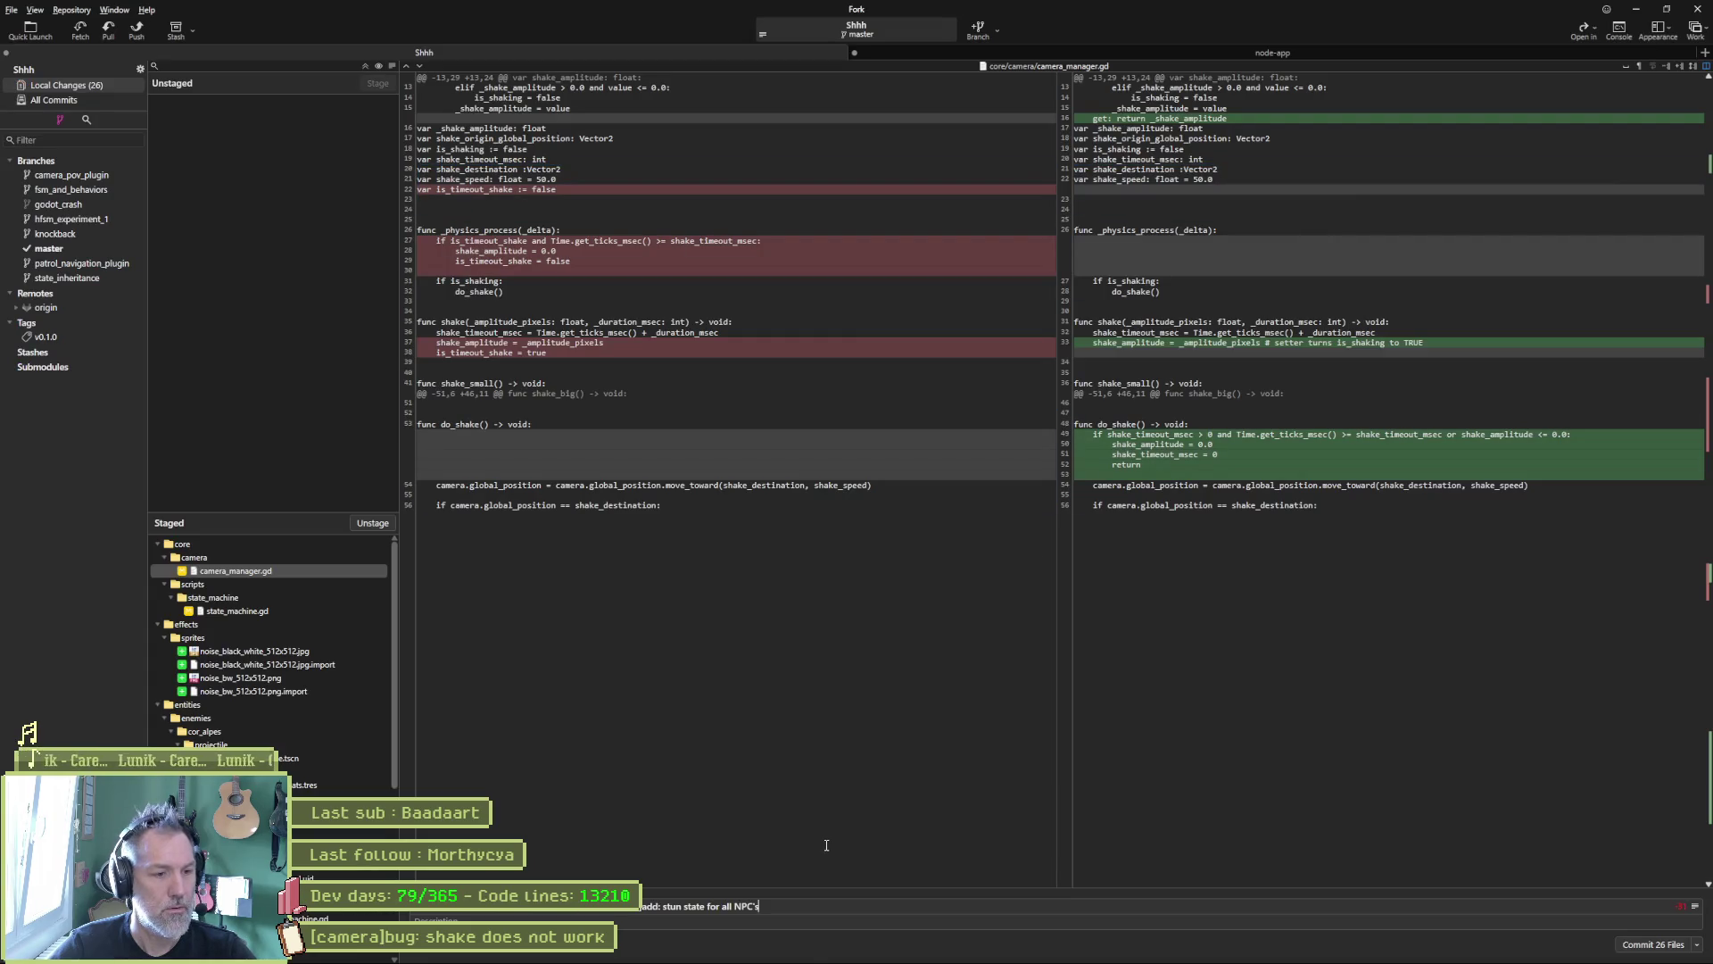
Step: Edit the commit subject to read "add: stun and death states for Cuckoo"
{"action": "type", "text": " for Cuck"}
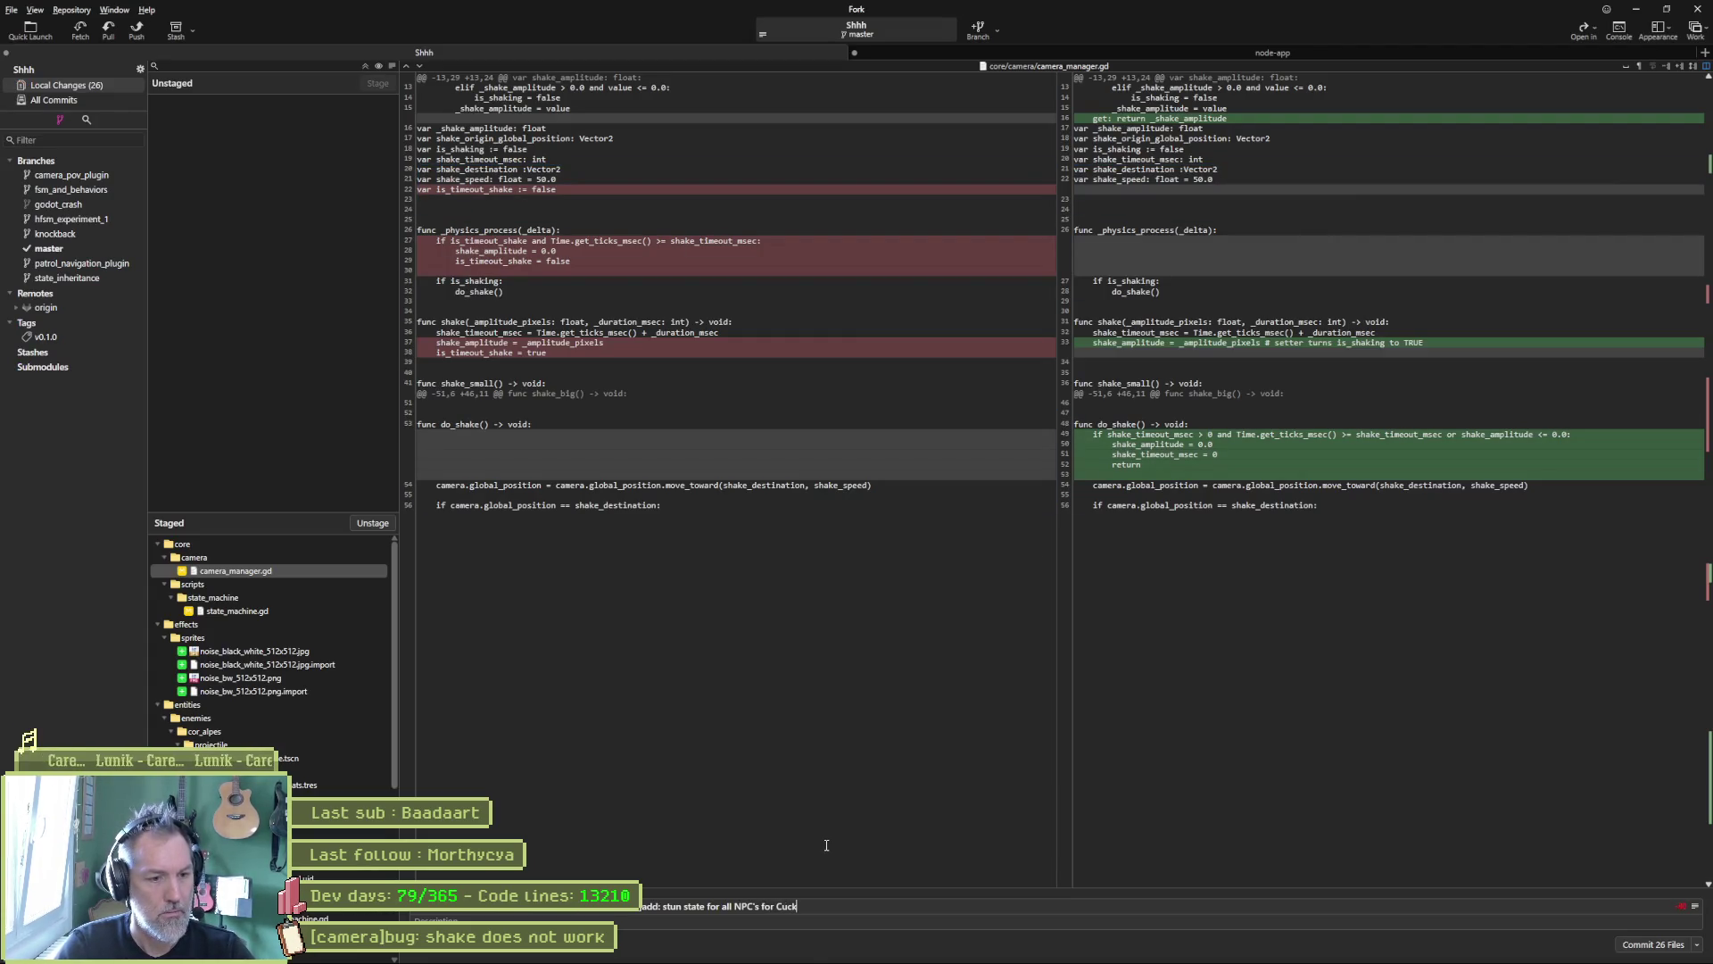
{"action": "type", "text": "oo"}
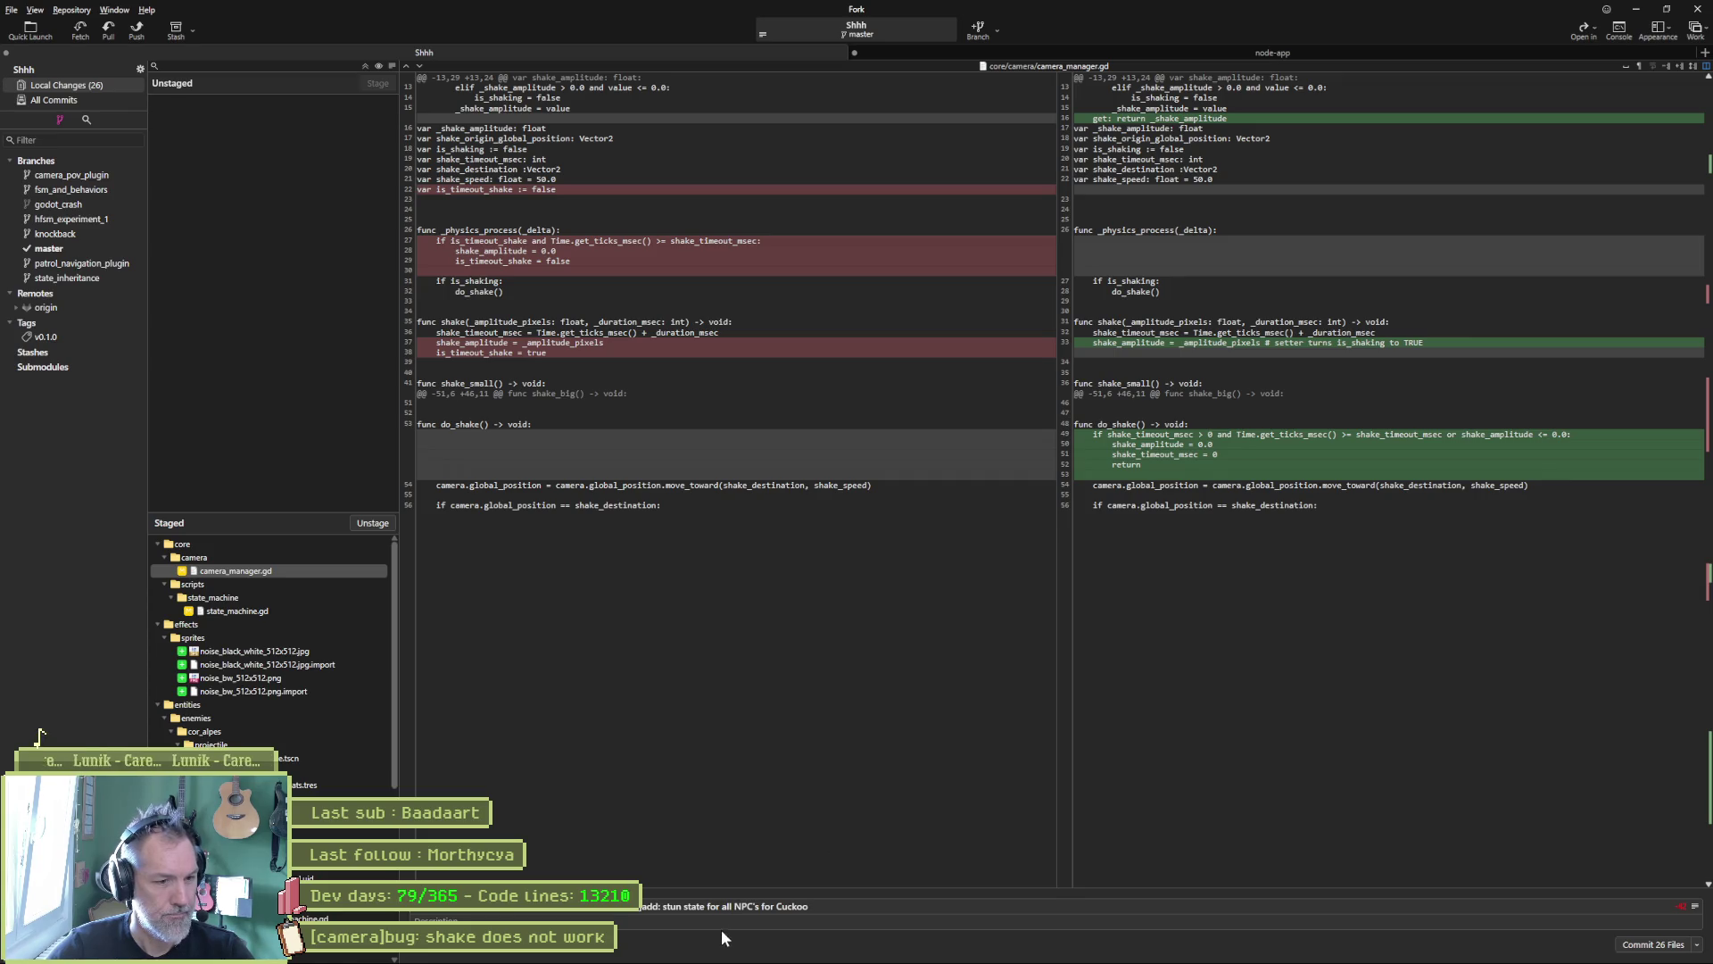
{"action": "left_click_drag", "start_coordinate": [722, 907], "coordinate": [758, 912]}
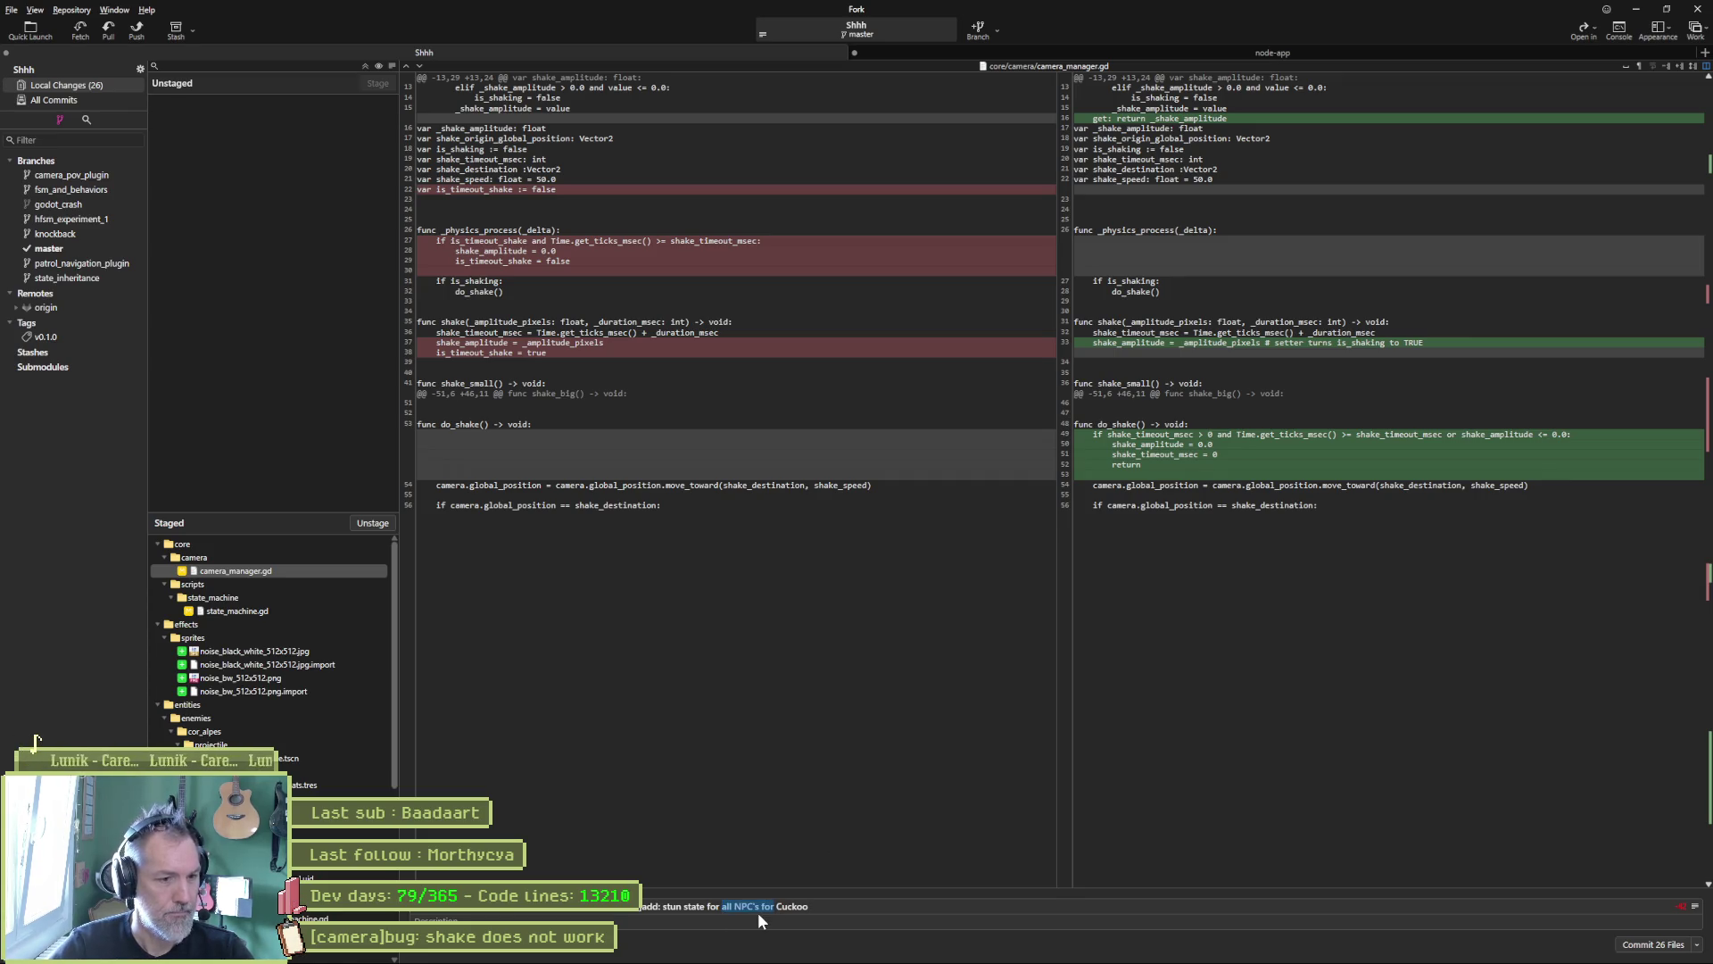
{"action": "left_click", "coordinate": [683, 914]}
{"action": "type", "text": "and death "}
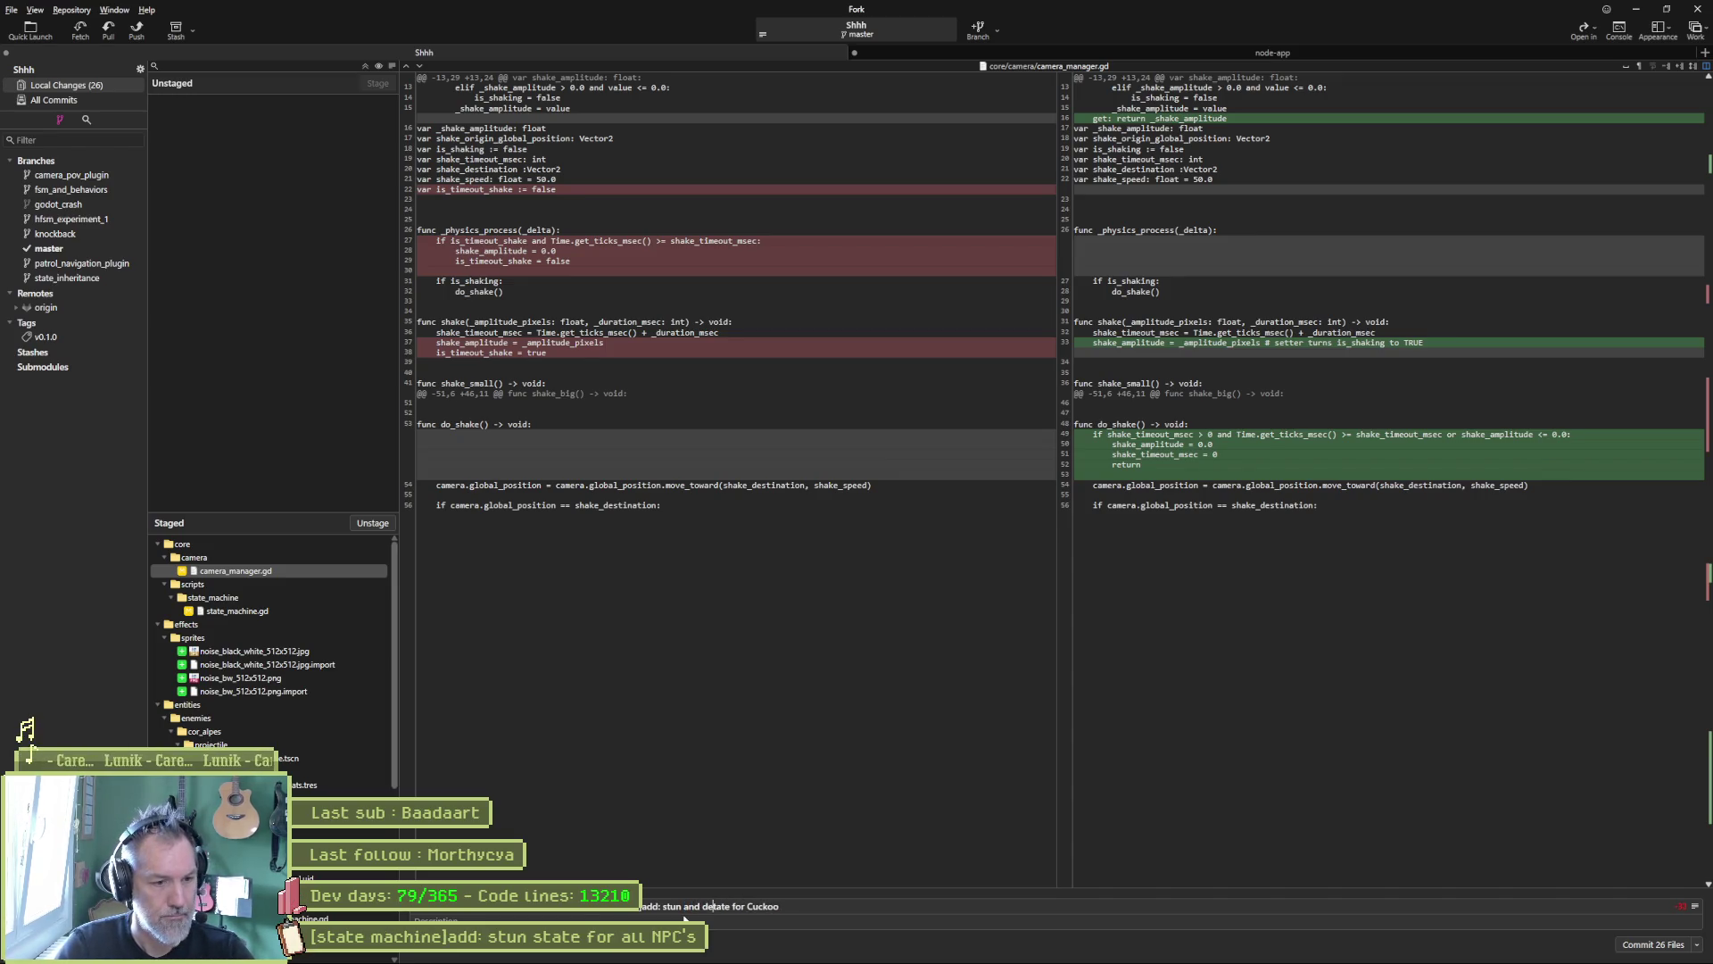
{"action": "type", "text": "s"}
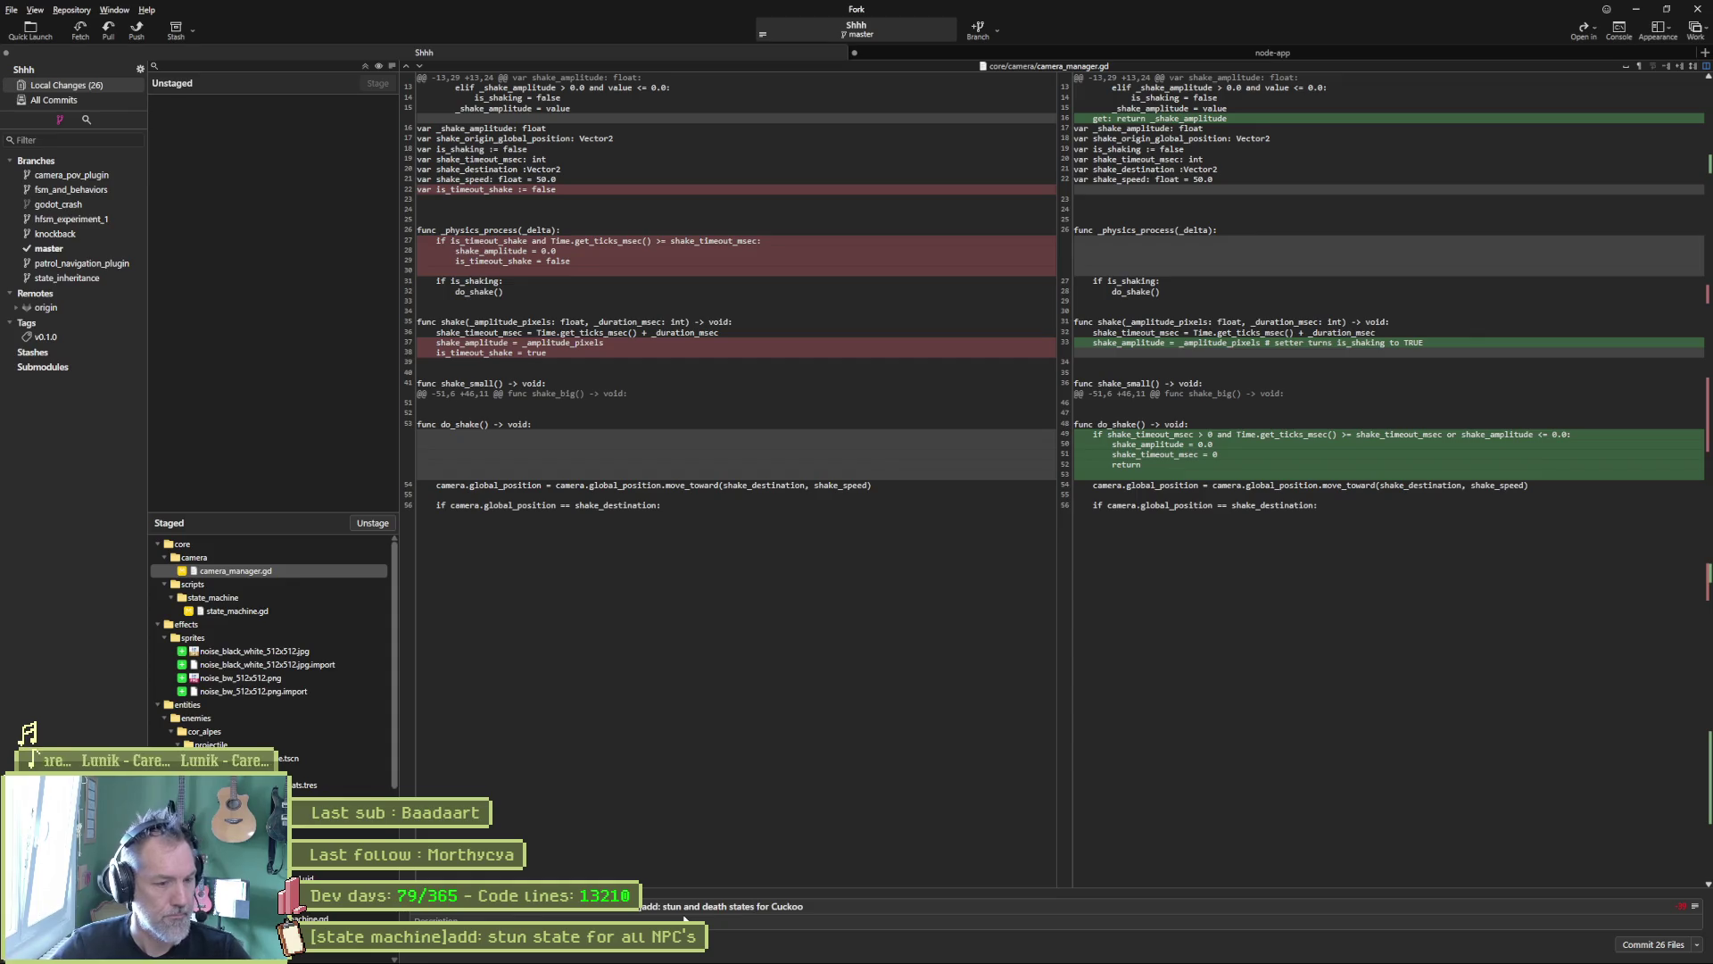
Step: Commit the 26 staged files, push master to origin, and hide Fork
{"action": "left_click", "coordinate": [1654, 944]}
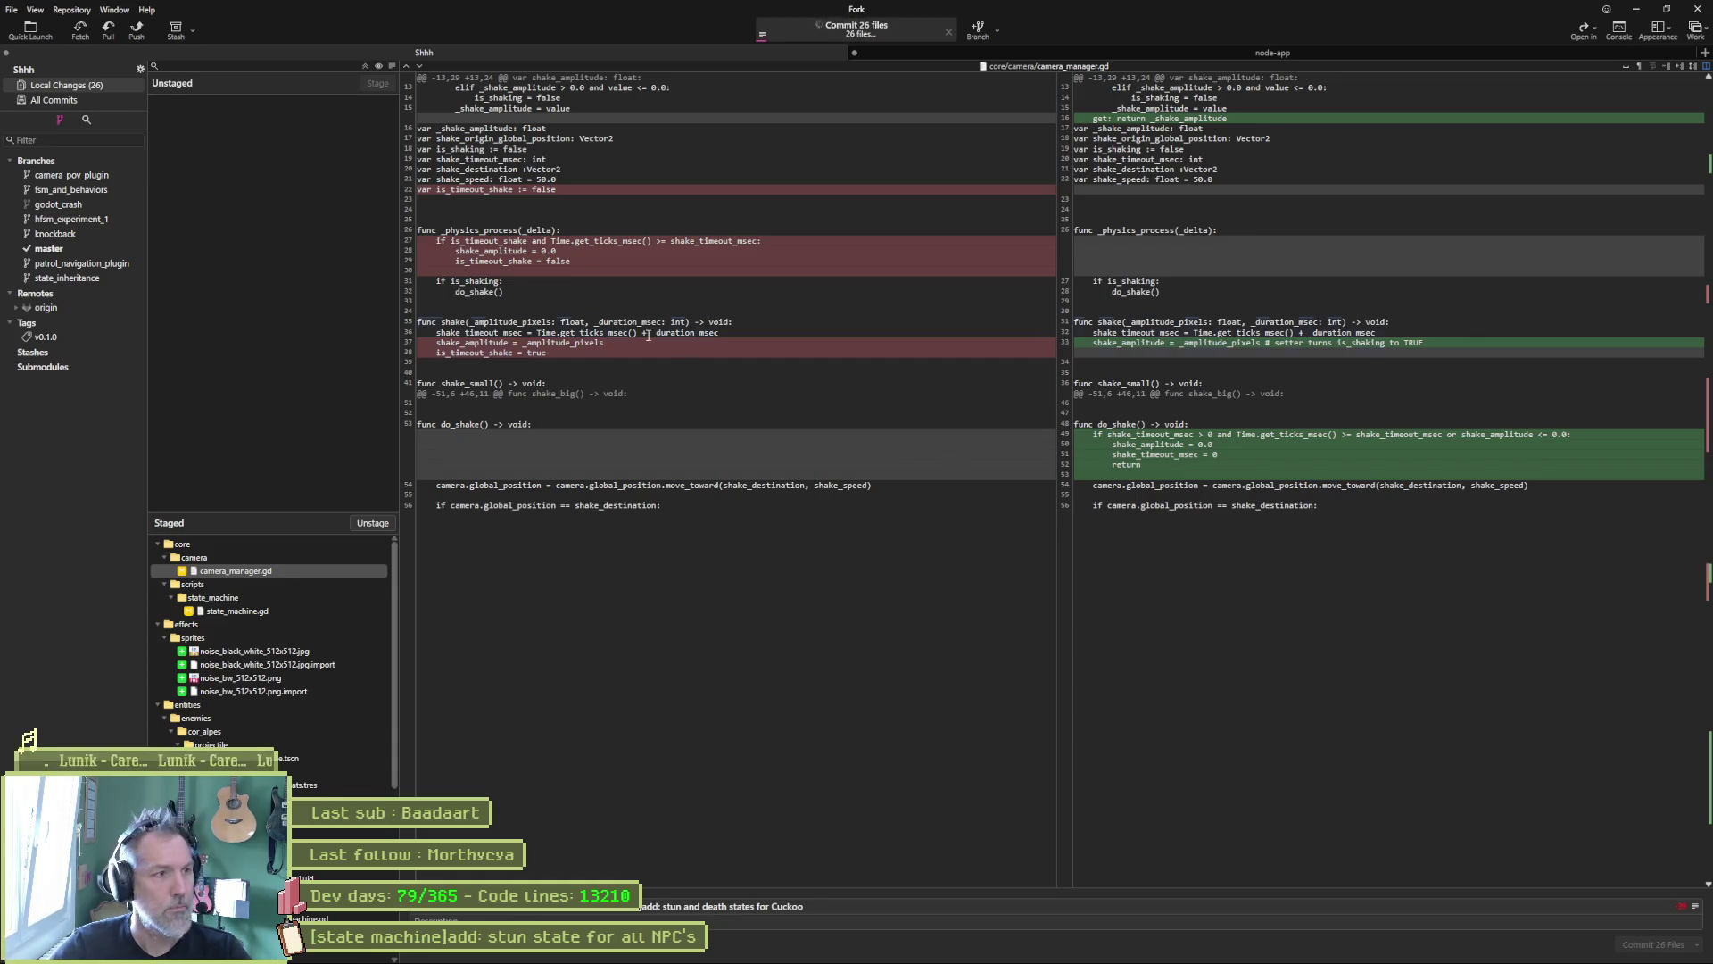
{"action": "left_click", "coordinate": [137, 29]}
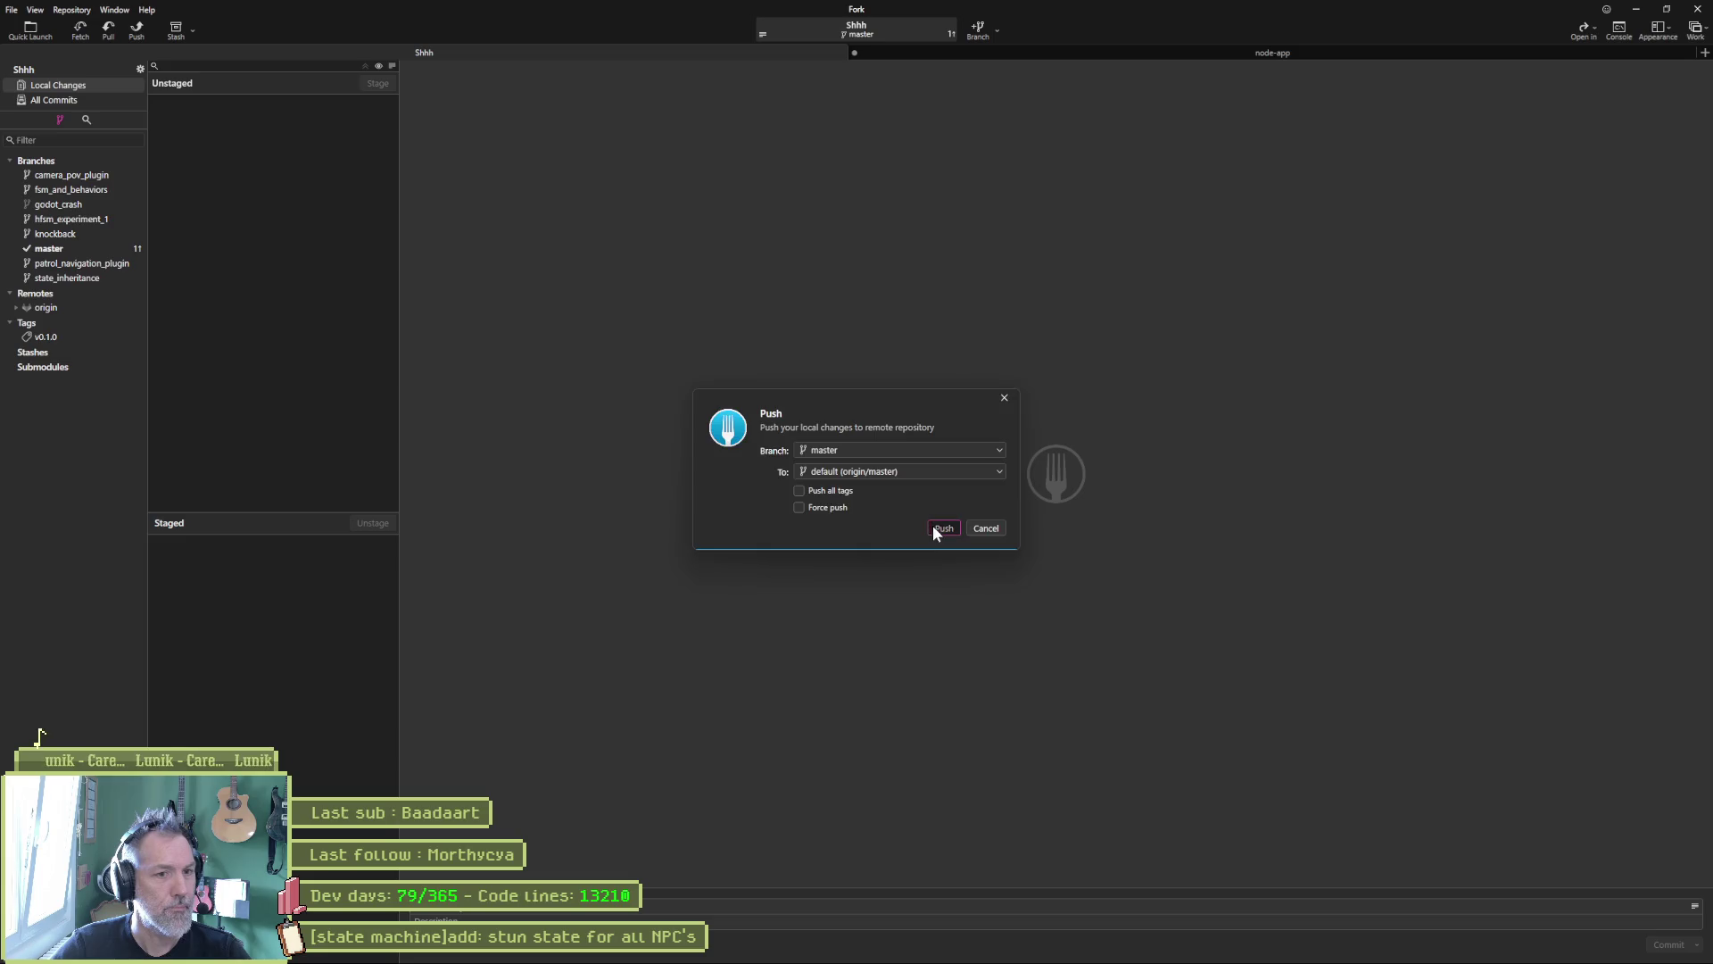
{"action": "left_click", "coordinate": [935, 527]}
{"action": "left_click", "coordinate": [1637, 10]}
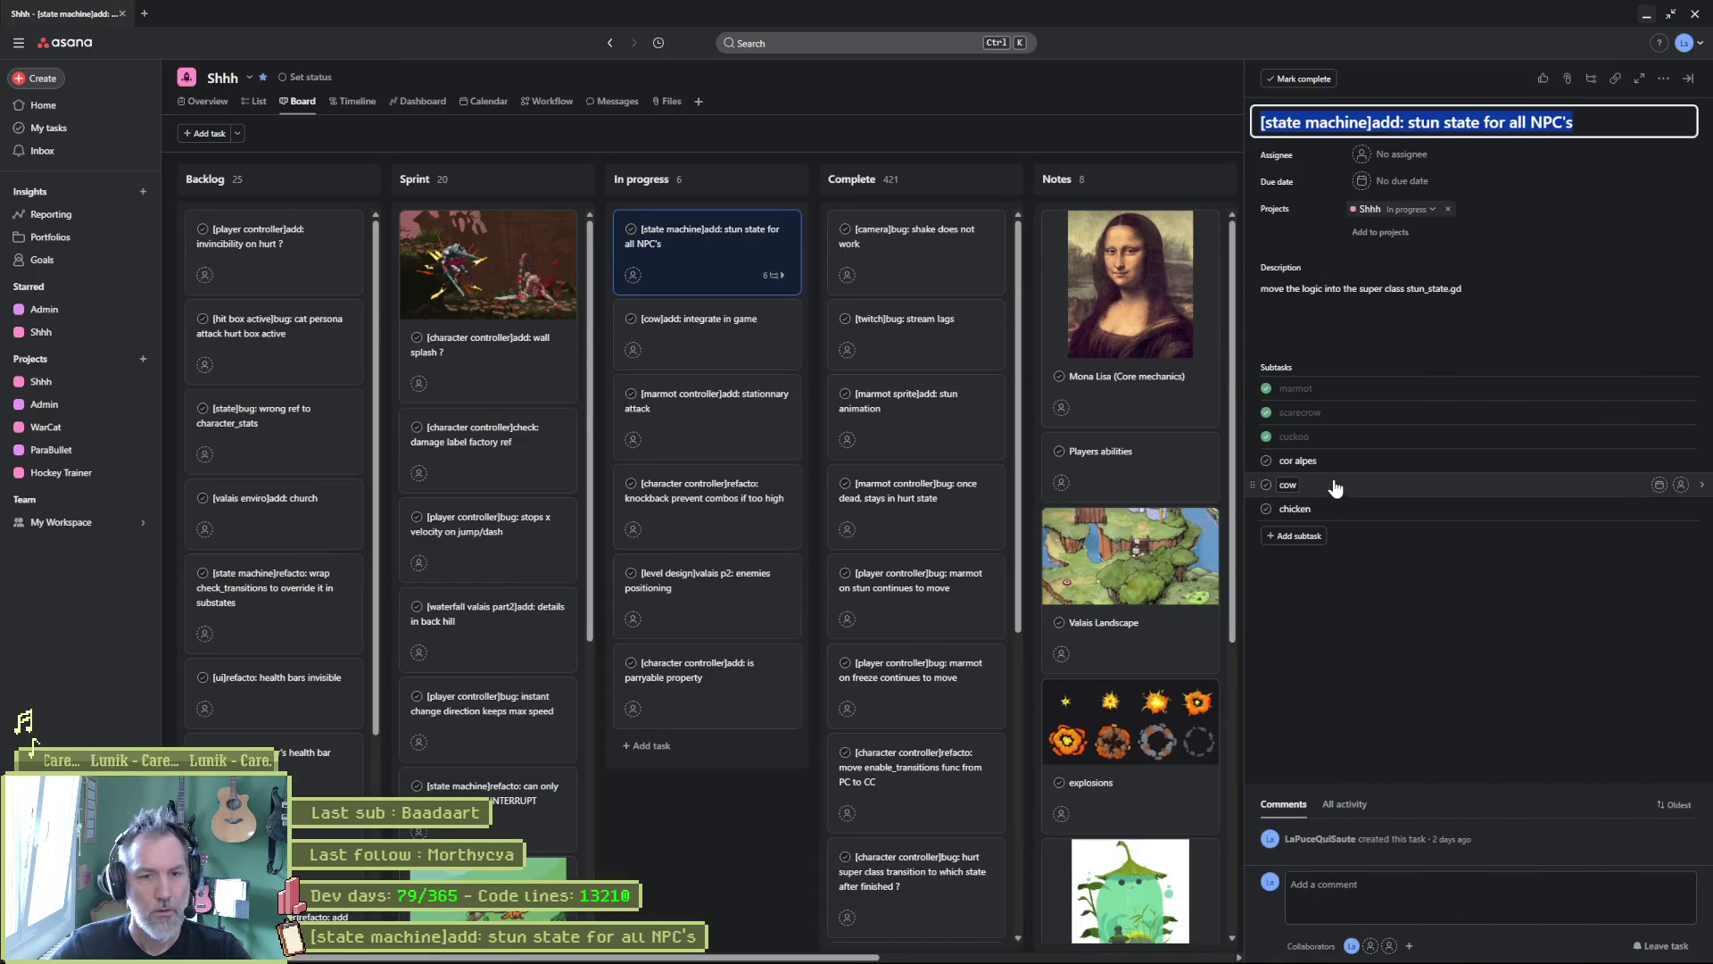
Step: Edit the cor alpes subtask, then hide Asana so Godot's script editor is back in front
{"action": "left_click", "coordinate": [1315, 459]}
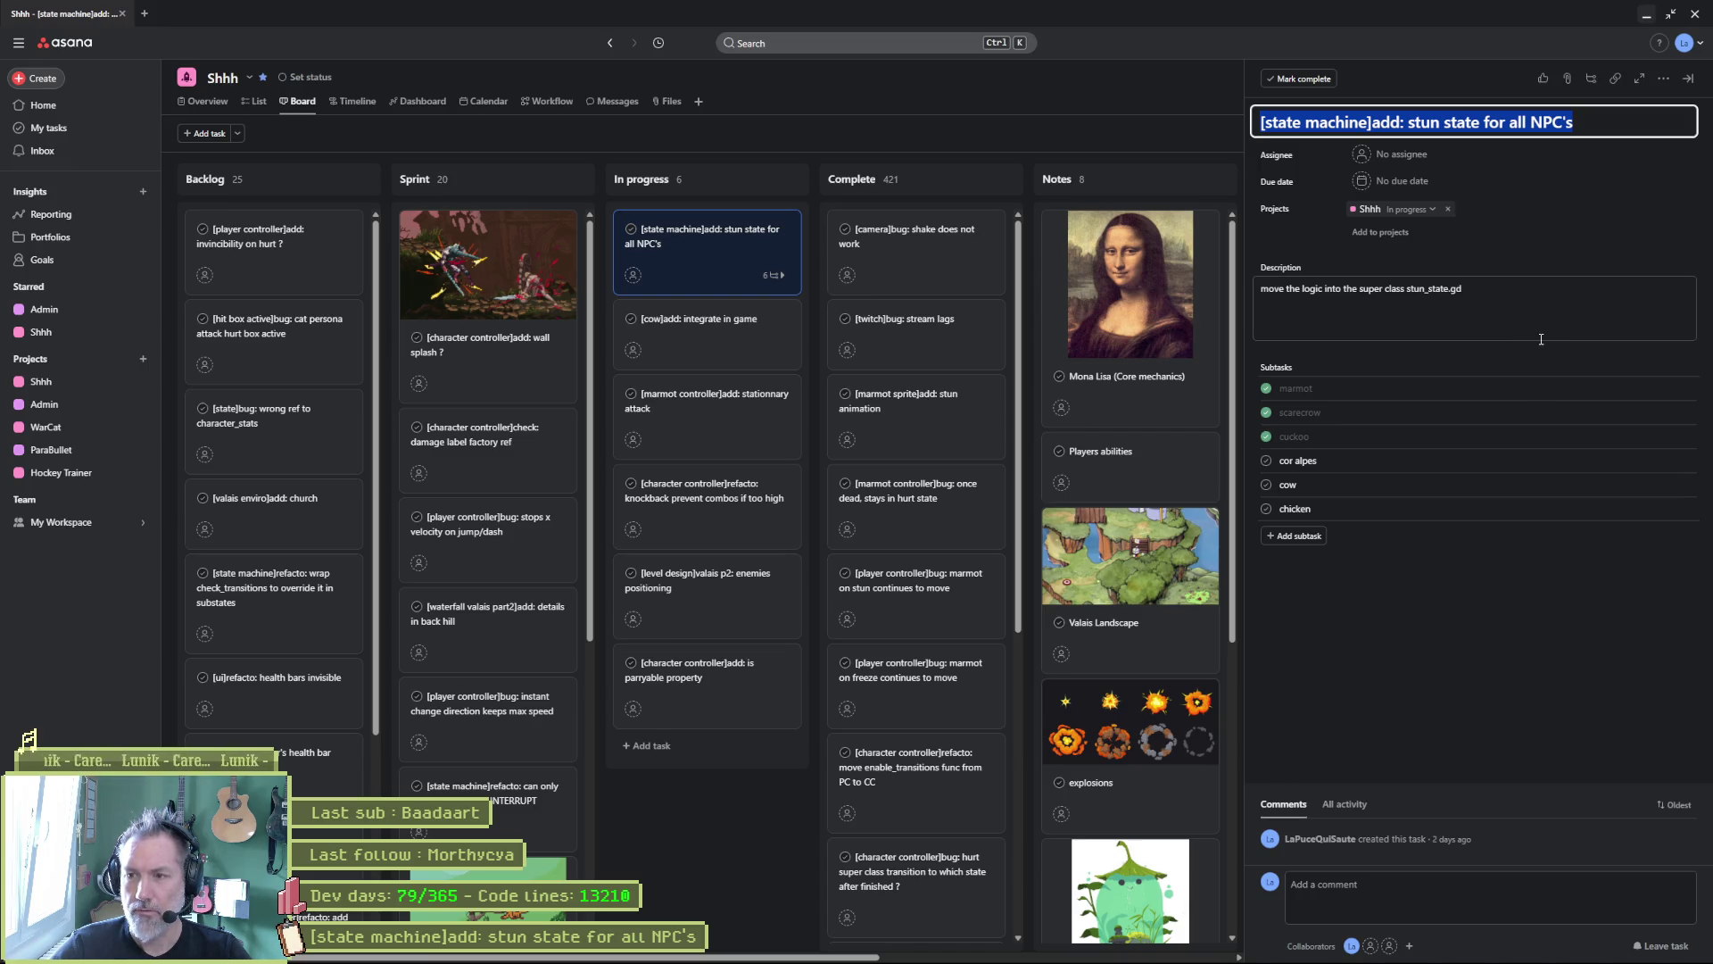
{"action": "left_click", "coordinate": [1648, 16]}
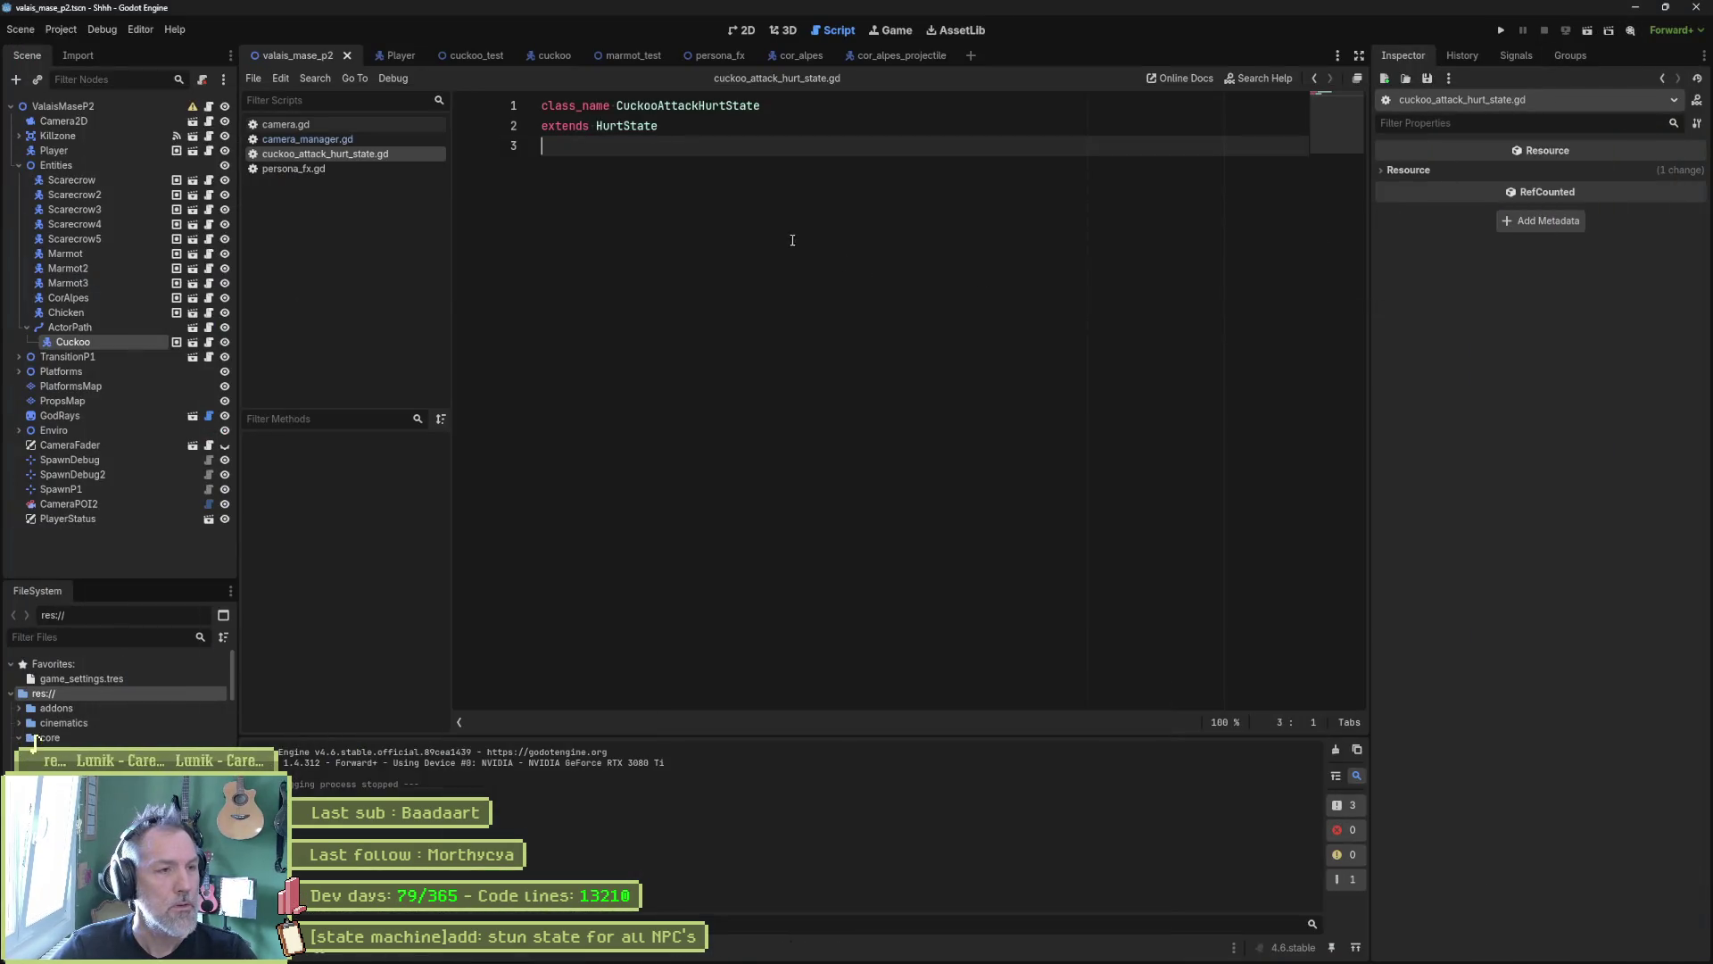
Step: Close the cuckoo, marmot_test and persona_fx tabs, switch to cor_alpes, and open the Hurt state's script
{"action": "middle_click", "coordinate": [398, 58]}
{"action": "middle_click", "coordinate": [398, 57]}
{"action": "middle_click", "coordinate": [398, 56]}
{"action": "middle_click", "coordinate": [398, 57]}
{"action": "middle_click", "coordinate": [399, 56]}
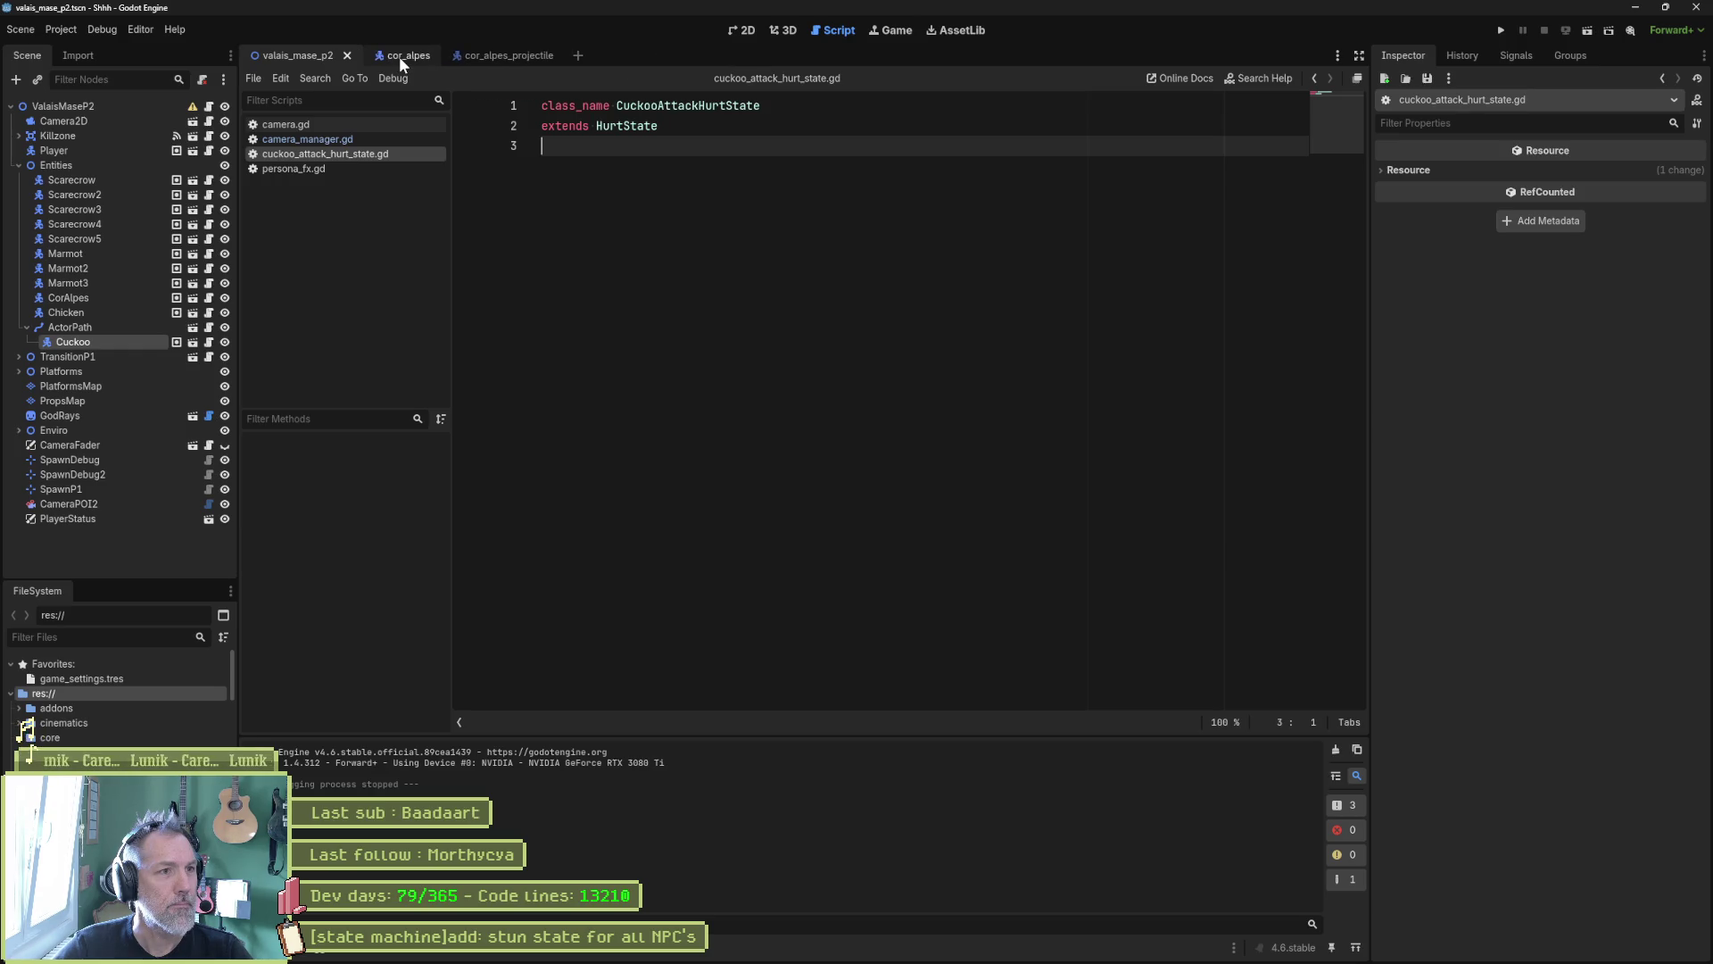
{"action": "left_click", "coordinate": [394, 56]}
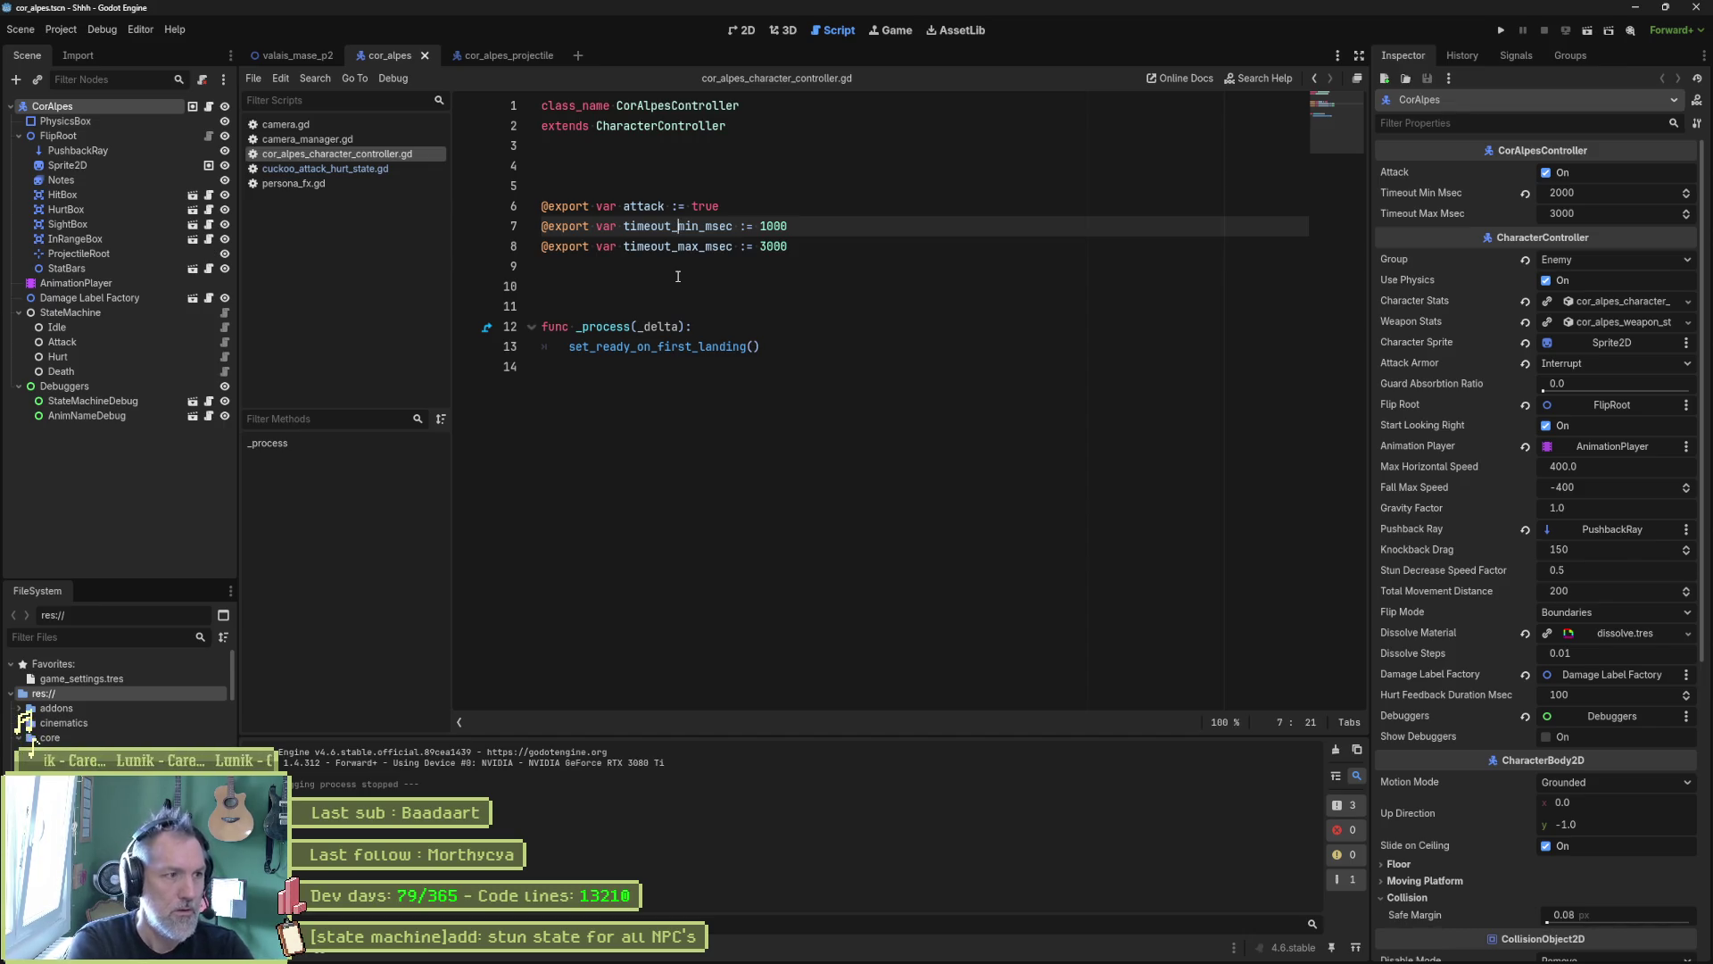
{"action": "left_click", "coordinate": [89, 312]}
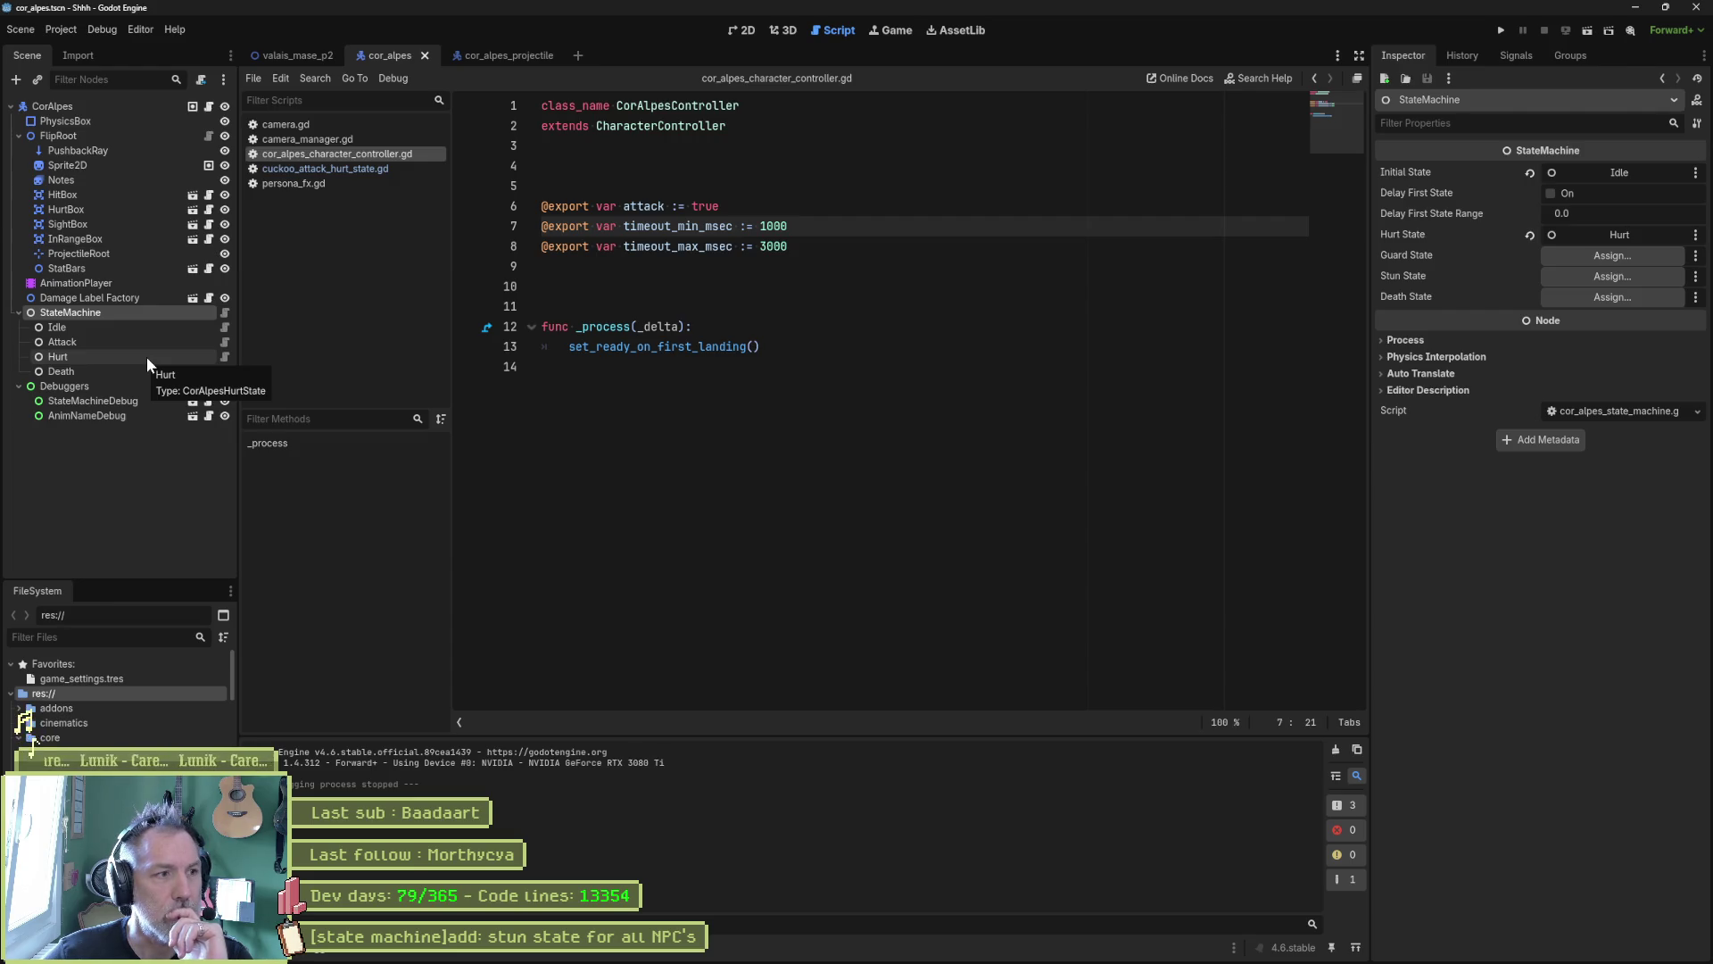
{"action": "left_click", "coordinate": [223, 357]}
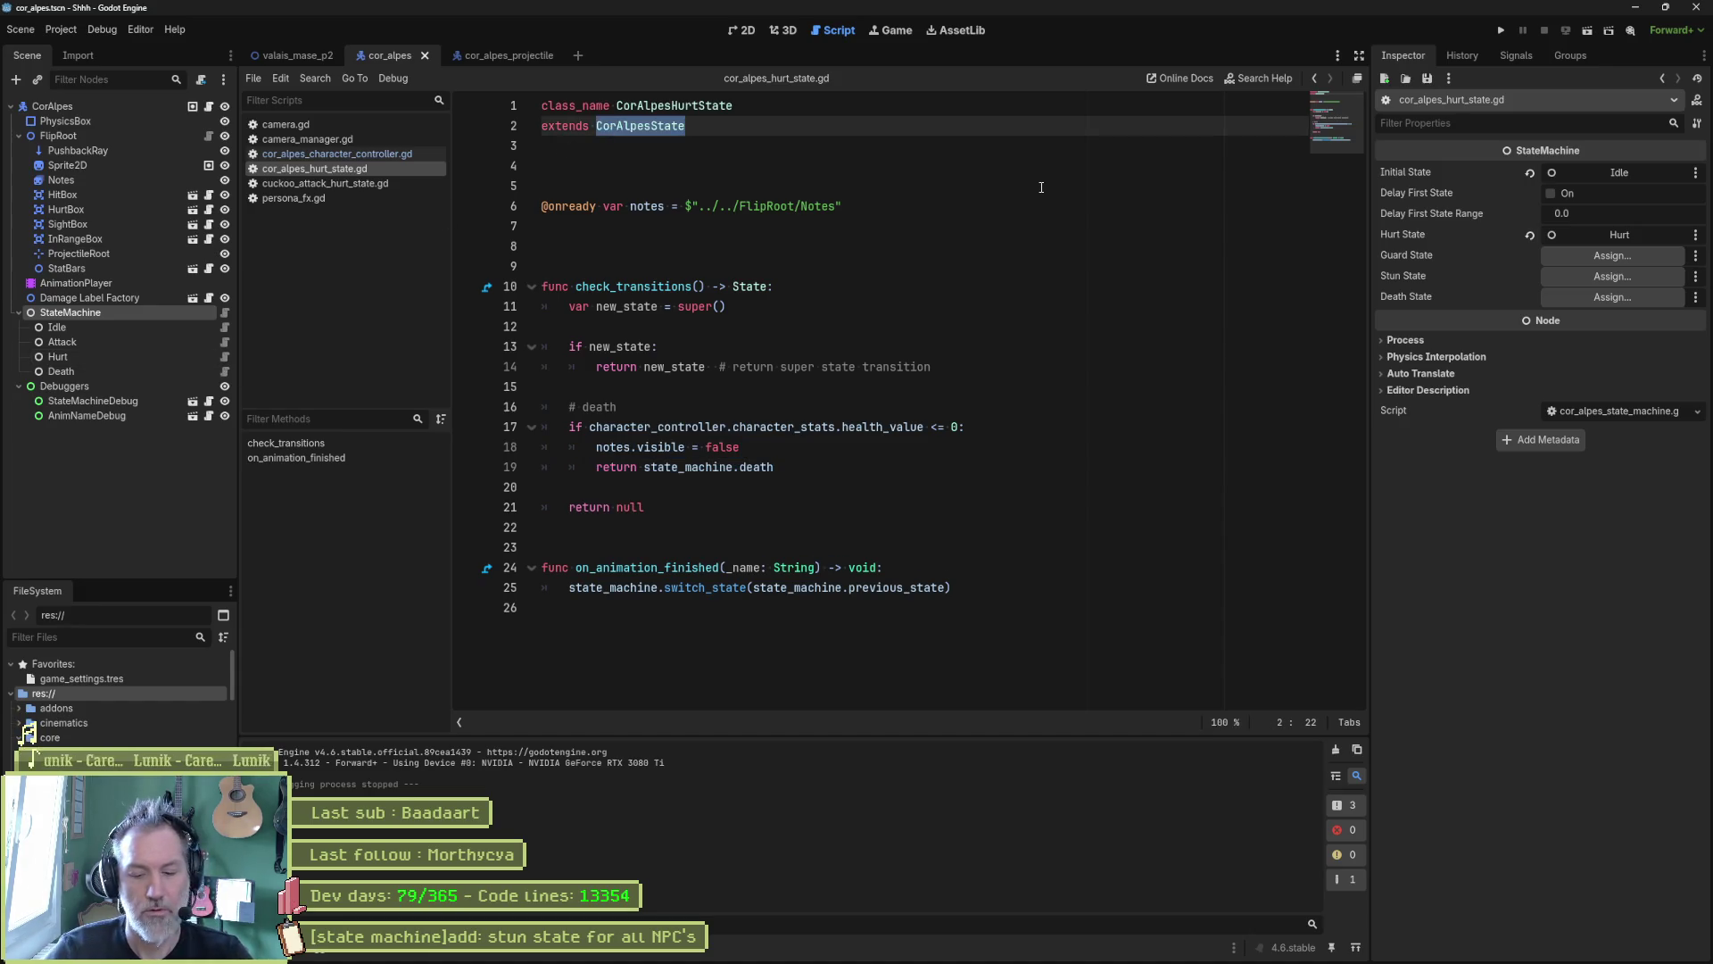
Step: Change cor_alpes_hurt_state.gd's base class from CorAlpesState to HurtState
{"action": "type", "text": "Hurt"}
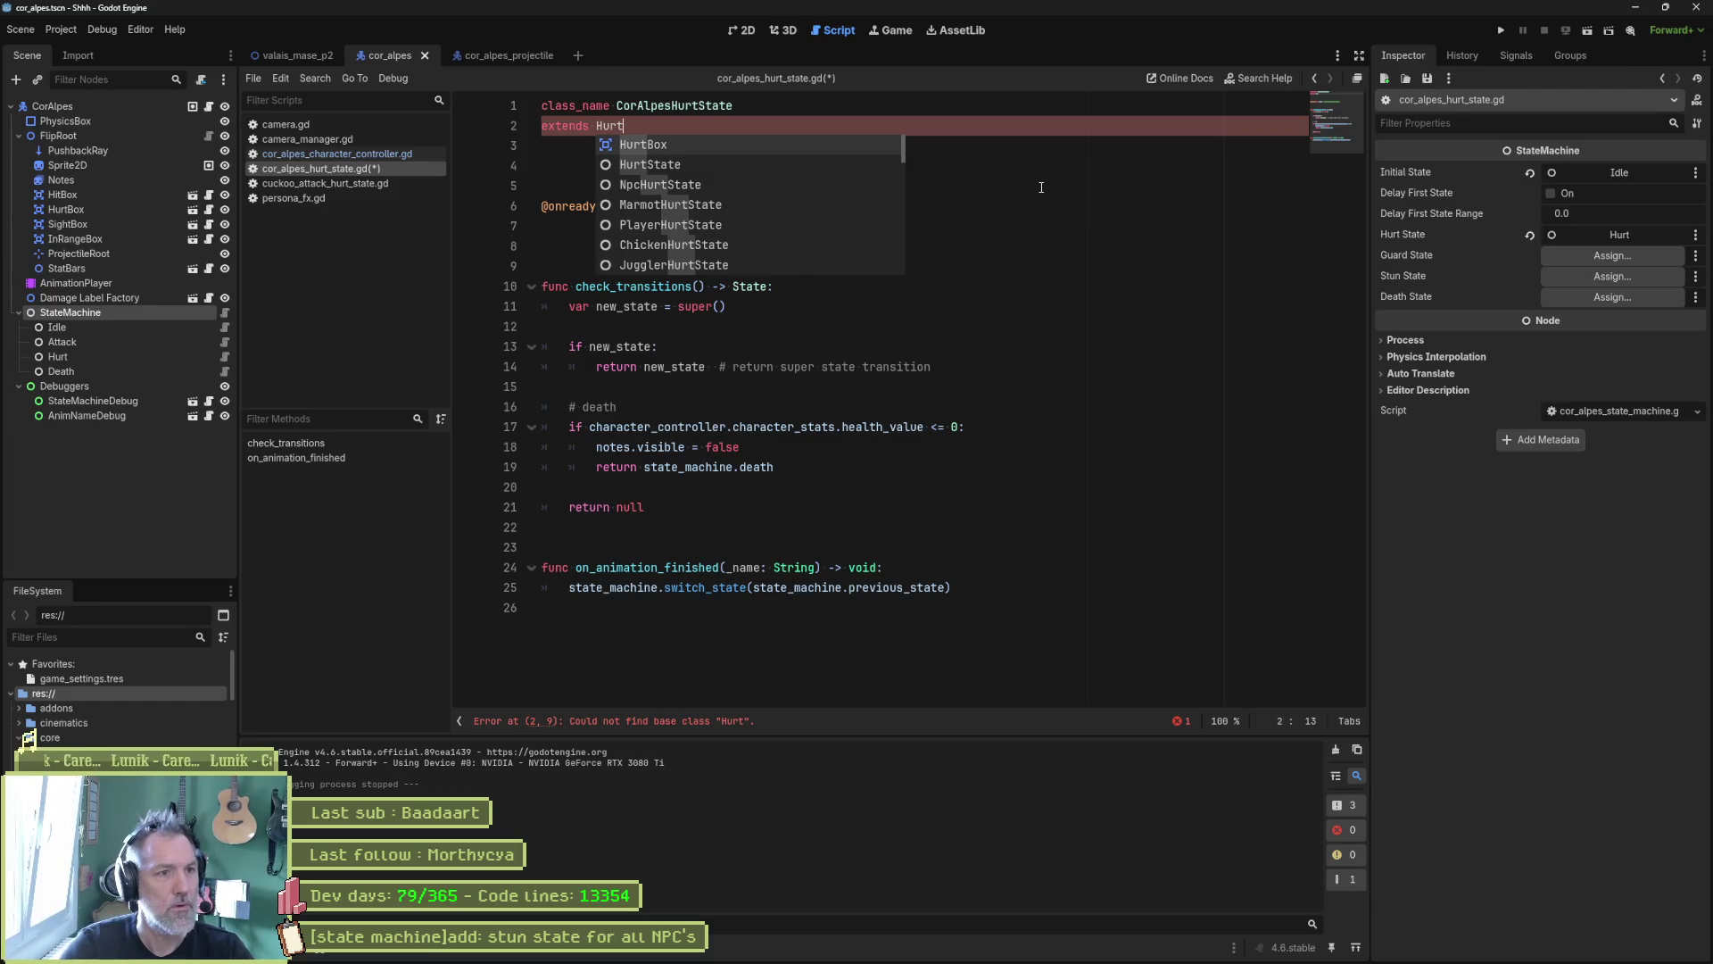
{"action": "key", "text": "Down"}
{"action": "key", "text": "Return"}
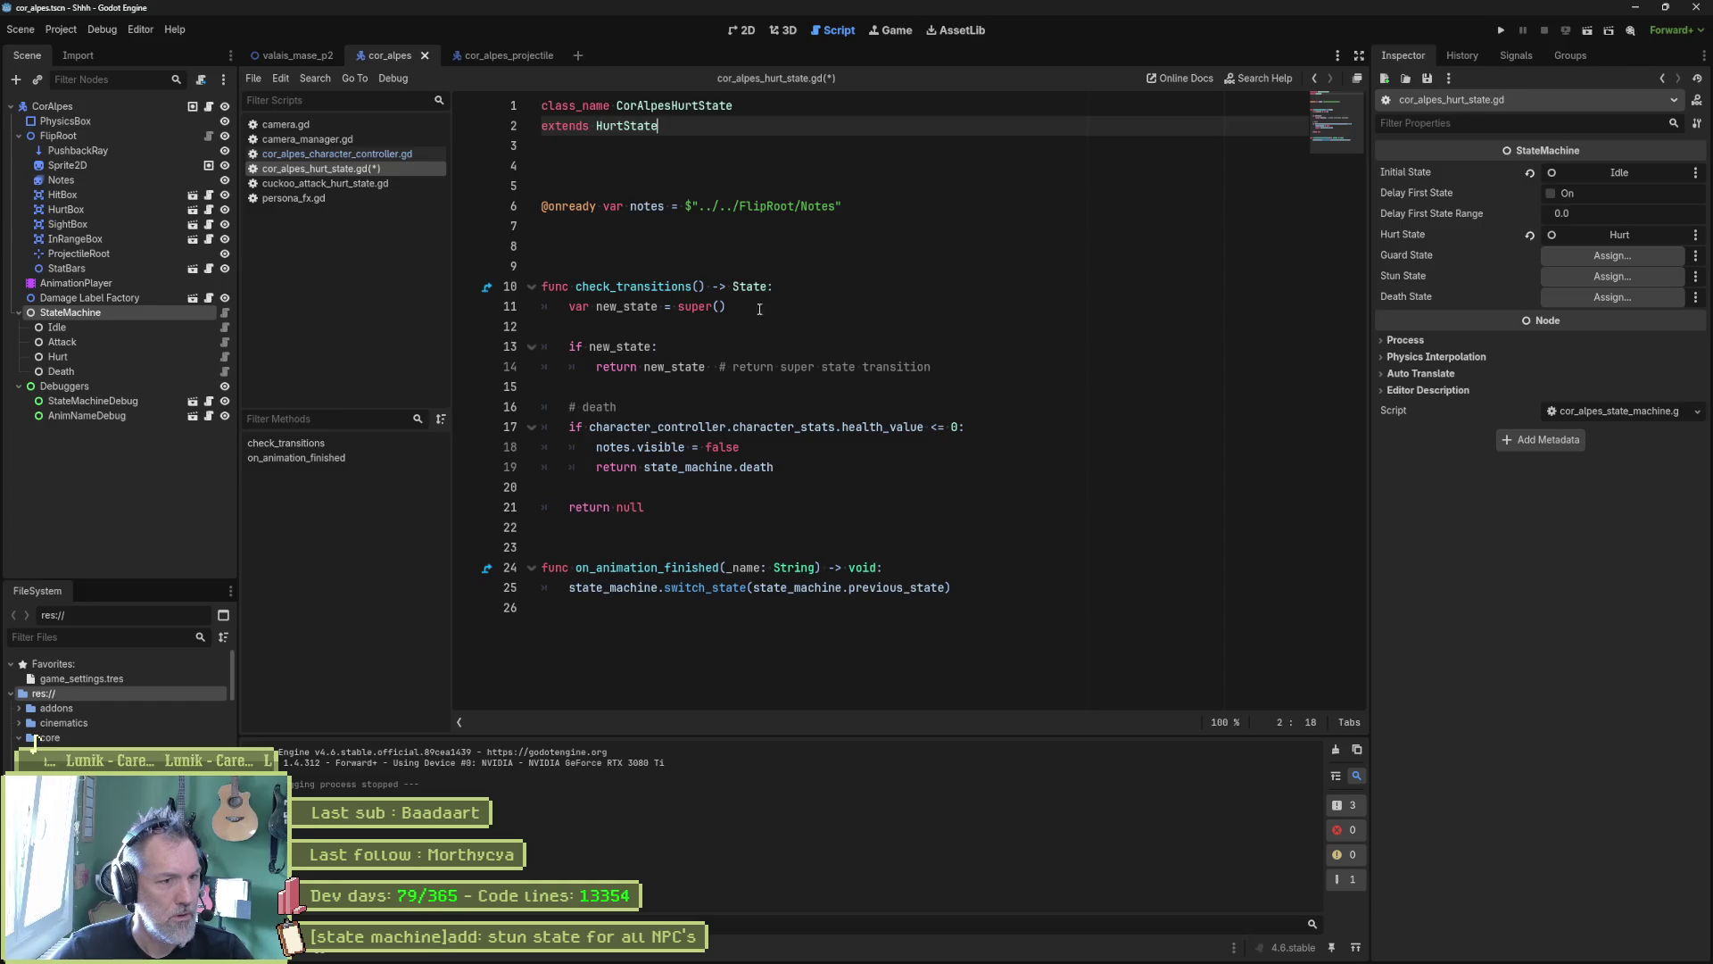
{"action": "left_click_drag", "start_coordinate": [767, 266], "coordinate": [815, 615]}
Step: Review the HurtState class and state_machine.gd's on_hurt, then return to the CorAlpes hurt script
{"action": "left_click", "coordinate": [626, 126], "text": "ctrl"}
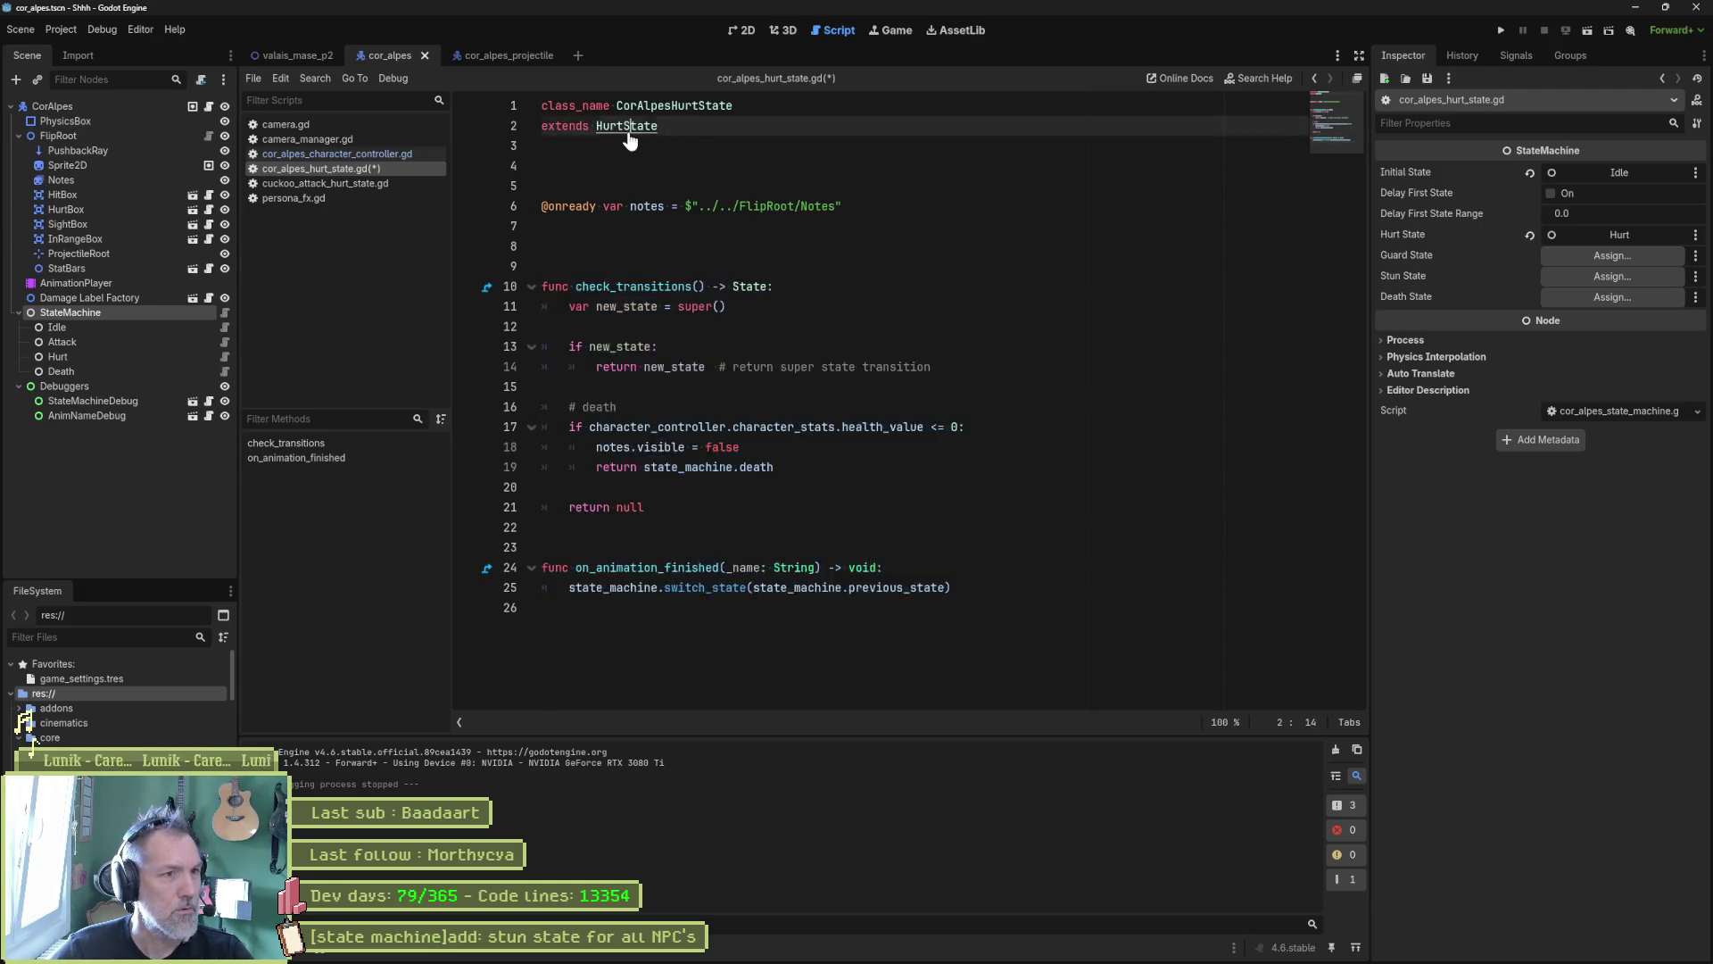
{"action": "scroll", "coordinate": [813, 364], "scroll_direction": "down", "scroll_amount": 2}
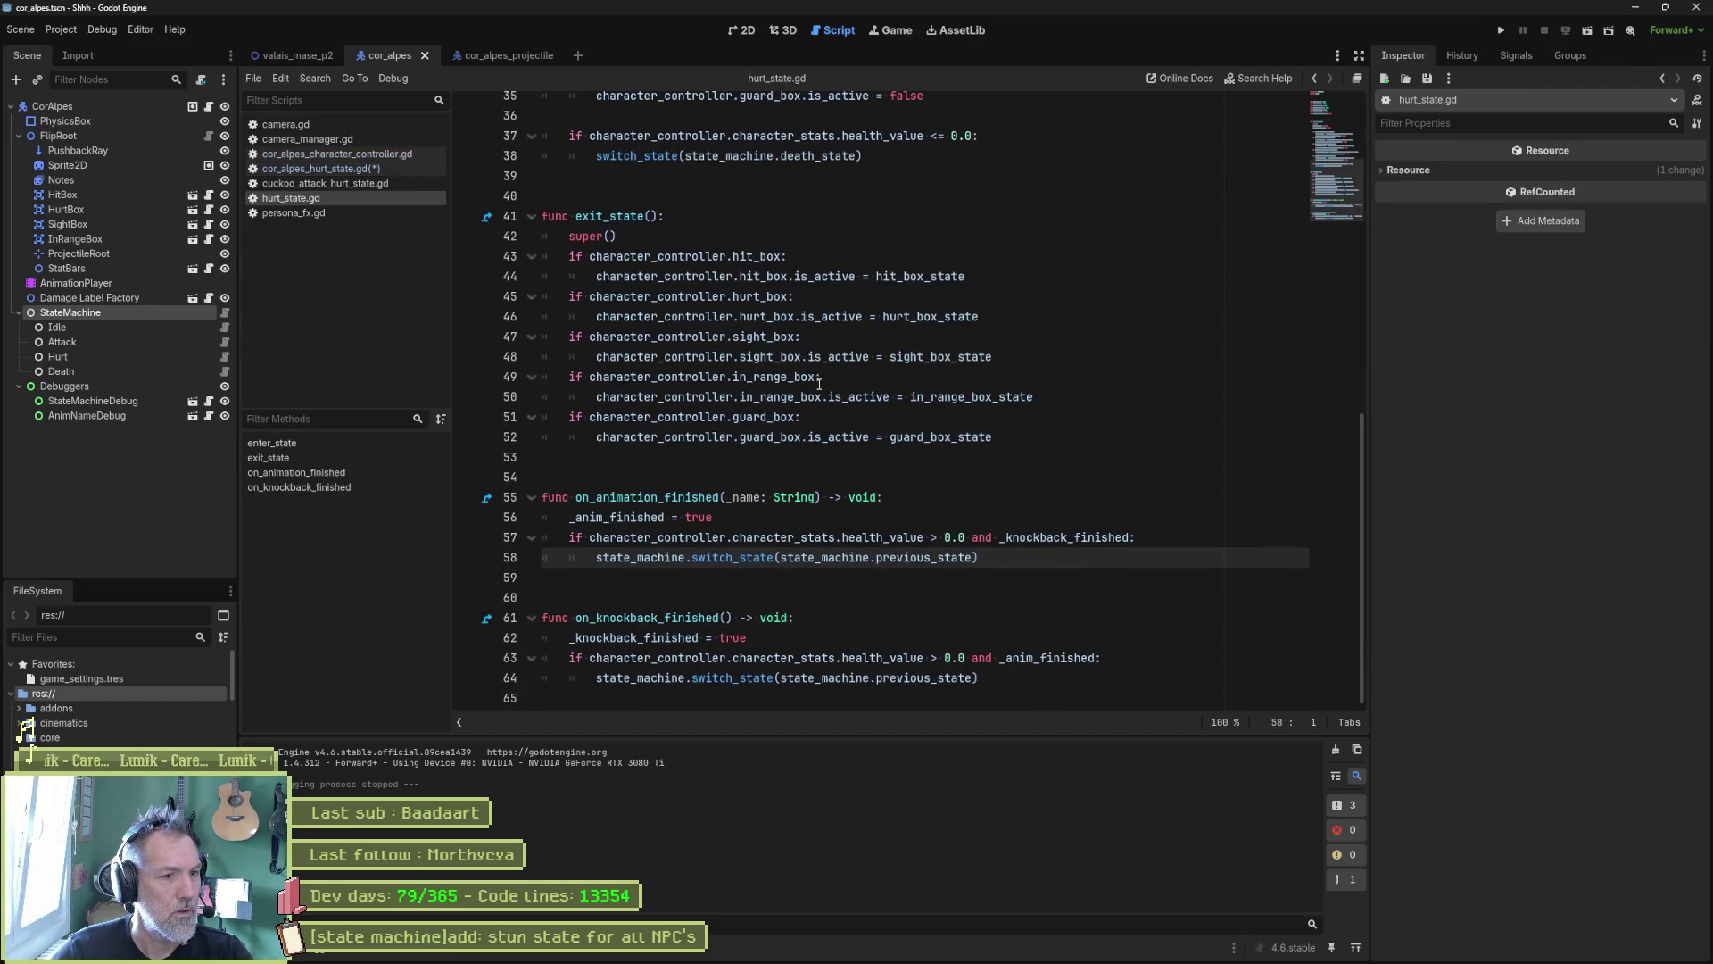
{"action": "scroll", "coordinate": [819, 385], "scroll_direction": "up", "scroll_amount": 10}
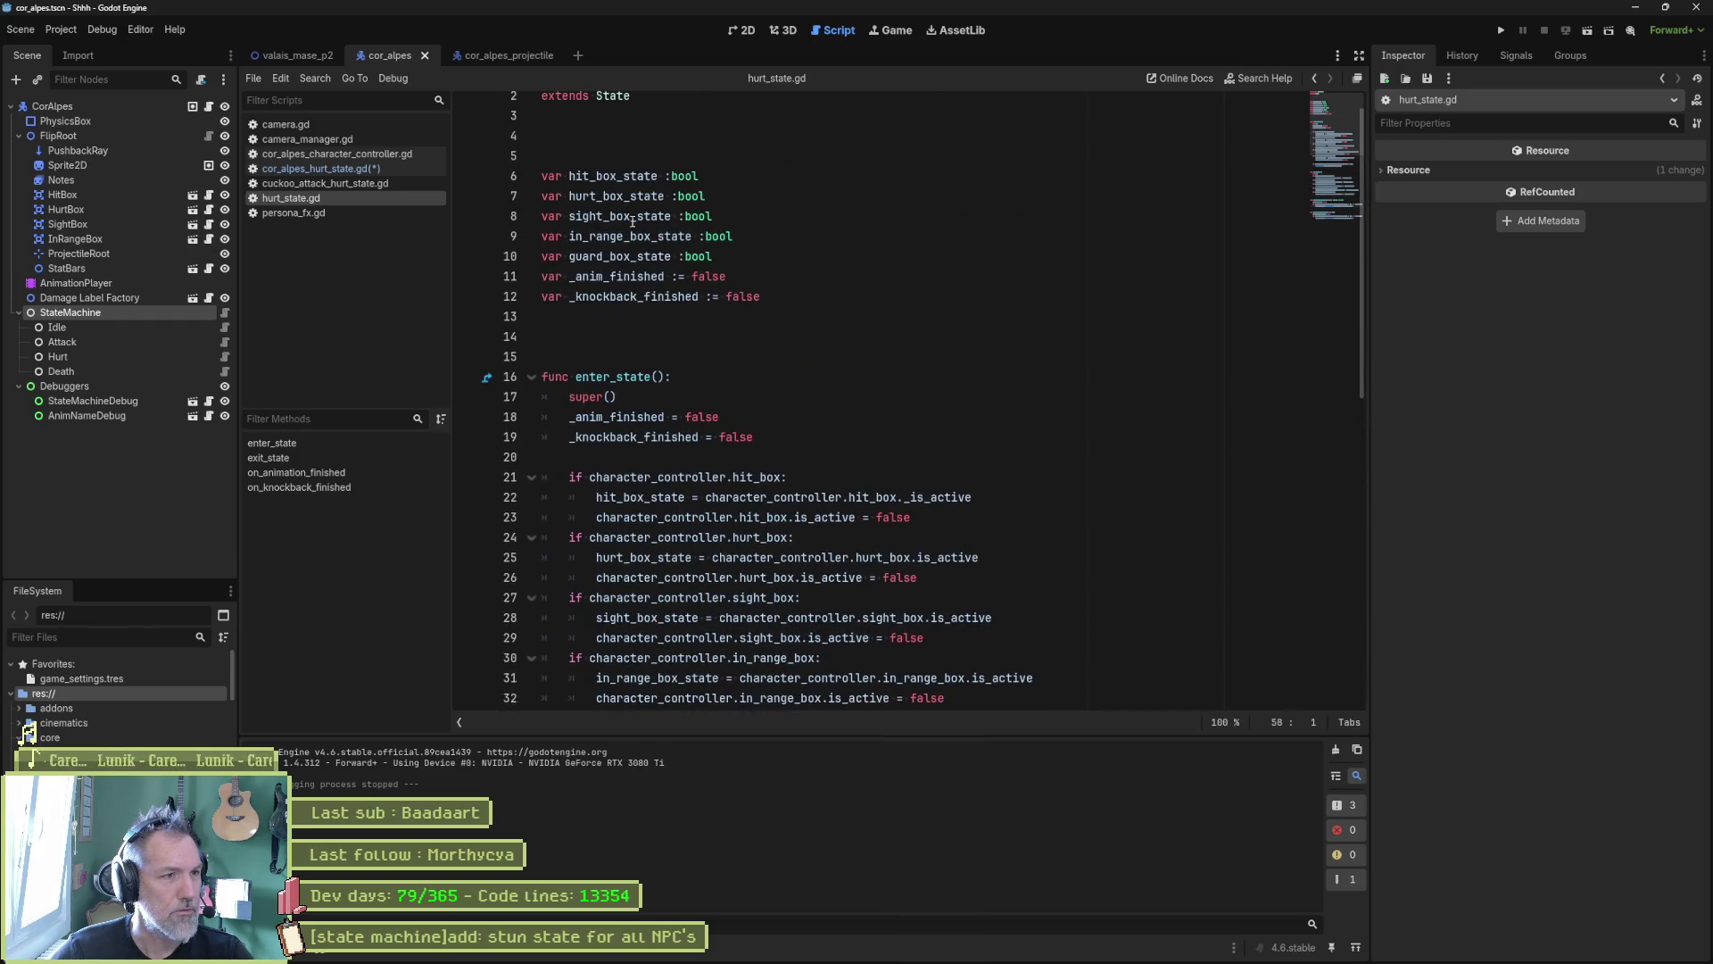
{"action": "key", "text": "shift+alt+o"}
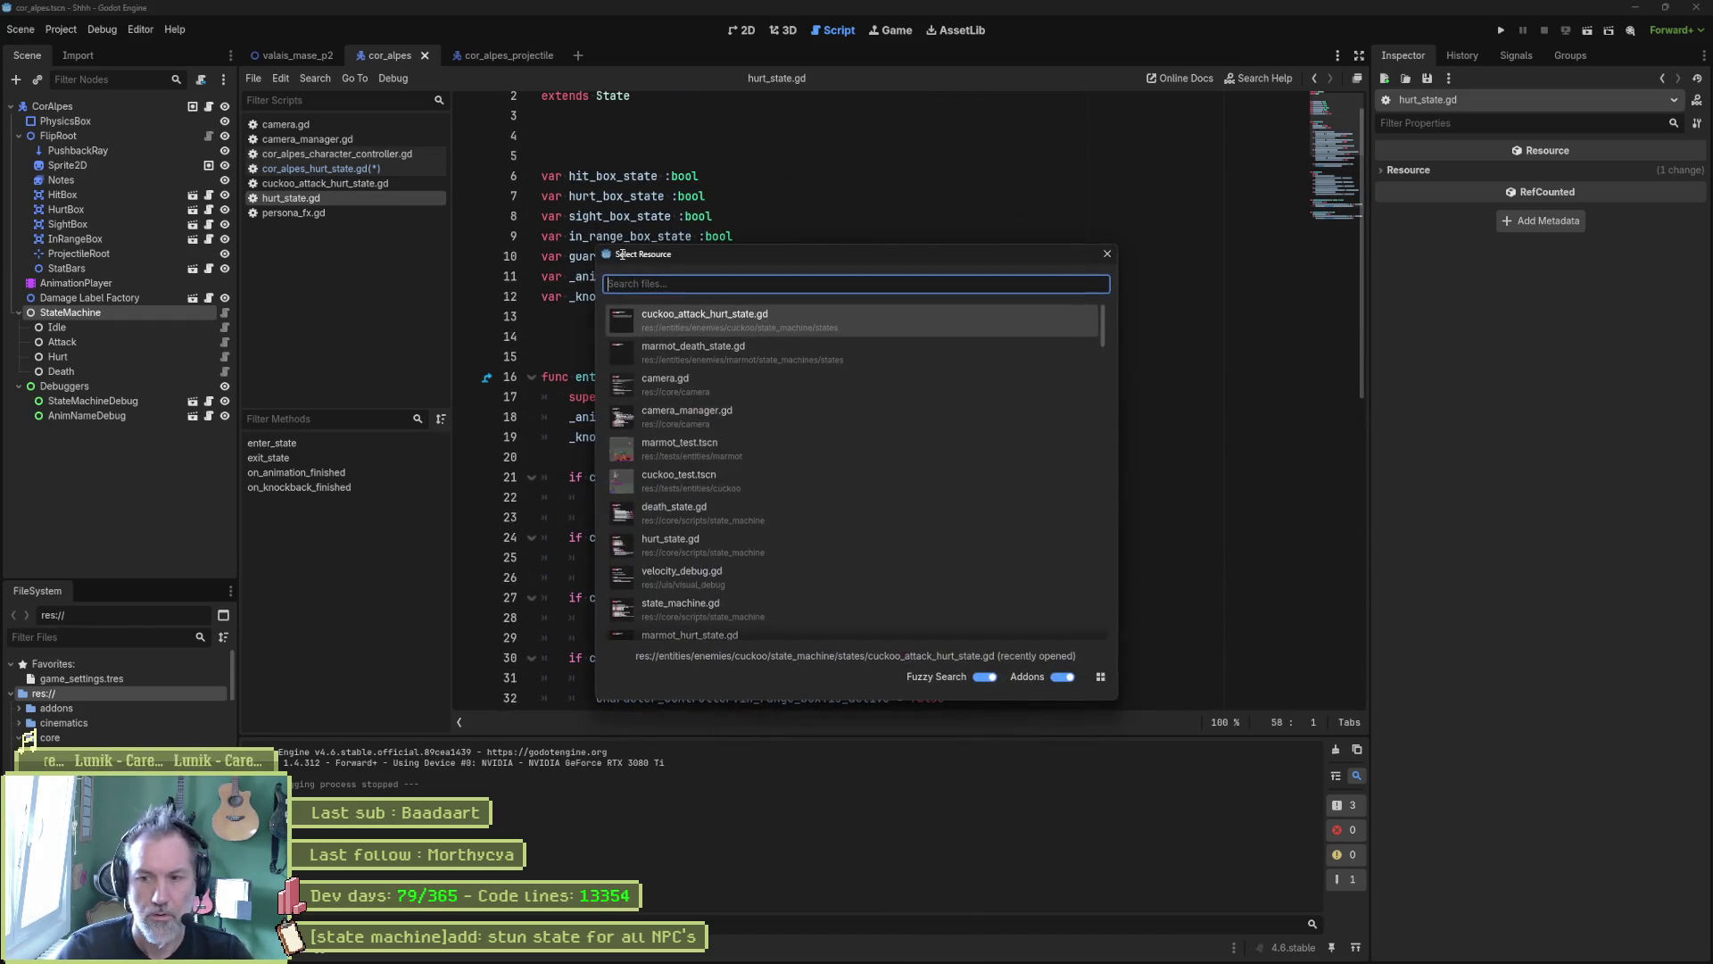
{"action": "type", "text": "state"}
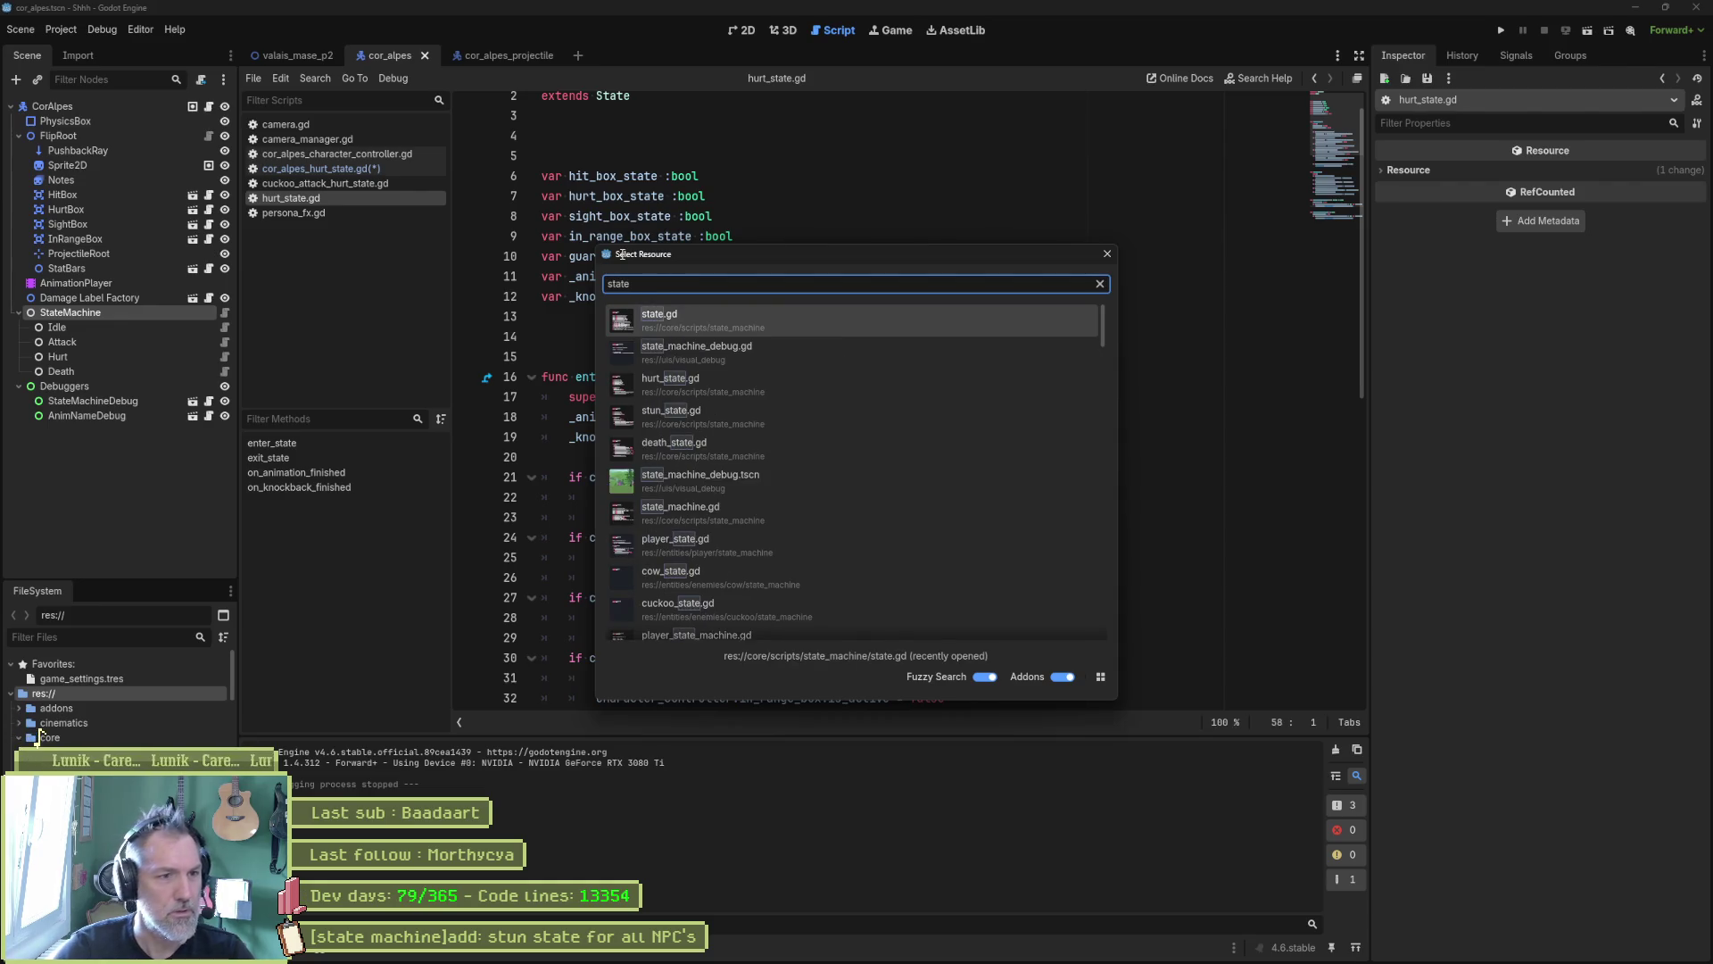
{"action": "key", "text": "Down"}
{"action": "key", "text": "Down"}
{"action": "key", "text": "Down"}
{"action": "key", "text": "Return"}
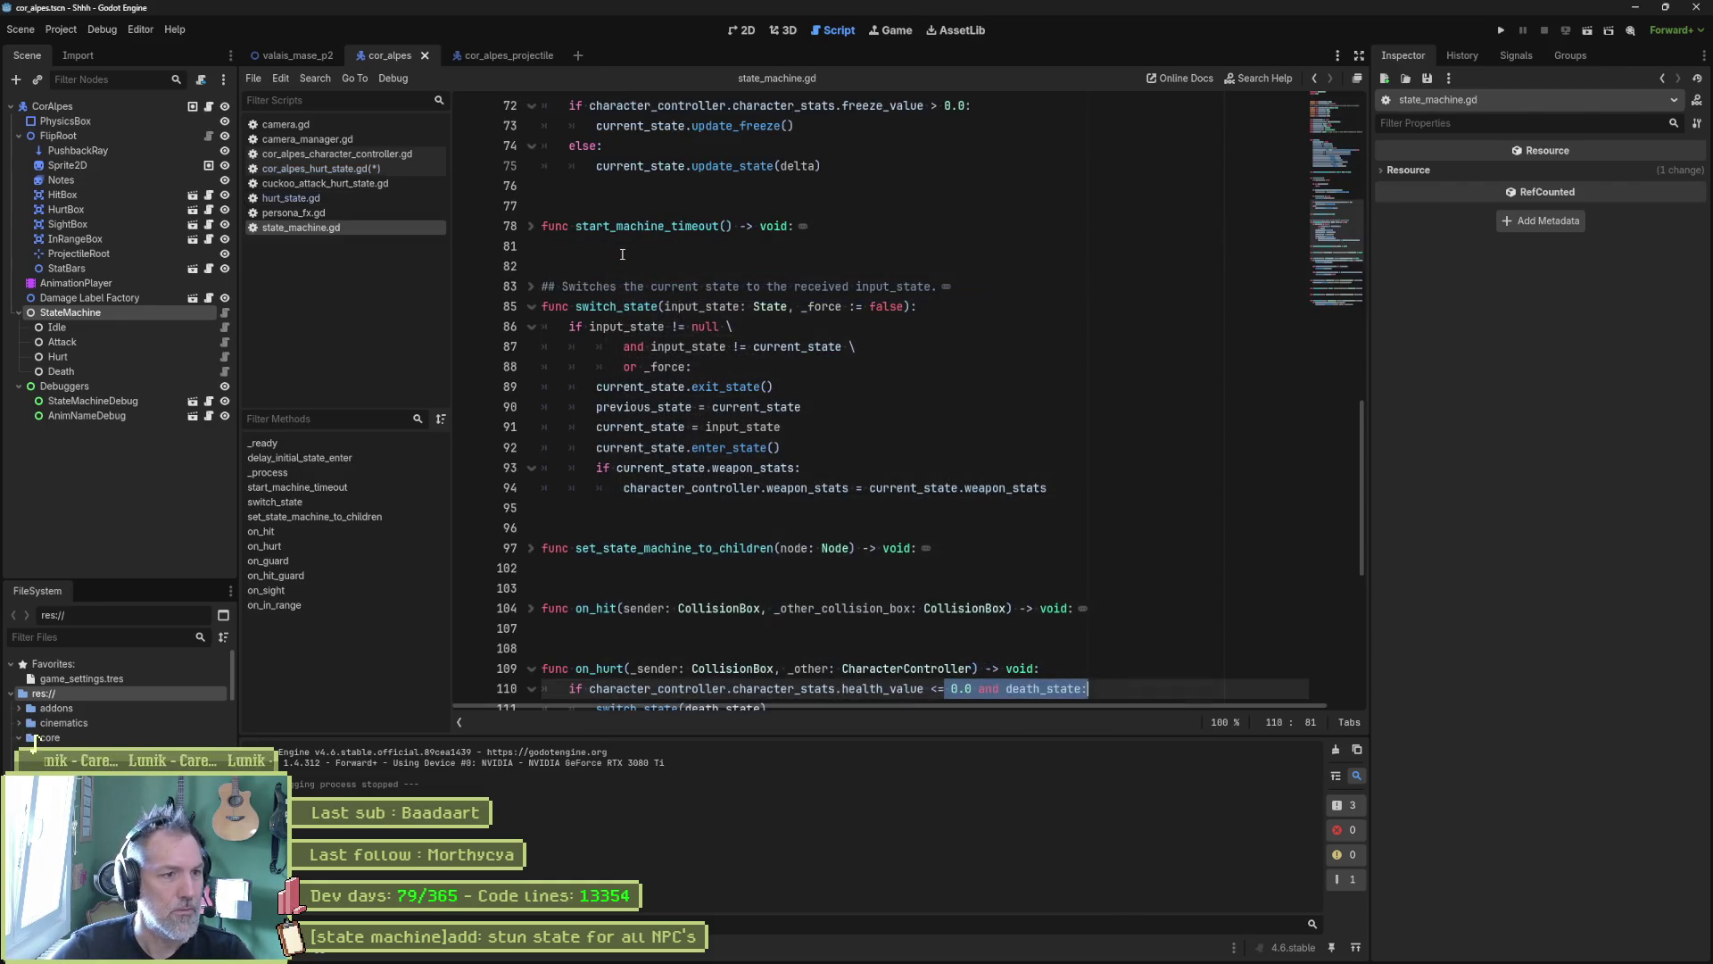
{"action": "left_click", "coordinate": [378, 549]}
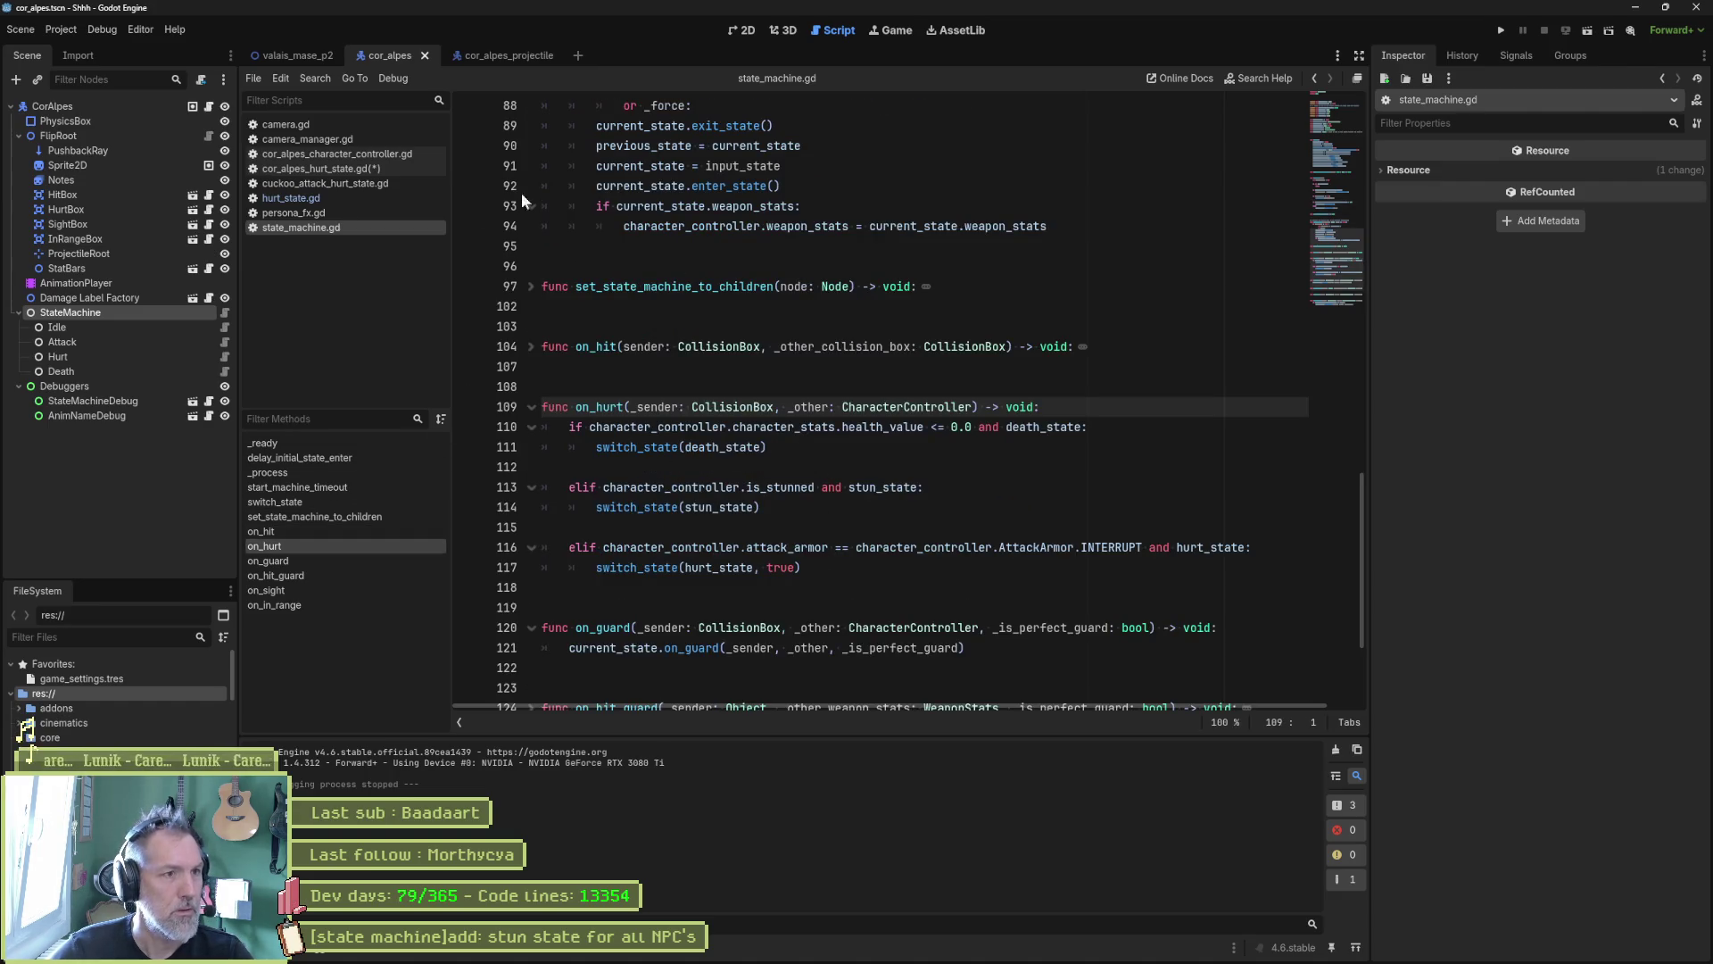
{"action": "left_click", "coordinate": [389, 171]}
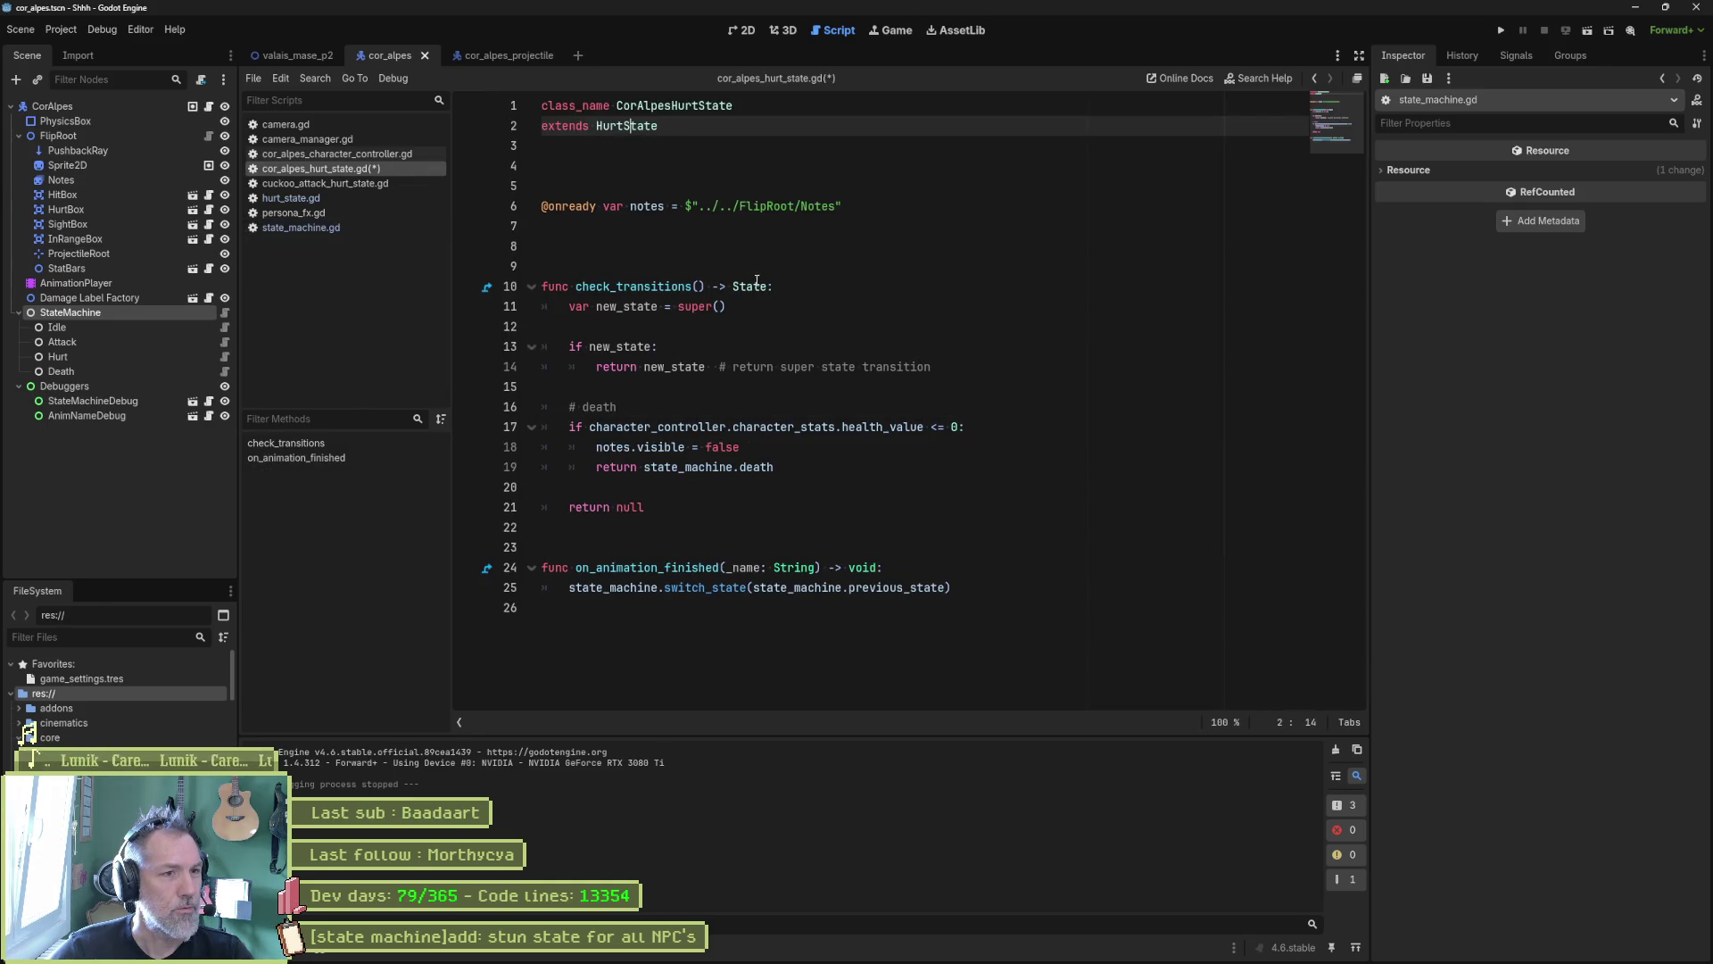
Step: Search all files for 'notes' and jump to the notes.visible = false line
{"action": "double_click", "coordinate": [650, 206]}
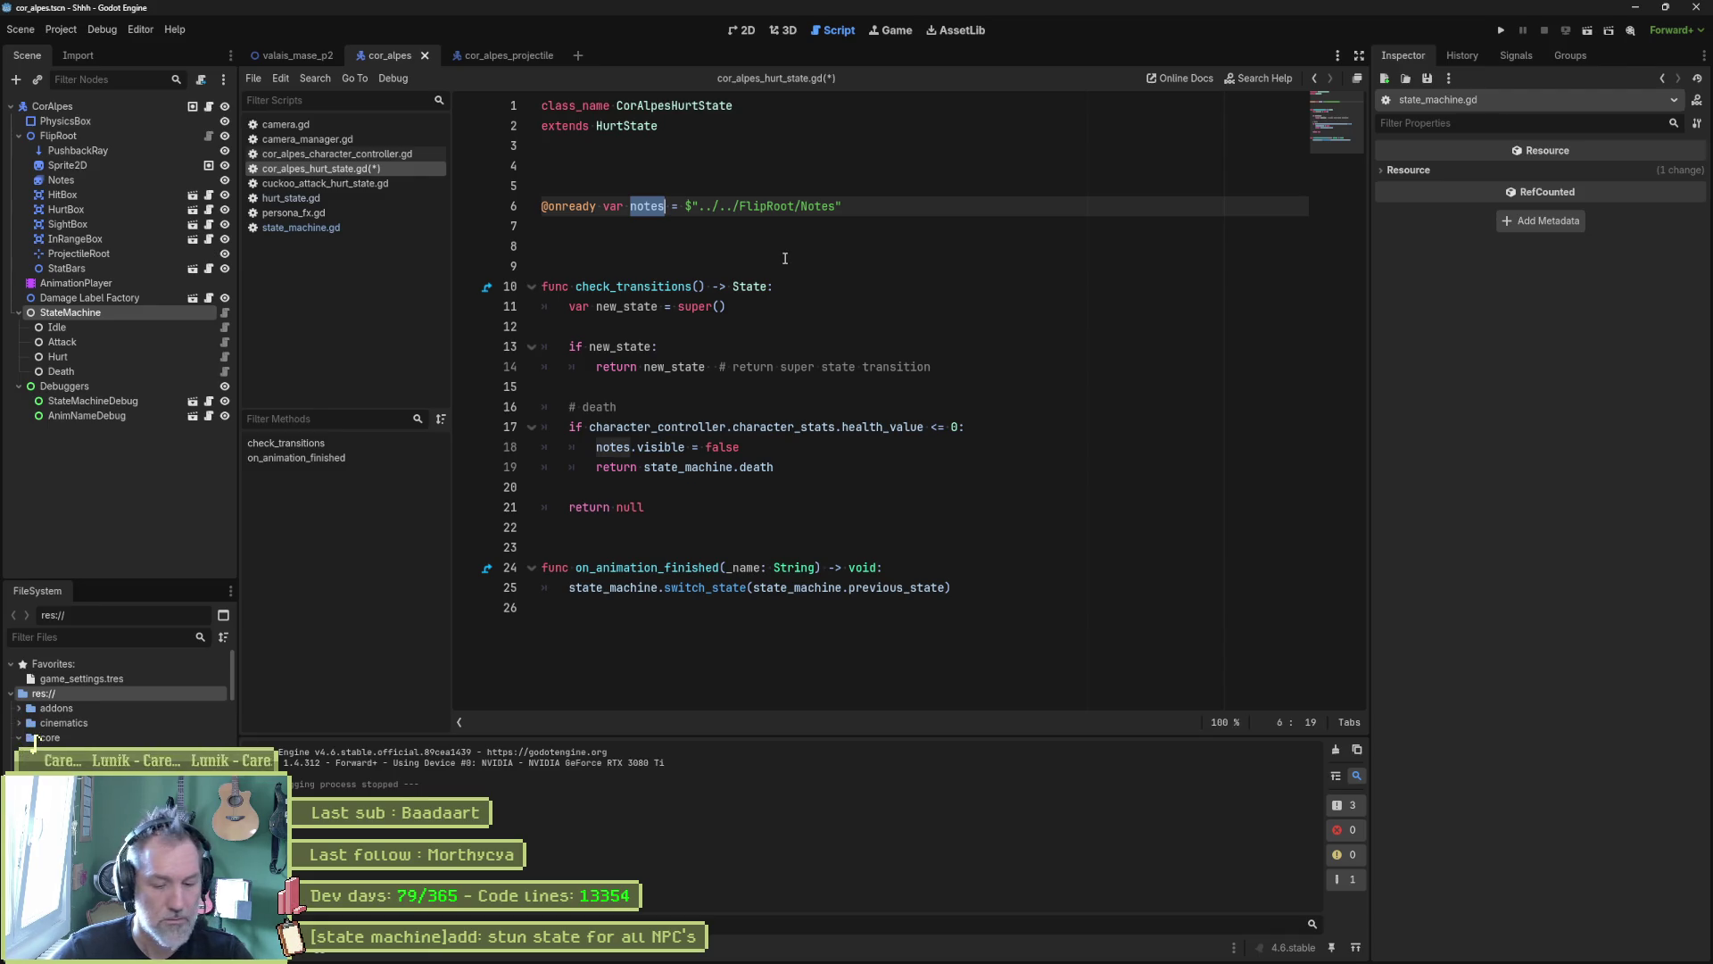
{"action": "key", "text": "ctrl+shift+f"}
{"action": "key", "text": "Return"}
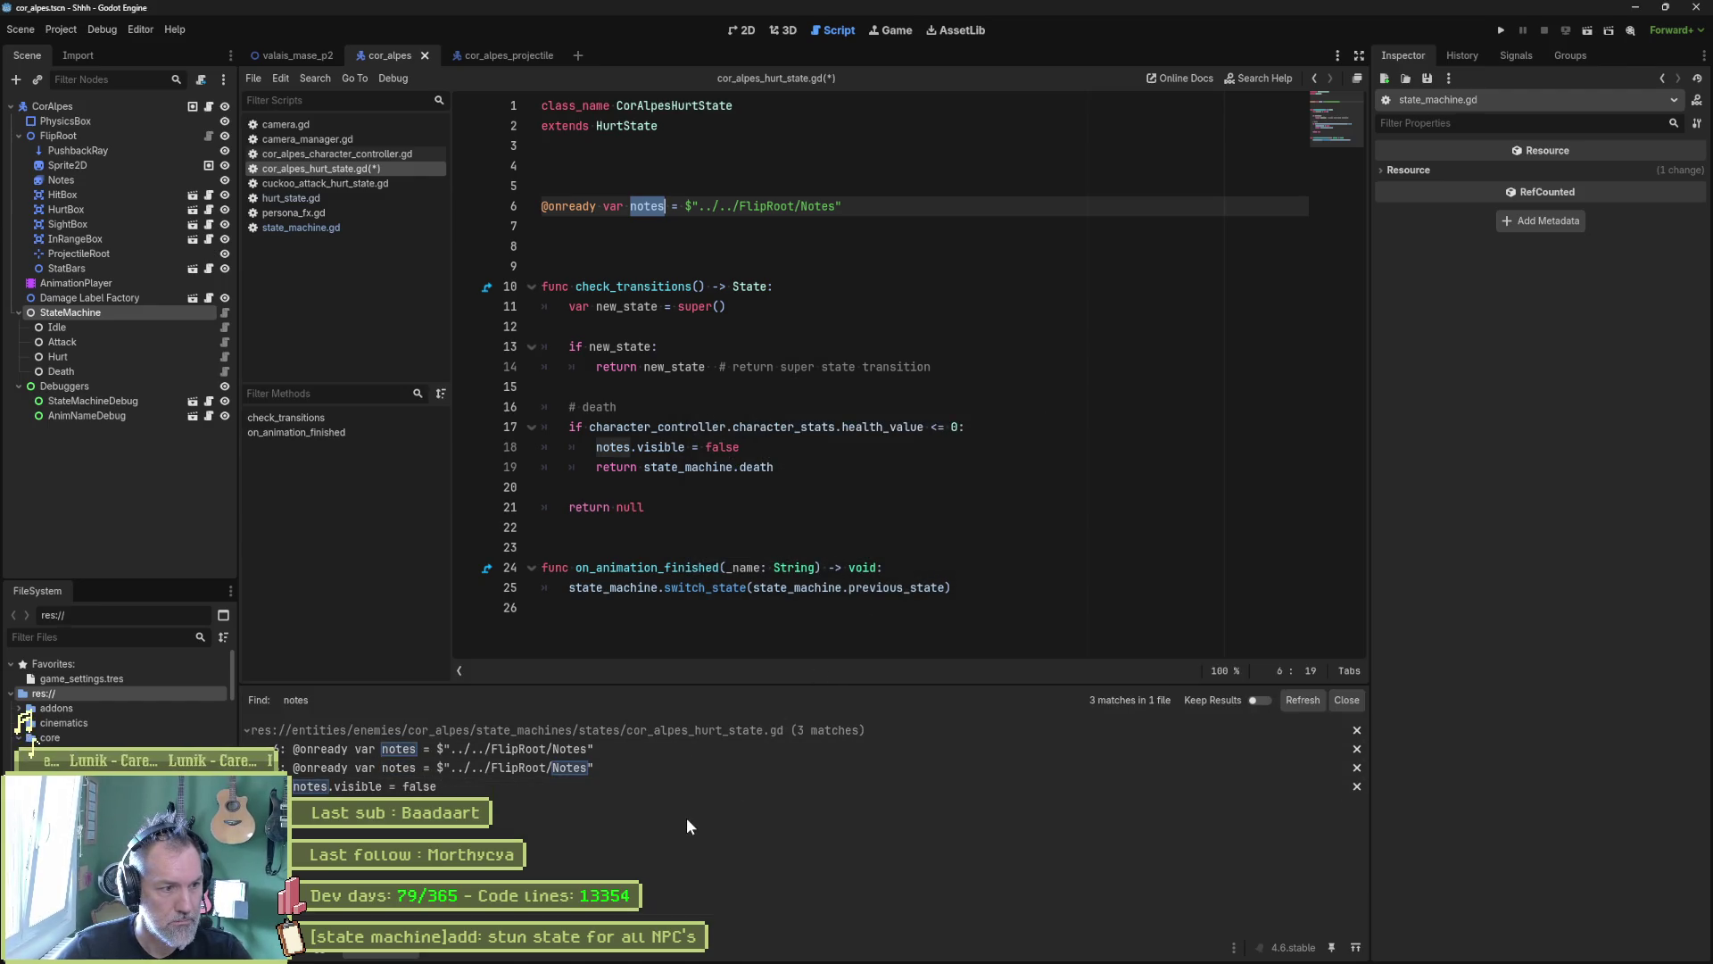
{"action": "left_click", "coordinate": [668, 790]}
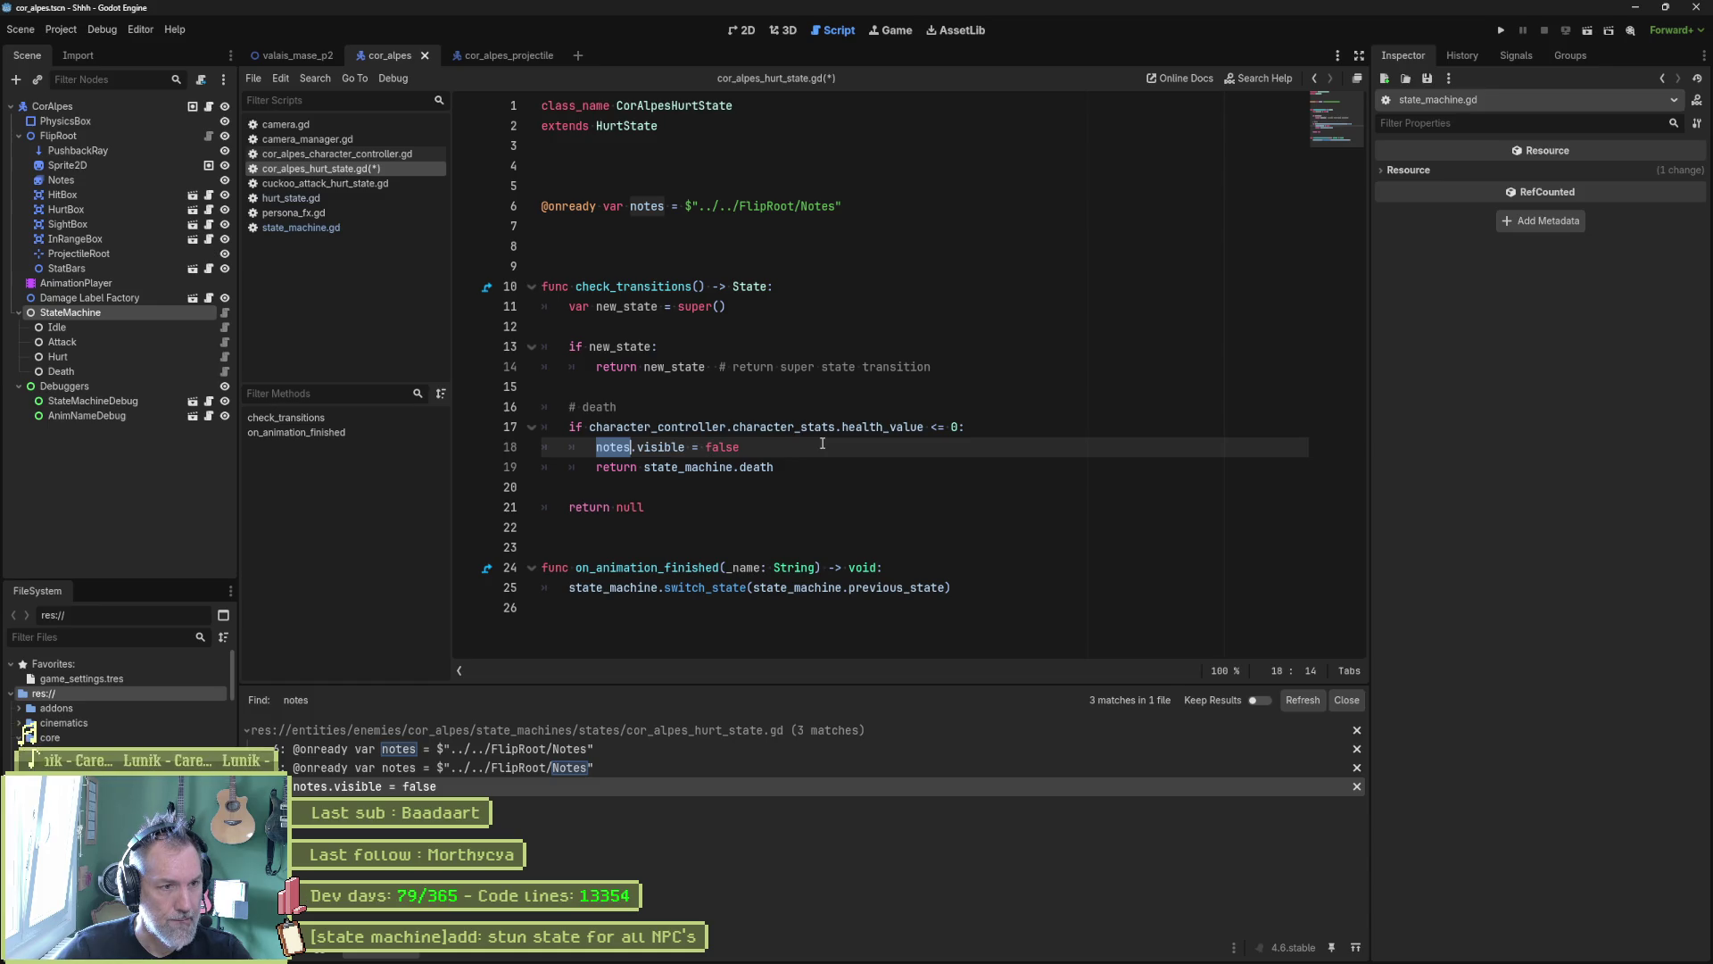
Step: Comment out lines 6–25 of cor_alpes_hurt_state.gd and save it
{"action": "left_click_drag", "start_coordinate": [754, 207], "coordinate": [736, 604]}
{"action": "key", "text": "ctrl+k"}
{"action": "key", "text": "ctrl+s"}
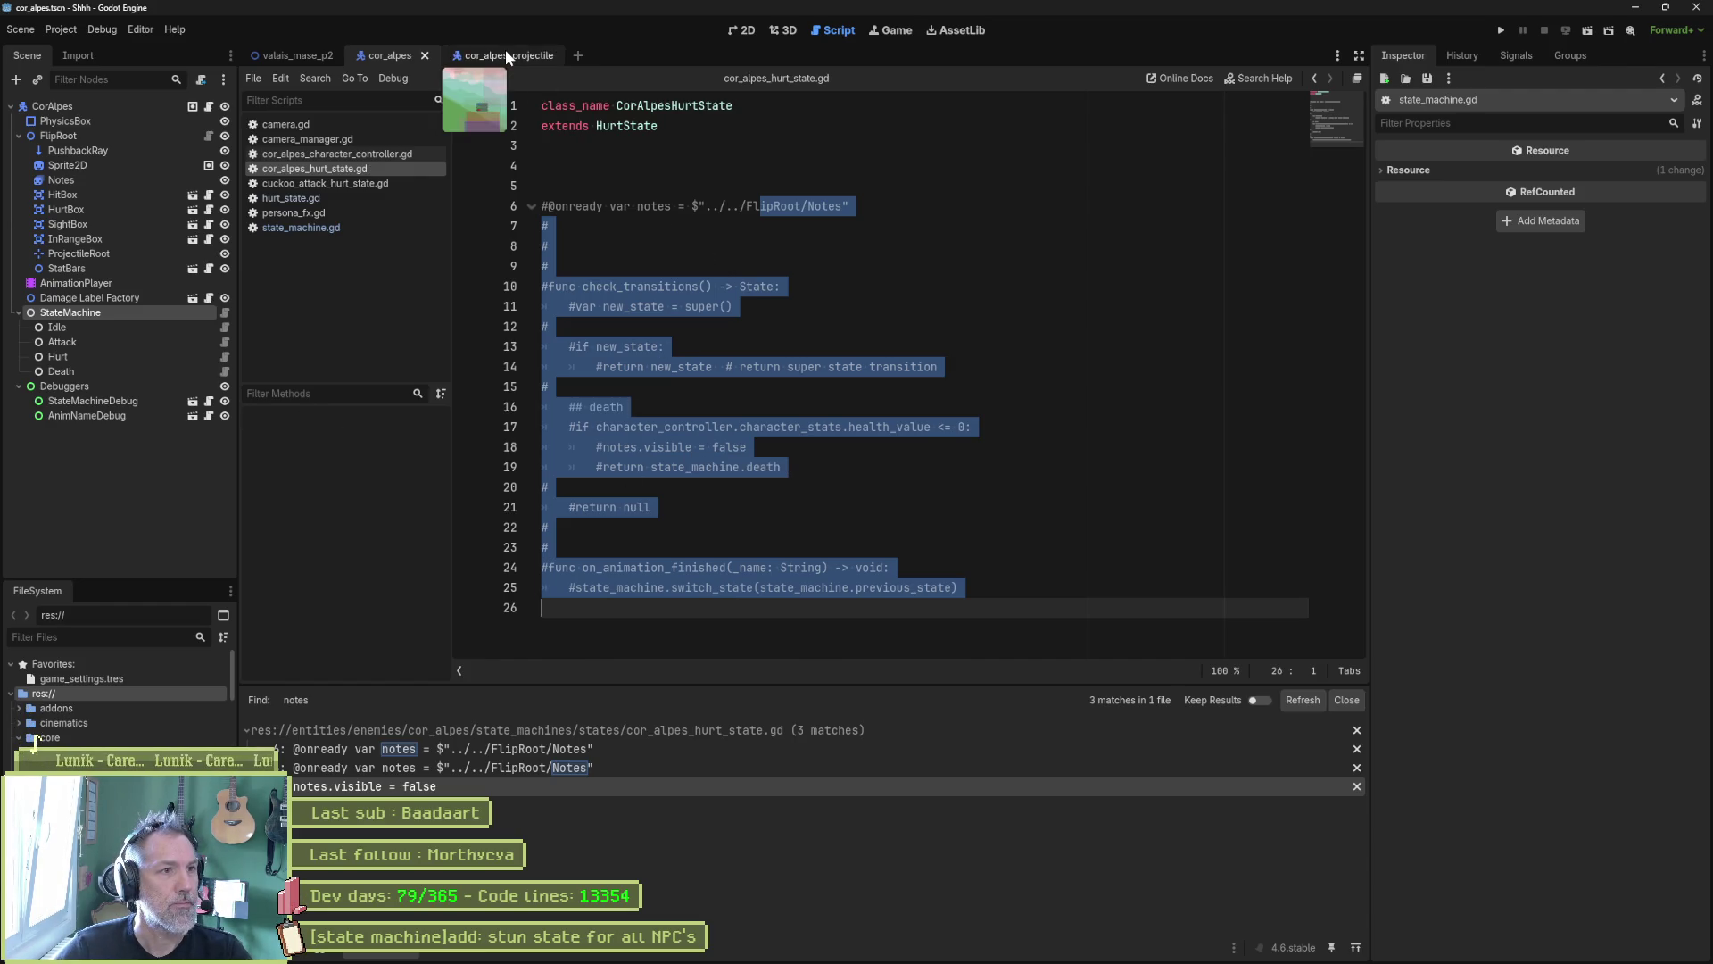
{"action": "key", "text": "shift+alt+o"}
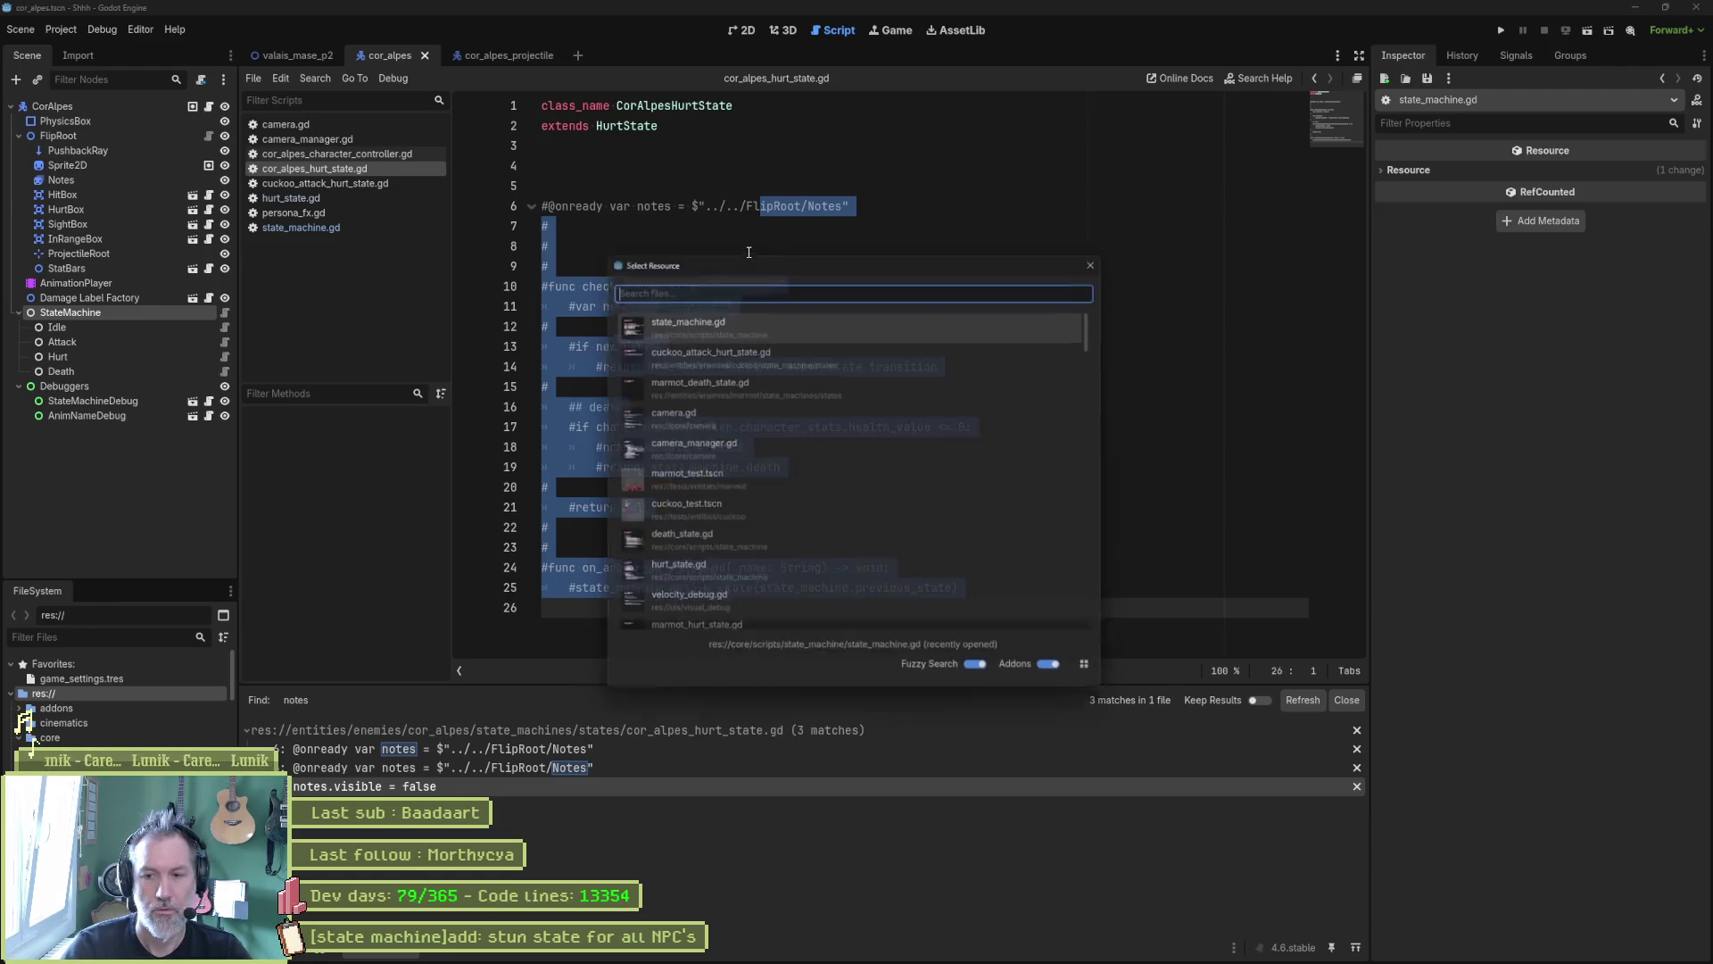
Step: Run cor_alpes_test, hit CorAlpes for 10.0, stop, then view the cor_alpes AnimationPlayer
{"action": "type", "text": "cor_alpes_test"}
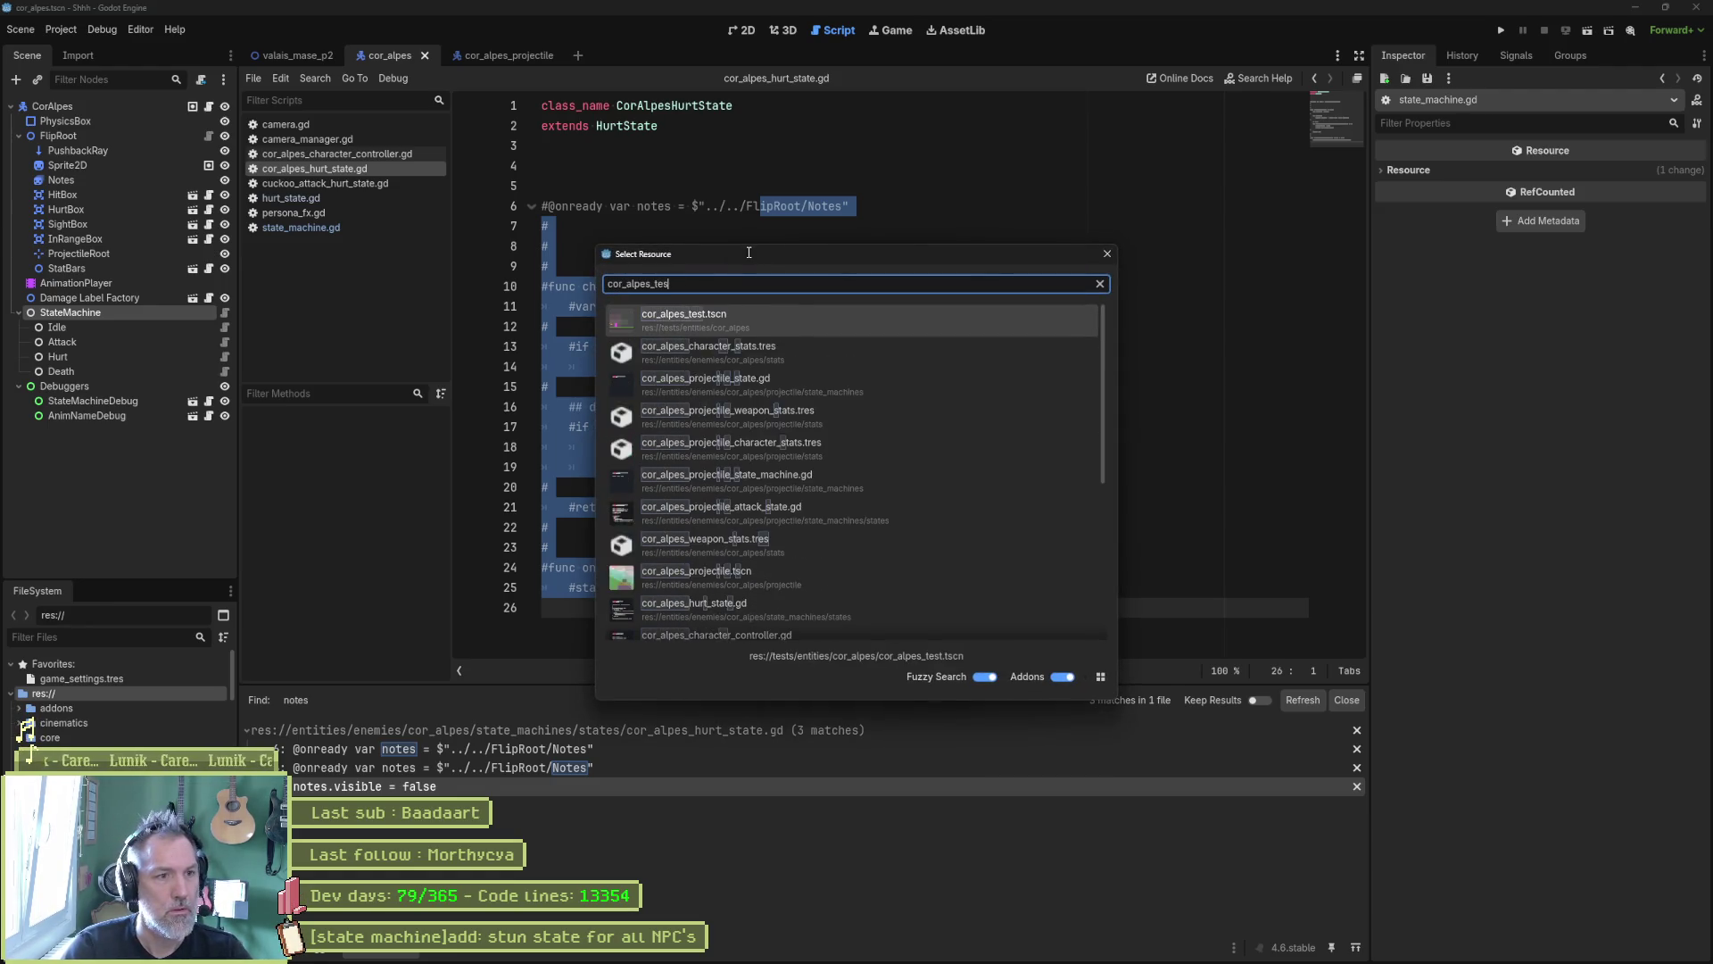
{"action": "key", "text": "Return"}
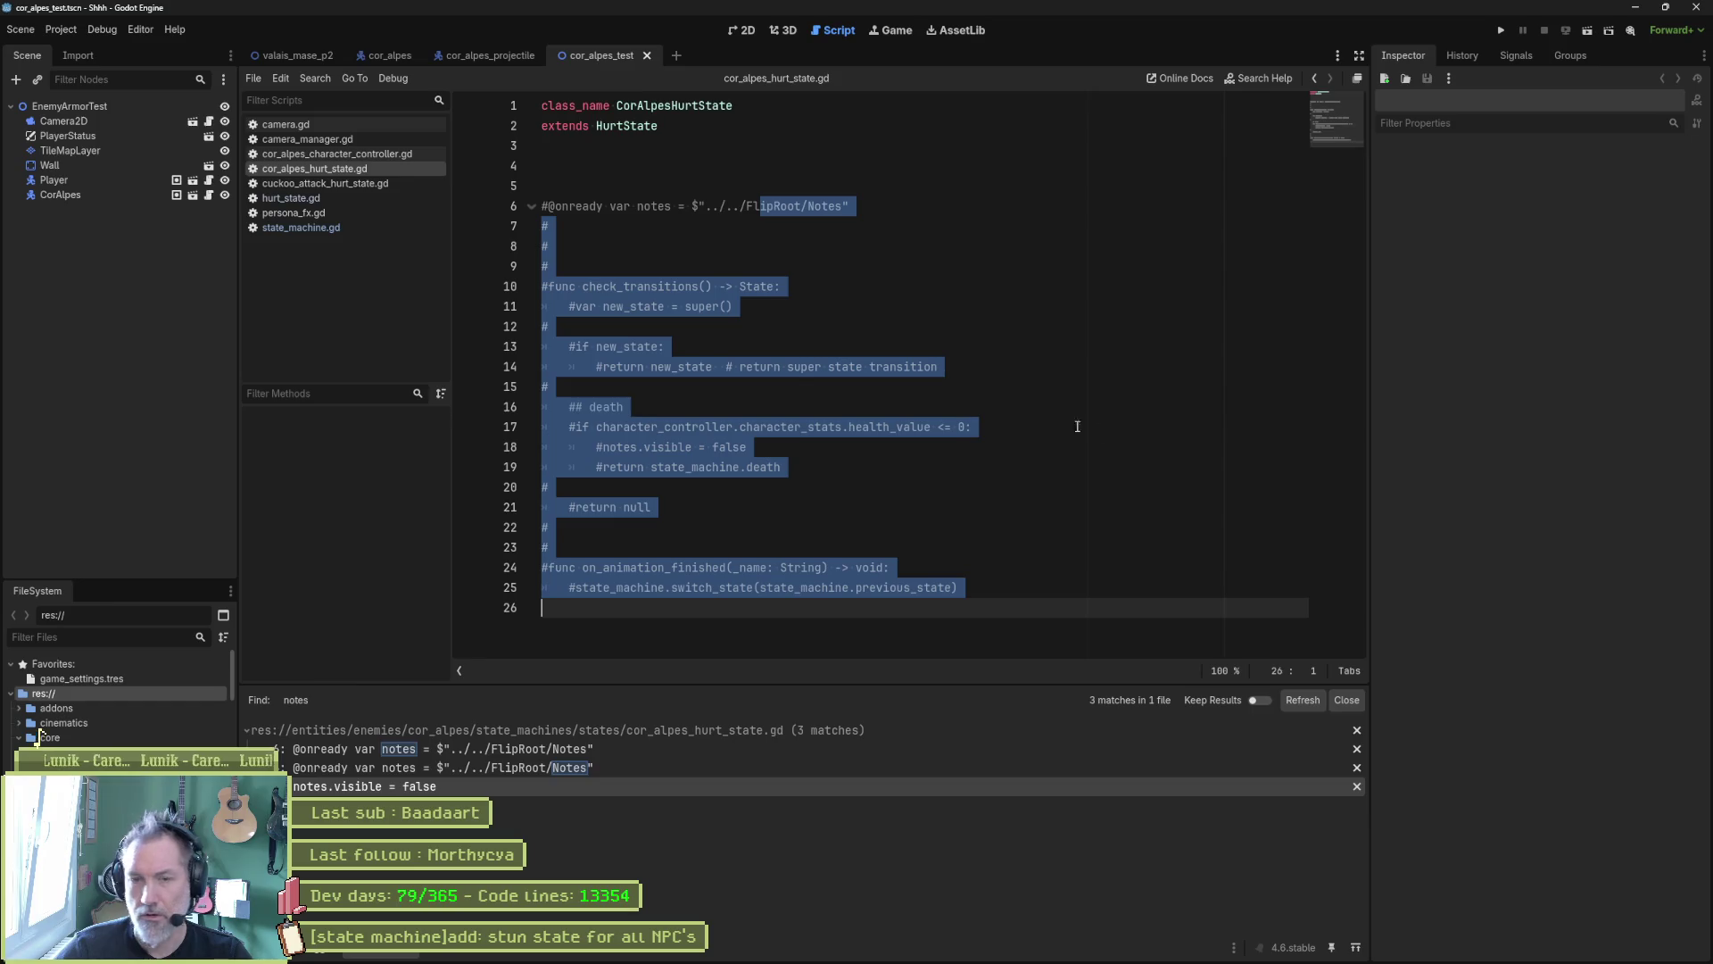
{"action": "key", "text": "F5"}
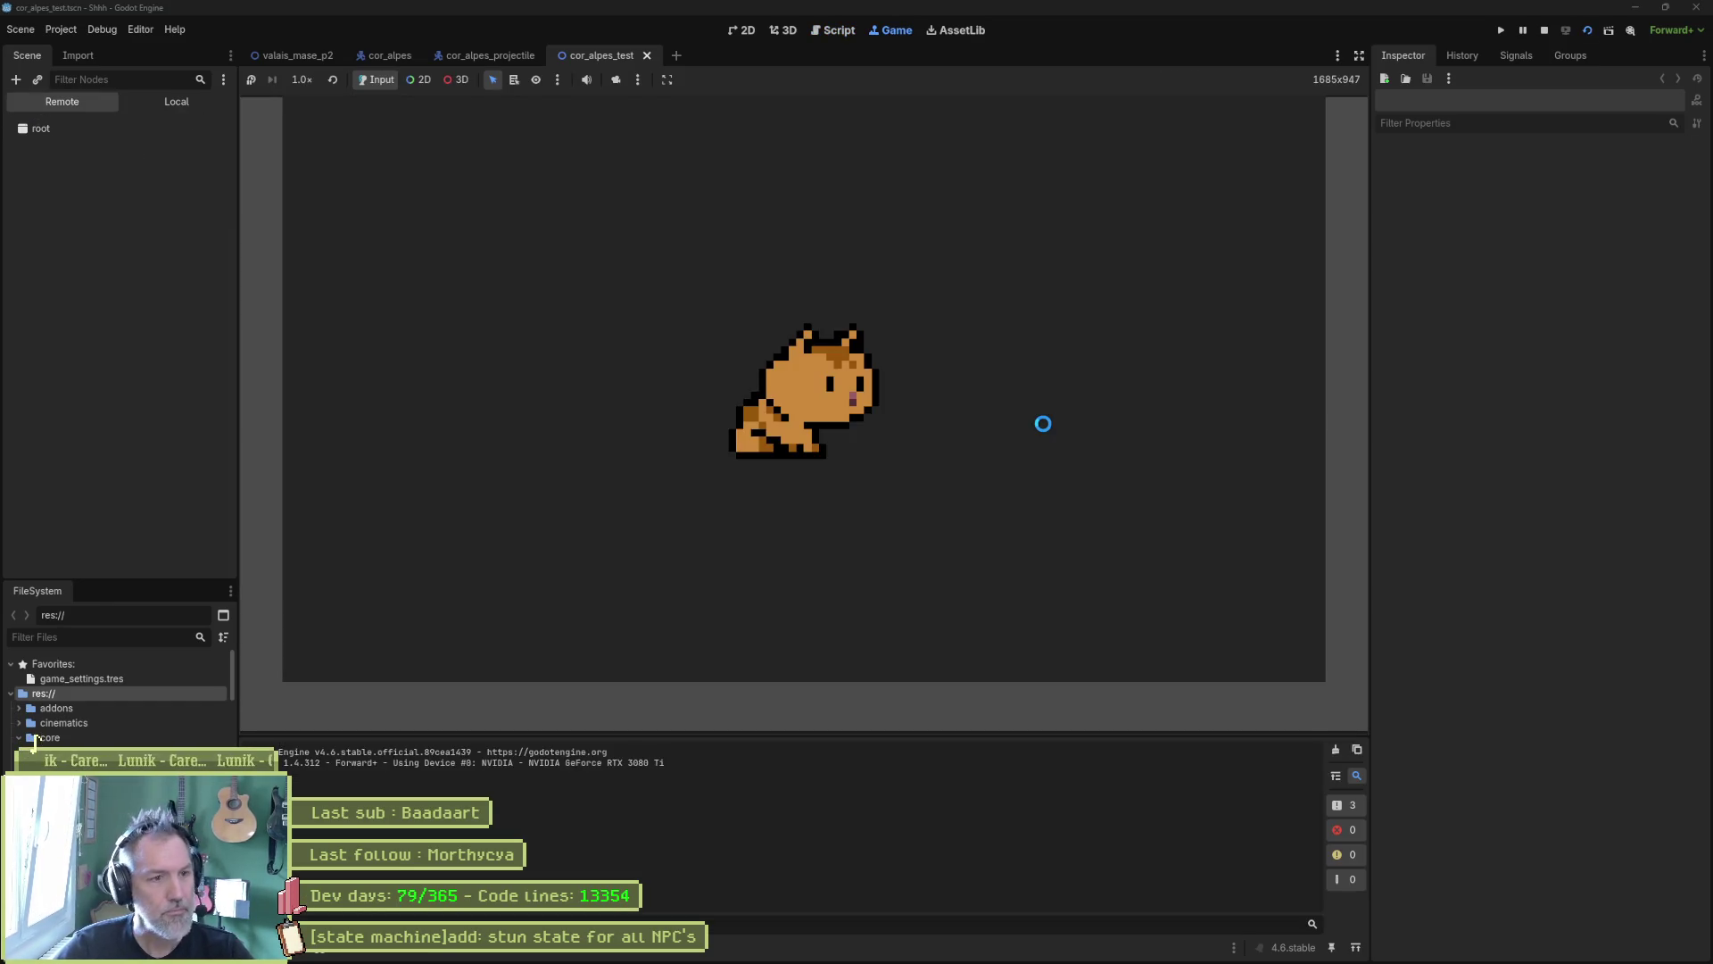
{"action": "key", "text": "Right"}
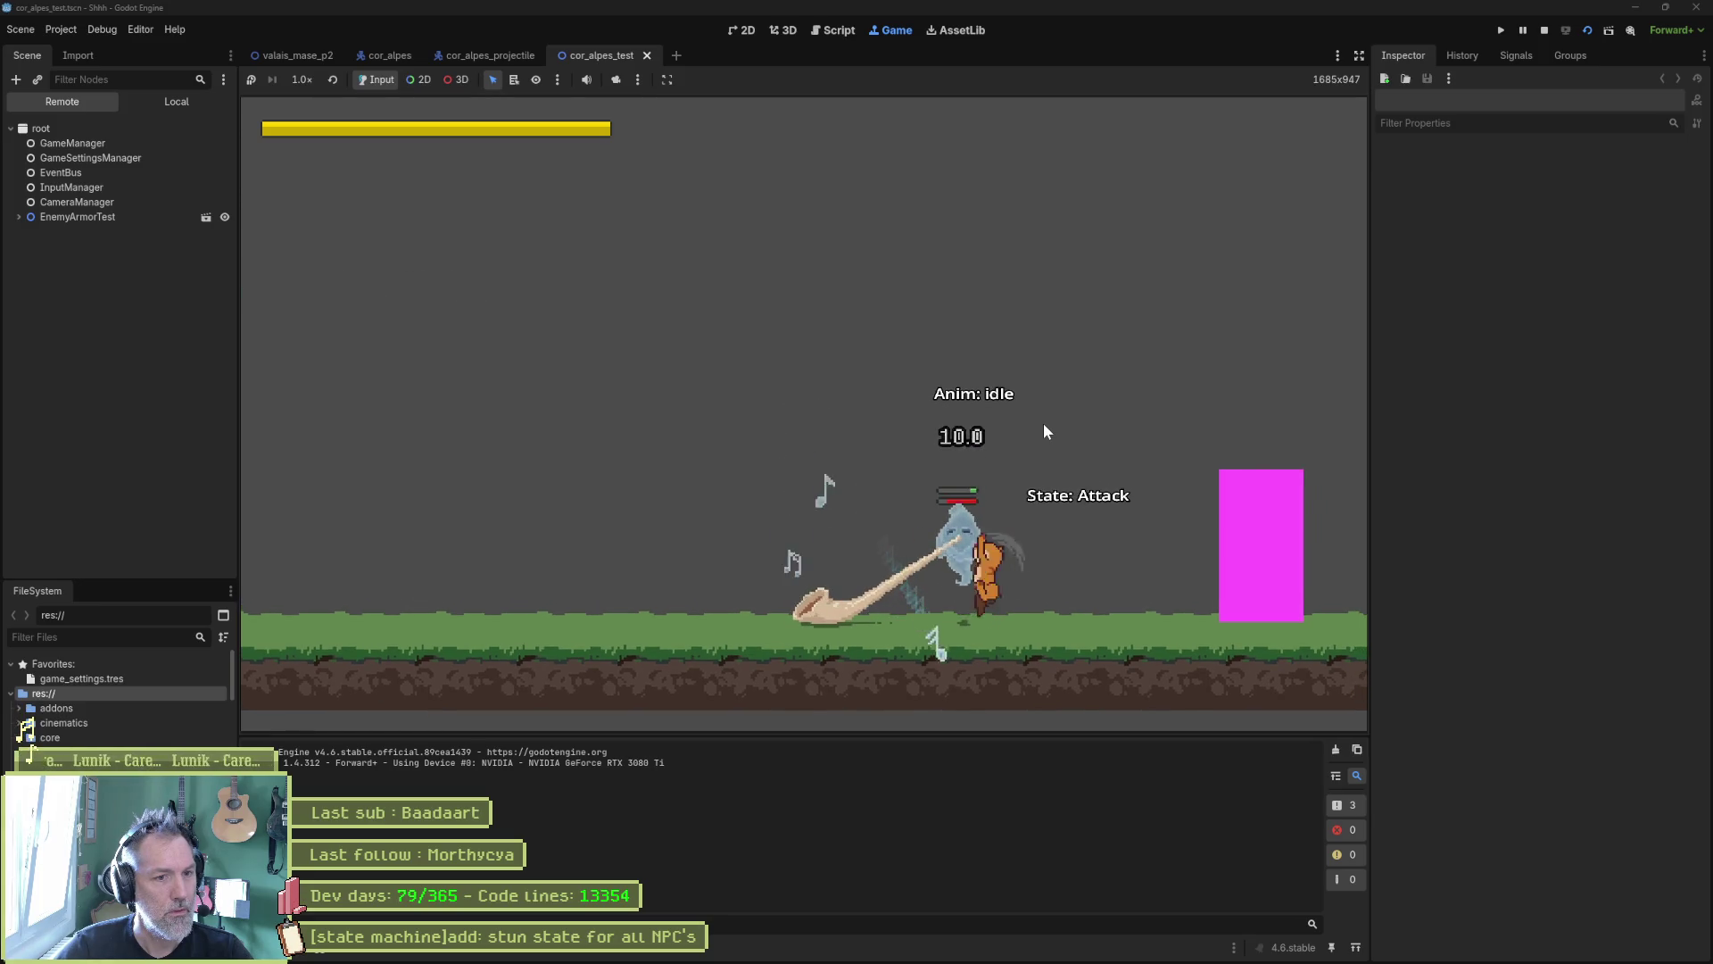
{"action": "key", "text": "F8"}
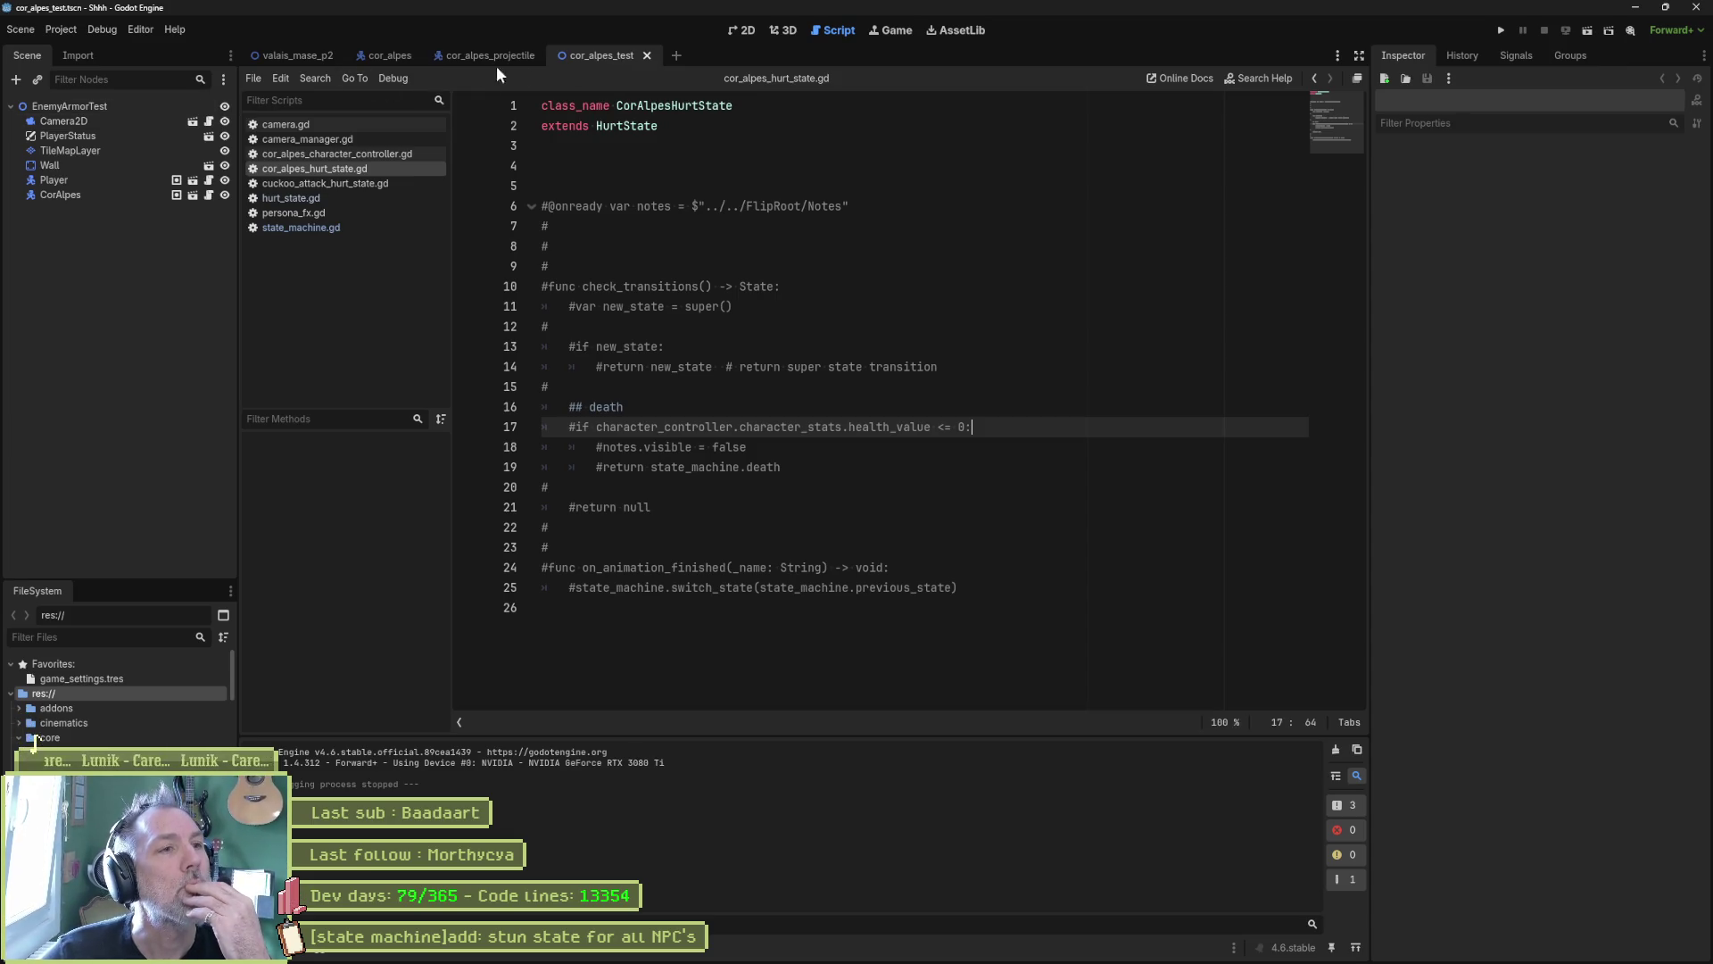
{"action": "left_click", "coordinate": [393, 55]}
{"action": "left_click", "coordinate": [136, 282]}
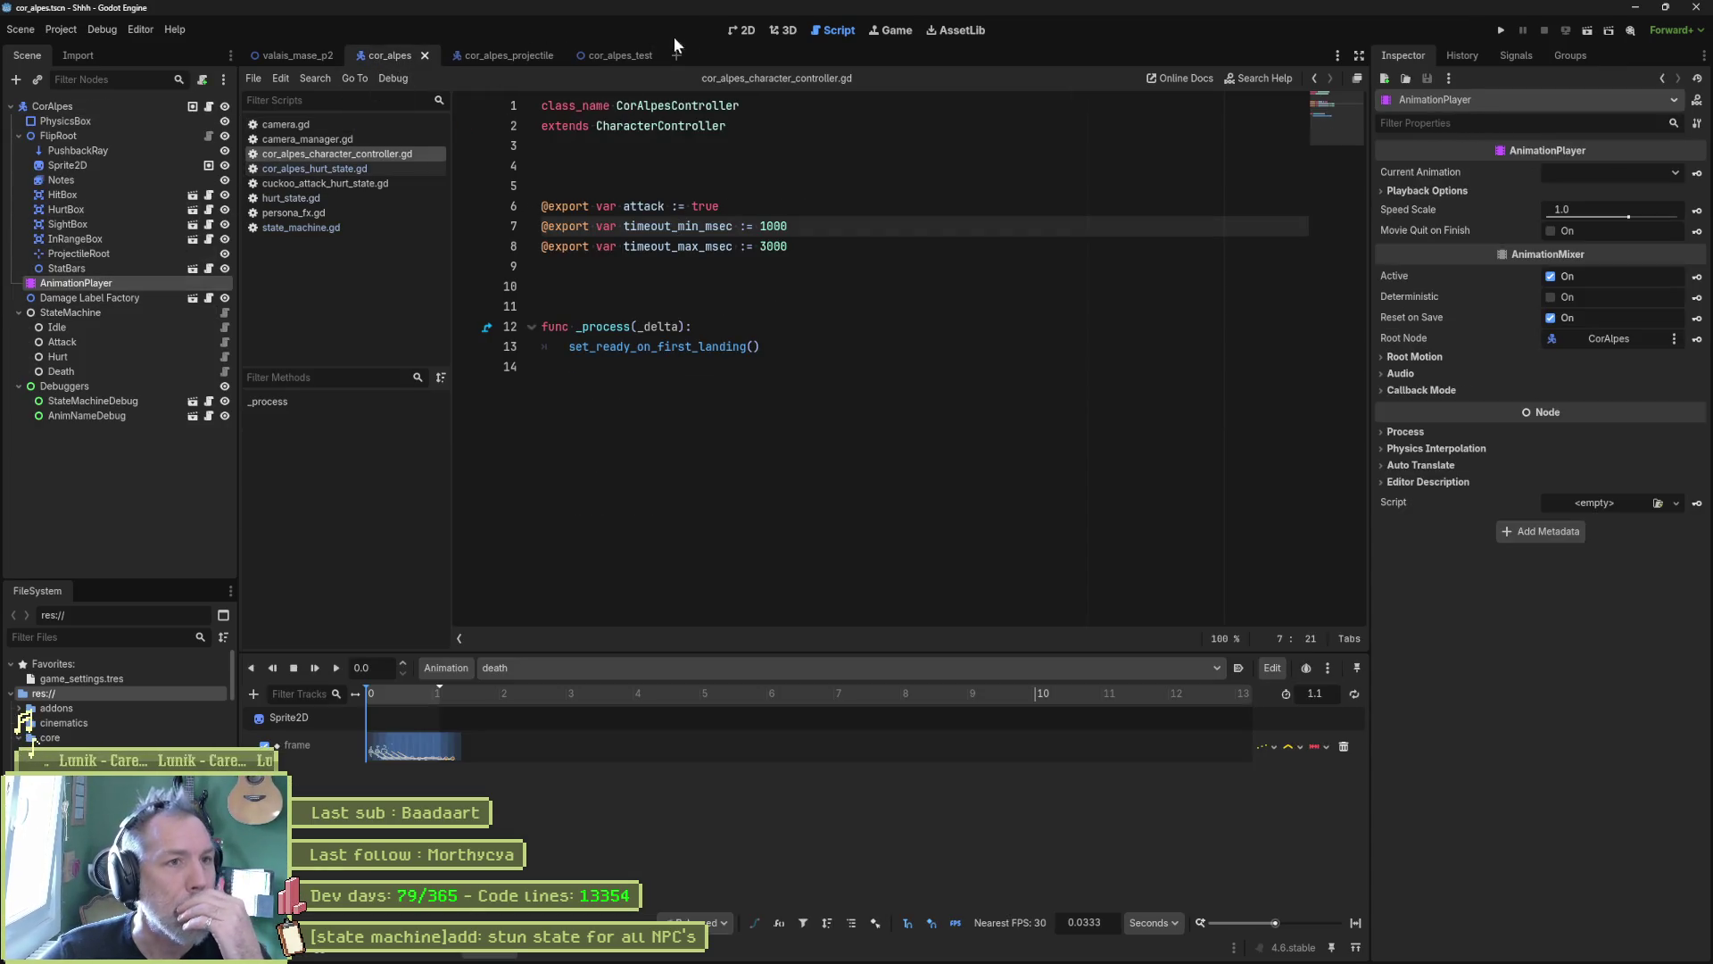
Step: Preview the CorAlpes hurt animation in the 2D view, scrubbed to 0.4
{"action": "left_click", "coordinate": [742, 29]}
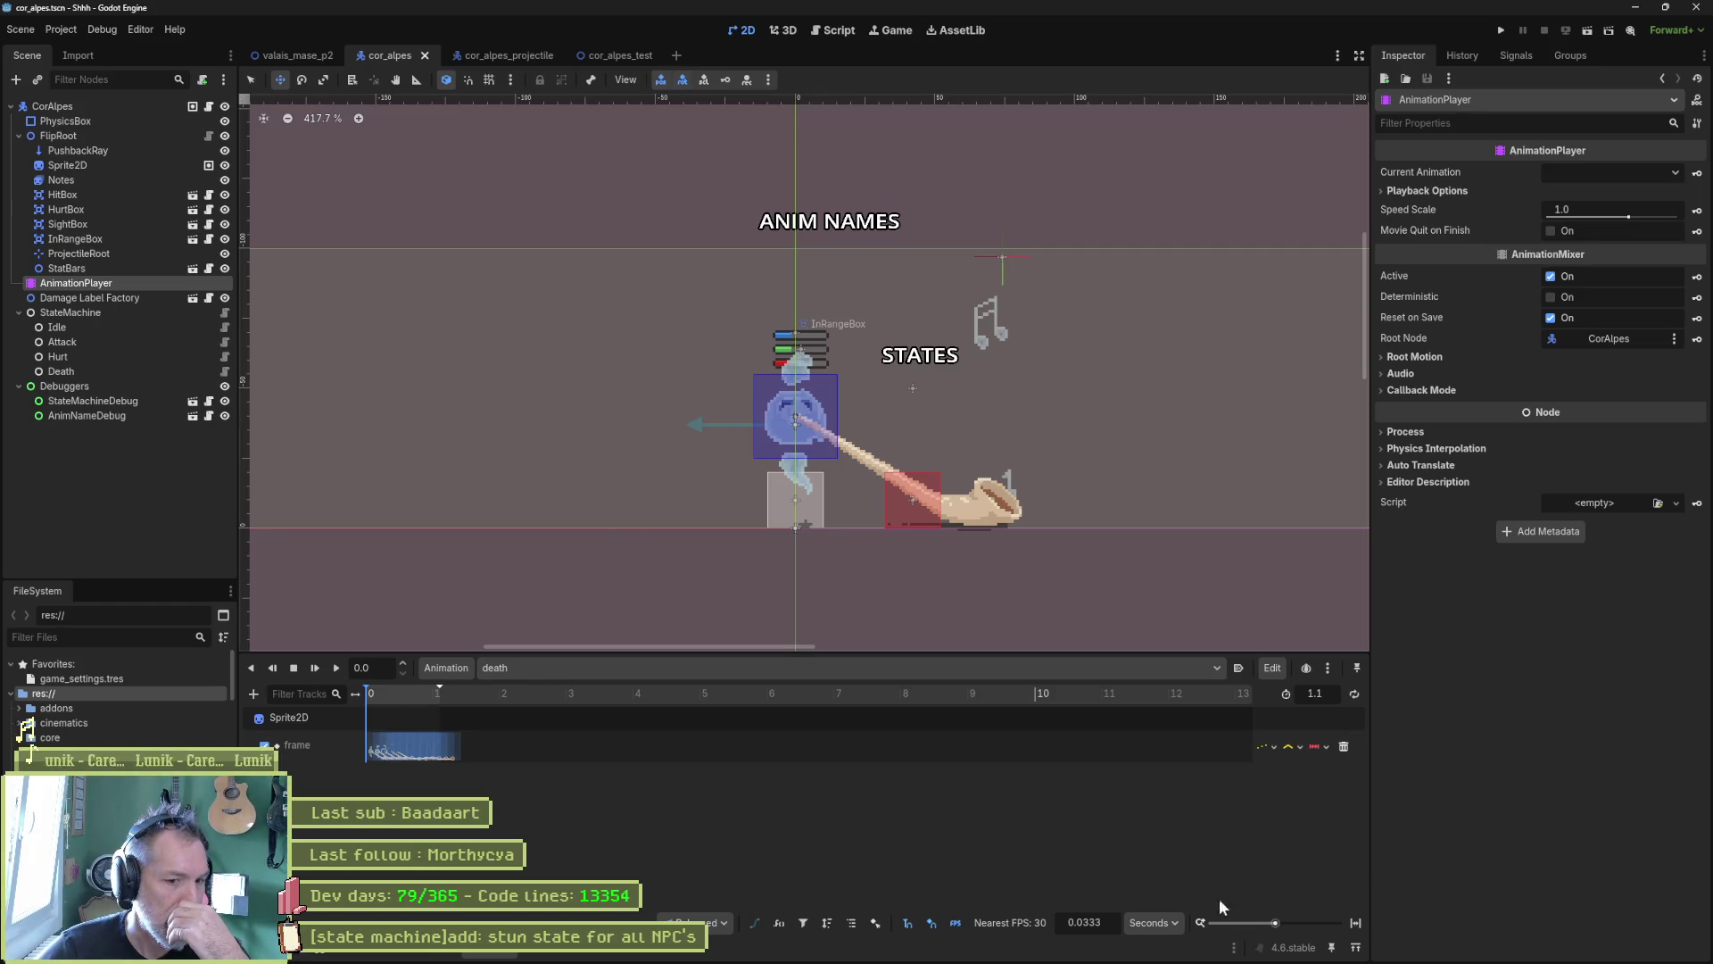
{"action": "left_click", "coordinate": [1356, 923]}
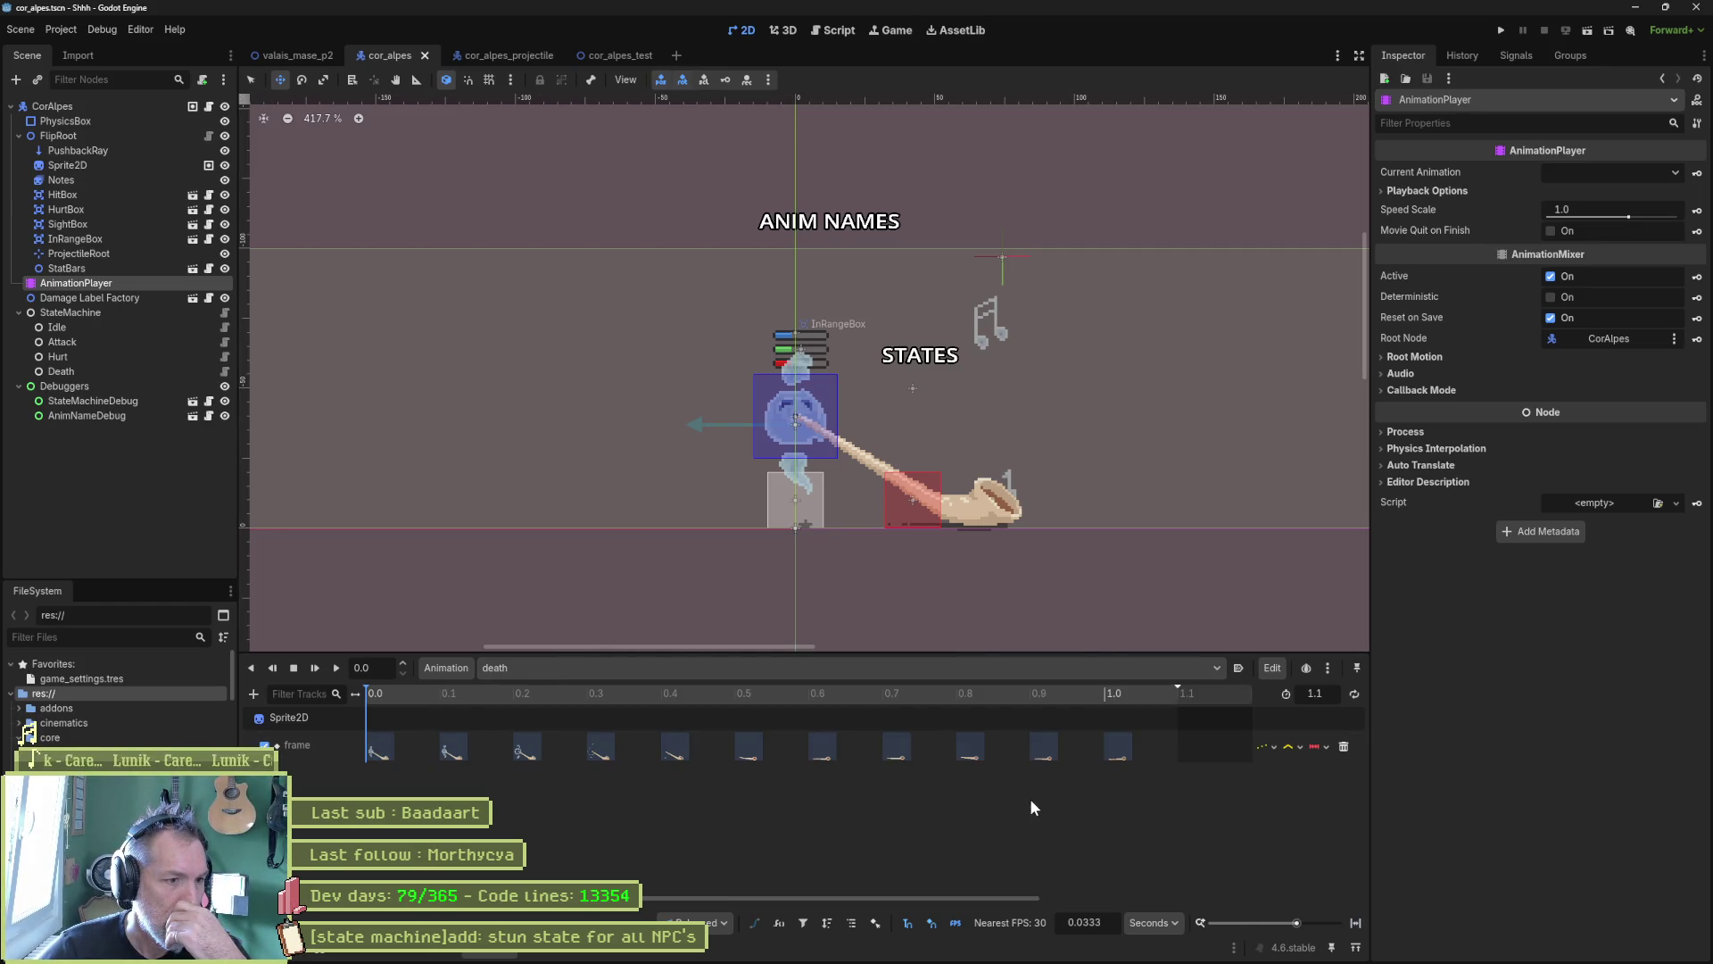
{"action": "left_click", "coordinate": [870, 671]}
{"action": "left_click", "coordinate": [812, 709]}
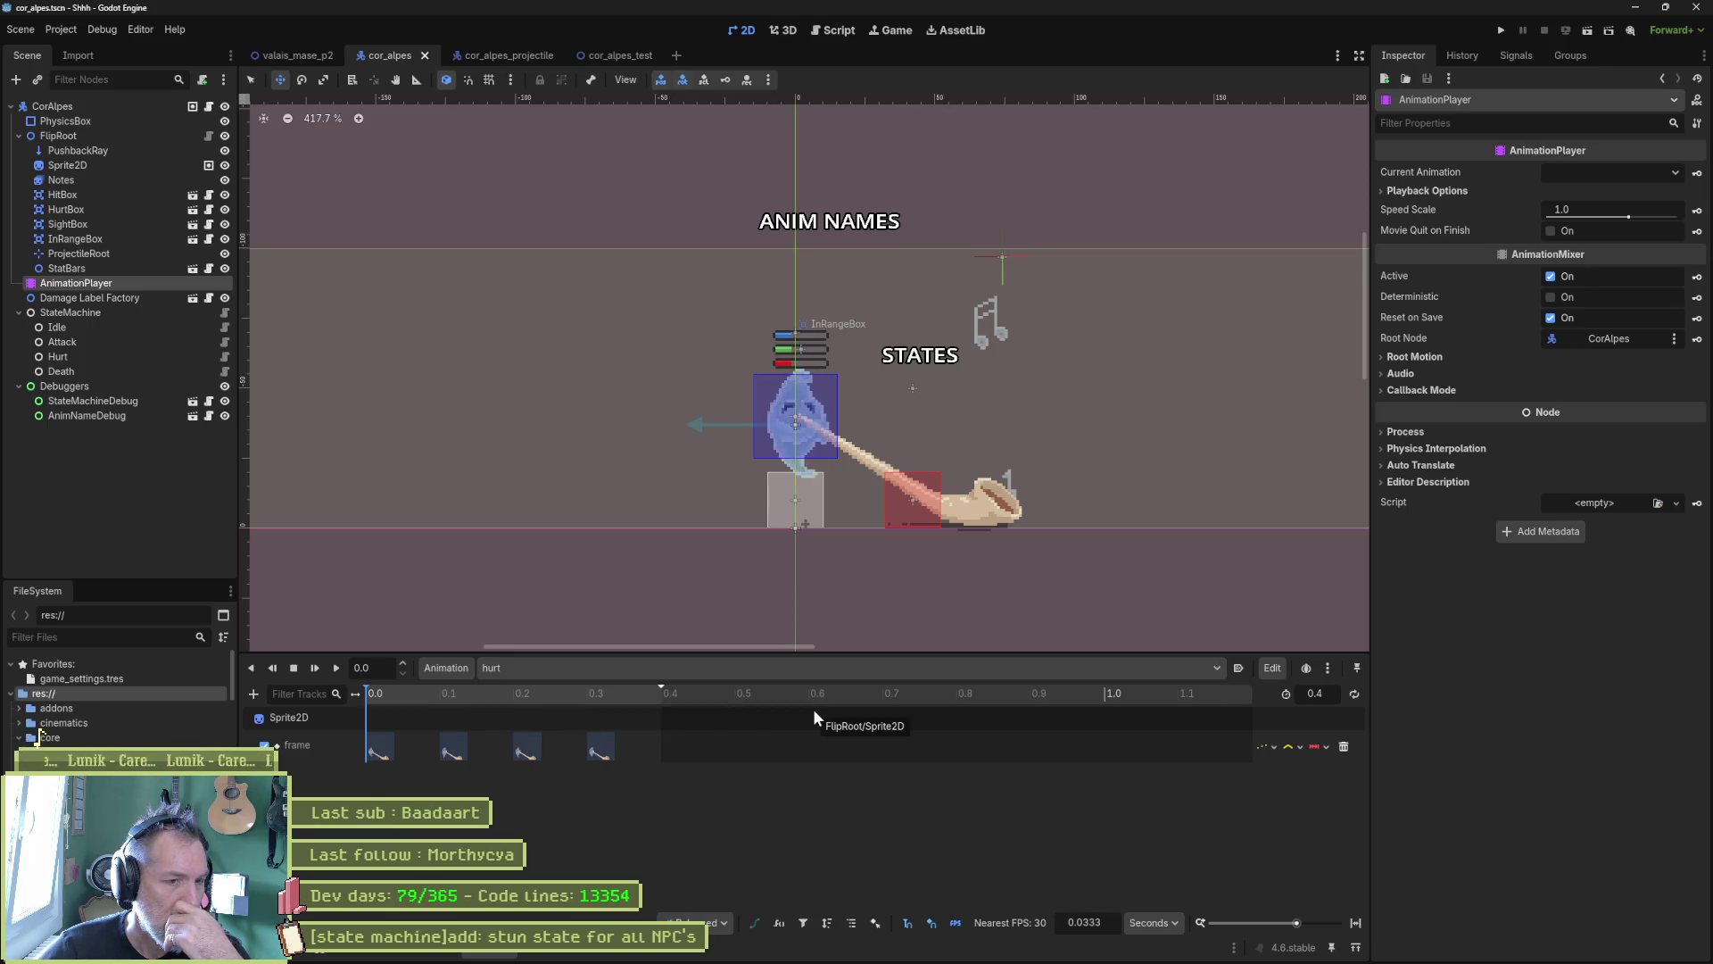
{"action": "mouse_move", "coordinate": [391, 695]}
{"action": "left_mouse_down"}
{"action": "mouse_move", "coordinate": [682, 703]}
{"action": "mouse_move", "coordinate": [232, 687]}
{"action": "left_mouse_up"}
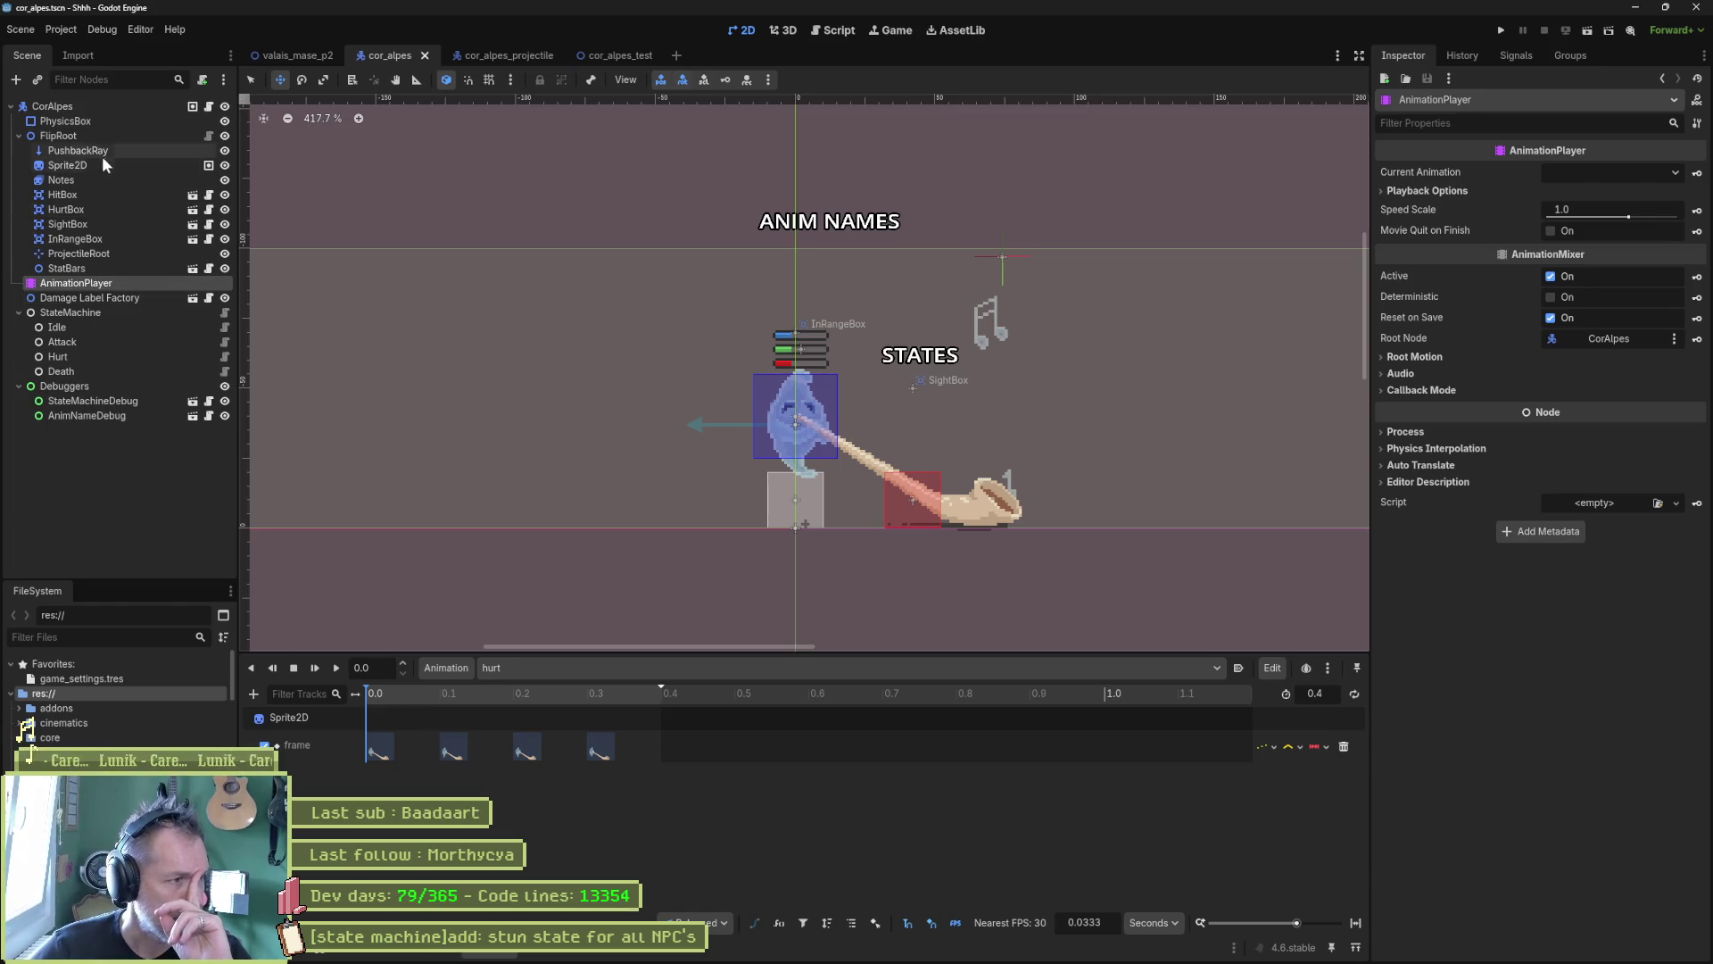
Step: Assign Hurt and Death to the StateMachine's state slots and open cor_alpes_death_state.gd
{"action": "left_click", "coordinate": [98, 317]}
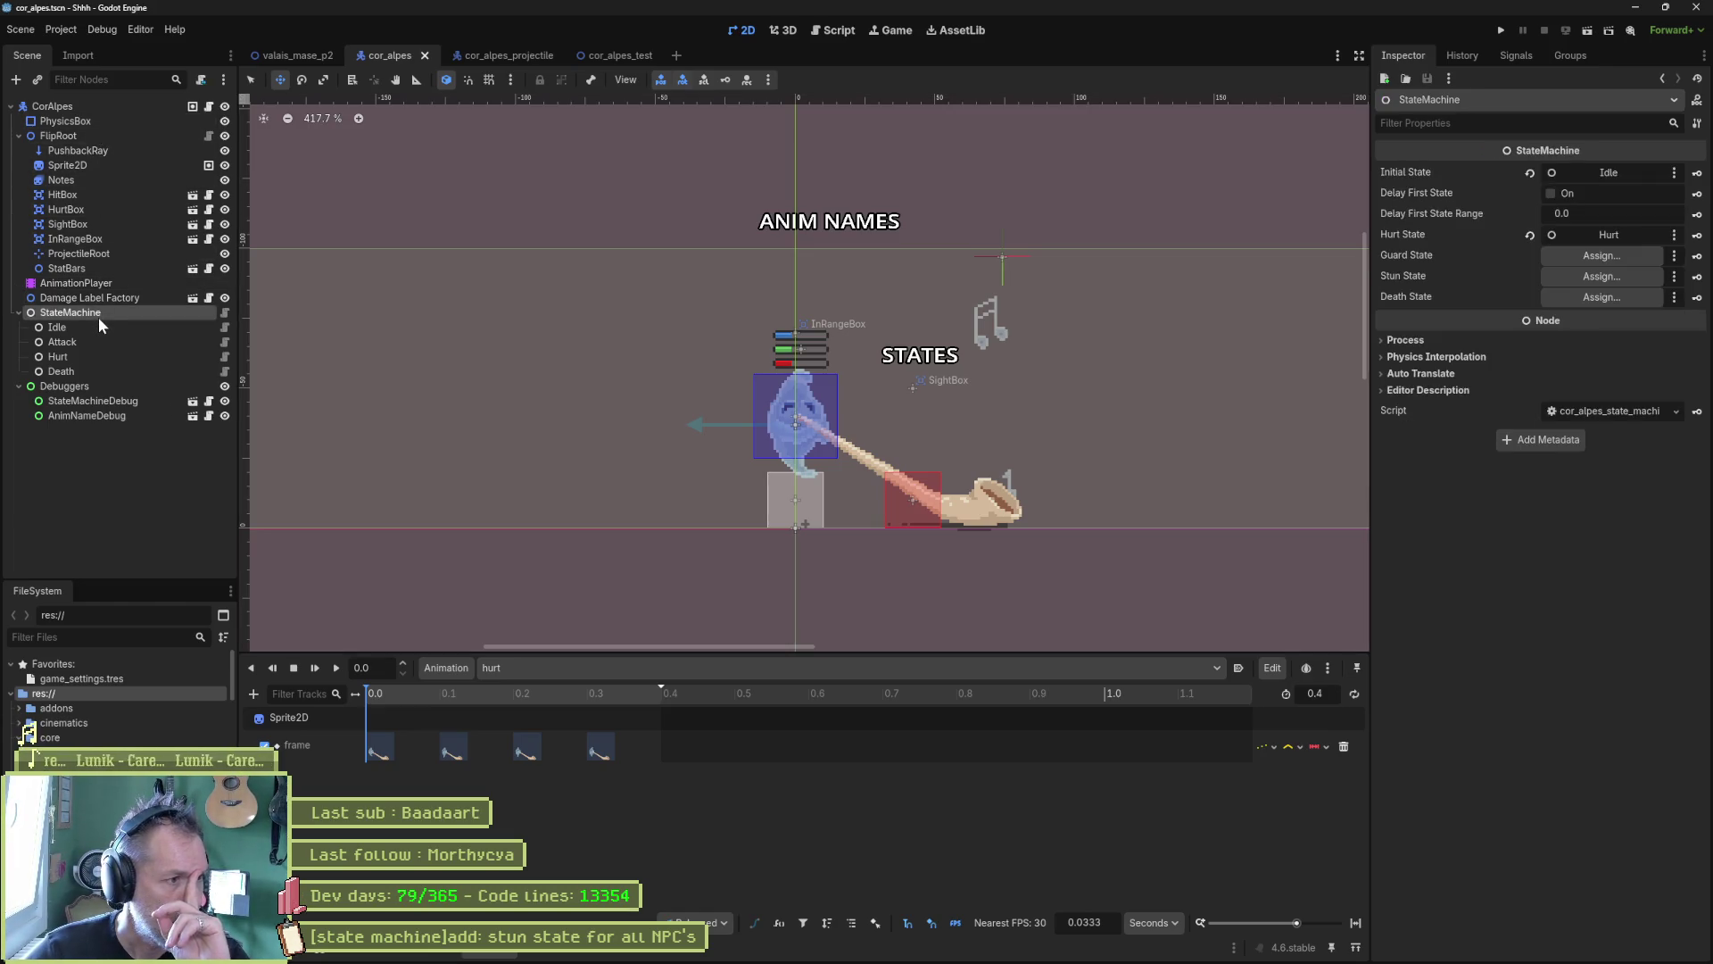
{"action": "mouse_move", "coordinate": [59, 357]}
{"action": "left_mouse_down"}
{"action": "mouse_move", "coordinate": [380, 348]}
{"action": "mouse_move", "coordinate": [1602, 245]}
{"action": "mouse_move", "coordinate": [1593, 232]}
{"action": "left_mouse_up"}
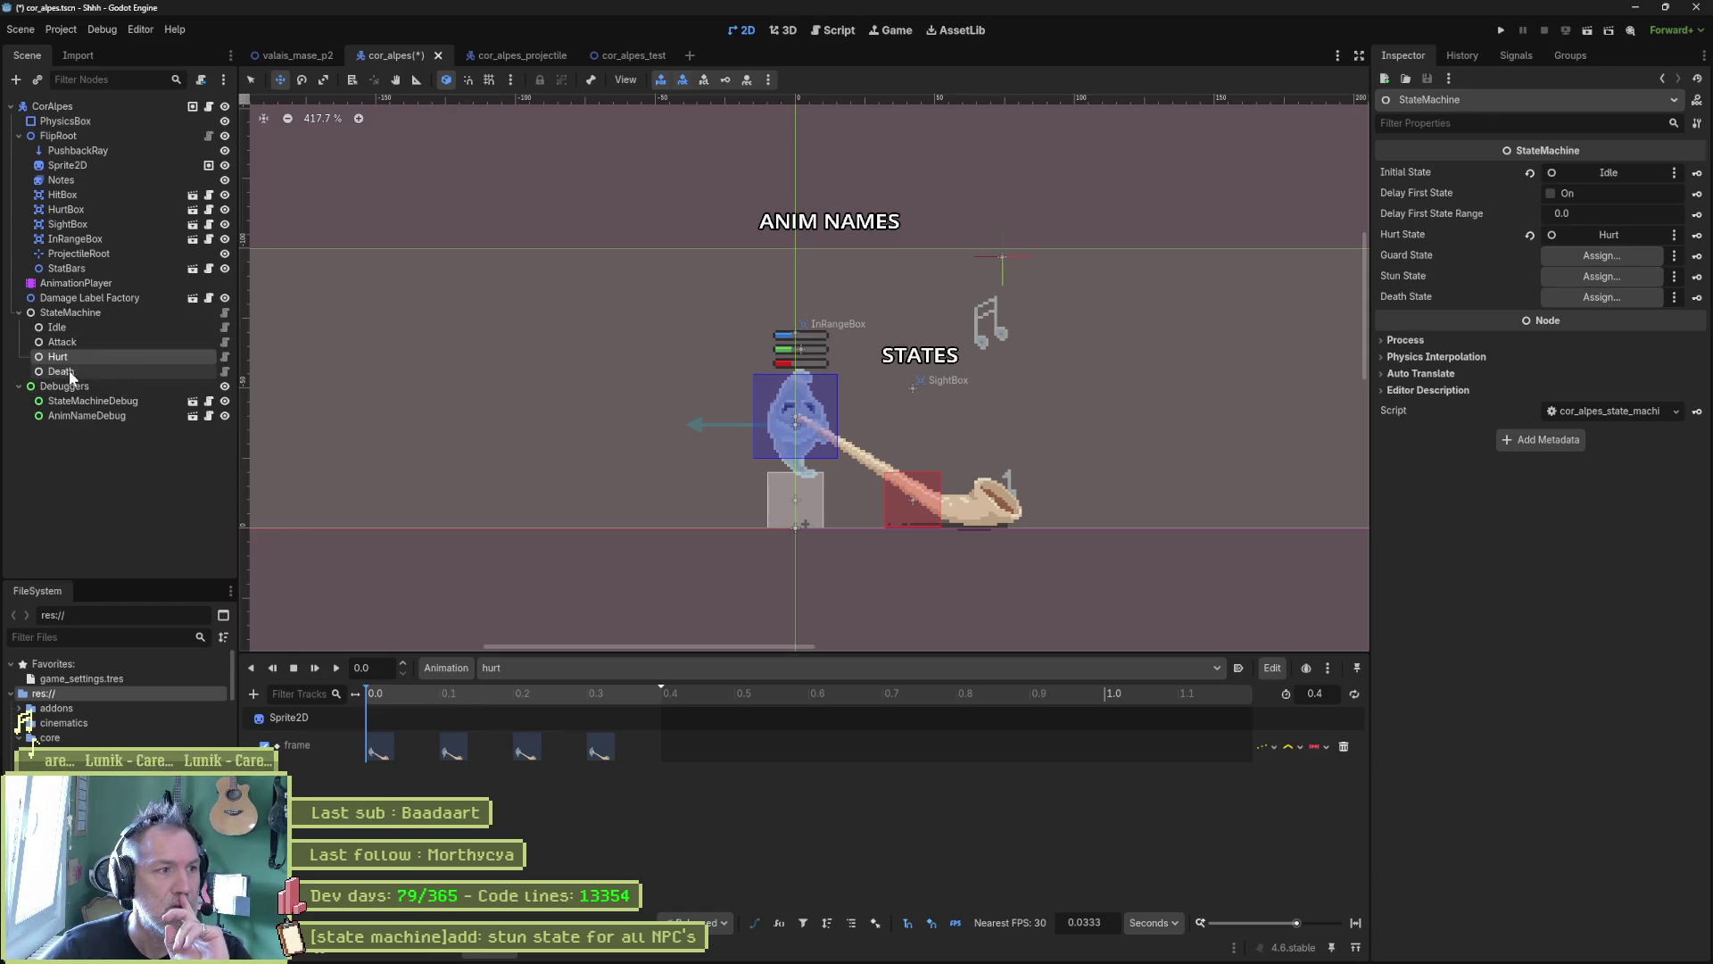
{"action": "left_click_drag", "start_coordinate": [68, 371], "coordinate": [1589, 298]}
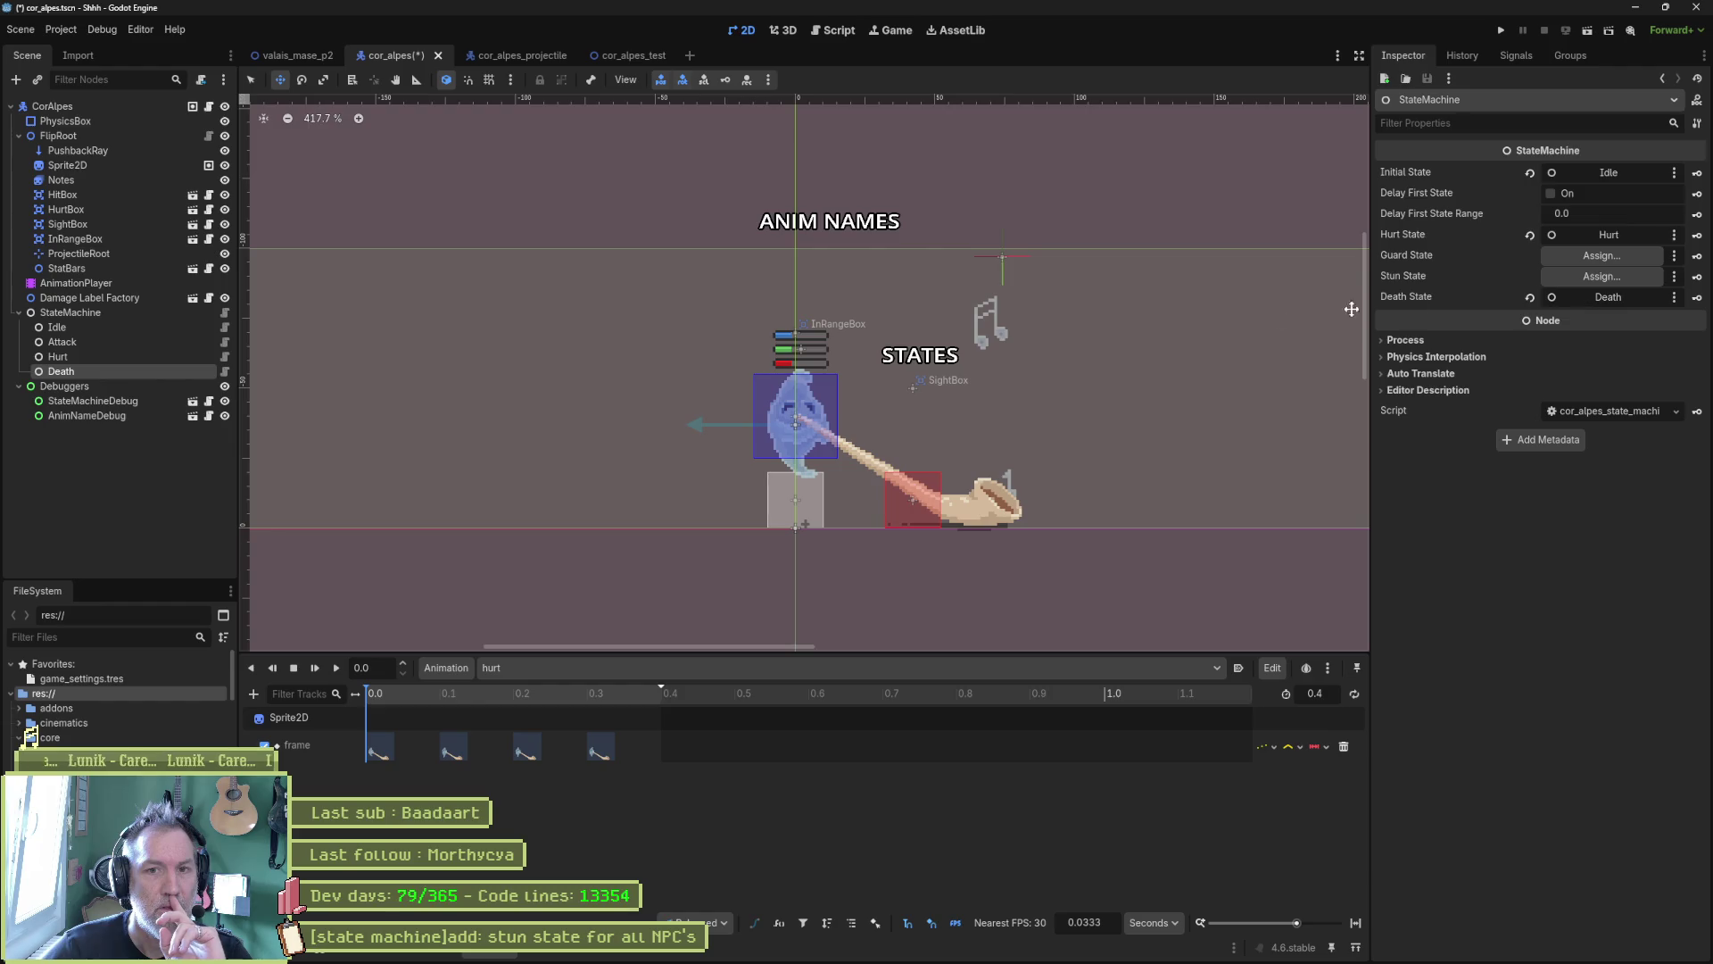
{"action": "left_click", "coordinate": [225, 372]}
{"action": "left_click", "coordinate": [622, 114]}
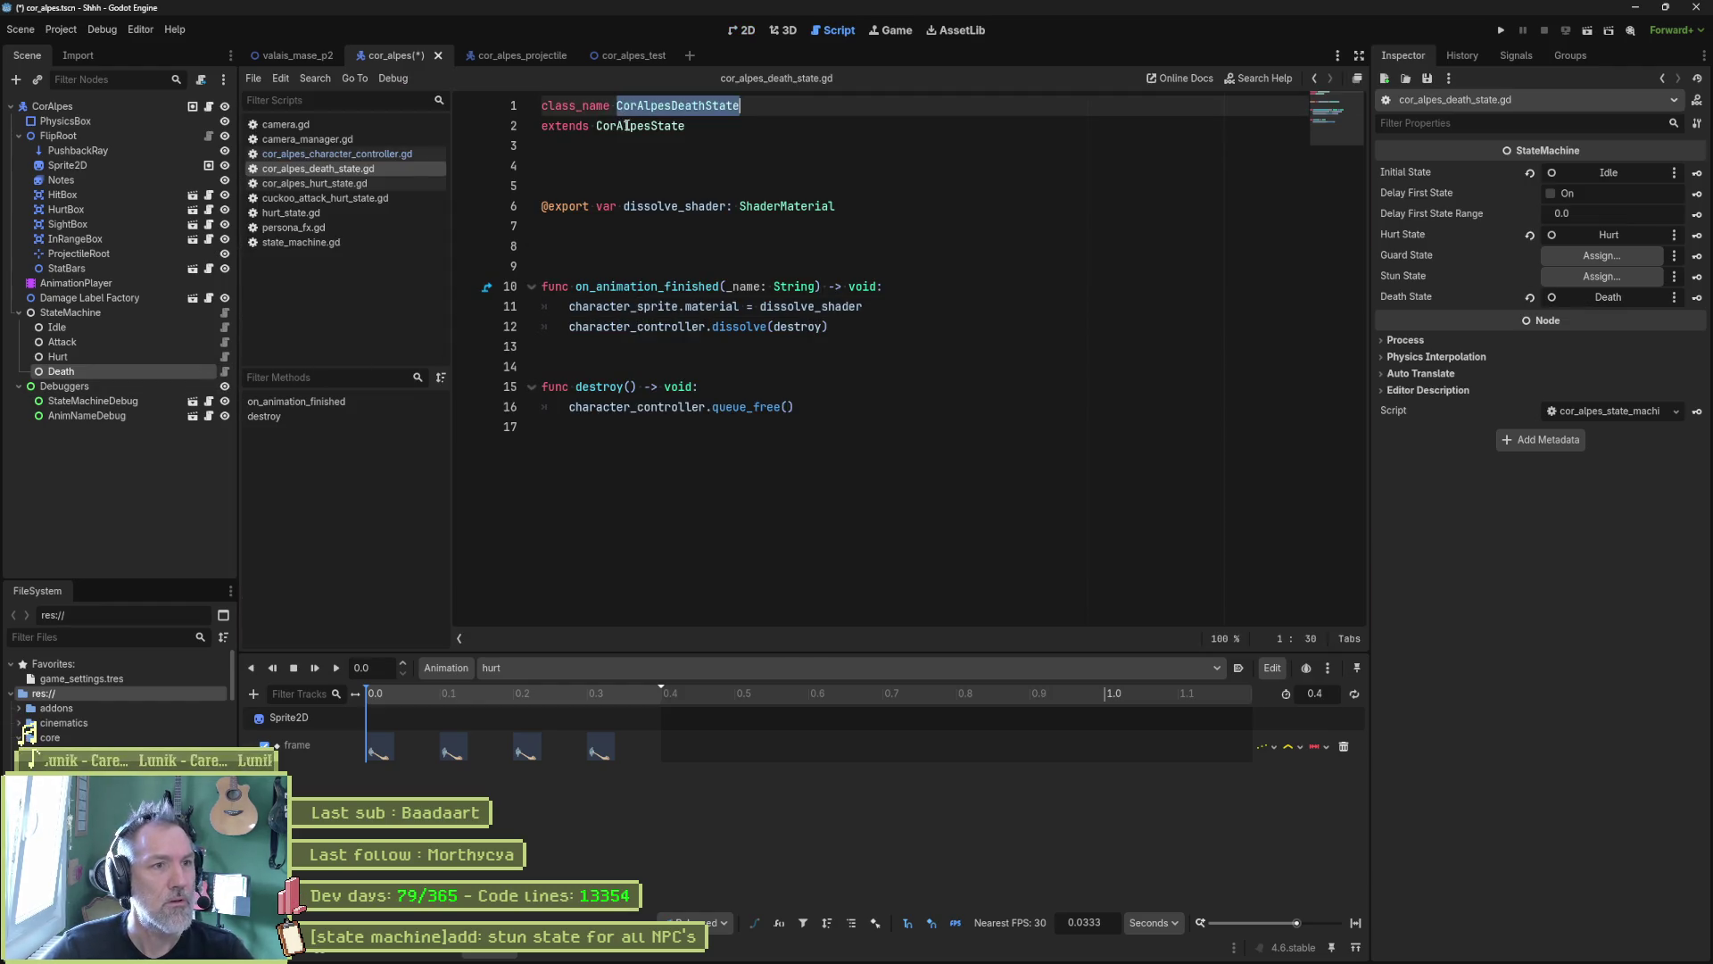
Step: Make cor_alpes_death_state.gd extend DeathState, comment out lines 6–16, and save
{"action": "double_click", "coordinate": [635, 125]}
{"action": "type", "text": "Dea"}
{"action": "key", "text": "Return"}
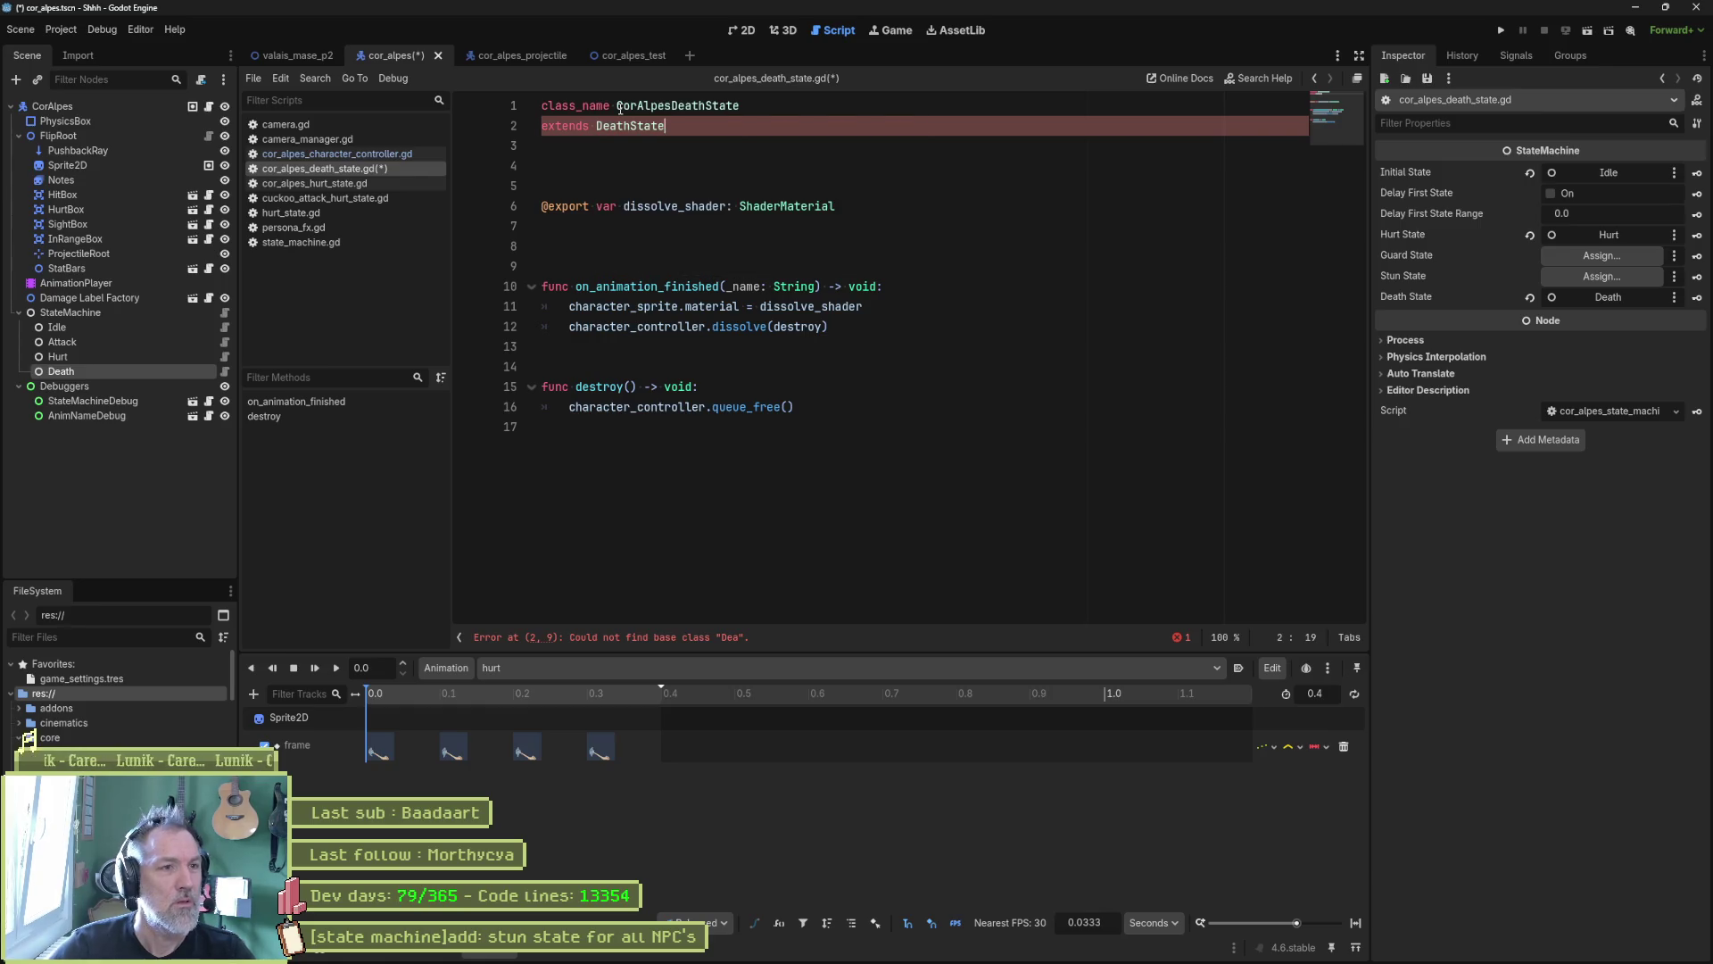
{"action": "mouse_move", "coordinate": [665, 207]}
{"action": "left_mouse_down"}
{"action": "mouse_move", "coordinate": [821, 332]}
{"action": "mouse_move", "coordinate": [673, 412]}
{"action": "left_mouse_up"}
{"action": "key", "text": "ctrl+k"}
{"action": "key", "text": "ctrl+s"}
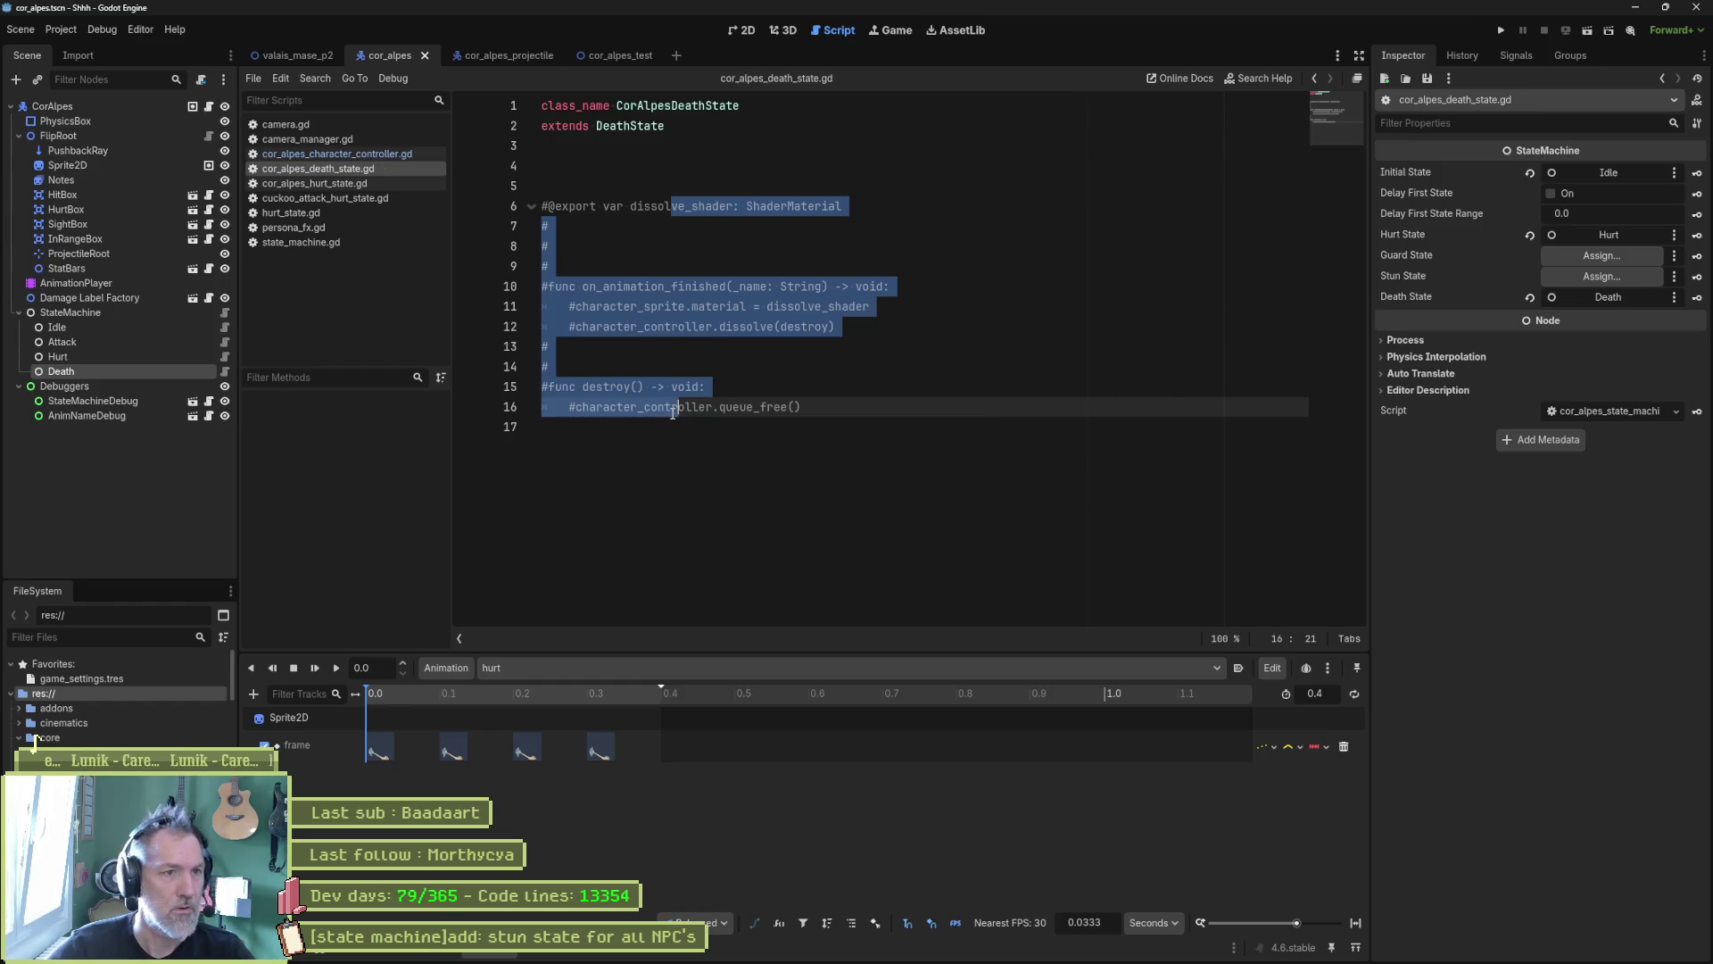
Step: Test-run the cor_alpes_test scene and stop it
{"action": "left_click", "coordinate": [616, 55]}
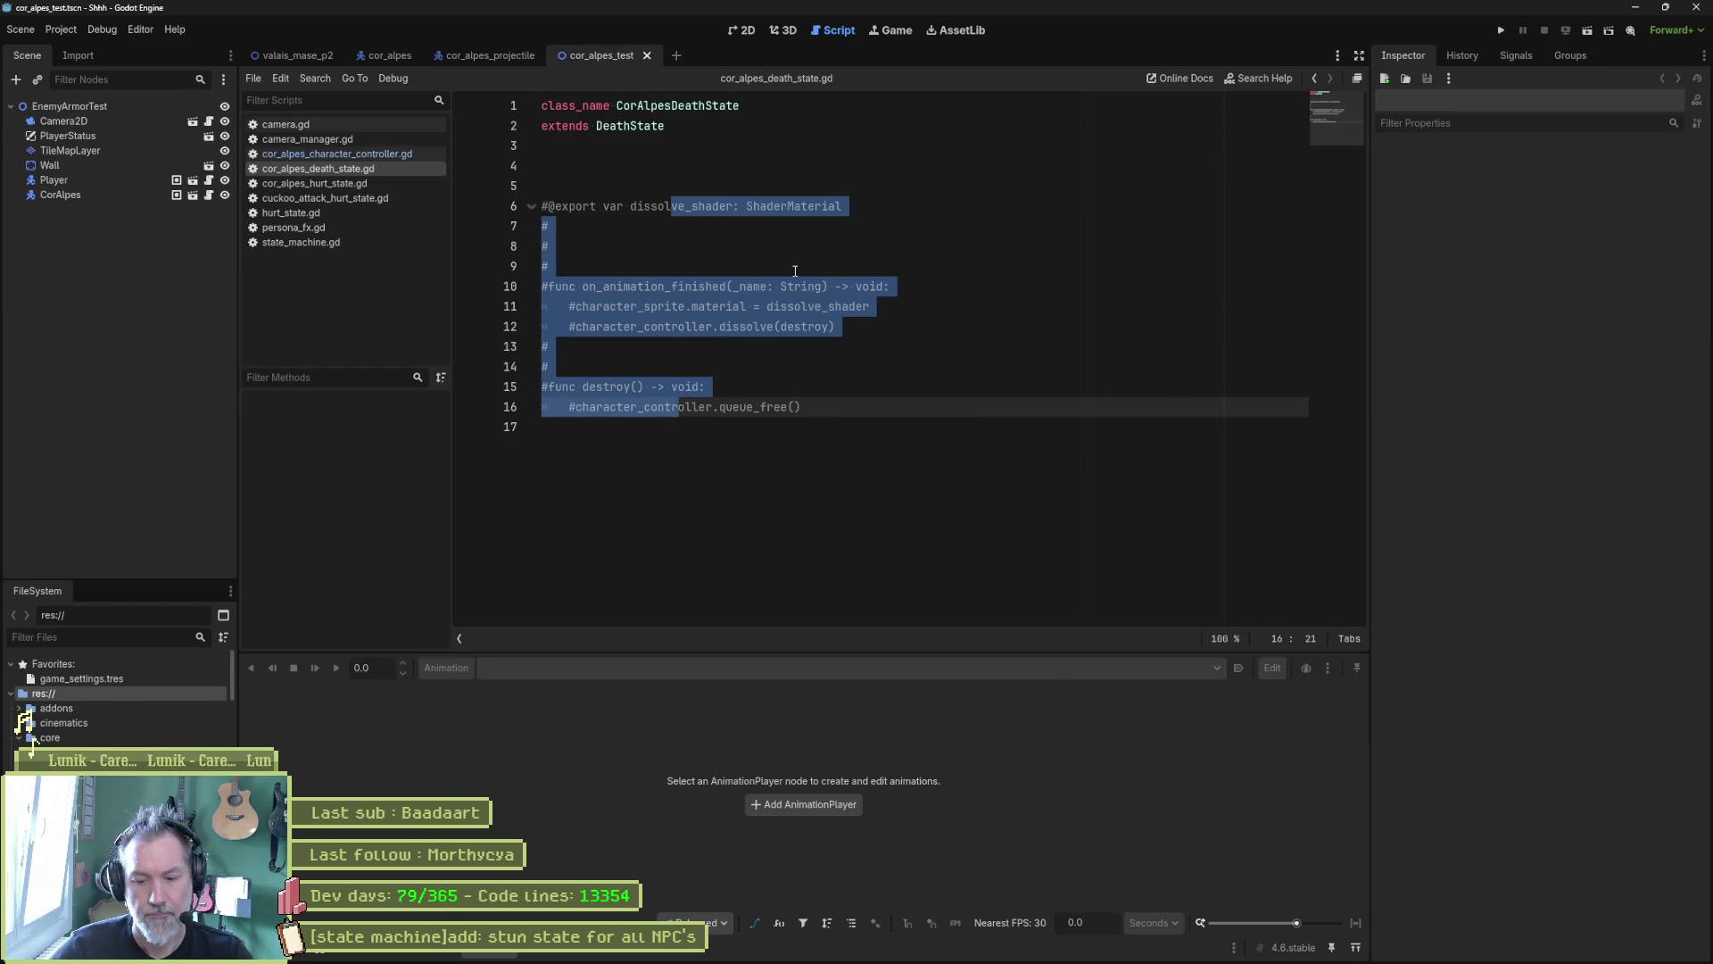
{"action": "key", "text": "F6"}
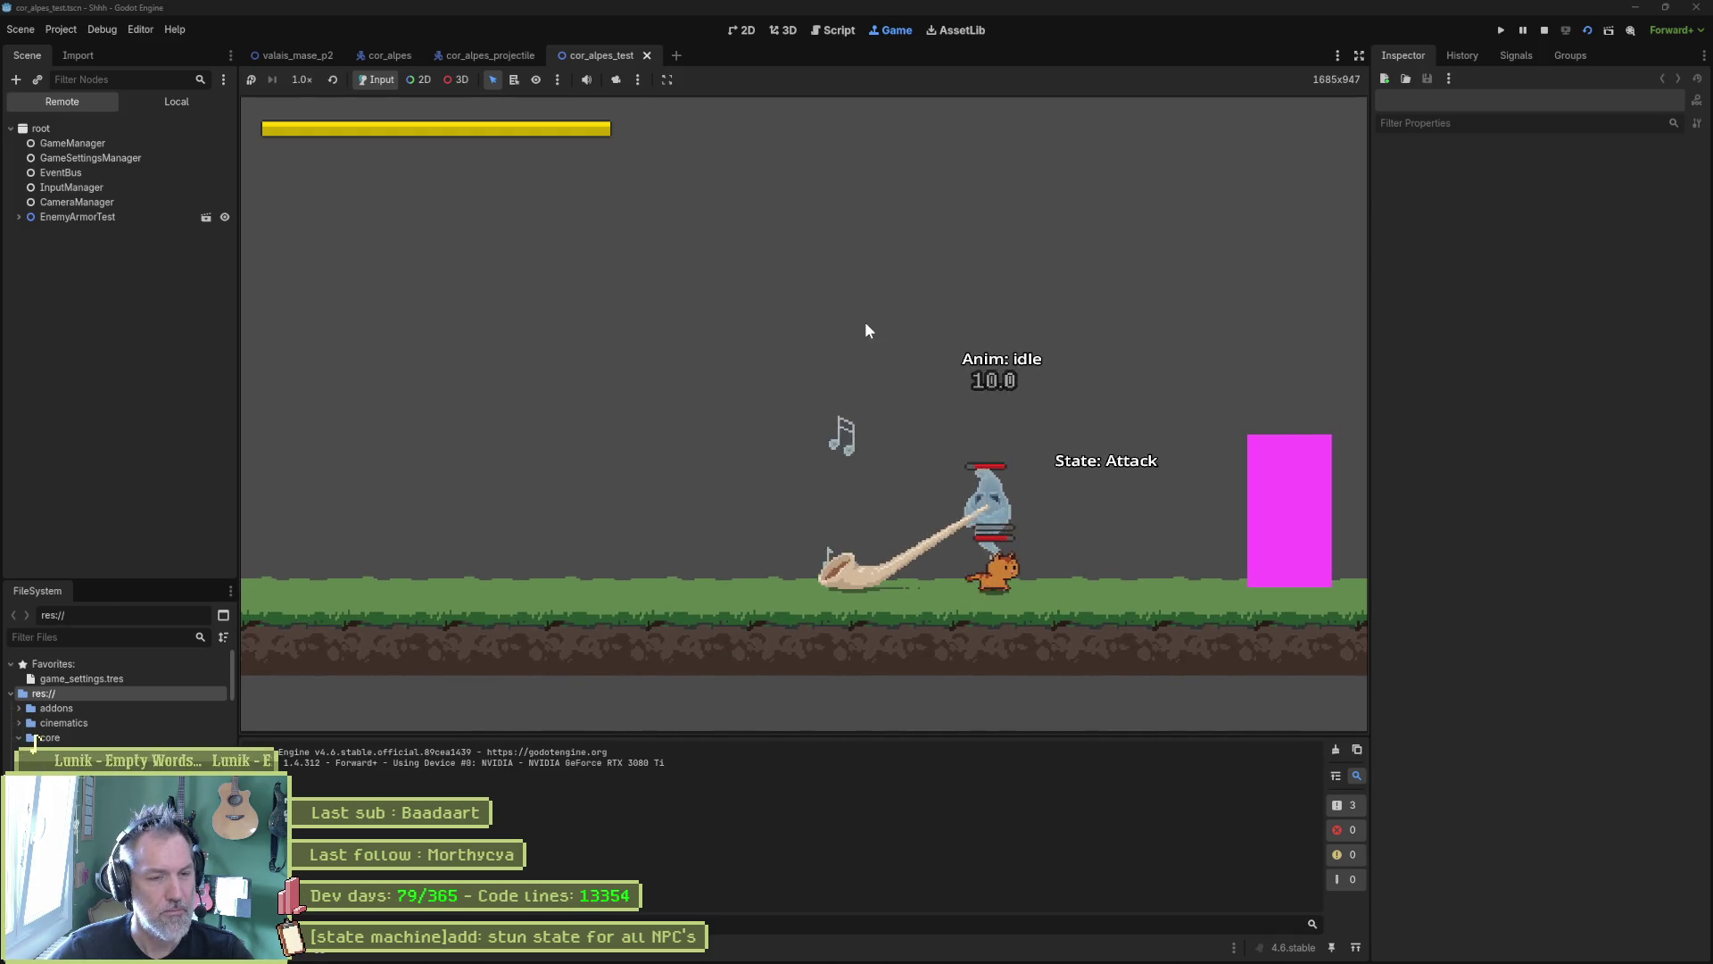
{"action": "key", "text": "F8"}
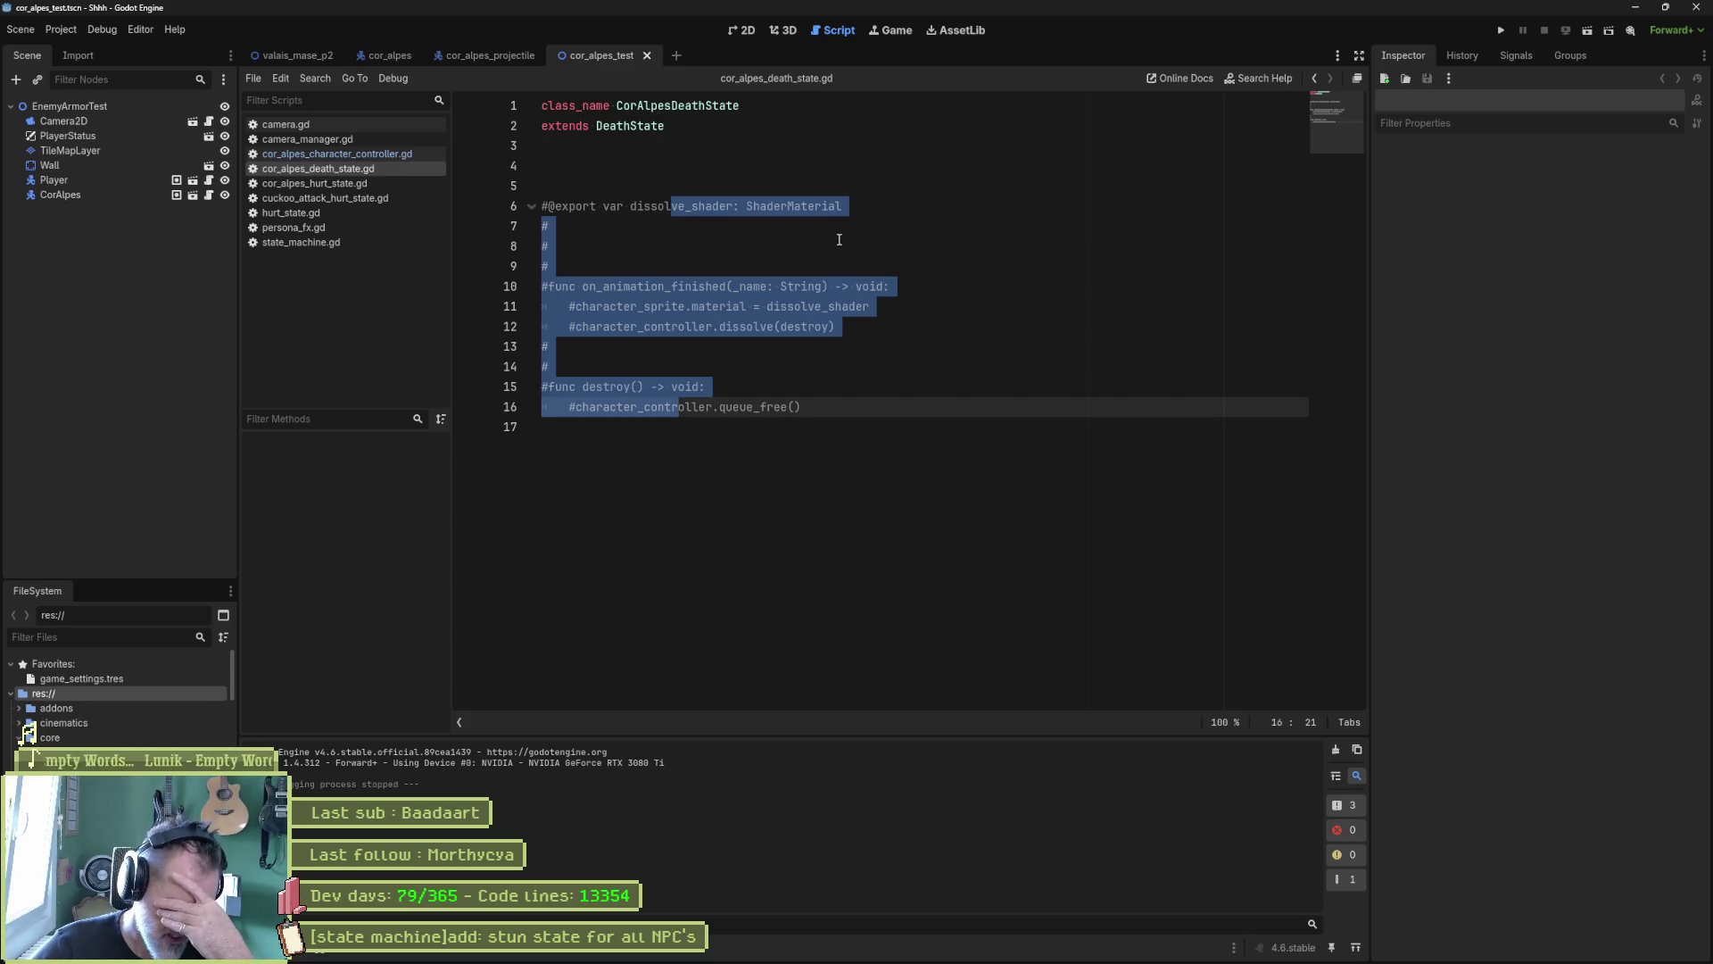
Step: Enable Visible Collision Shapes, test-run the scene jumping the cat, then stop the game
{"action": "left_click", "coordinate": [96, 34]}
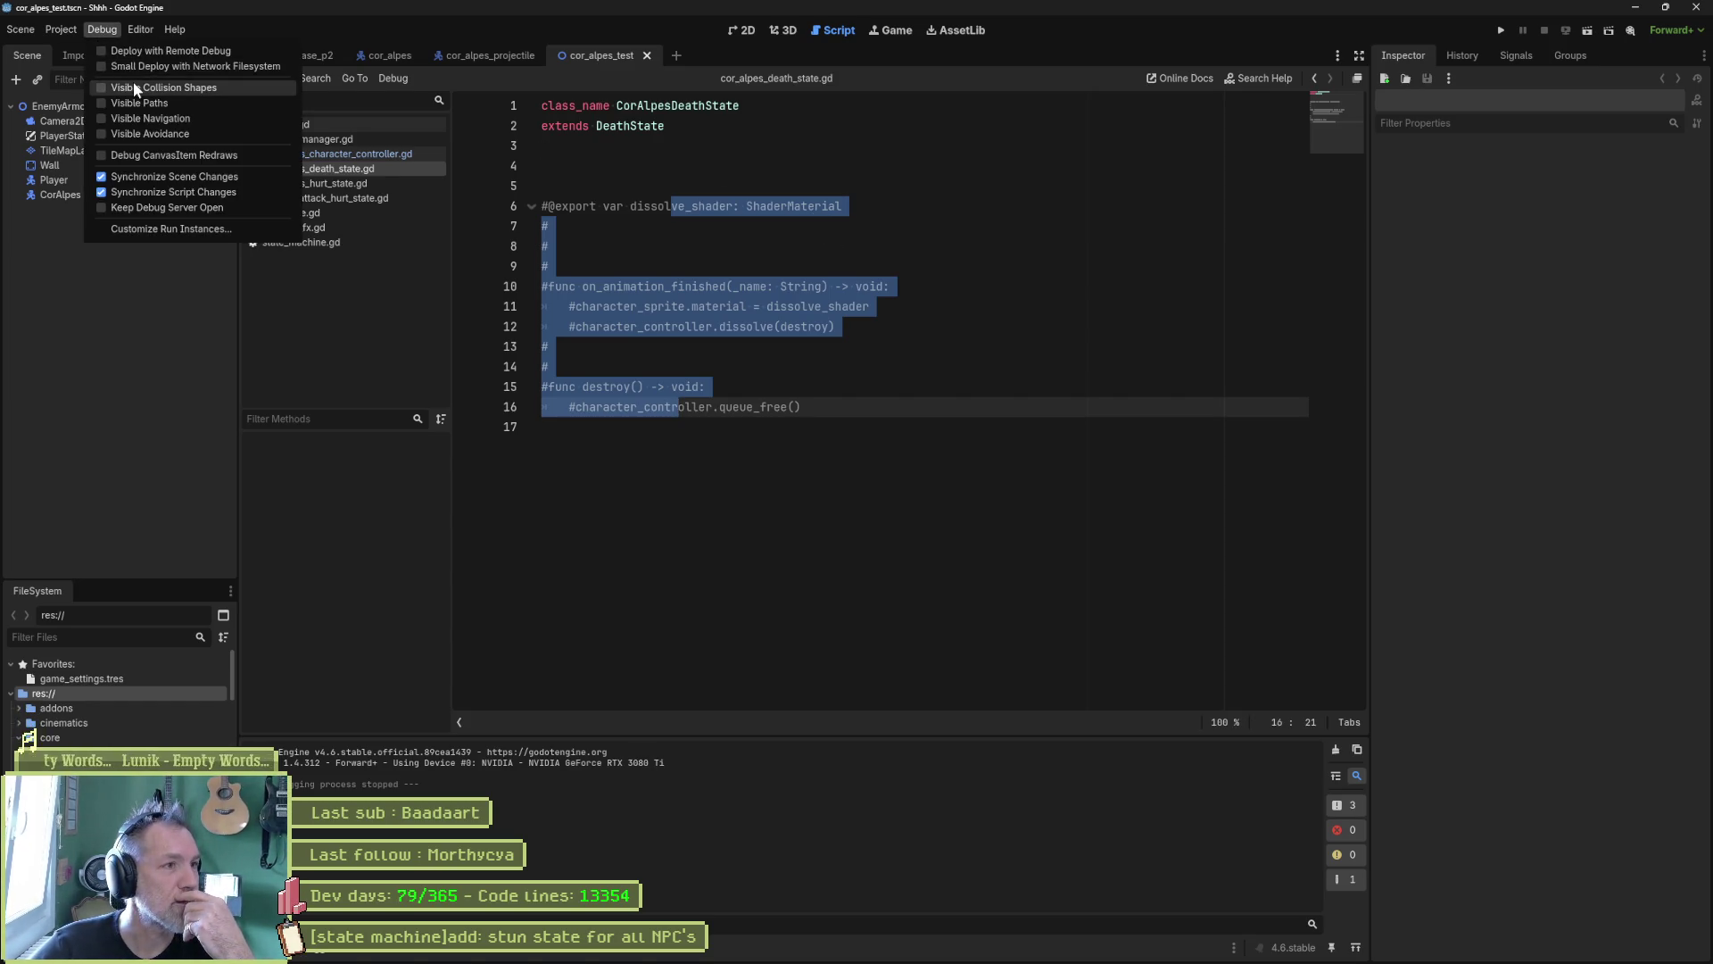
{"action": "left_click", "coordinate": [882, 422]}
{"action": "key", "text": "F6"}
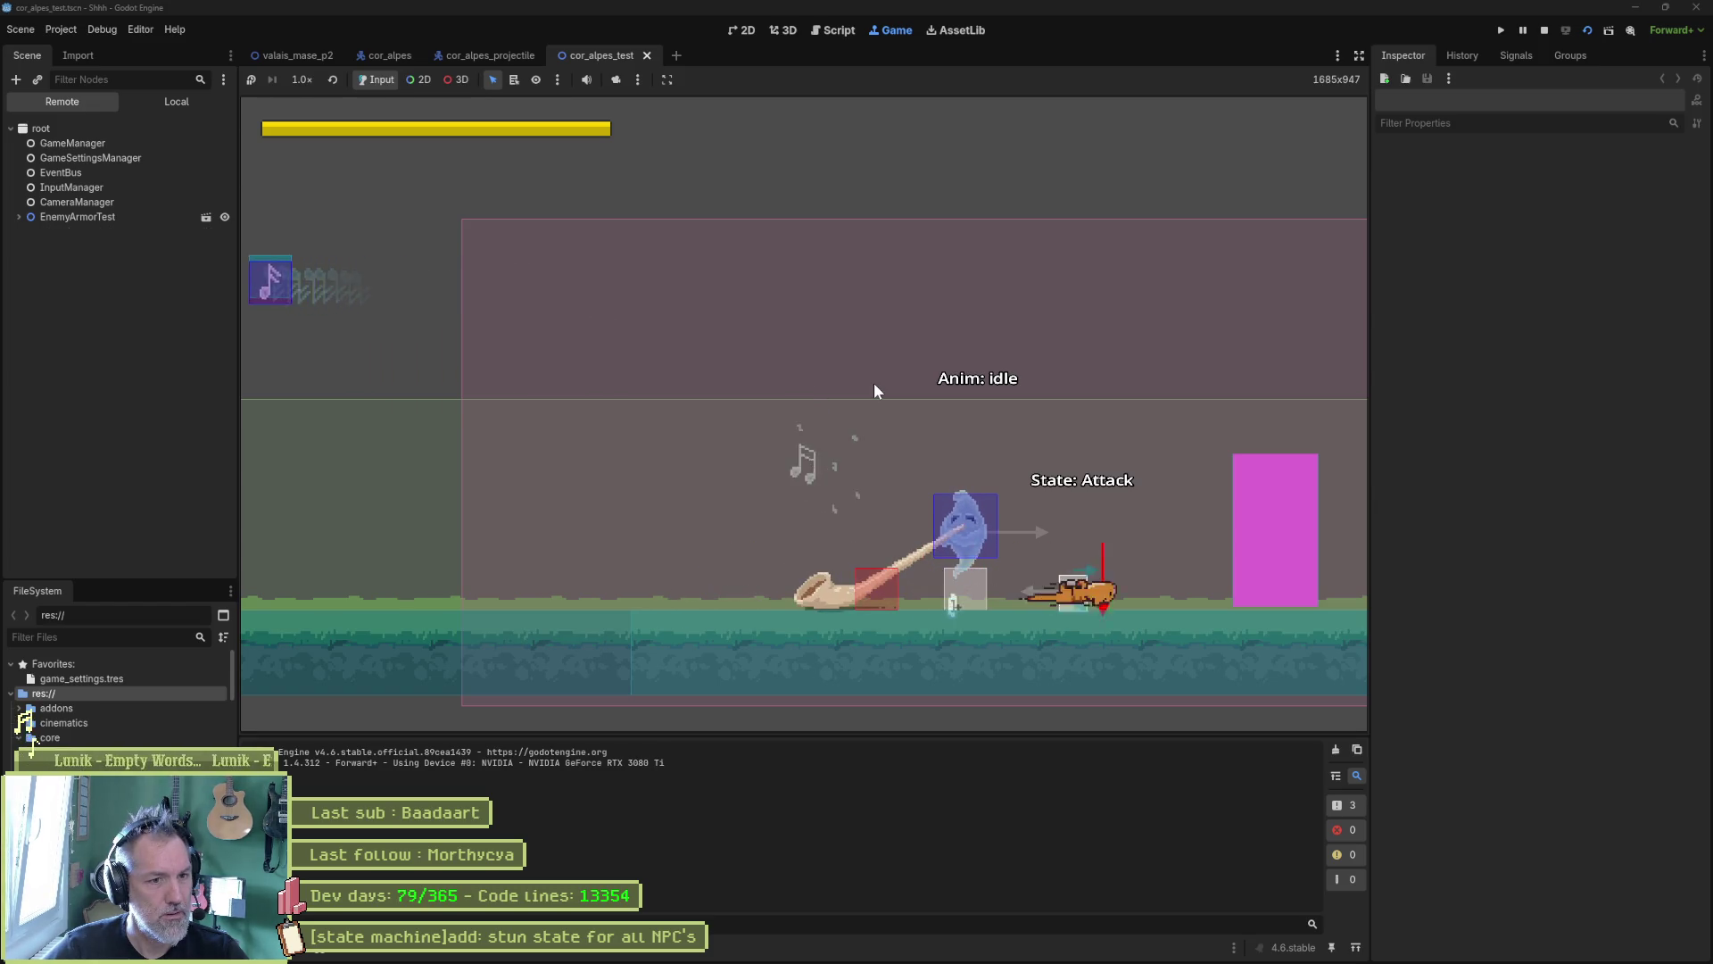
{"action": "key", "text": "space"}
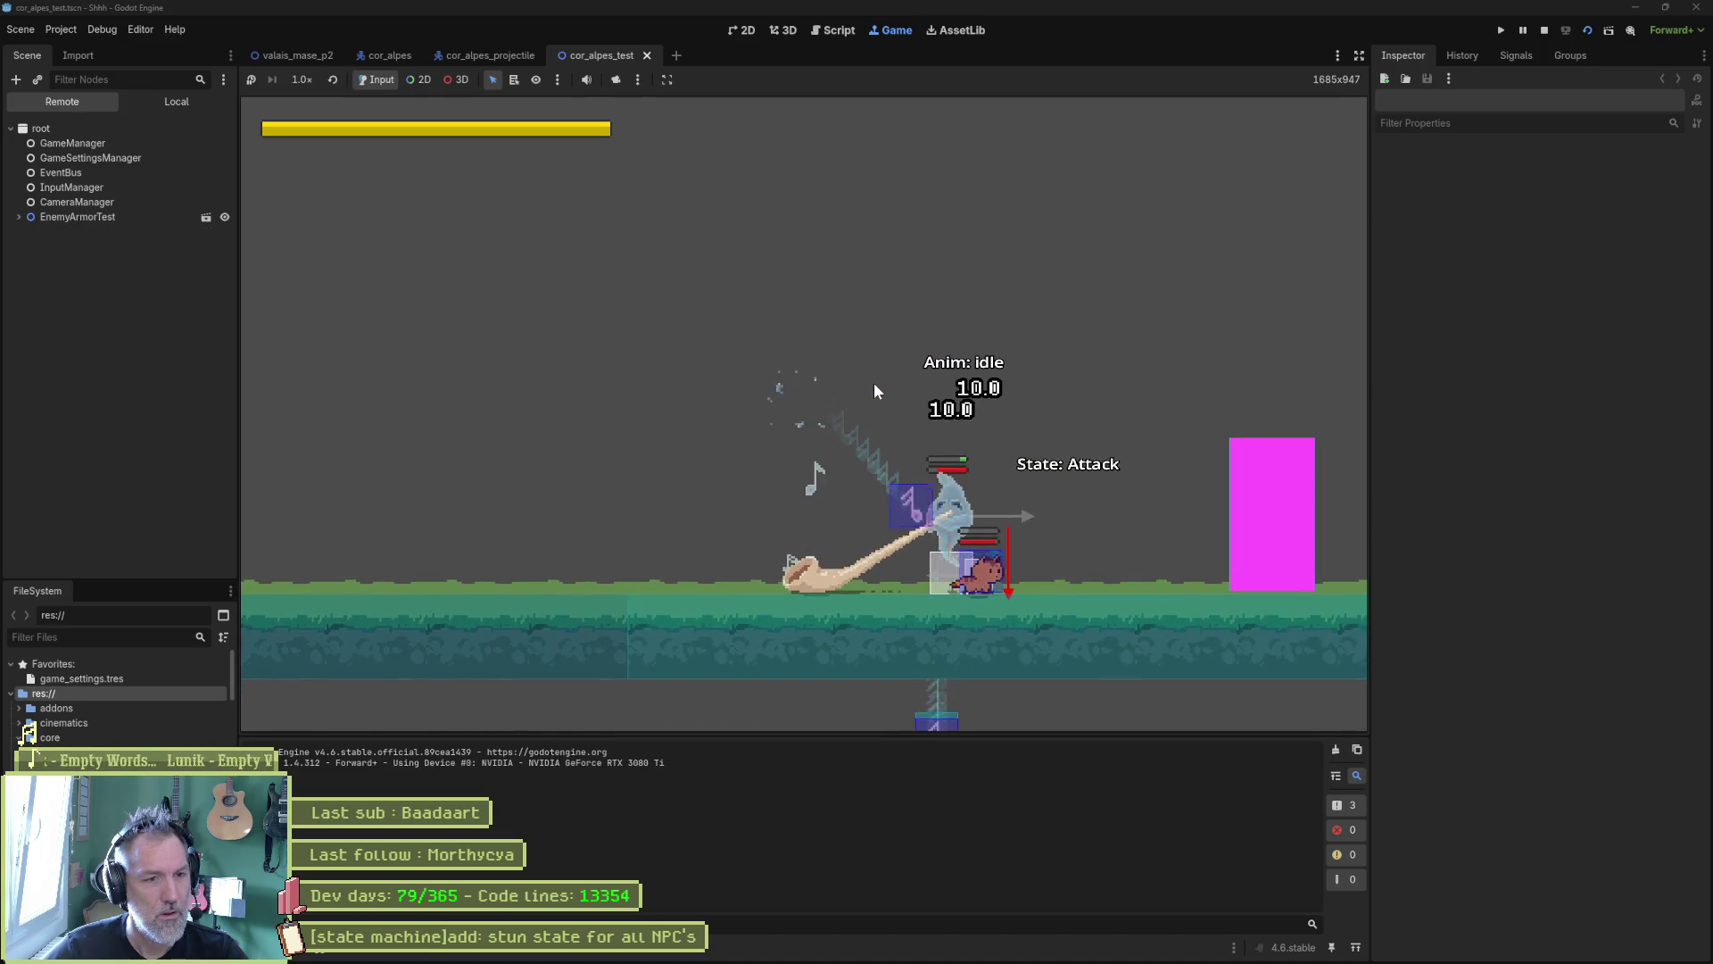
{"action": "key", "text": "F8"}
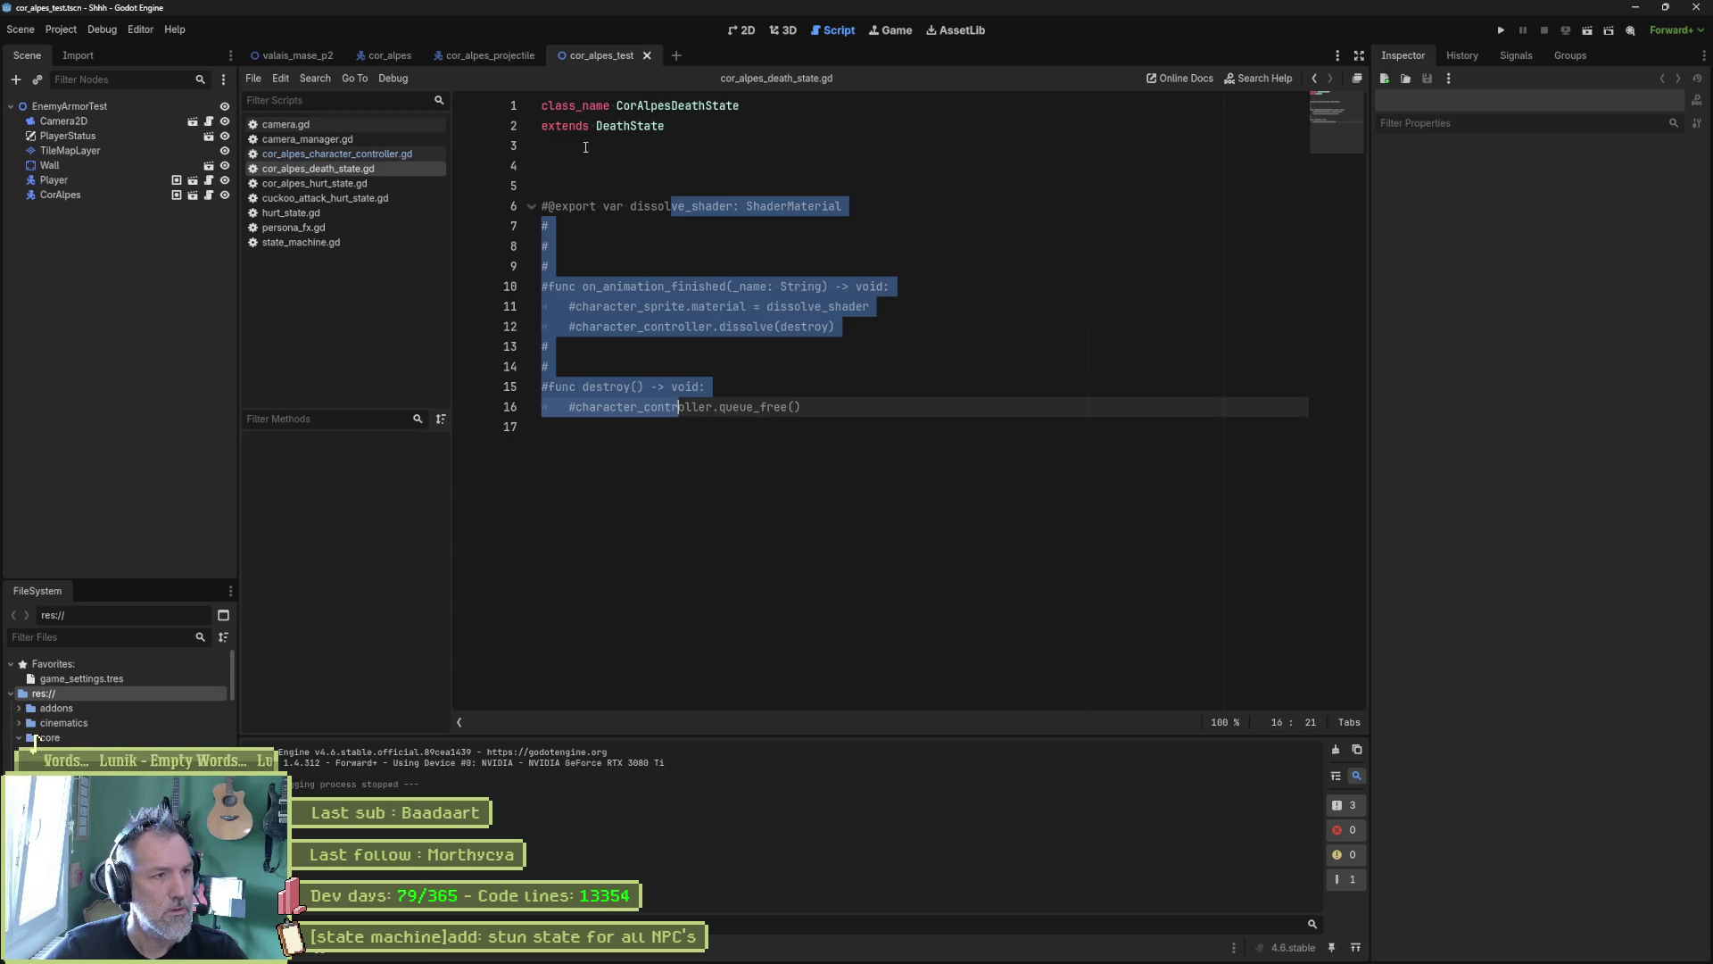
{"action": "left_click", "coordinate": [307, 213]}
Step: Inspect the hurt_box uses and the enter_state line that saves its state and sets it false
{"action": "scroll", "coordinate": [822, 404], "scroll_direction": "down", "scroll_amount": 4}
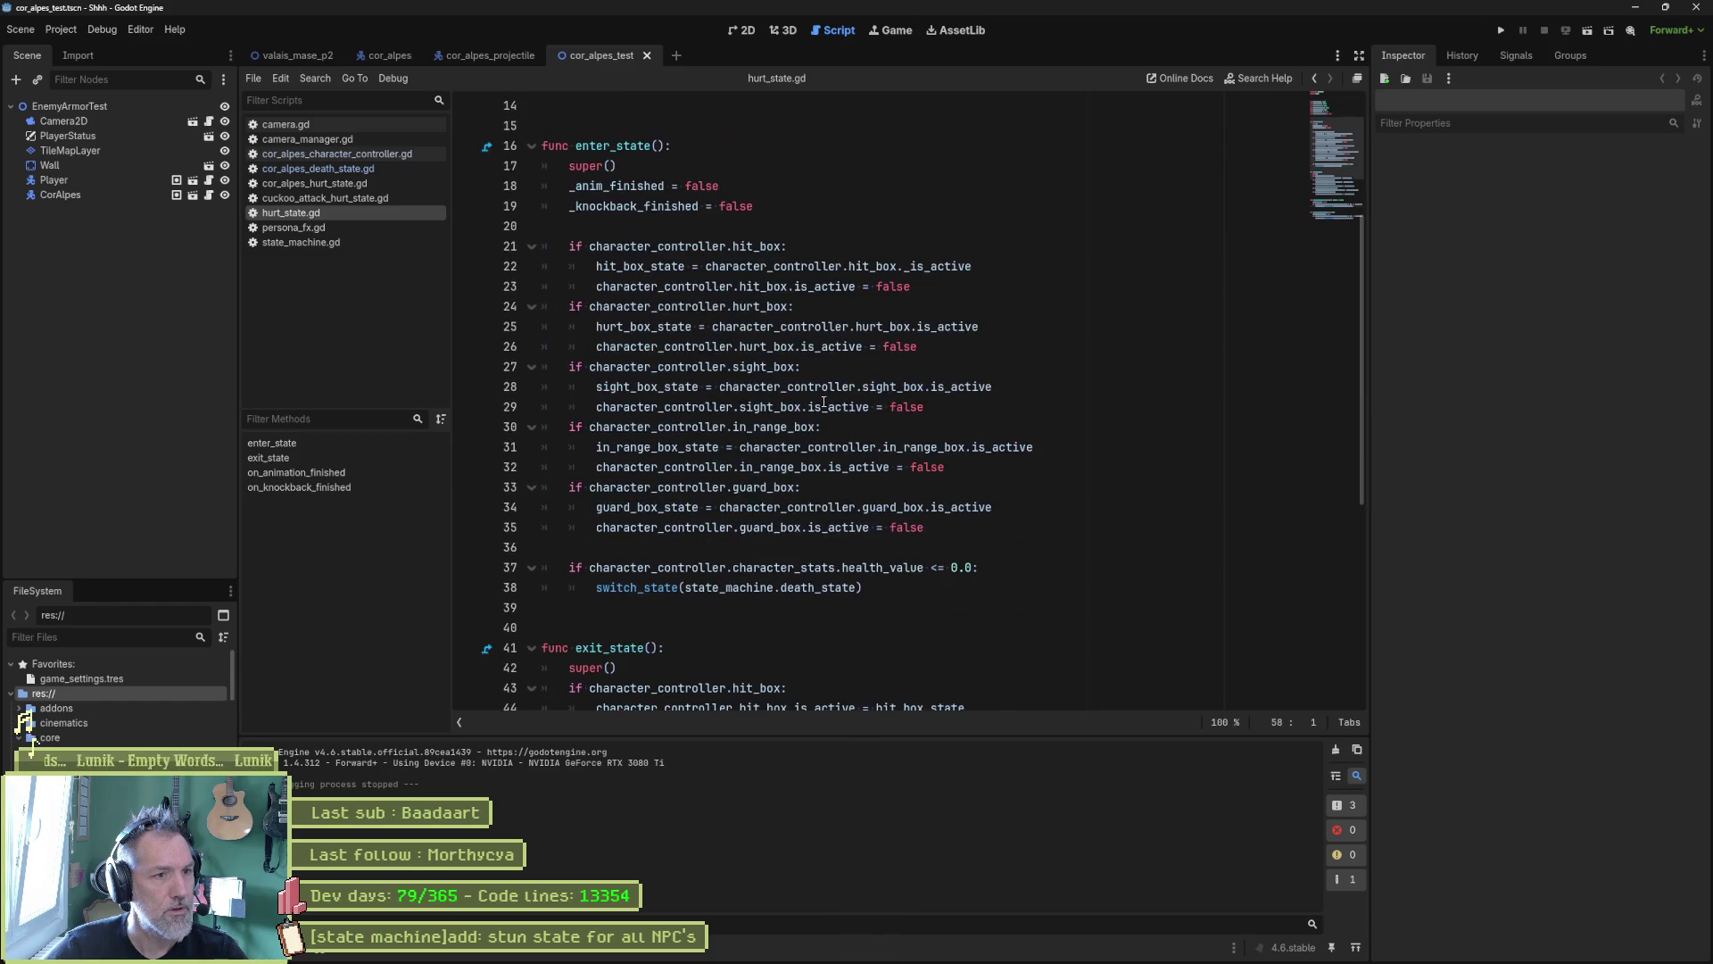
{"action": "scroll", "coordinate": [822, 403], "scroll_direction": "up", "scroll_amount": 2}
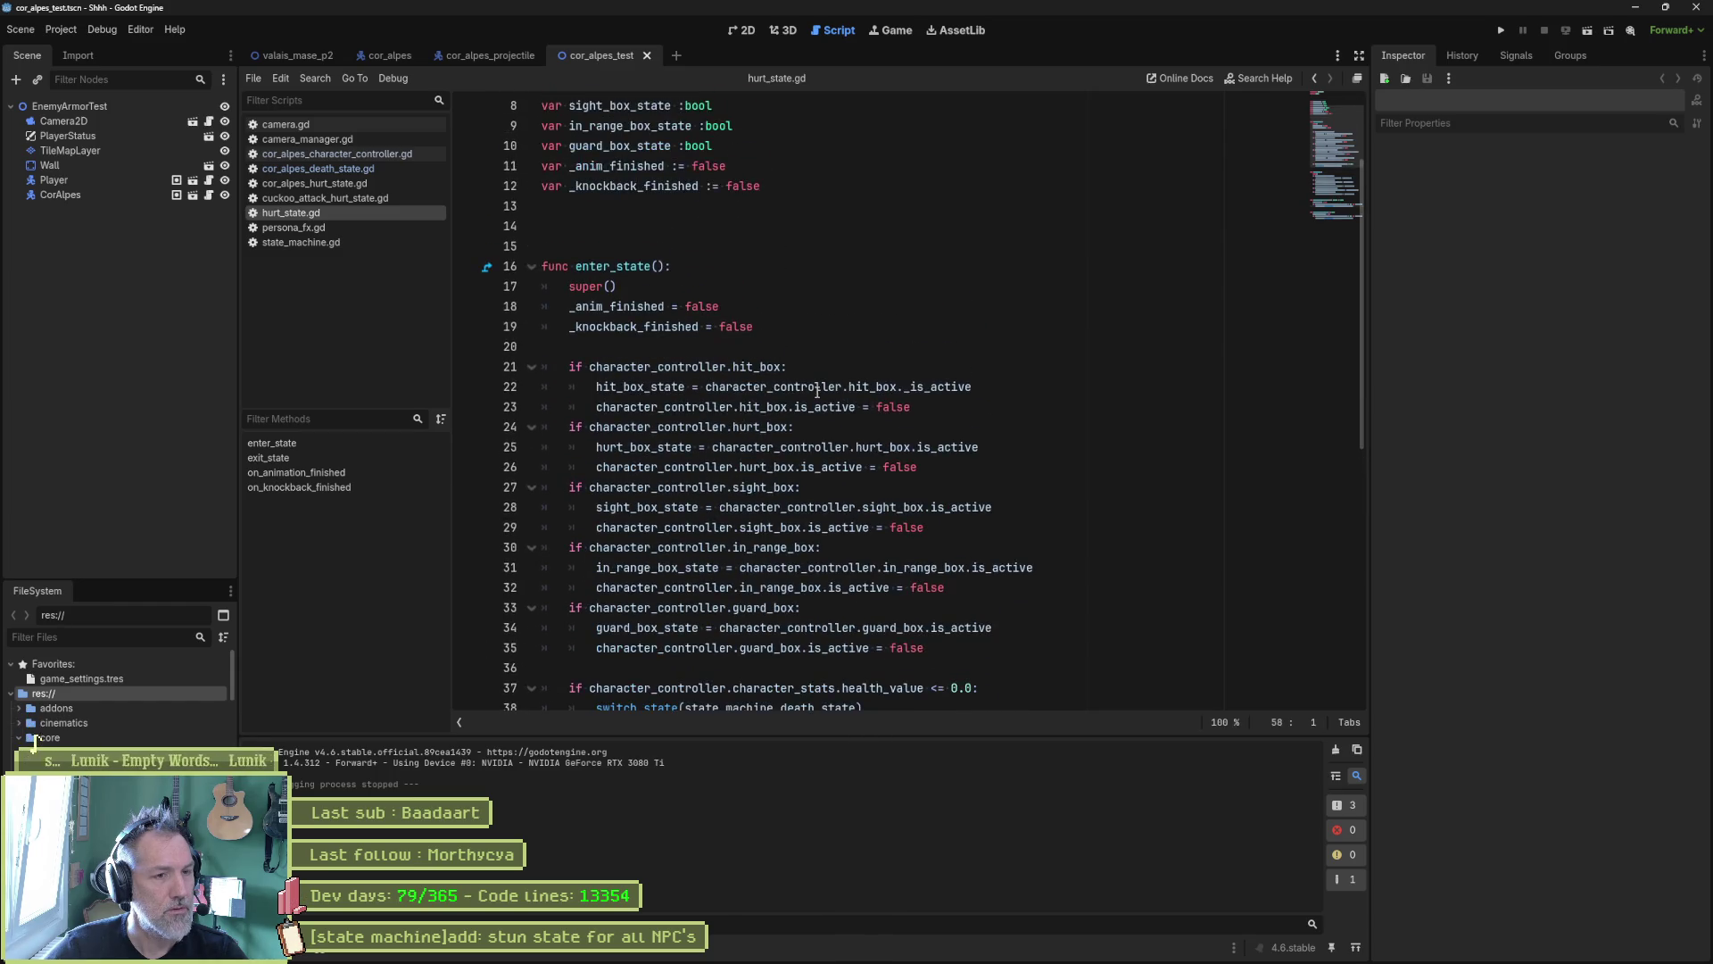
{"action": "double_click", "coordinate": [756, 428]}
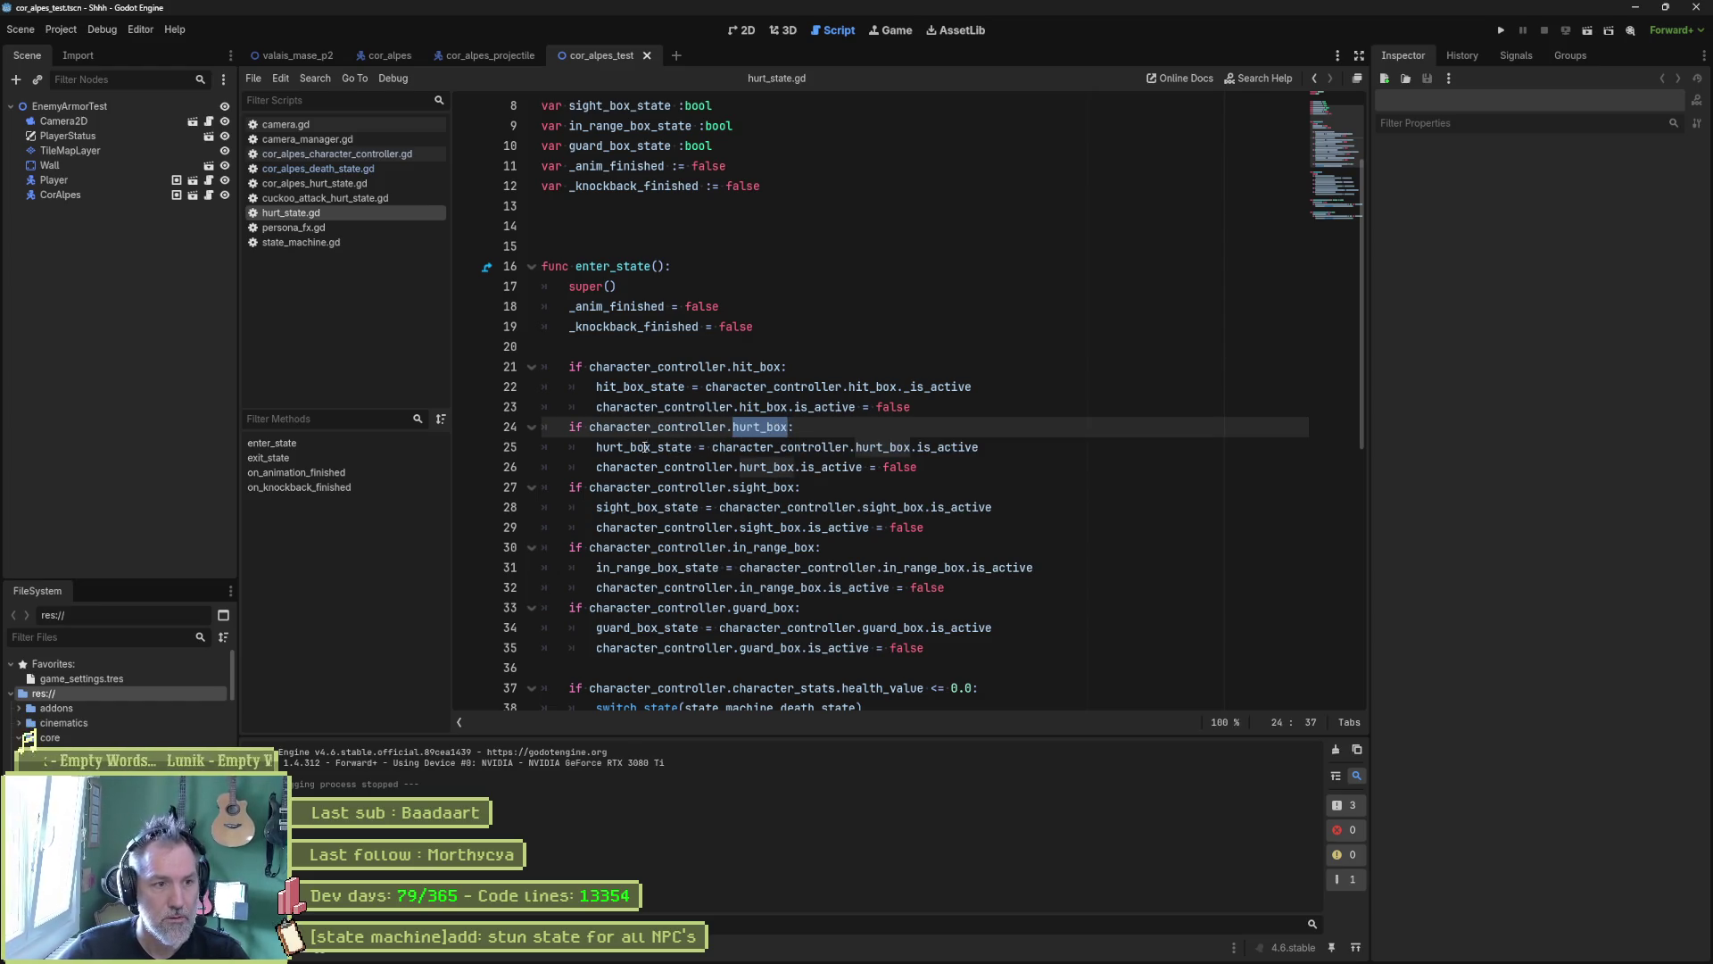
{"action": "left_click_drag", "start_coordinate": [597, 447], "coordinate": [996, 449]}
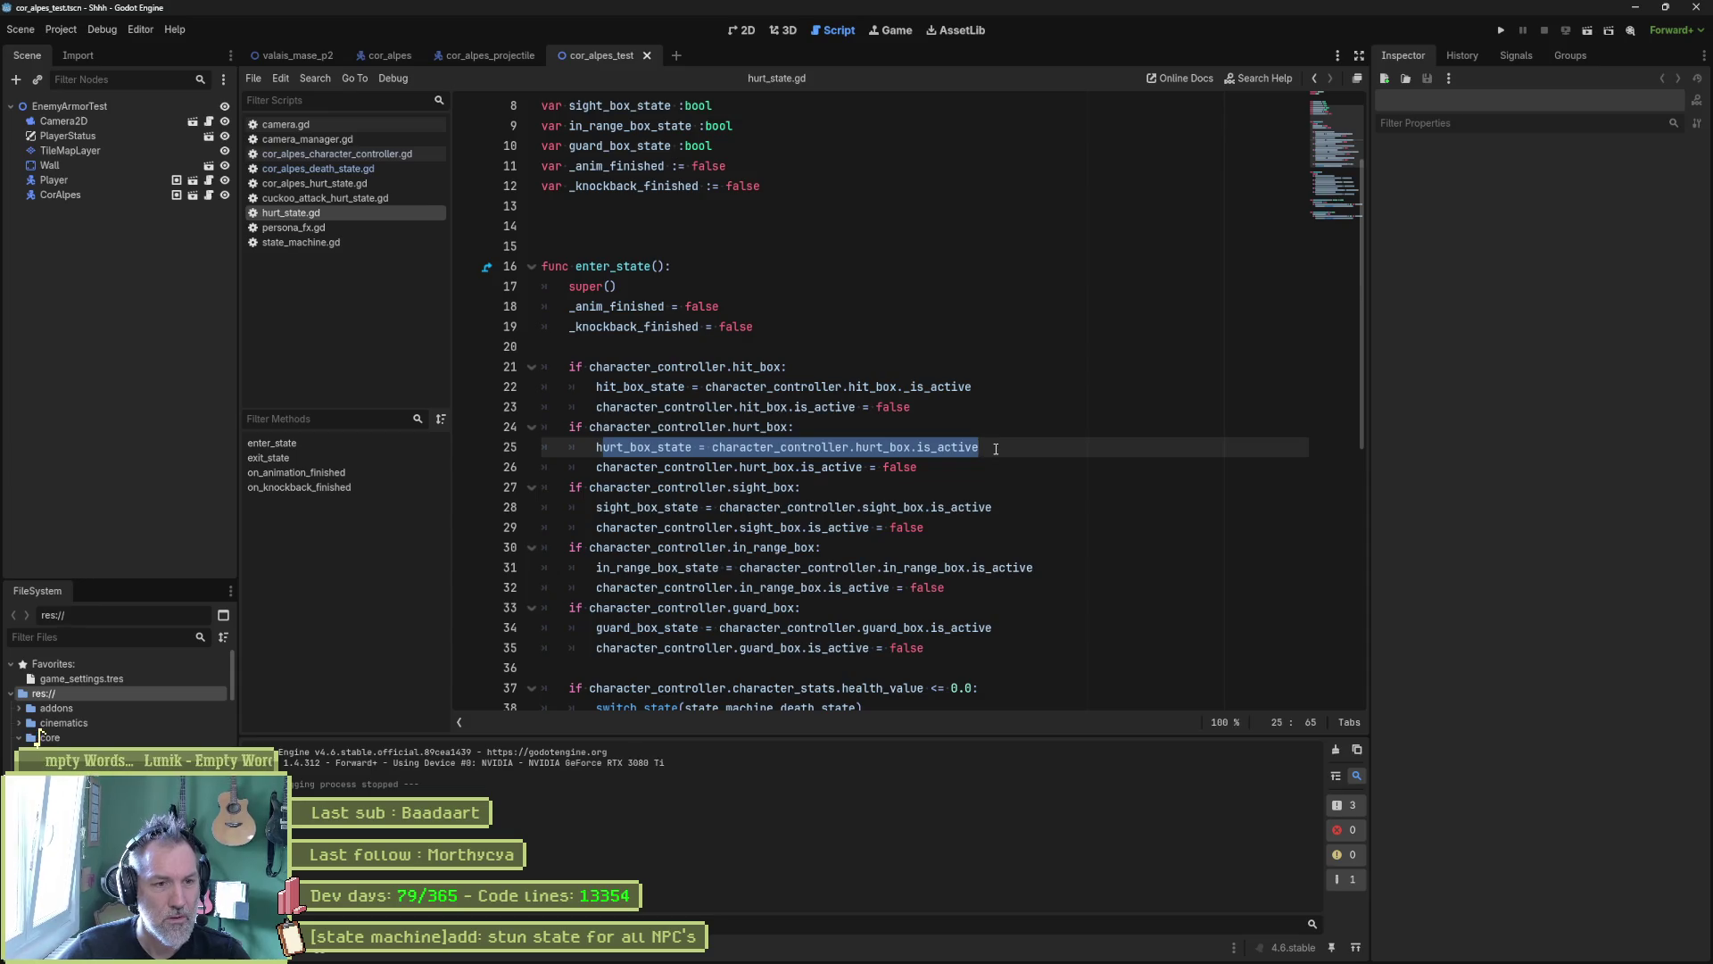
{"action": "double_click", "coordinate": [897, 467]}
Step: Examine the hurt box restore assignment in exit_state, then rerun the test scene
{"action": "scroll", "coordinate": [901, 477], "scroll_direction": "down", "scroll_amount": 6}
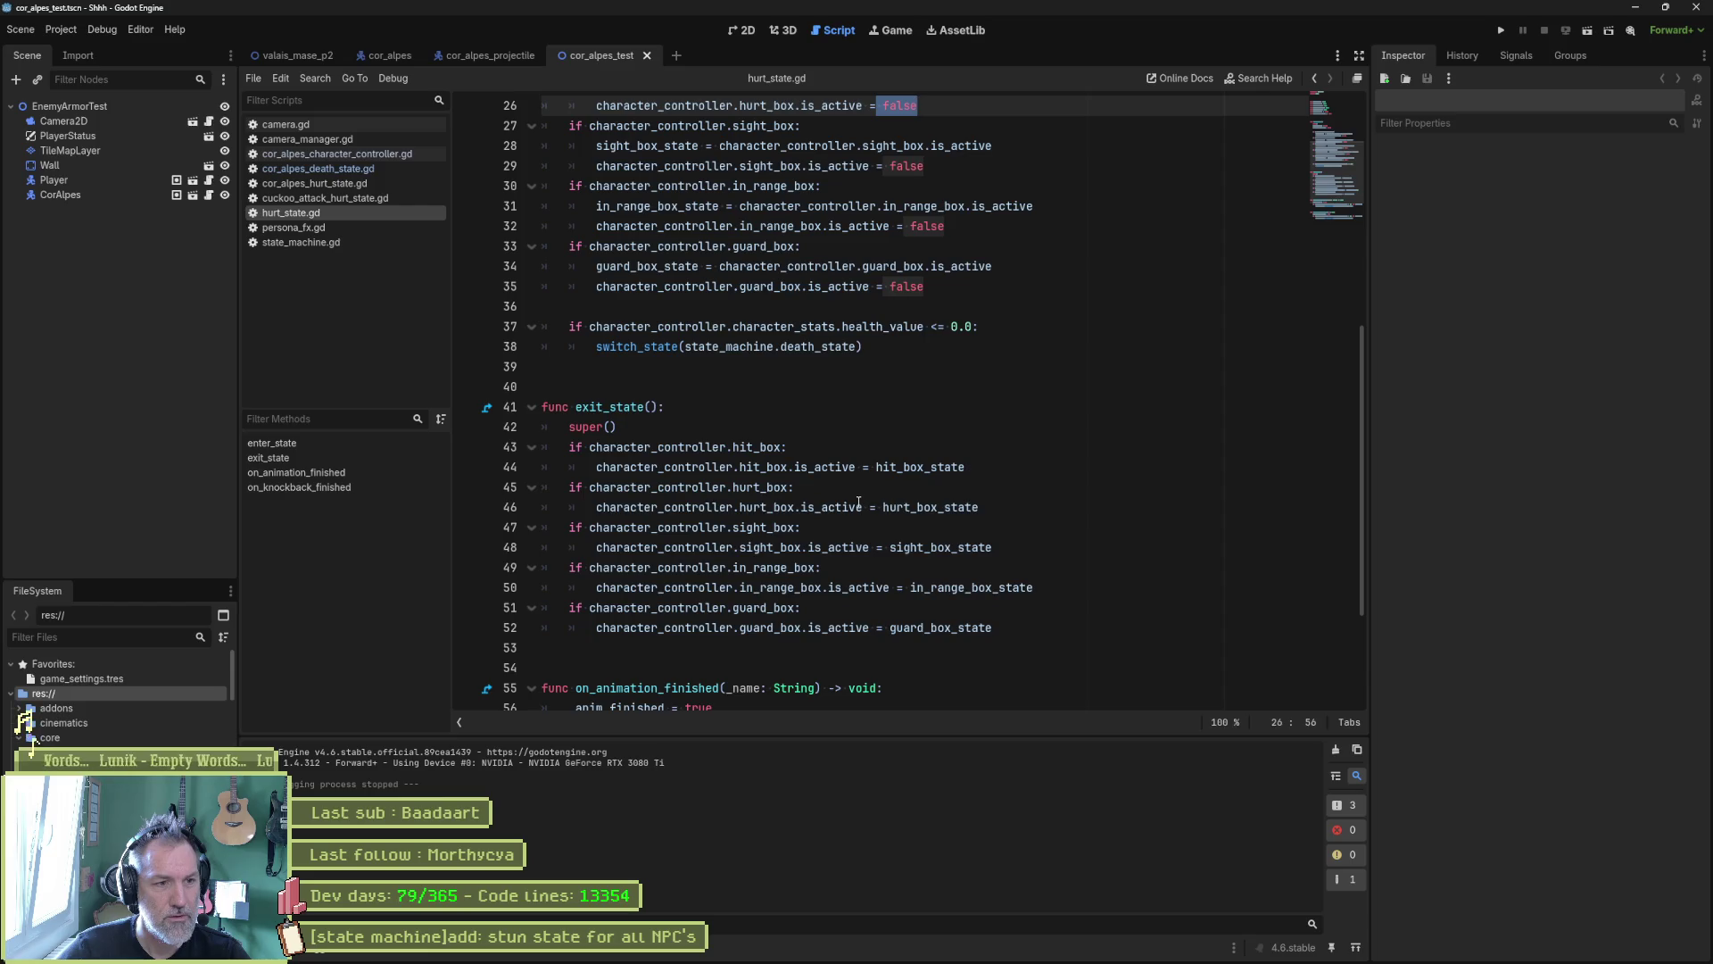
{"action": "left_click", "coordinate": [858, 505]}
{"action": "double_click", "coordinate": [768, 507]}
{"action": "left_click", "coordinate": [801, 507]}
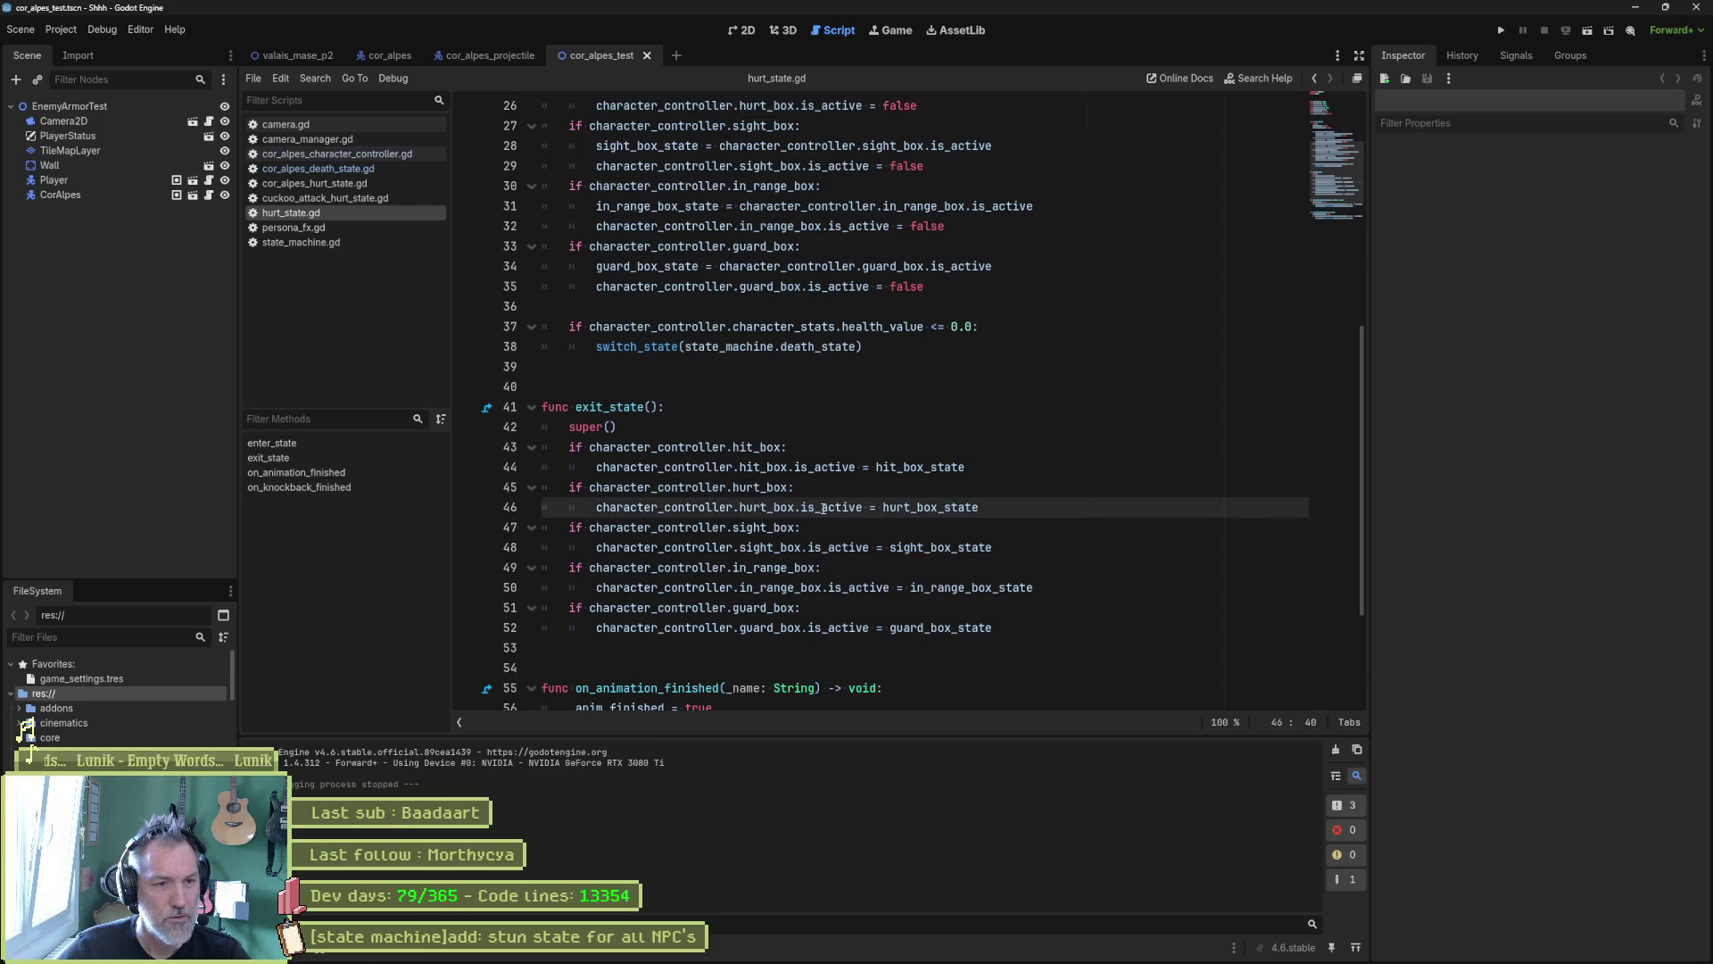
{"action": "left_click_drag", "start_coordinate": [822, 507], "coordinate": [1008, 504]}
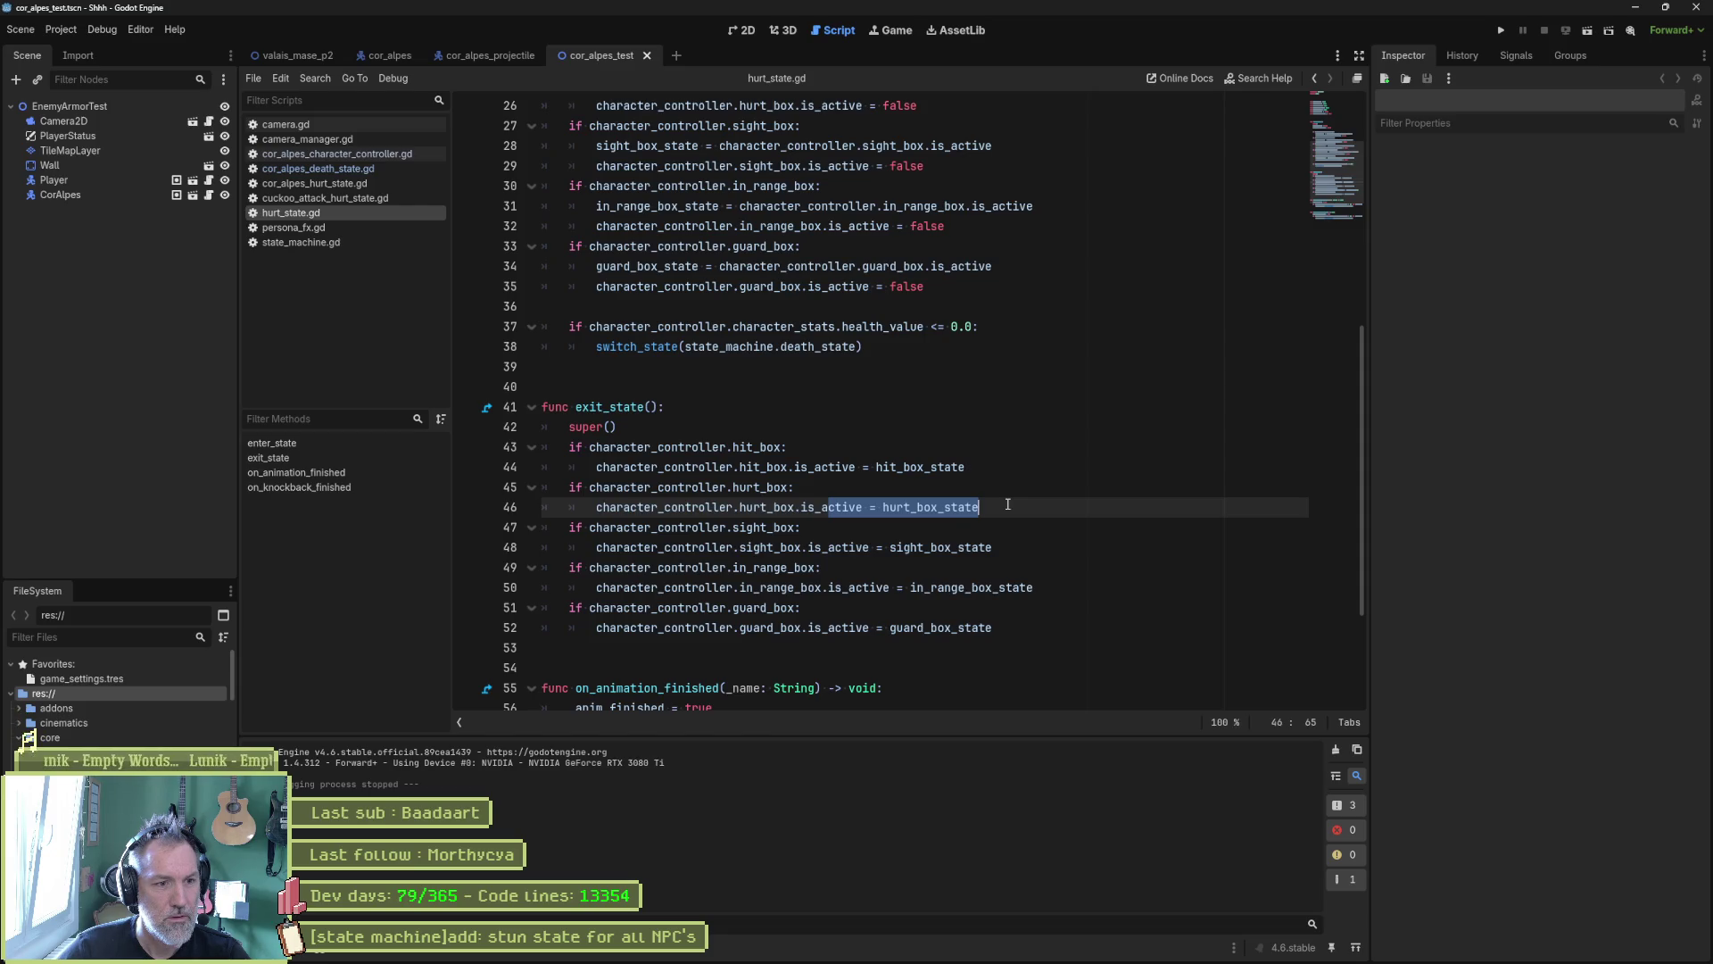
{"action": "scroll", "coordinate": [1008, 504], "scroll_direction": "down", "scroll_amount": 3}
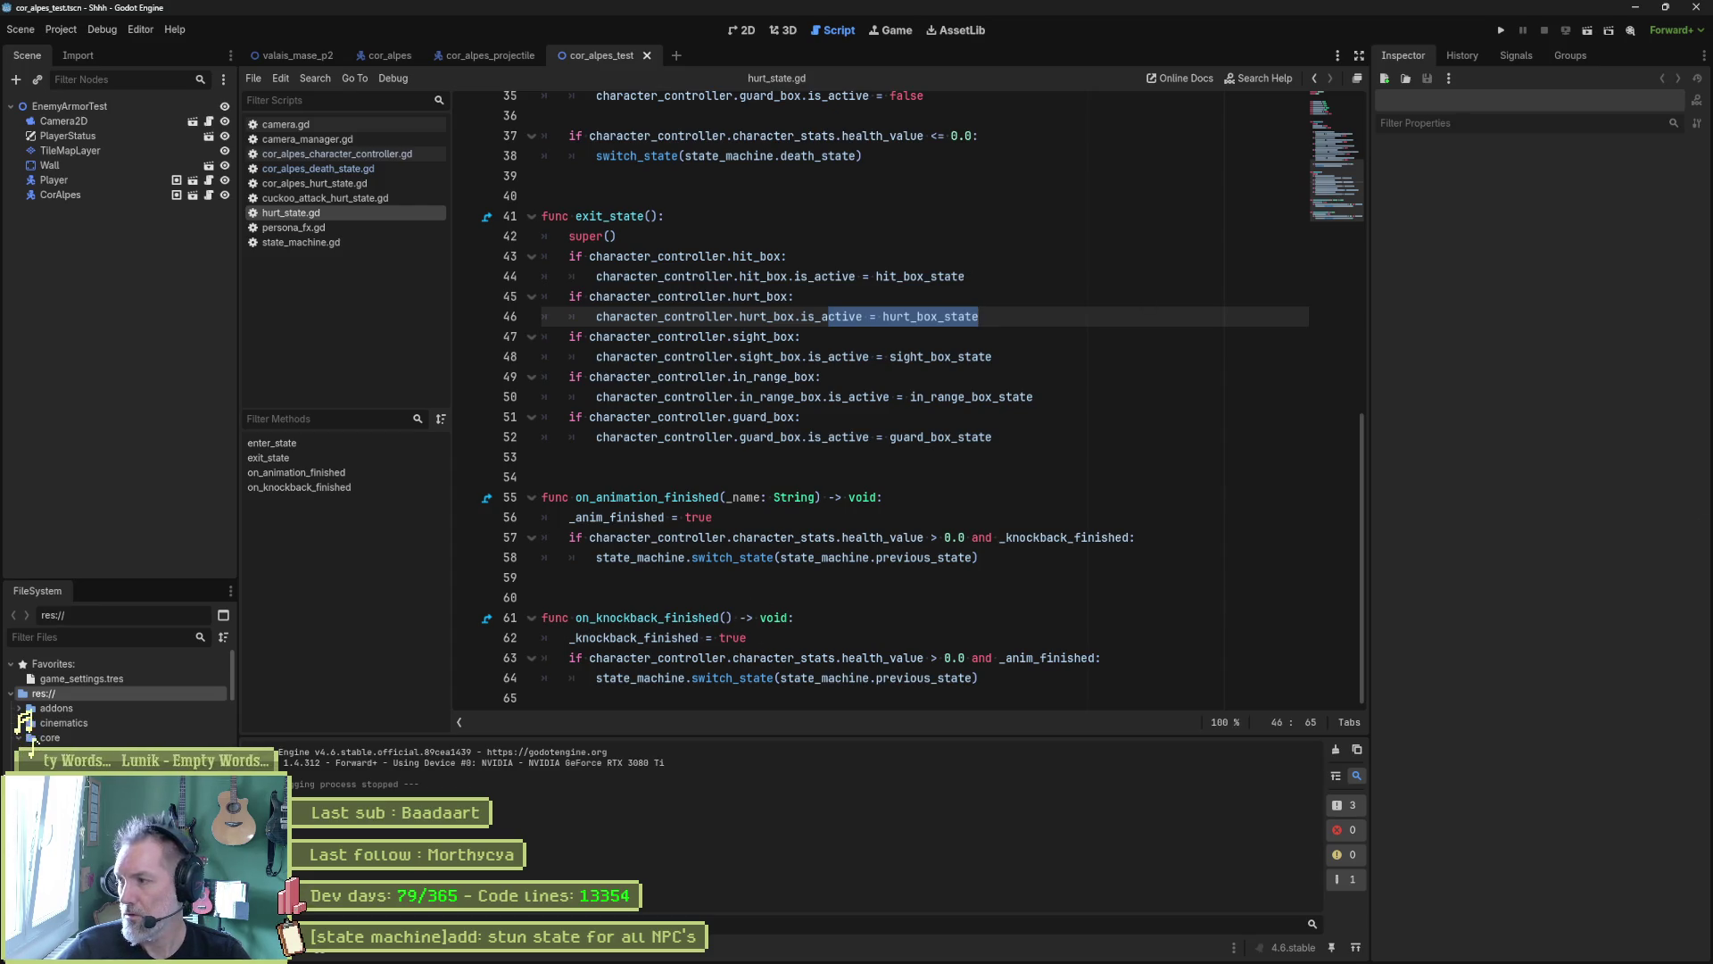
{"action": "left_click", "coordinate": [1171, 418]}
{"action": "key", "text": "F6"}
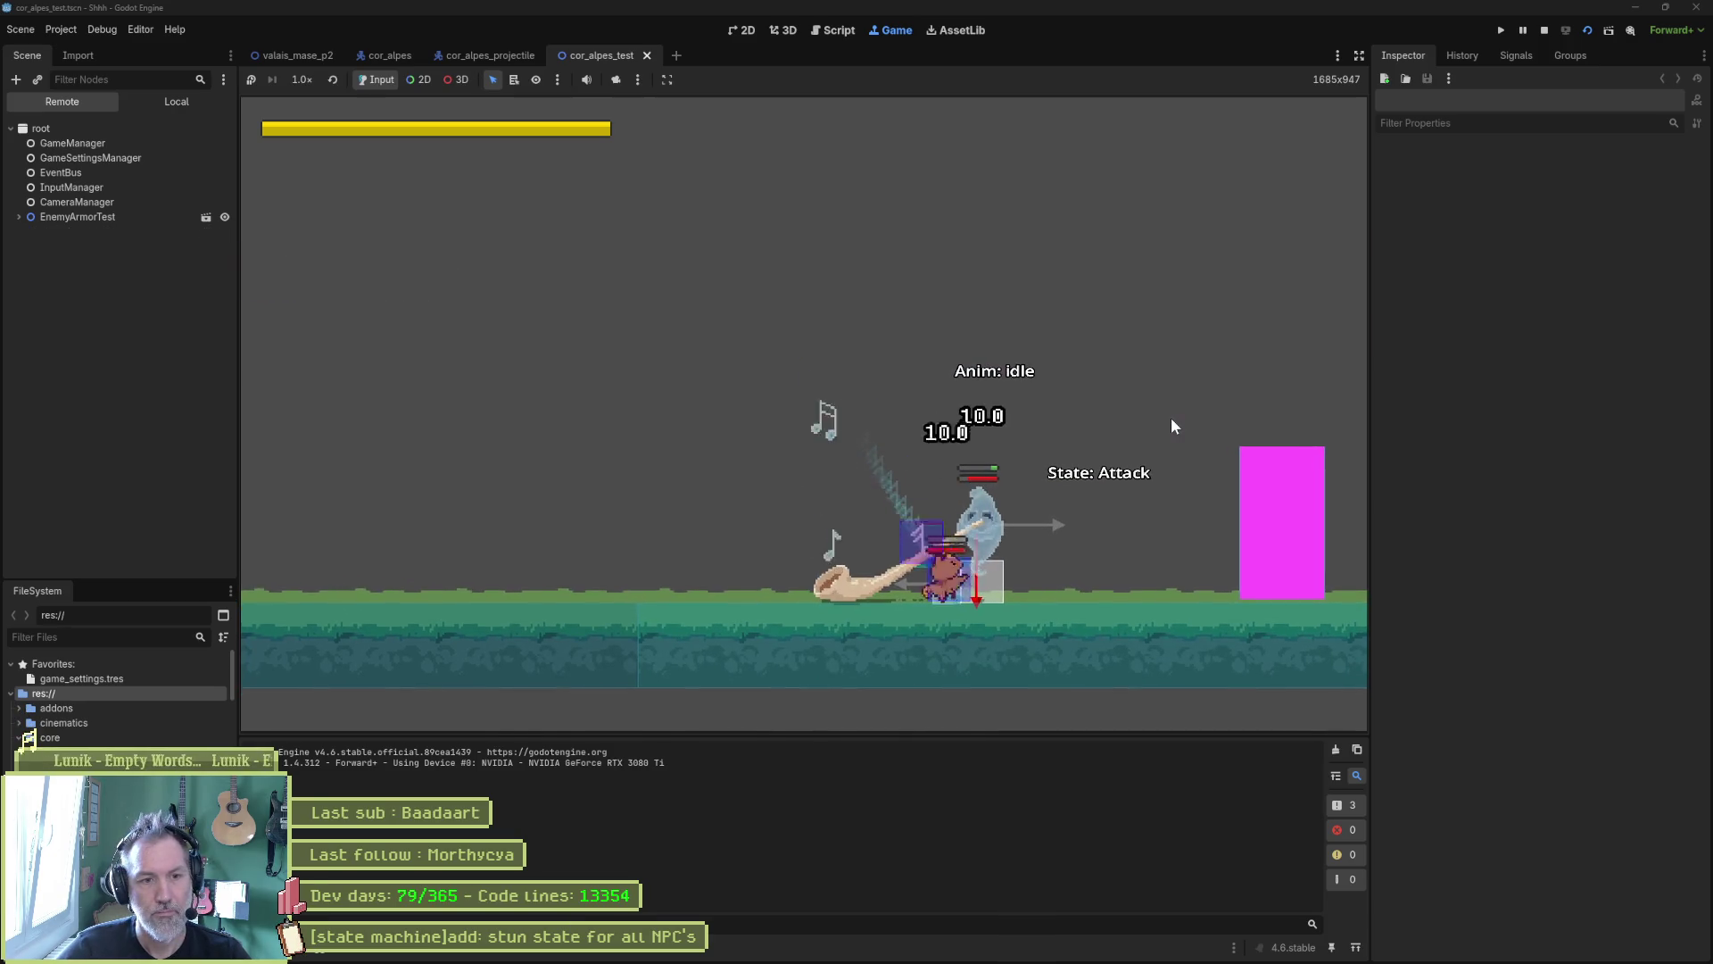
Step: Stop the running test scene with F8
{"action": "key", "text": "F8"}
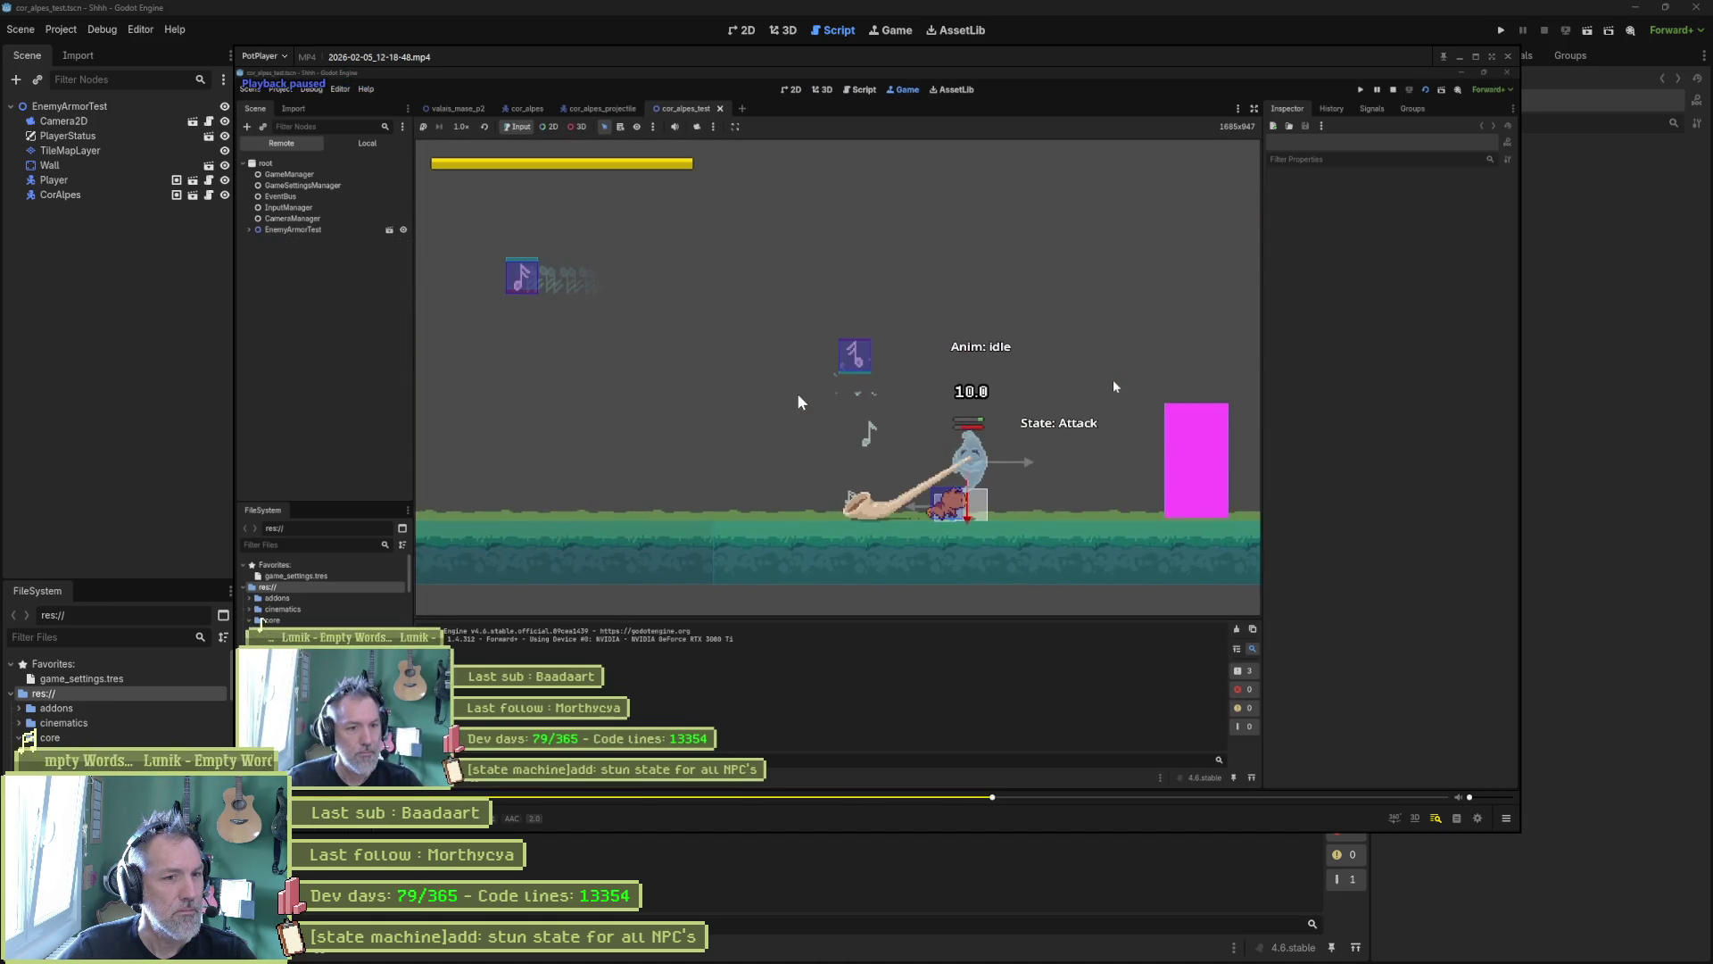
Step: Step the recording back frame by frame to frame 177
{"action": "key", "text": "d"}
{"action": "key", "text": "d"}
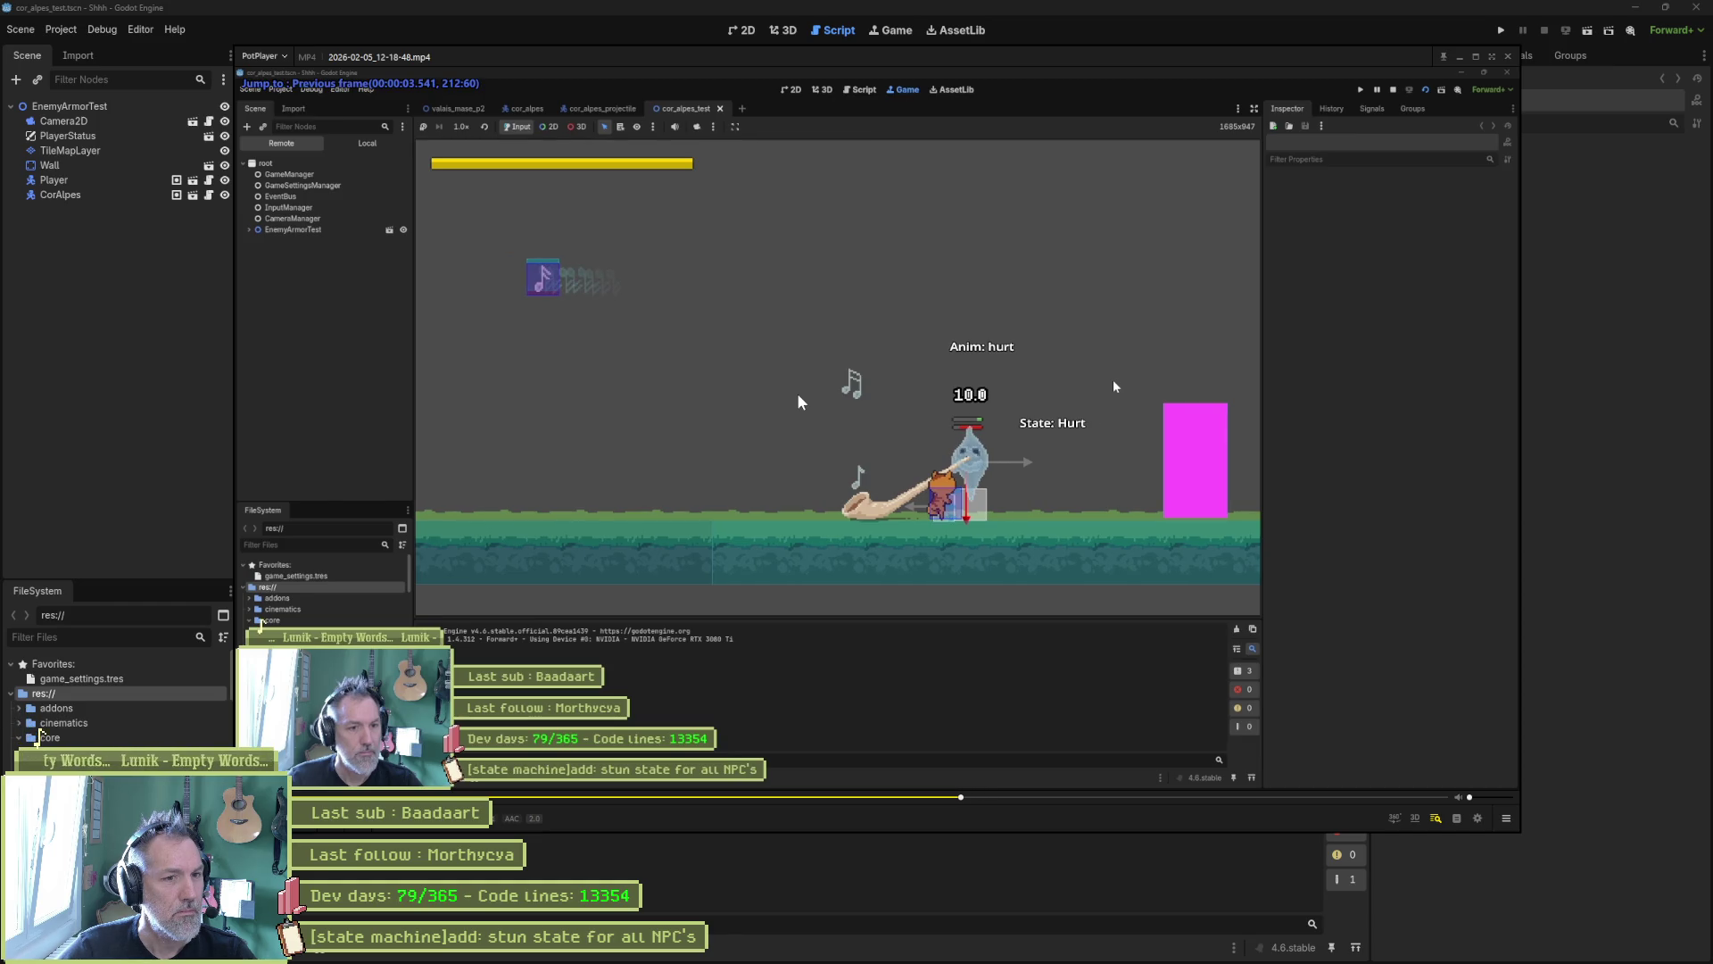
{"action": "key", "text": "d"}
{"action": "key", "text": "d"}
{"action": "key", "text": "d"}
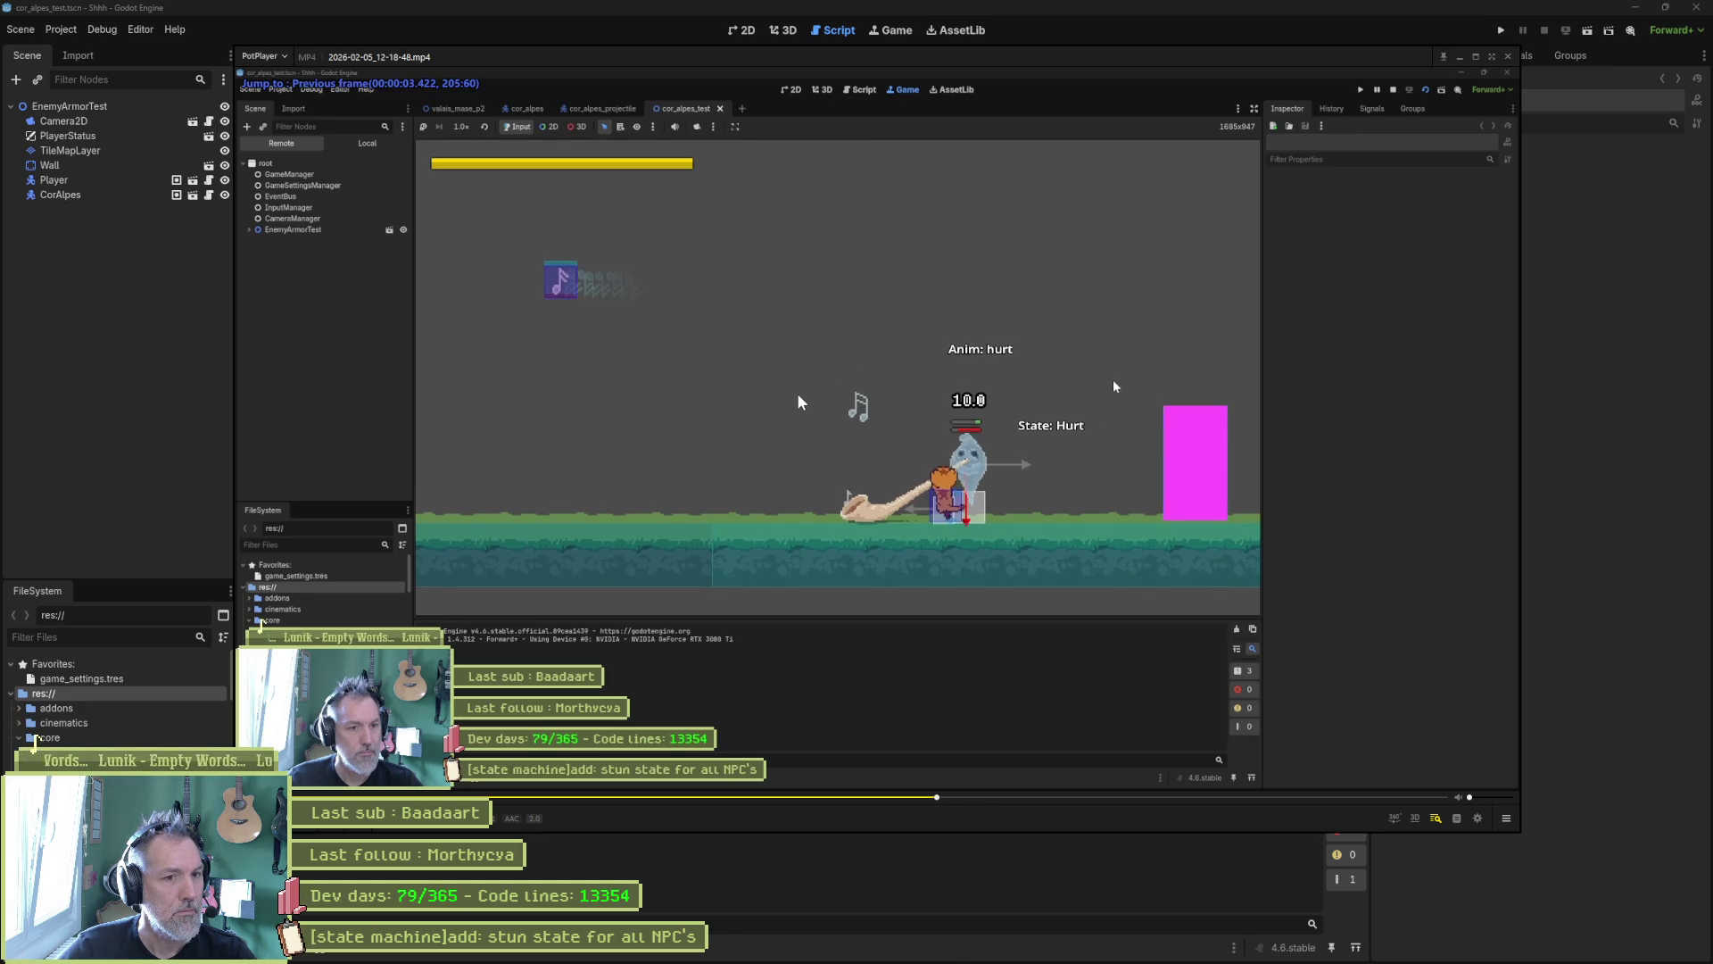
{"action": "key", "text": "d"}
{"action": "key", "text": "d"}
{"action": "key", "text": "d"}
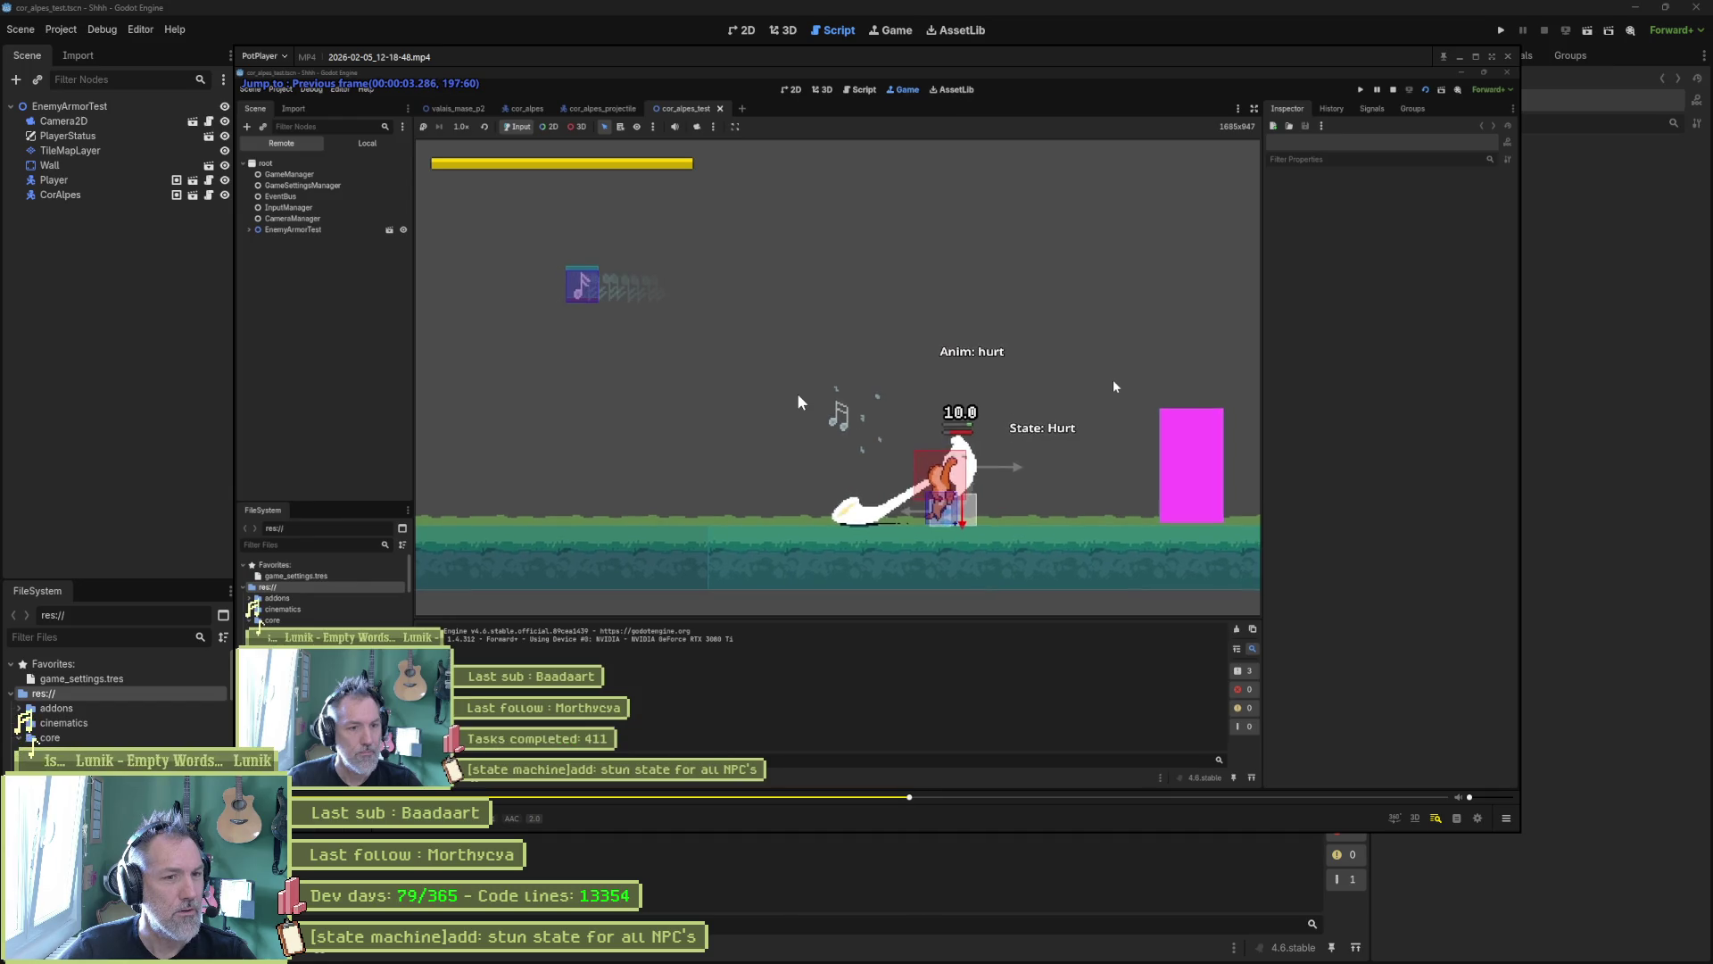
{"action": "key", "text": "d"}
{"action": "key", "text": "d"}
{"action": "key", "text": "d"}
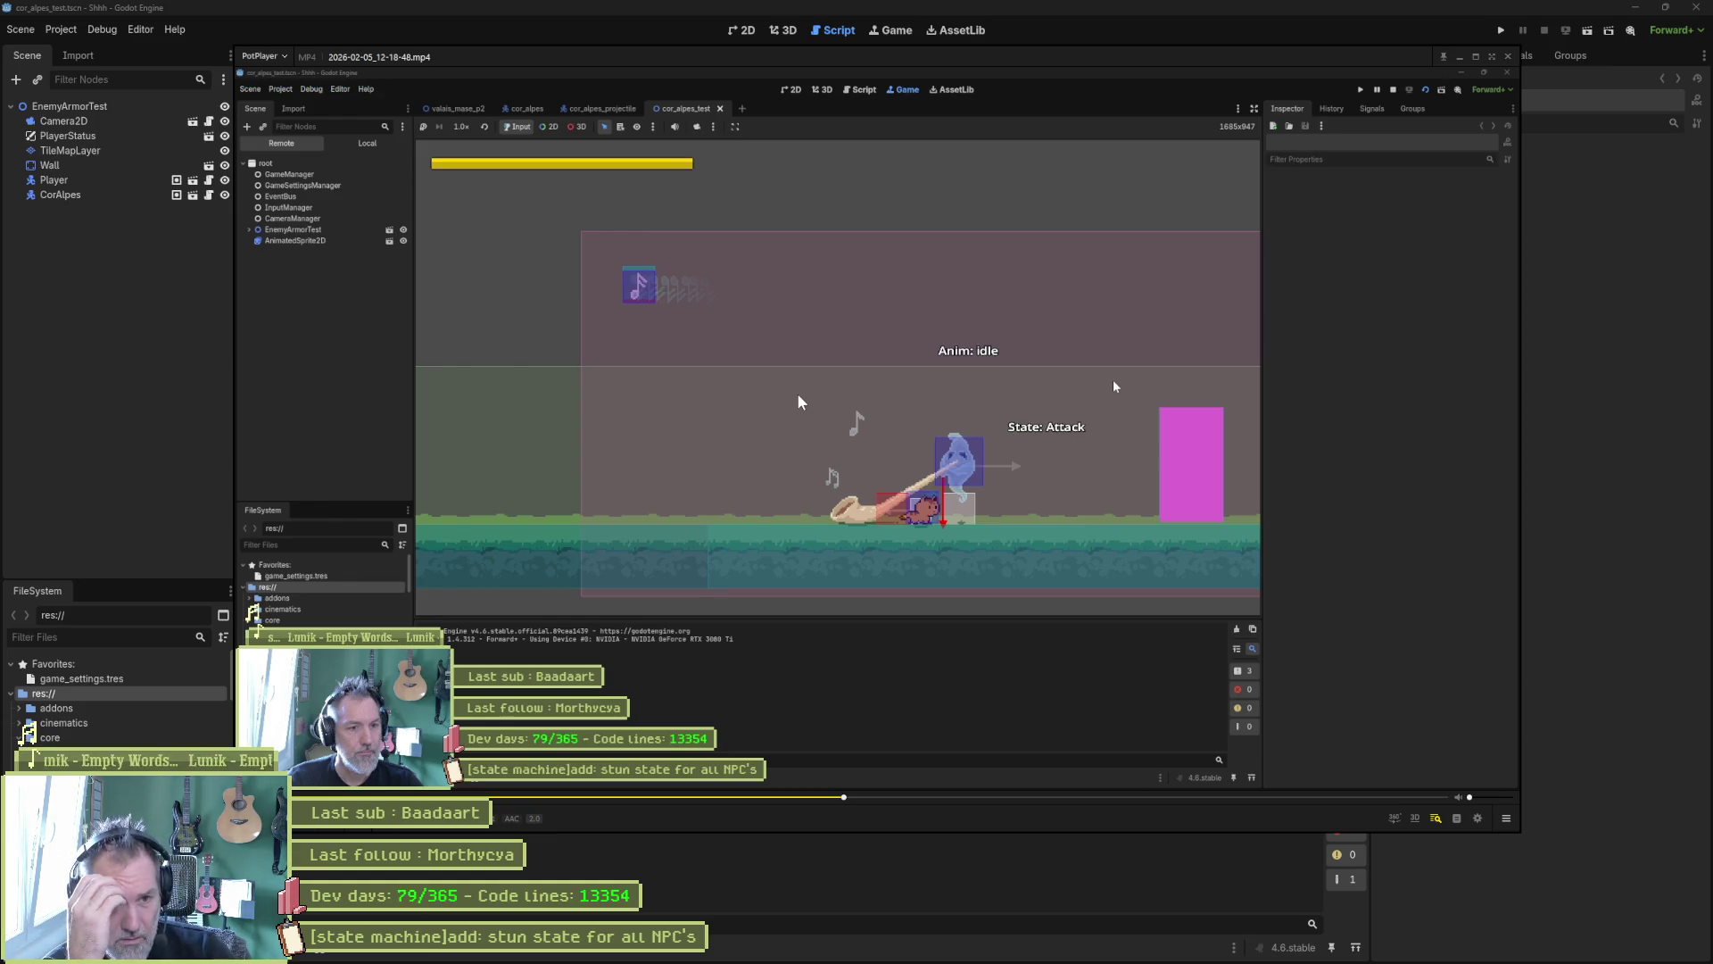
Step: Advance frame by frame past the hit and through CorAlpes's hurt animation
{"action": "key", "text": "f"}
{"action": "key", "text": "f"}
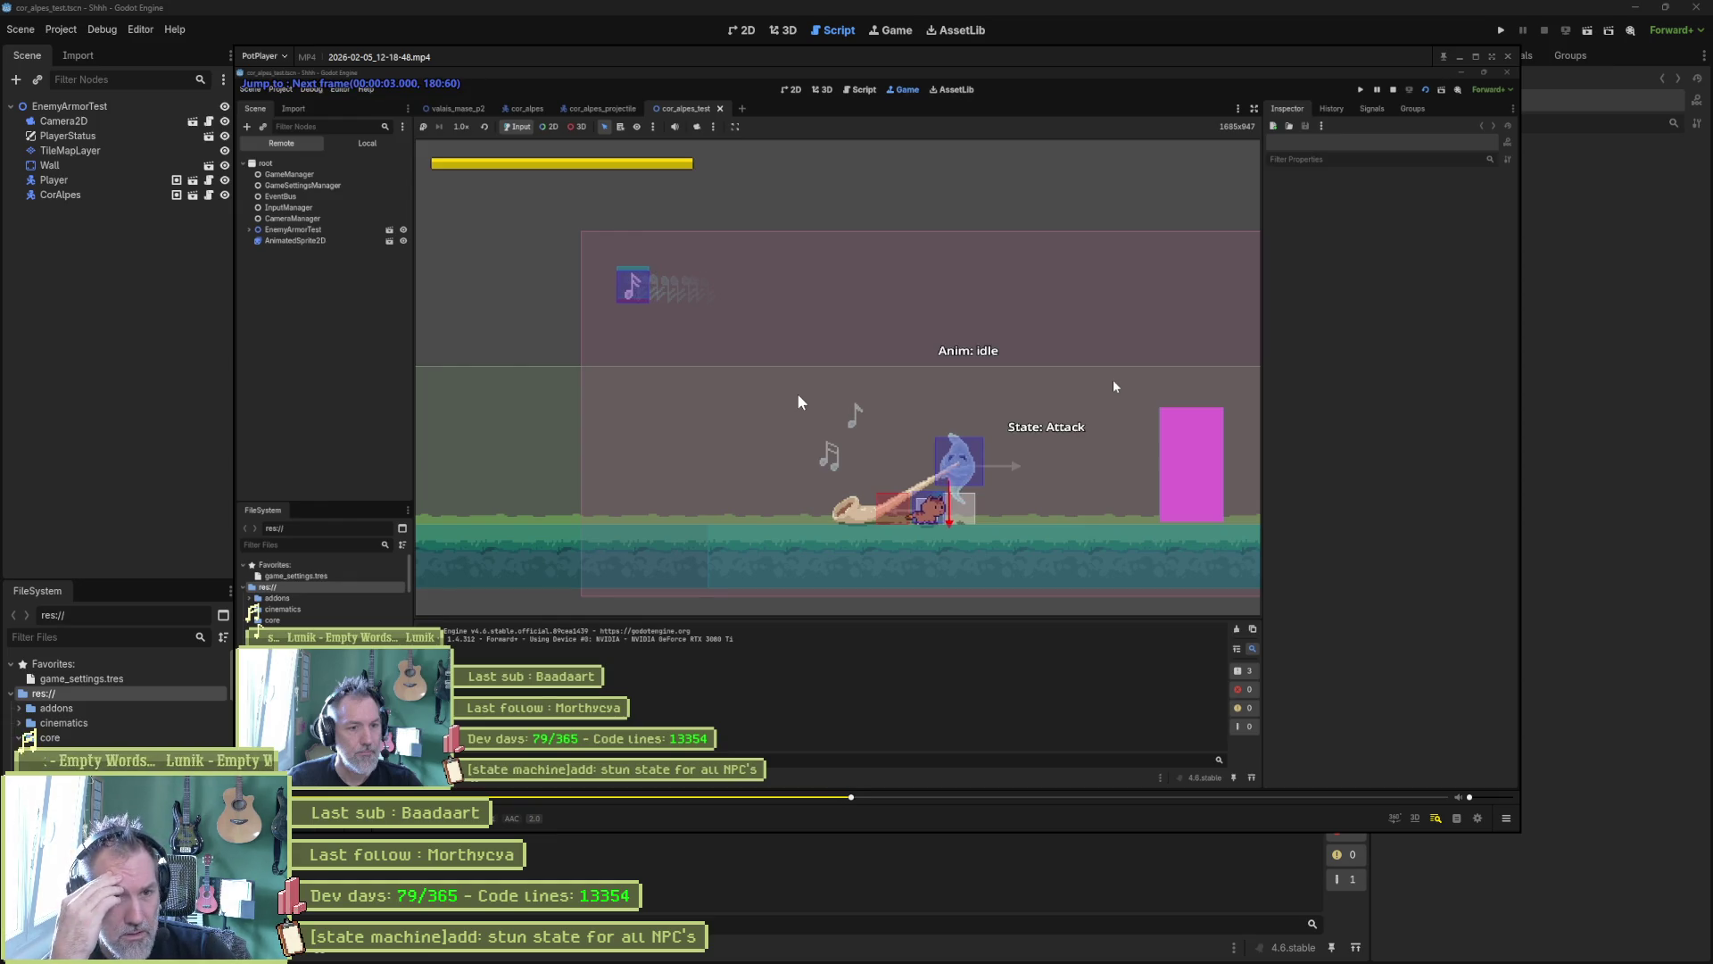
{"action": "key", "text": "f"}
{"action": "key", "text": "f"}
{"action": "key", "text": "f"}
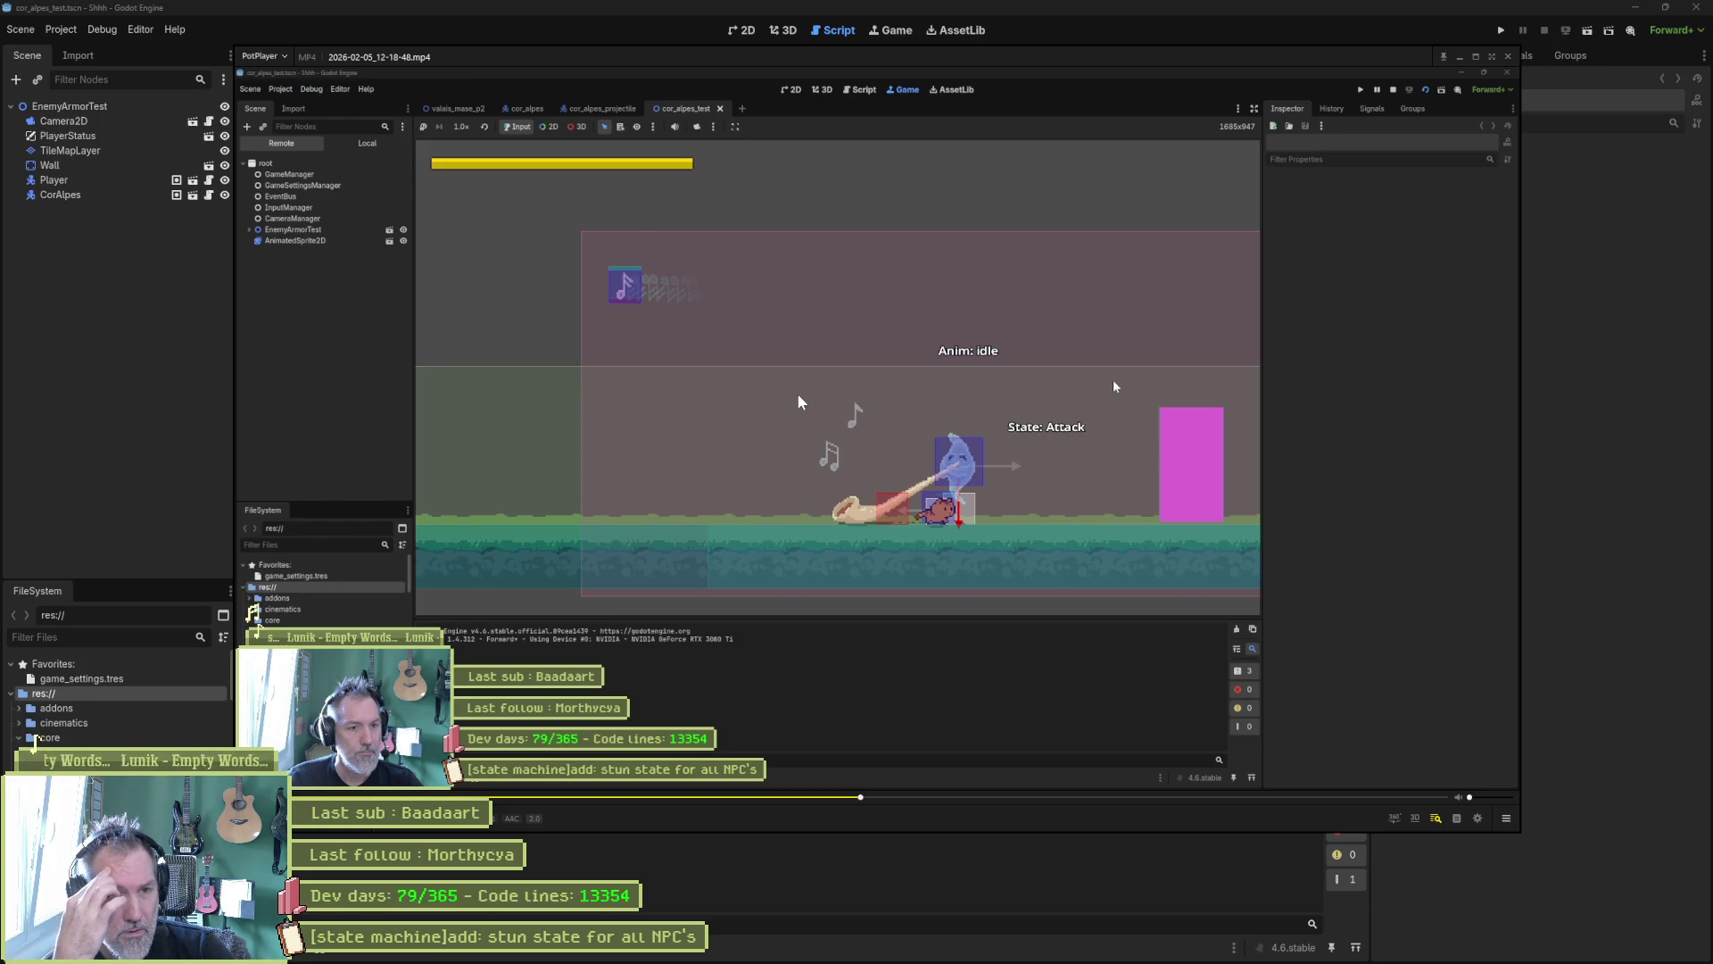
{"action": "key", "text": "f"}
{"action": "key", "text": "f"}
{"action": "key", "text": "f"}
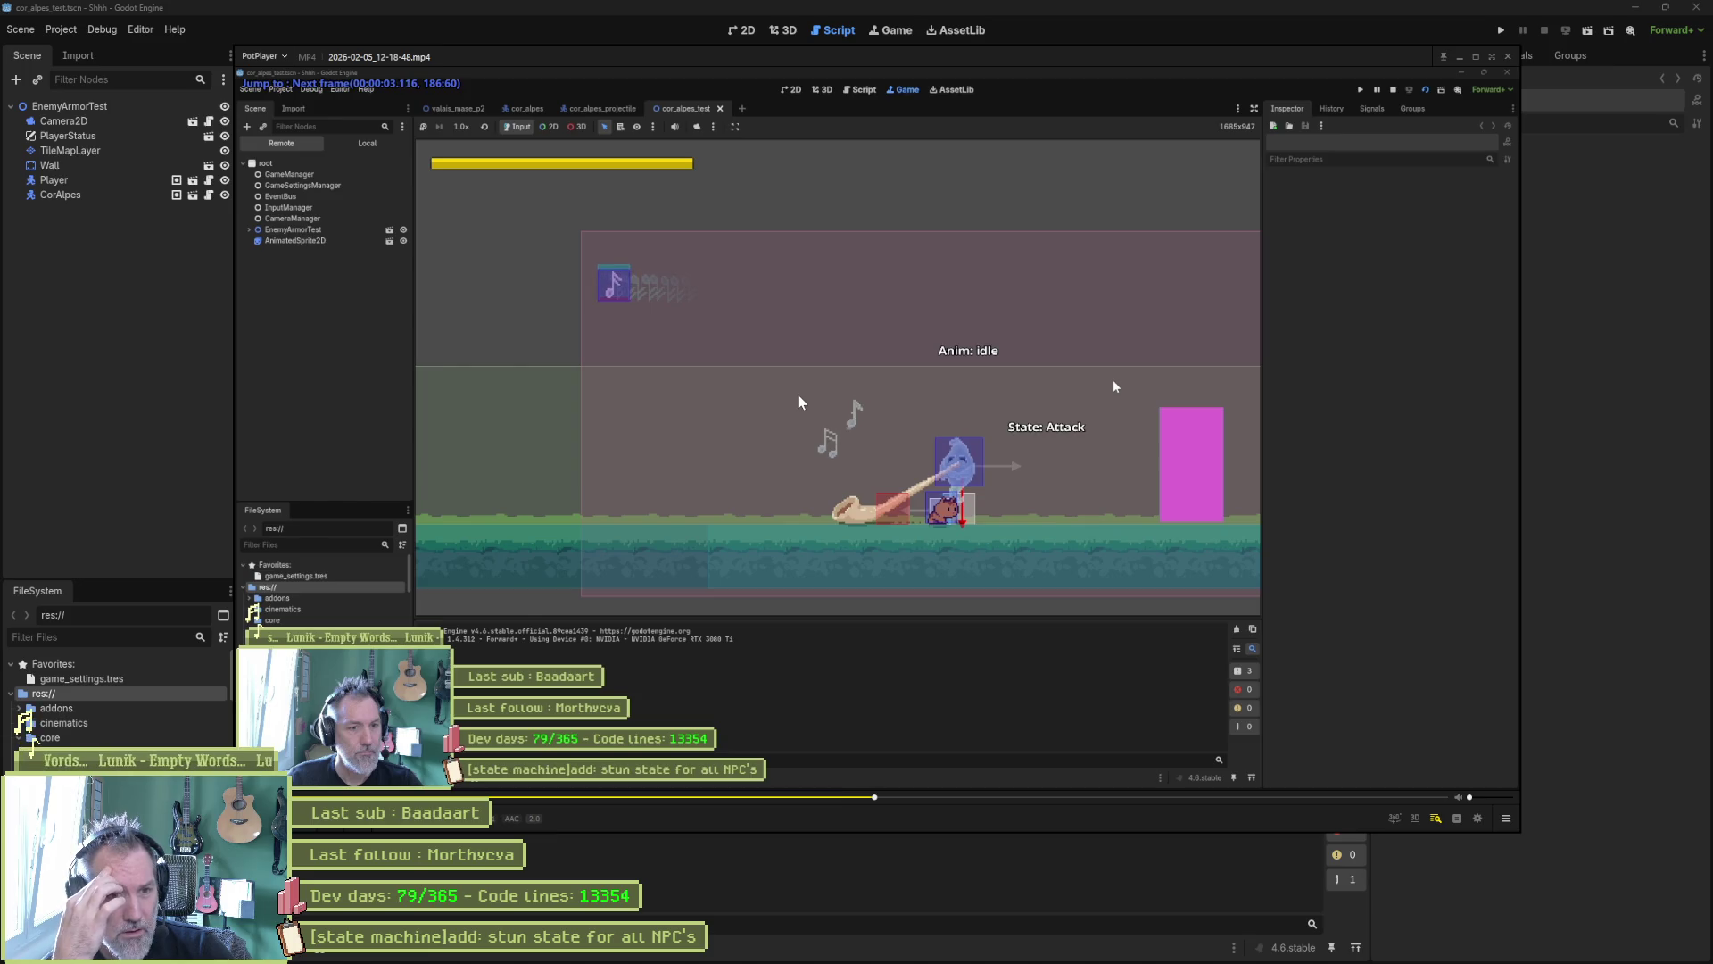
{"action": "key", "text": "f"}
{"action": "key", "text": "f"}
{"action": "key", "text": "f"}
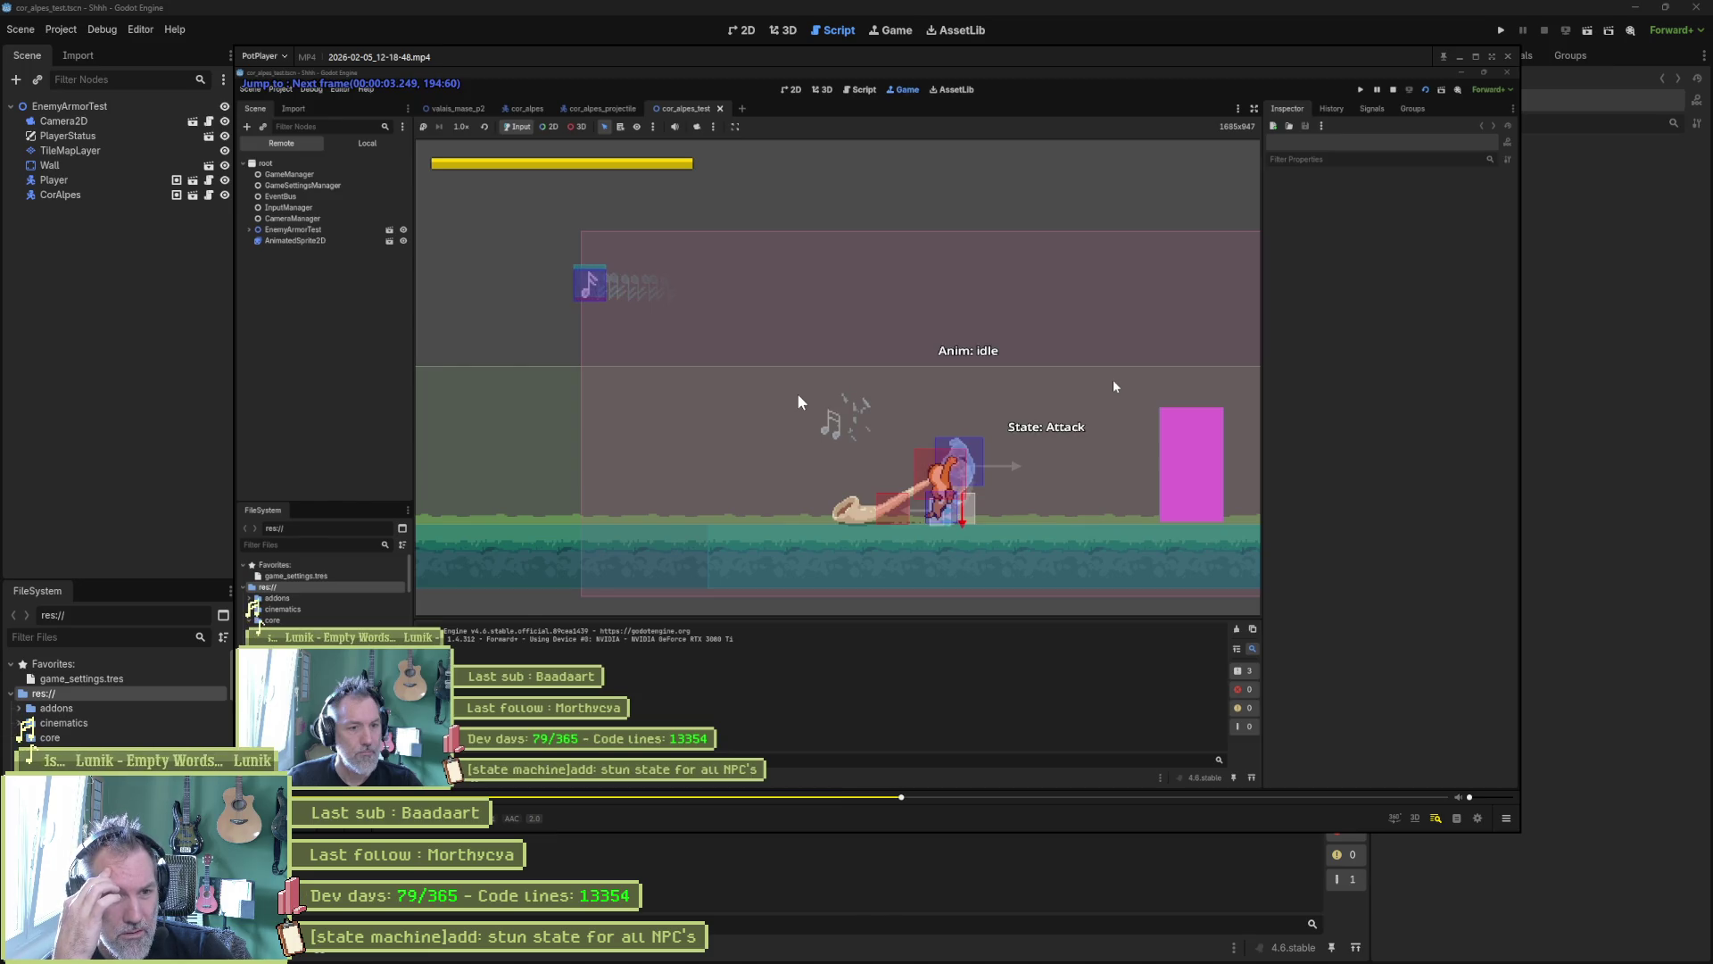
{"action": "key", "text": "f"}
{"action": "key", "text": "f"}
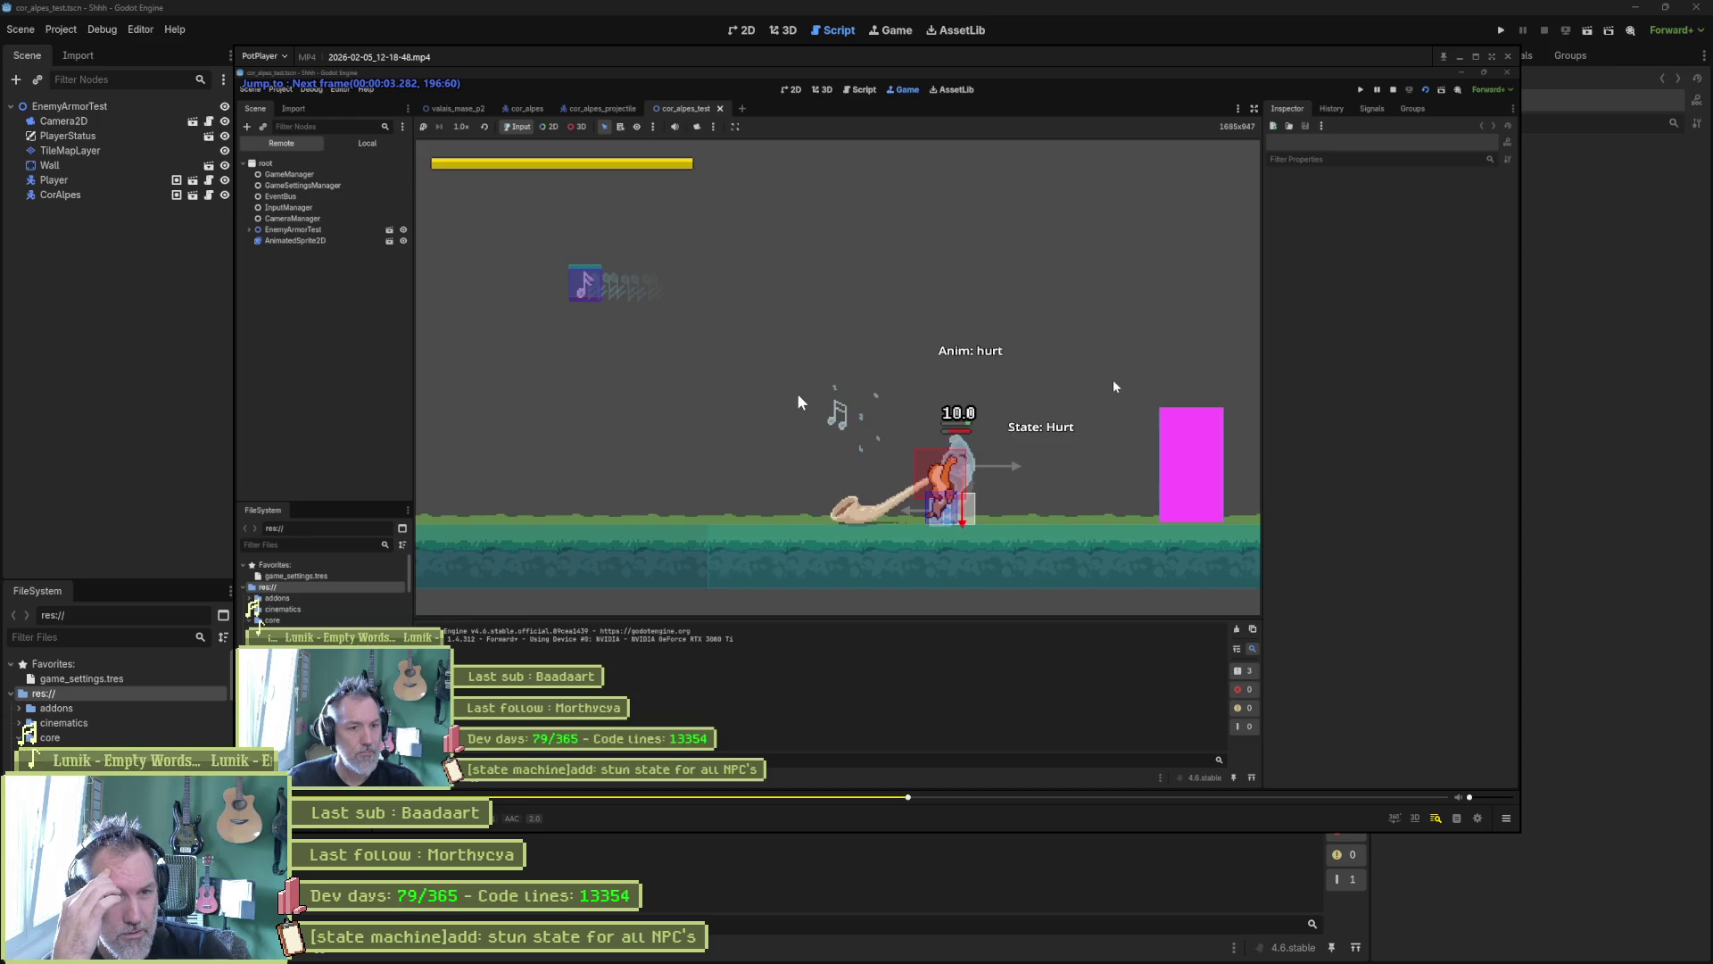
{"action": "key", "text": "f"}
{"action": "key", "text": "f"}
{"action": "key", "text": "f"}
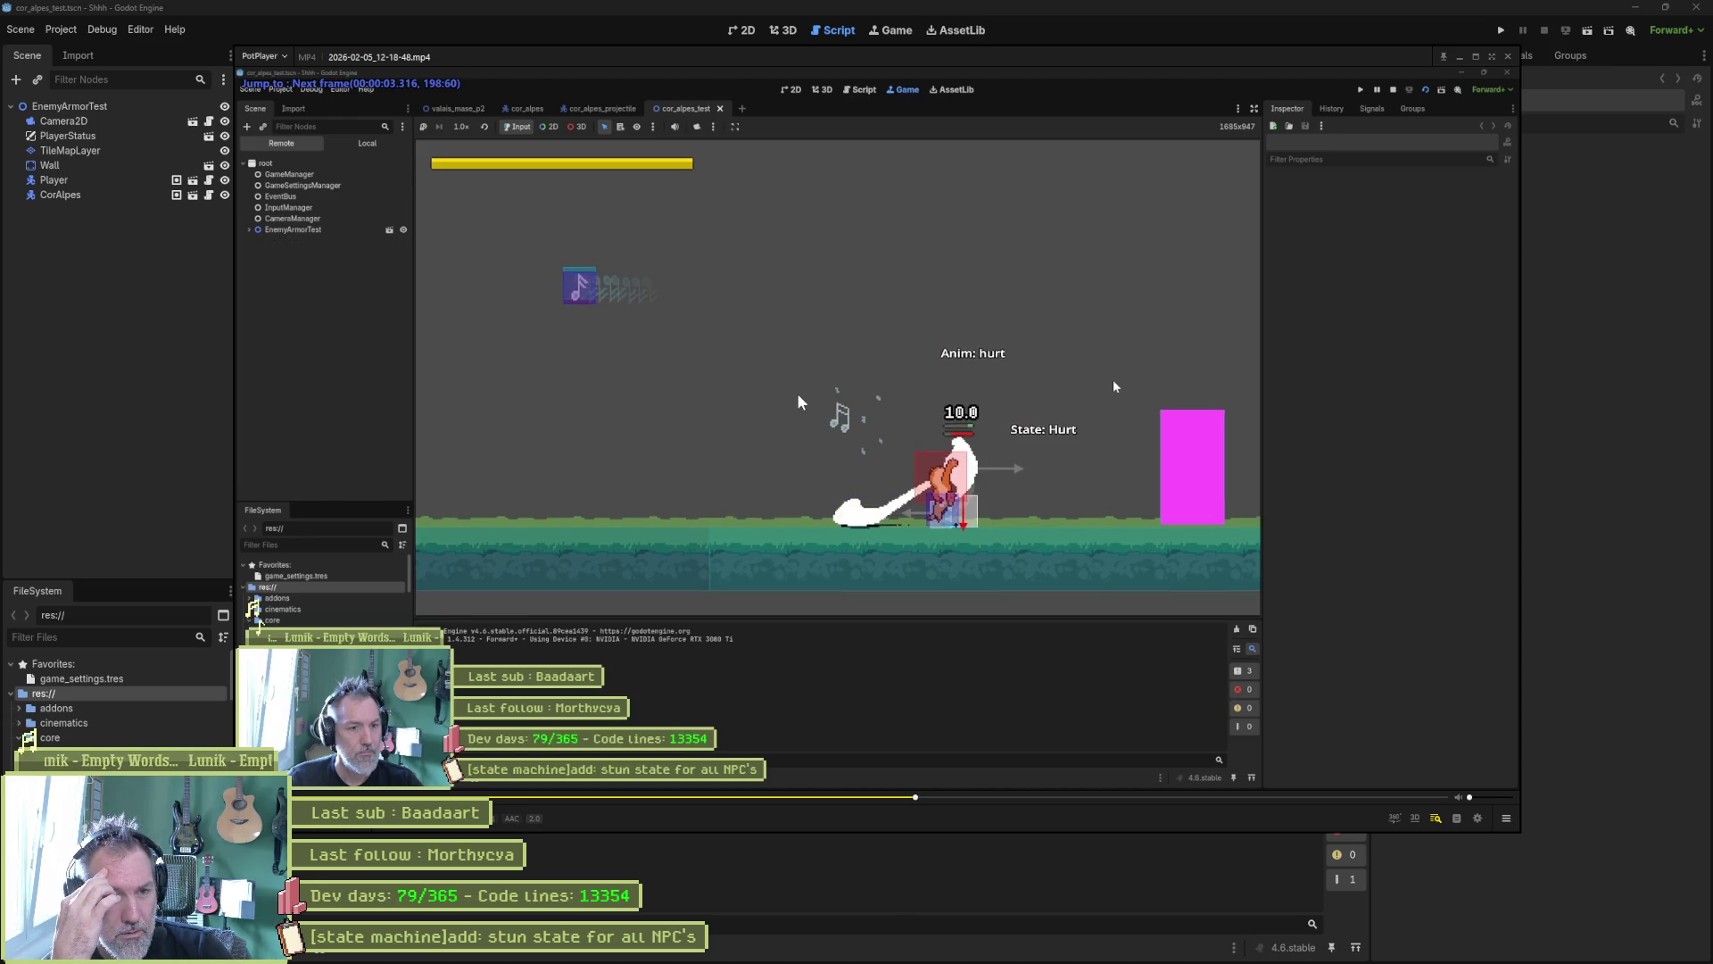
{"action": "key", "text": "f"}
{"action": "key", "text": "f"}
{"action": "key", "text": "f"}
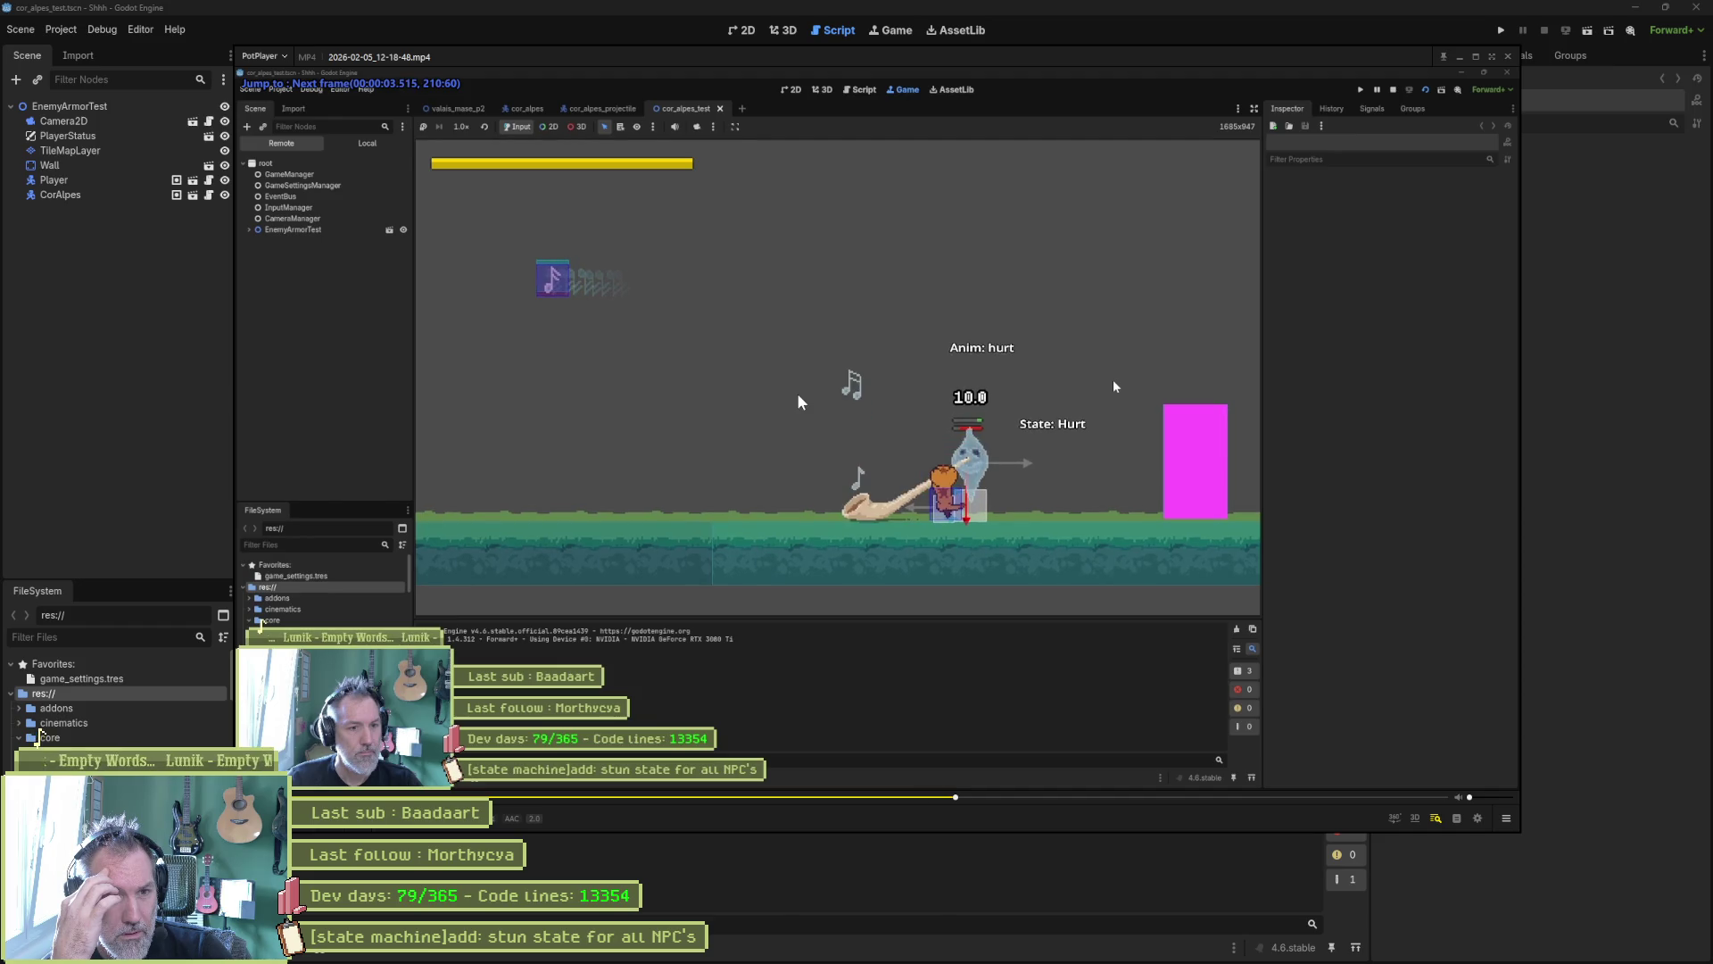
{"action": "key", "text": "f"}
{"action": "key", "text": "f"}
{"action": "key", "text": "f"}
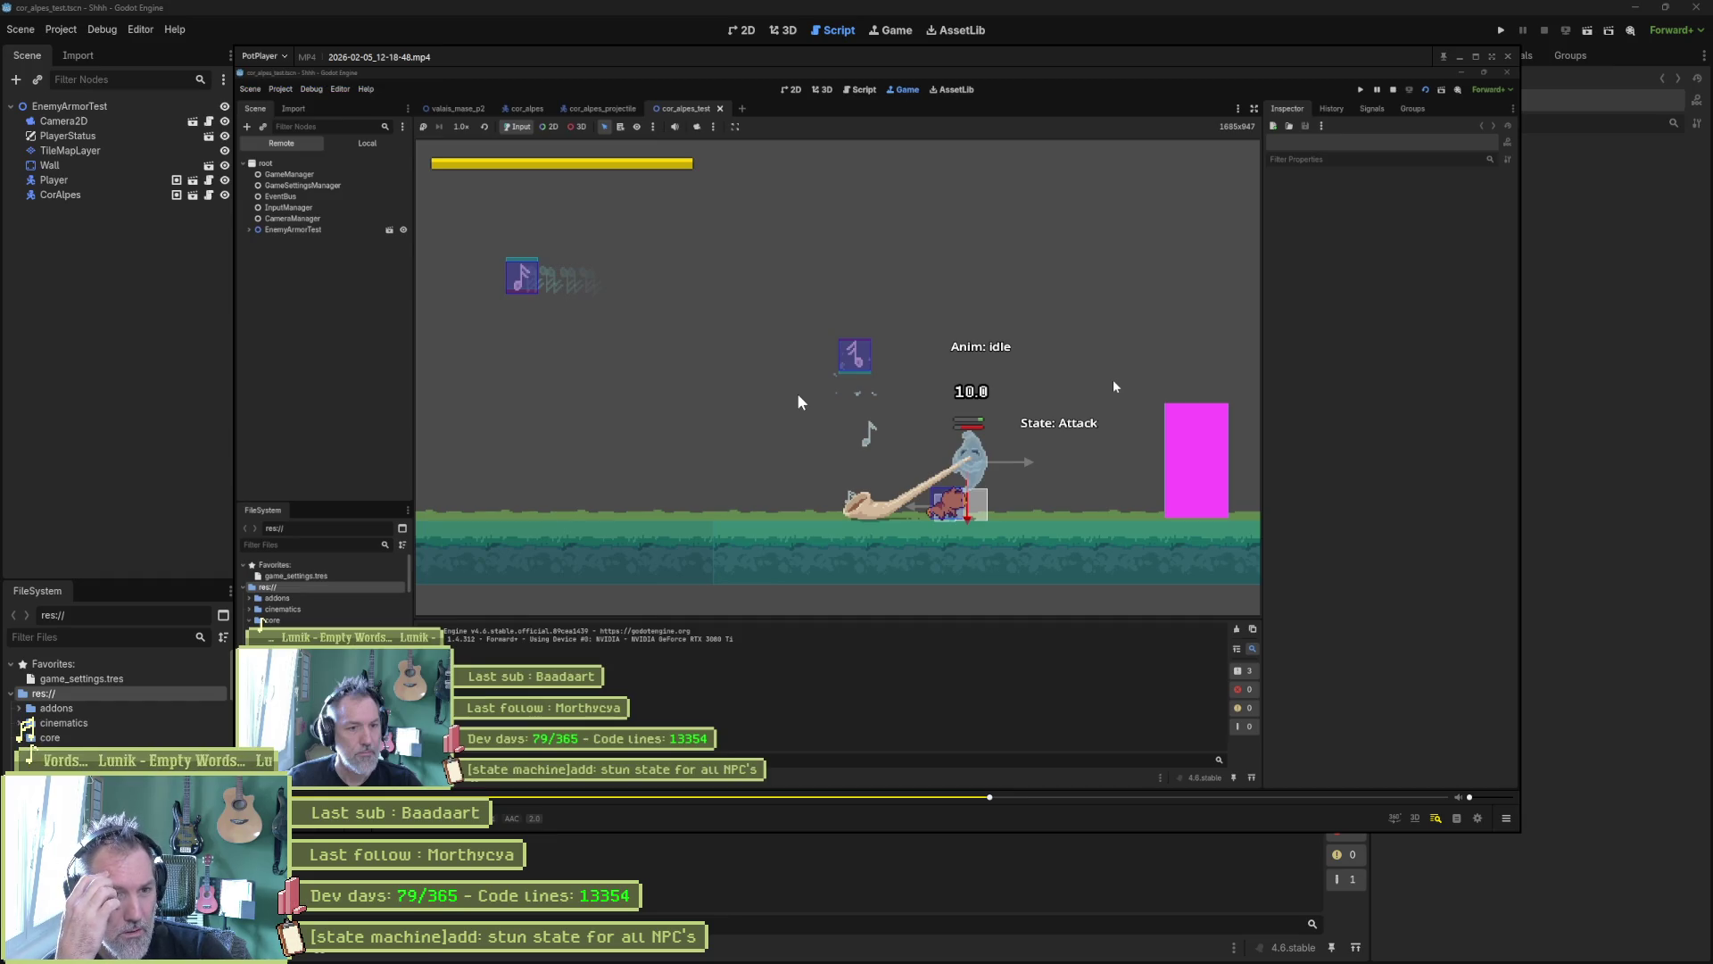
{"action": "key", "text": "f"}
{"action": "key", "text": "f"}
{"action": "key", "text": "f"}
{"action": "key", "text": "f"}
{"action": "key", "text": "f"}
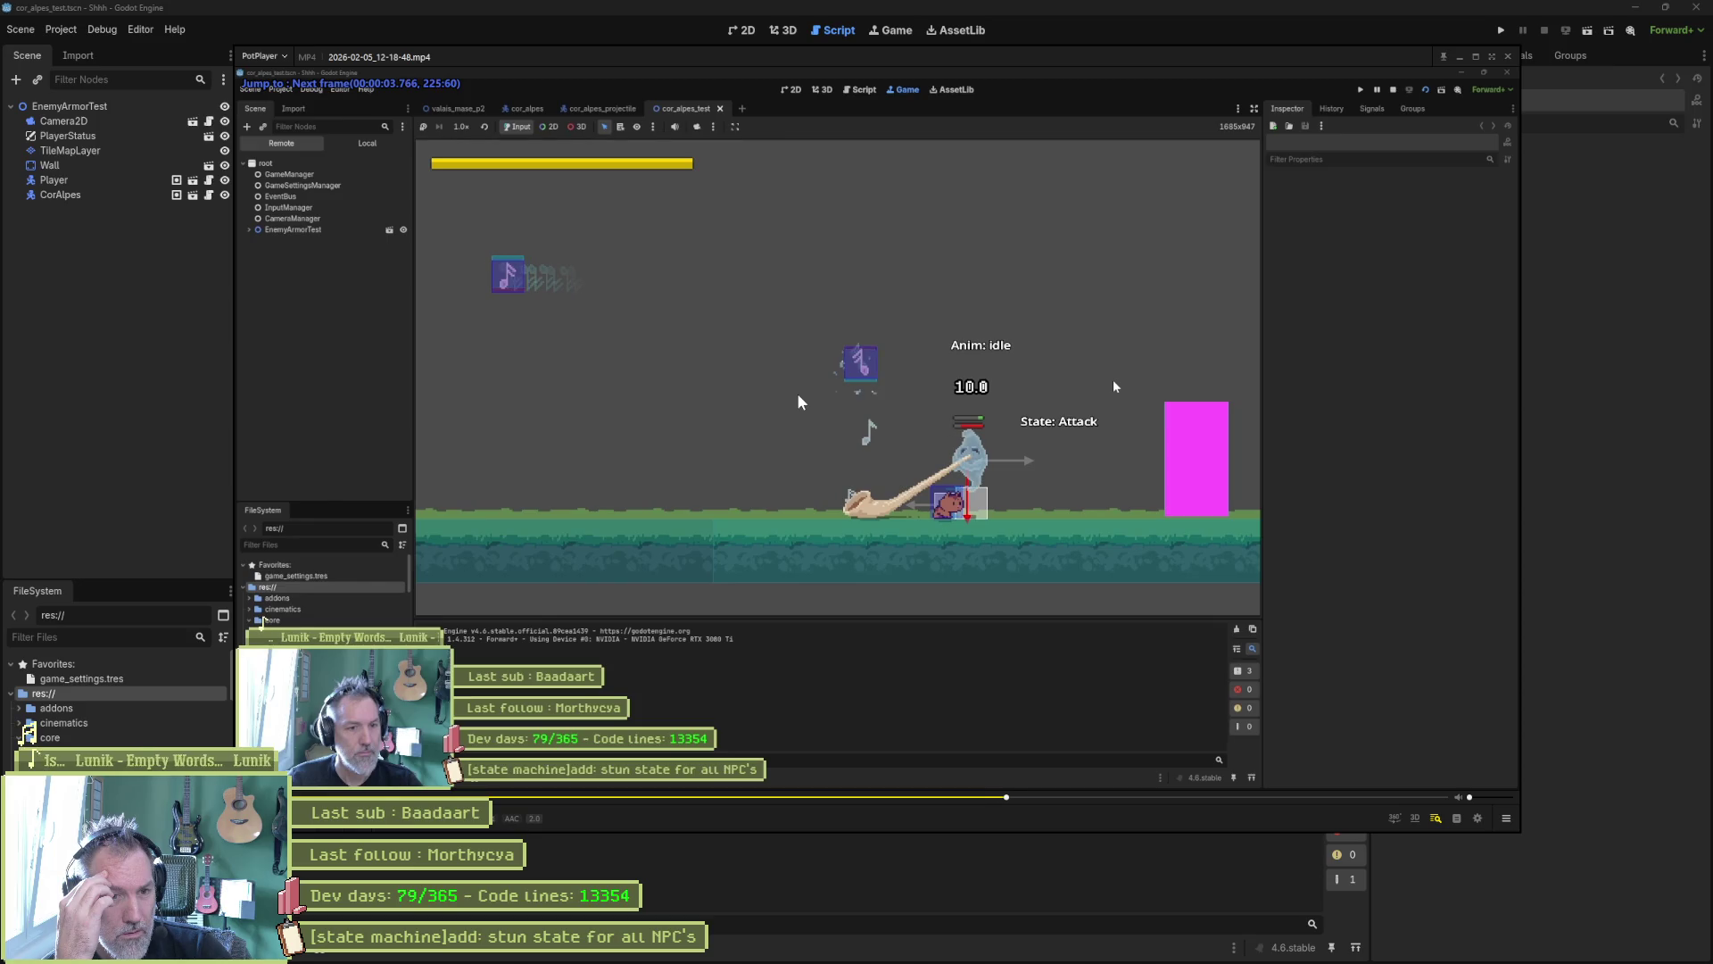
Step: Step back a couple of frames, then open Preferences and close PotPlayer
{"action": "key", "text": "d"}
{"action": "key", "text": "d"}
{"action": "key", "text": "d"}
{"action": "key", "text": "d"}
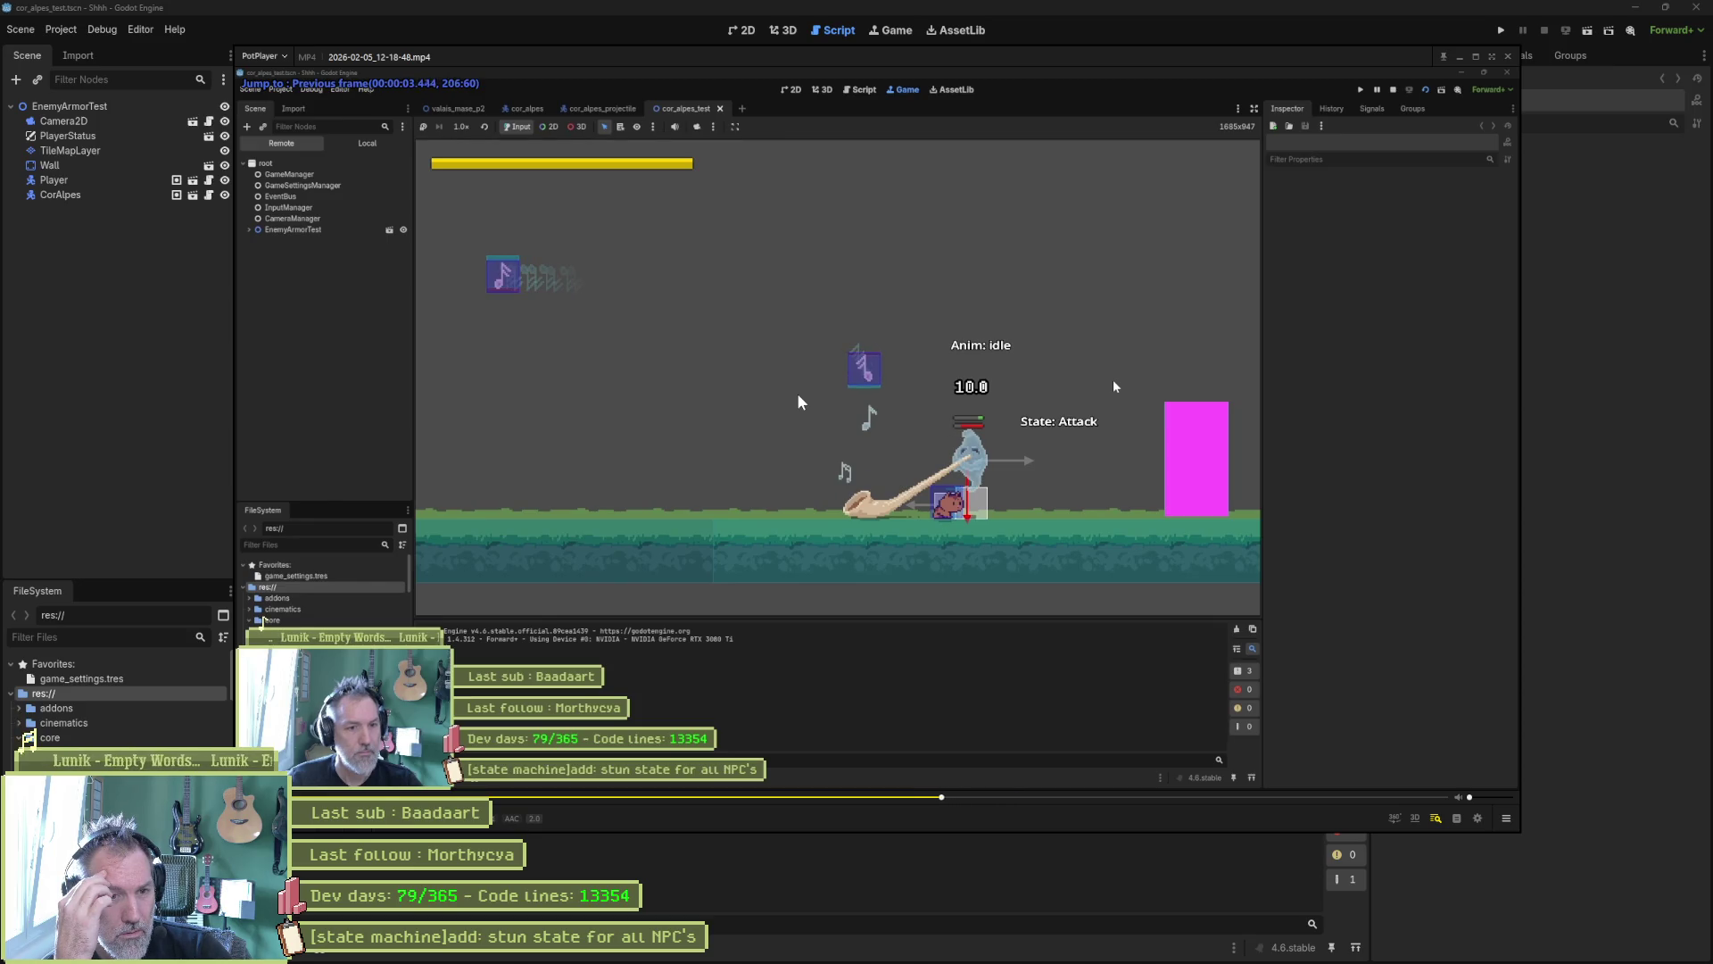
{"action": "key", "text": "d"}
{"action": "key", "text": "d"}
{"action": "key", "text": "d"}
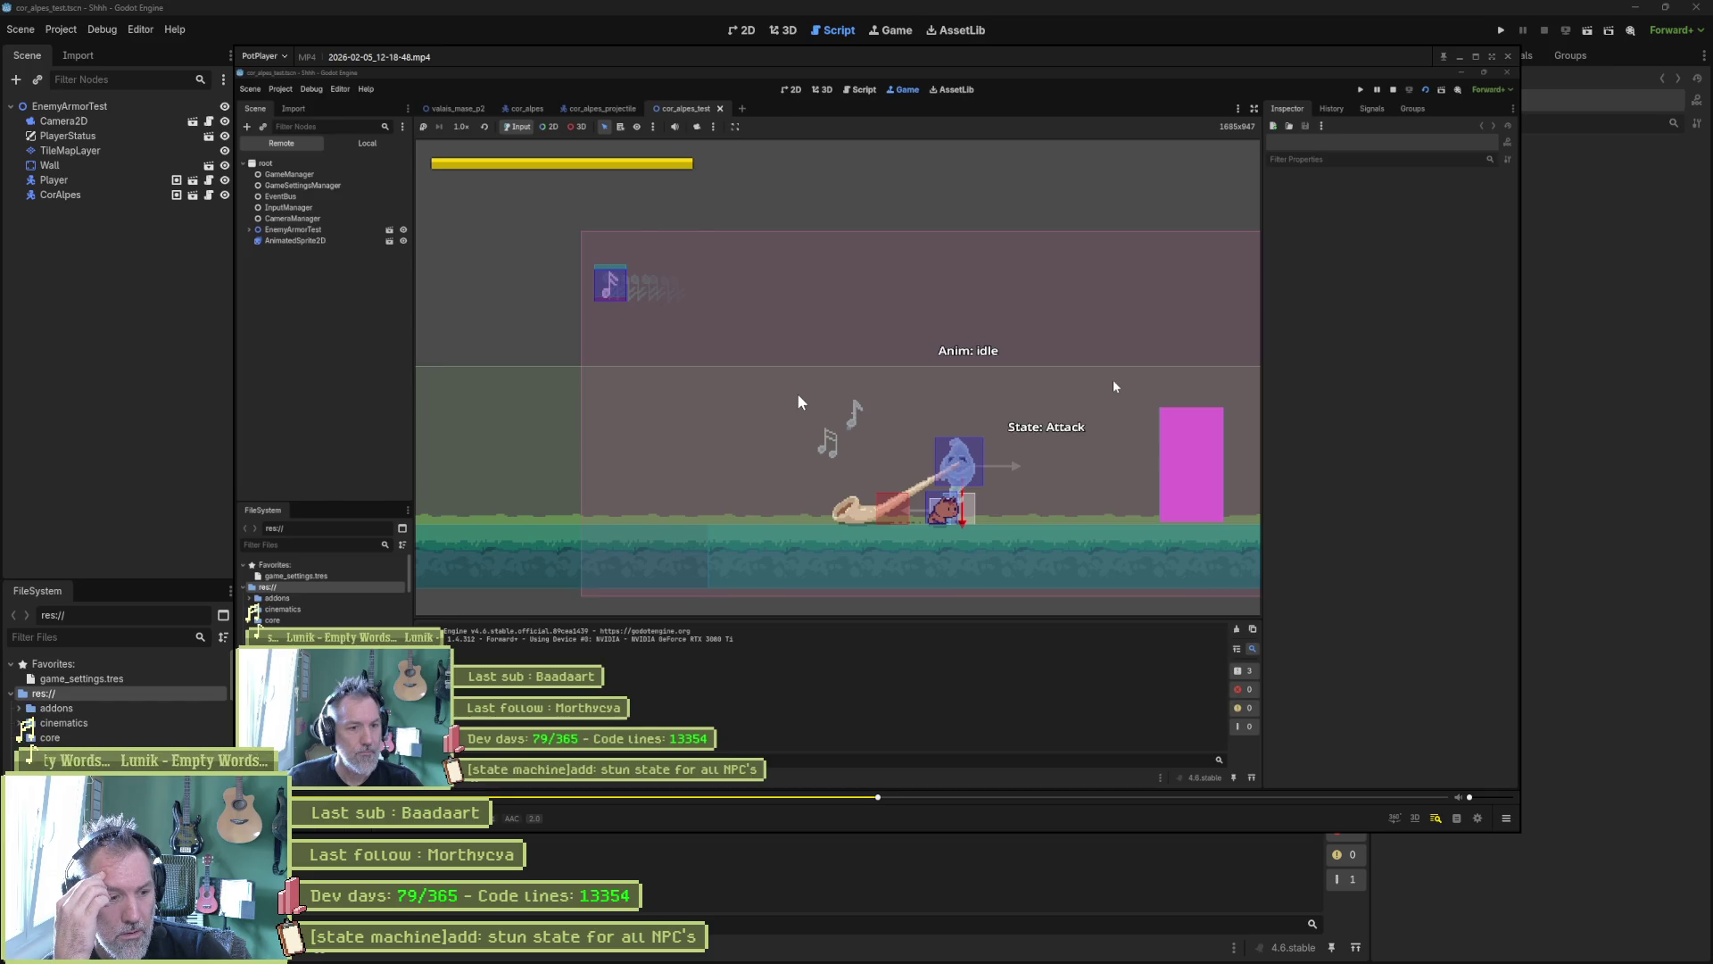
{"action": "key", "text": "F5"}
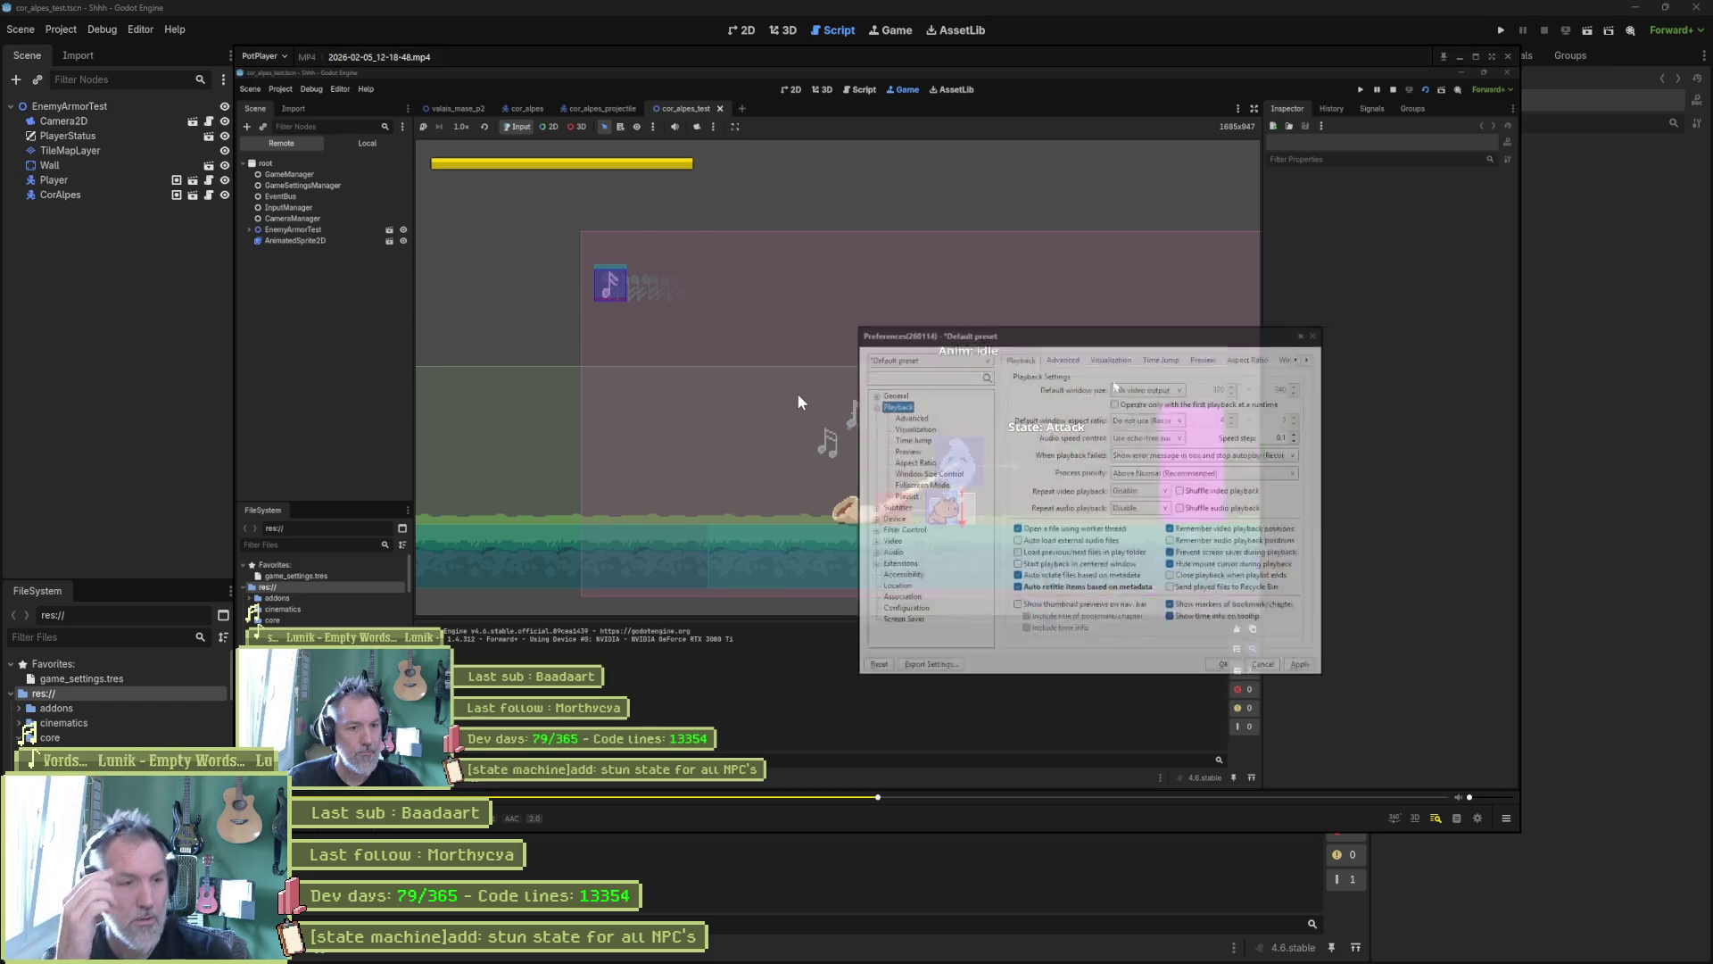
{"action": "left_click", "coordinate": [1332, 321]}
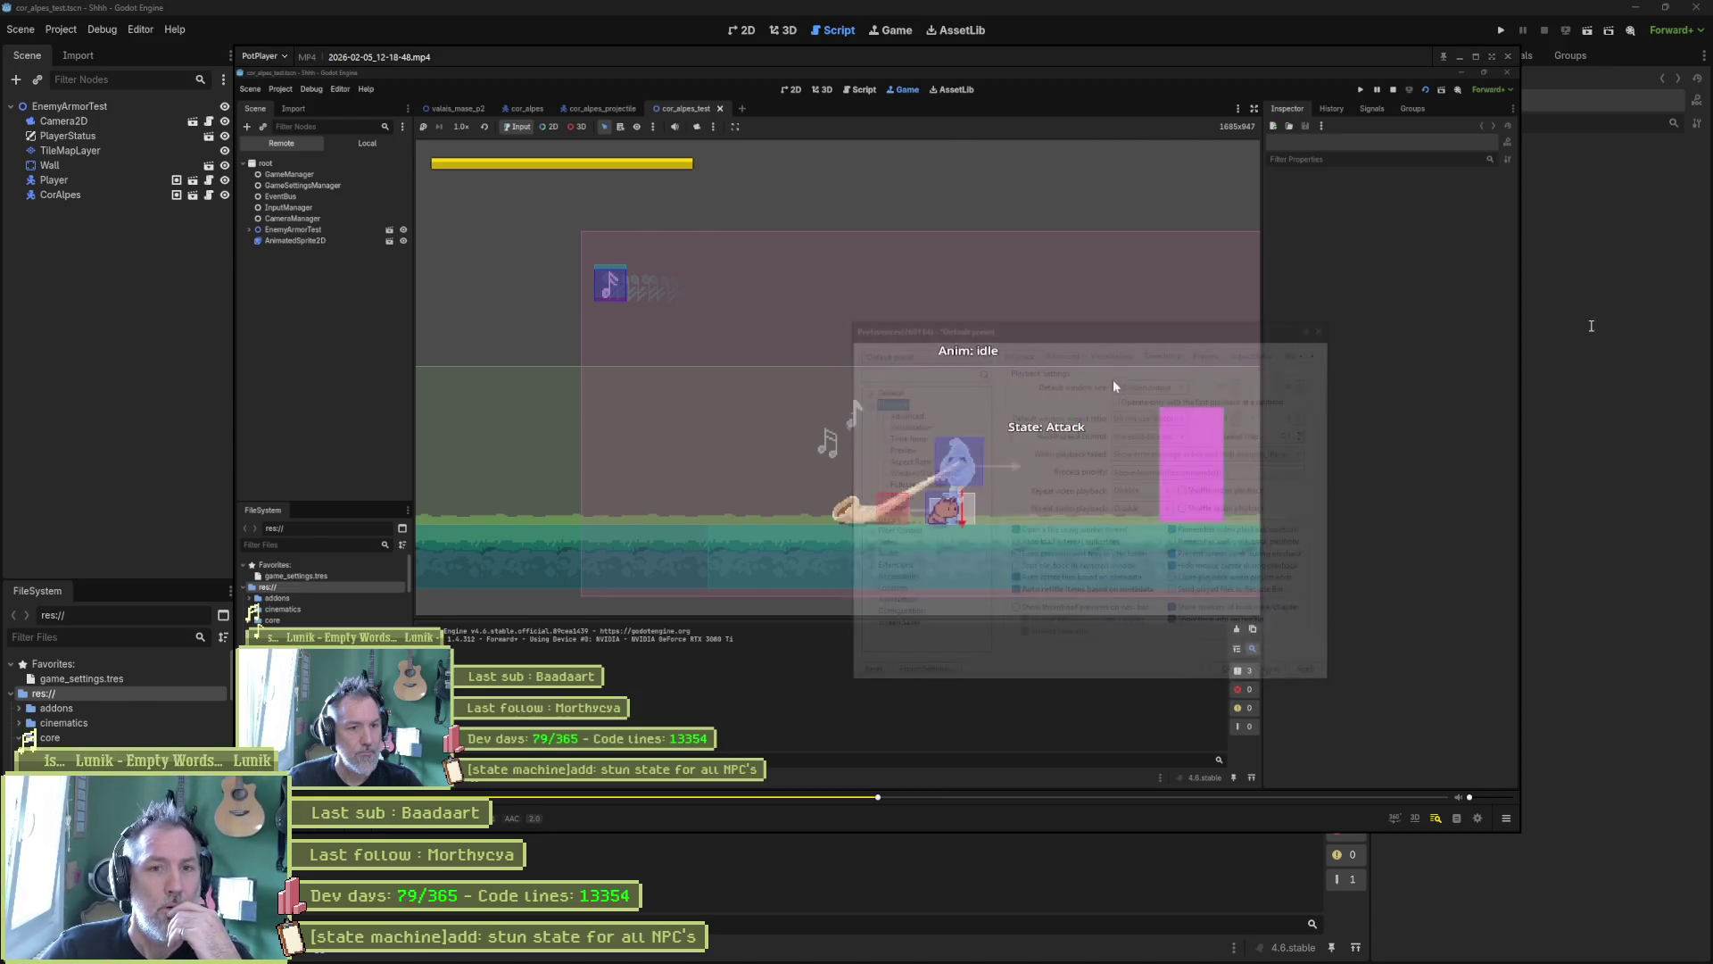
Step: Remove the 'state_machine.' prefix from the switch_state calls on lines 58 and 64
{"action": "key", "text": "alt+F4"}
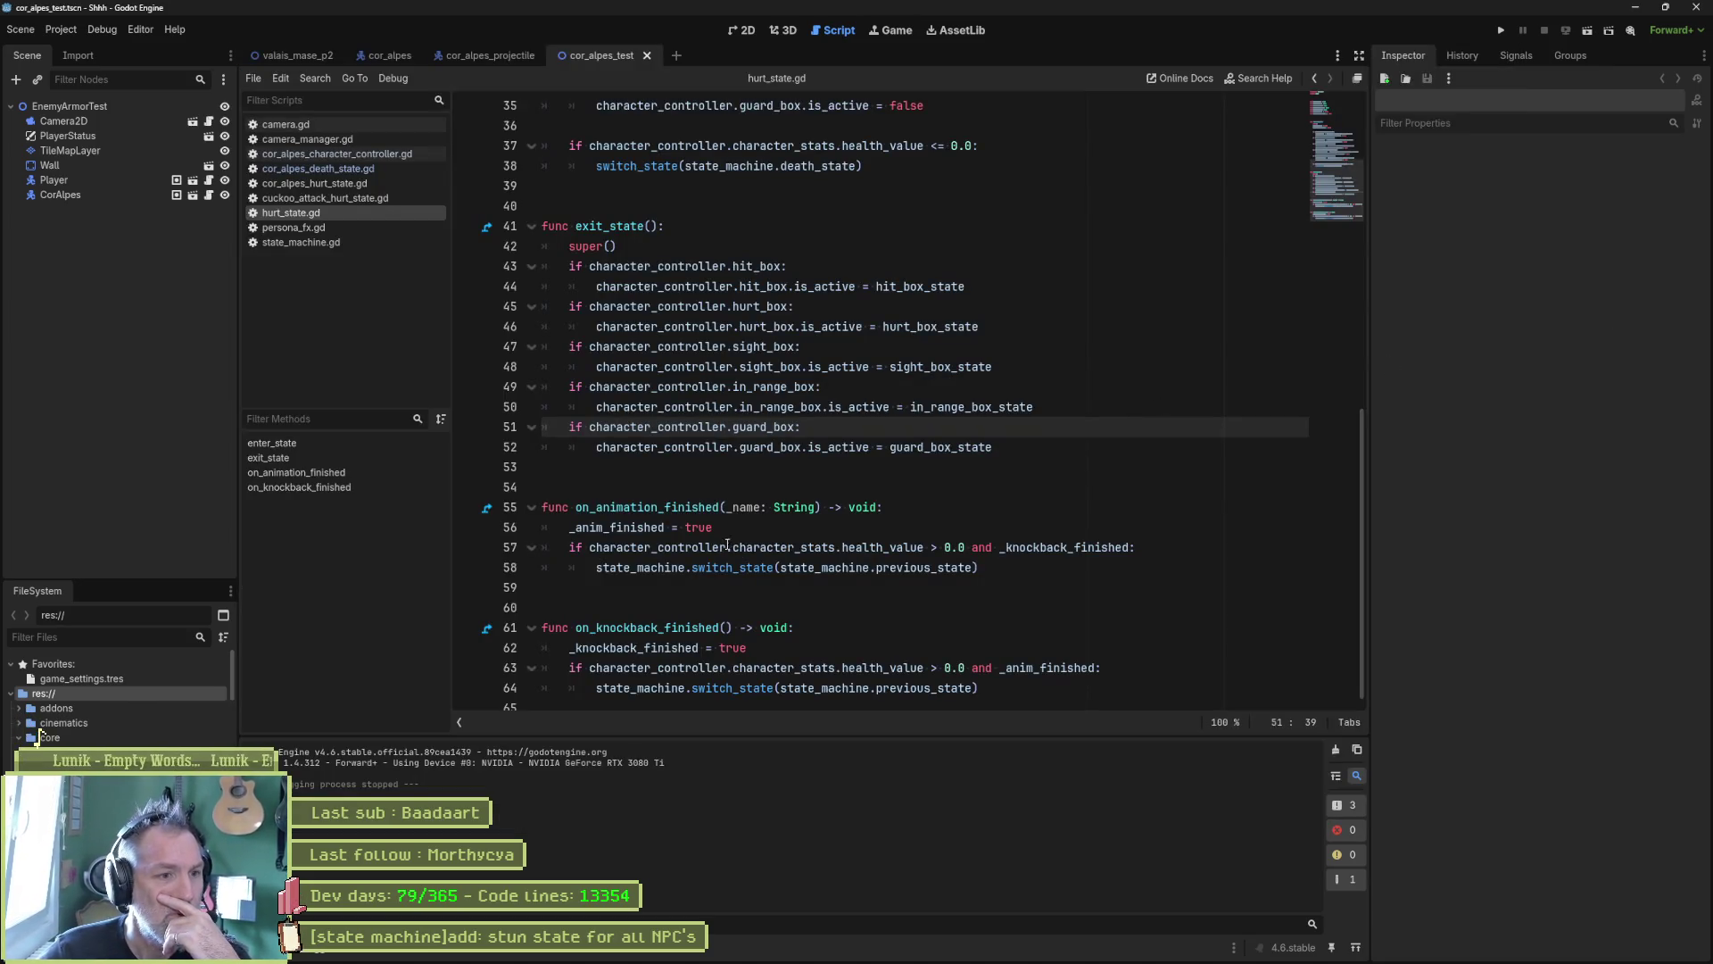
{"action": "left_click_drag", "start_coordinate": [714, 568], "coordinate": [1014, 572]}
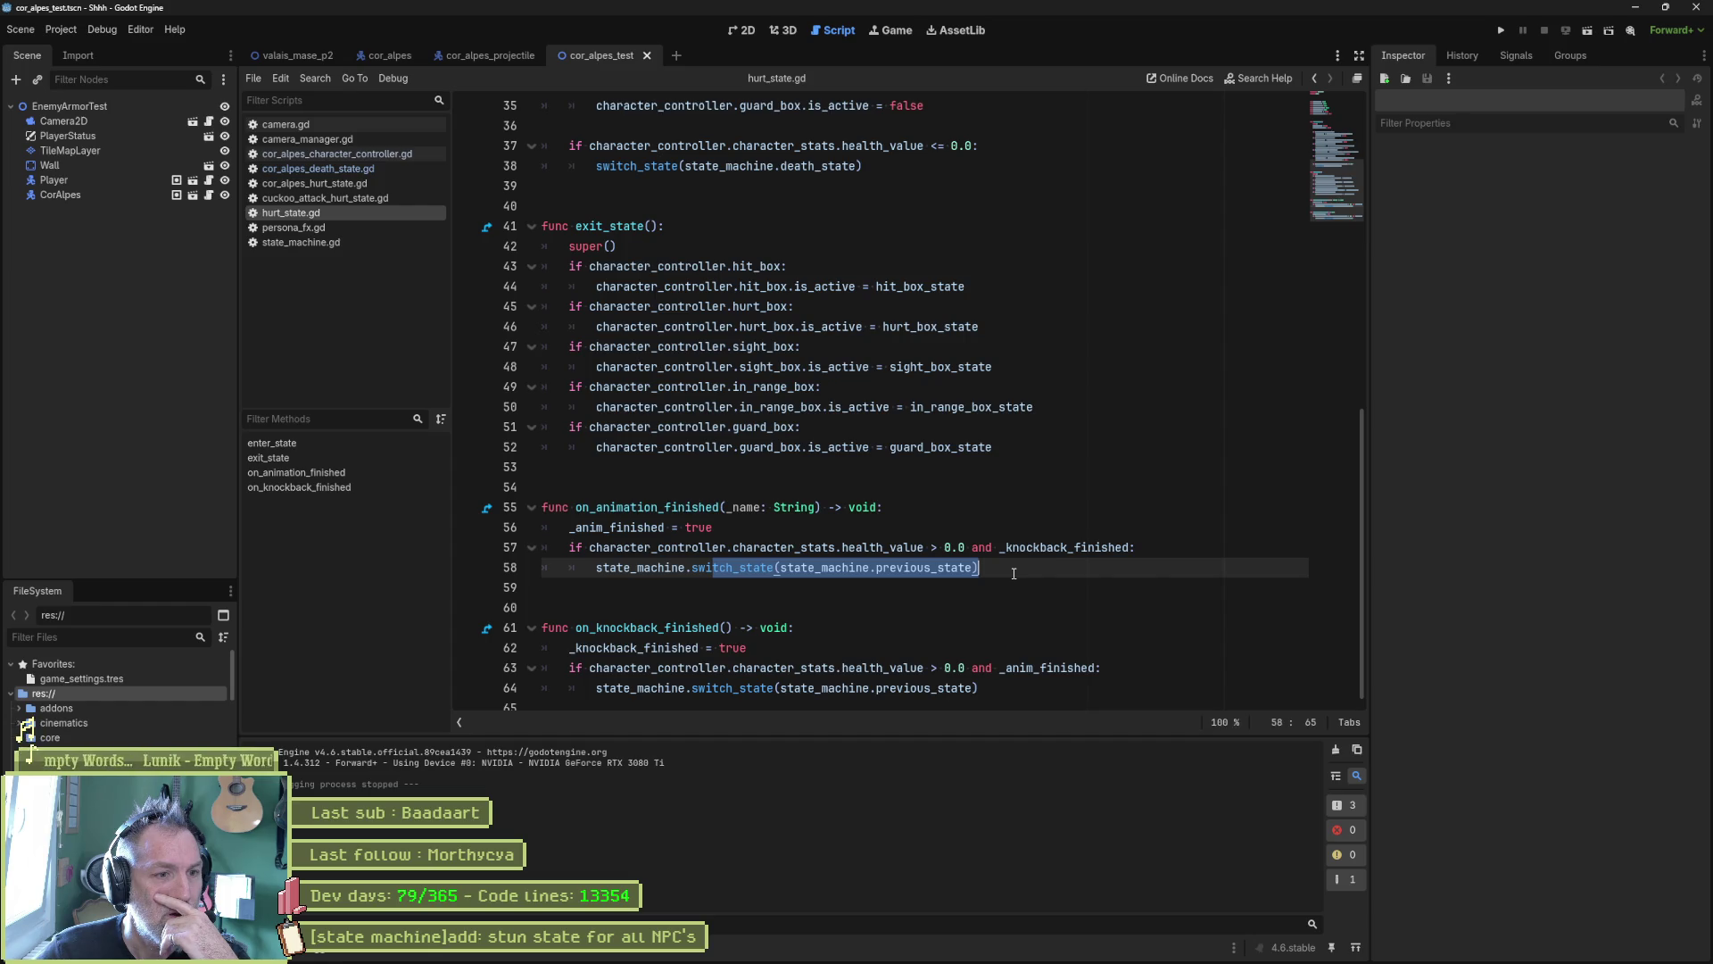
{"action": "scroll", "coordinate": [1014, 573], "scroll_direction": "down", "scroll_amount": 1}
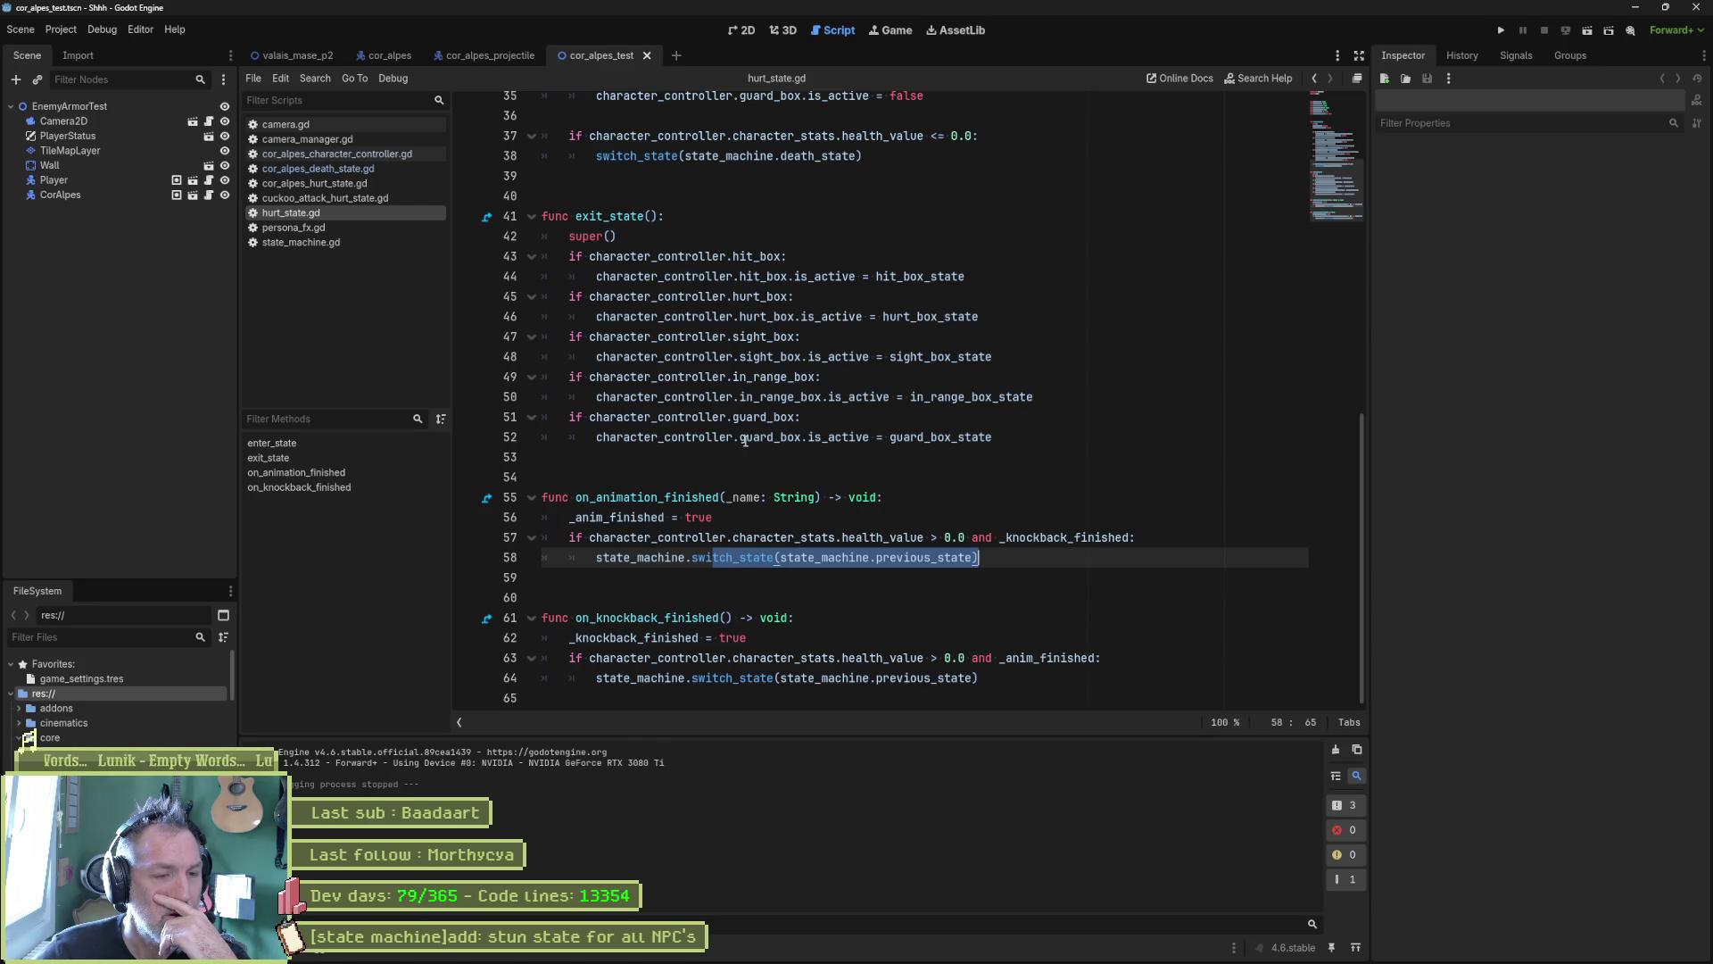
{"action": "double_click", "coordinate": [680, 557]}
{"action": "key", "text": "BackSpace"}
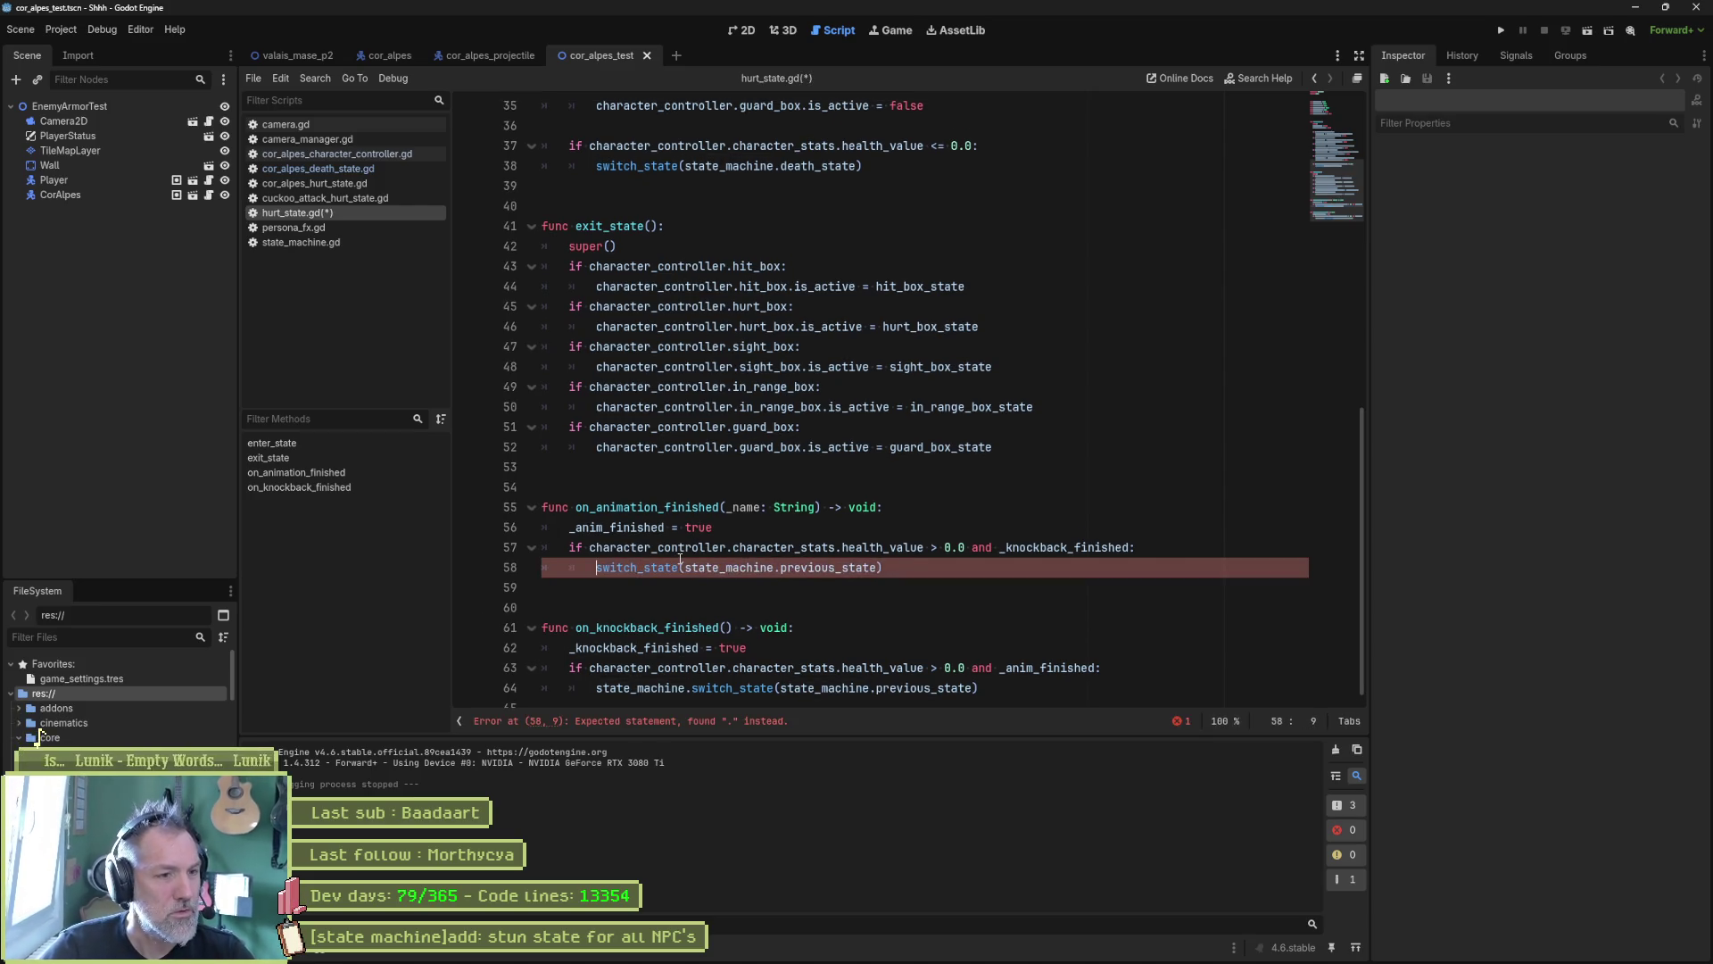
{"action": "key", "text": "Delete"}
{"action": "double_click", "coordinate": [620, 685]}
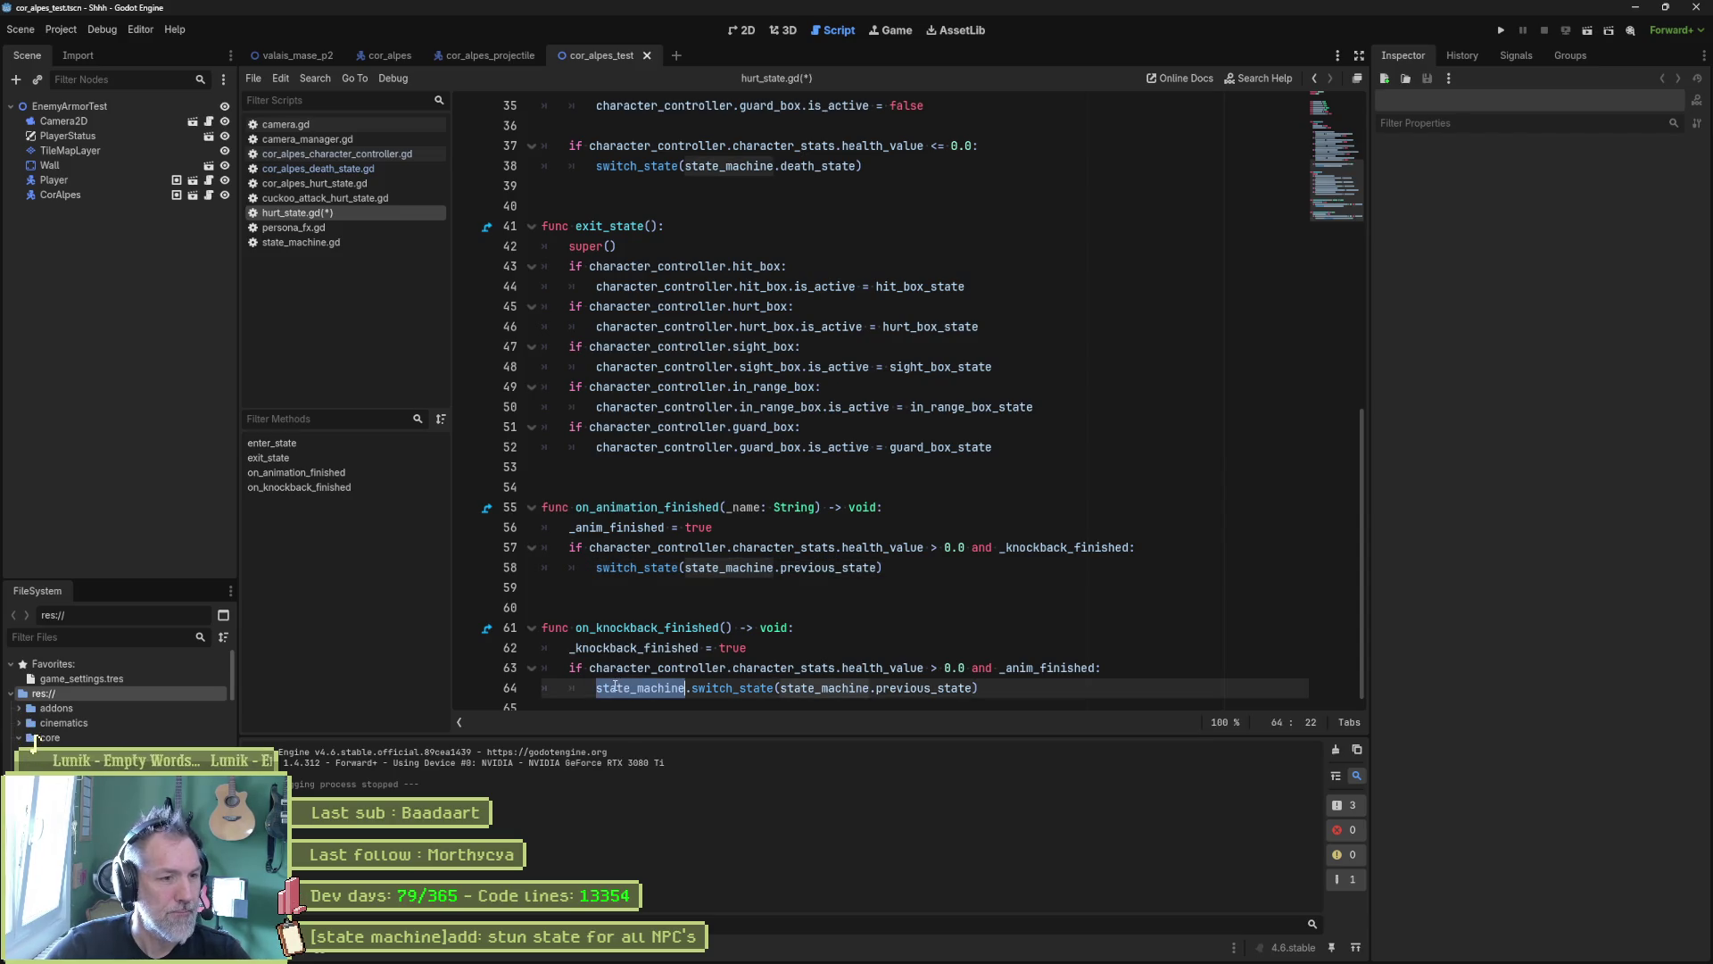
{"action": "key", "text": "BackSpace"}
{"action": "key", "text": "Delete"}
Step: Save hurt_state.gd, set a breakpoint on line 46, and run the scene
{"action": "scroll", "coordinate": [906, 549], "scroll_direction": "up", "scroll_amount": 5}
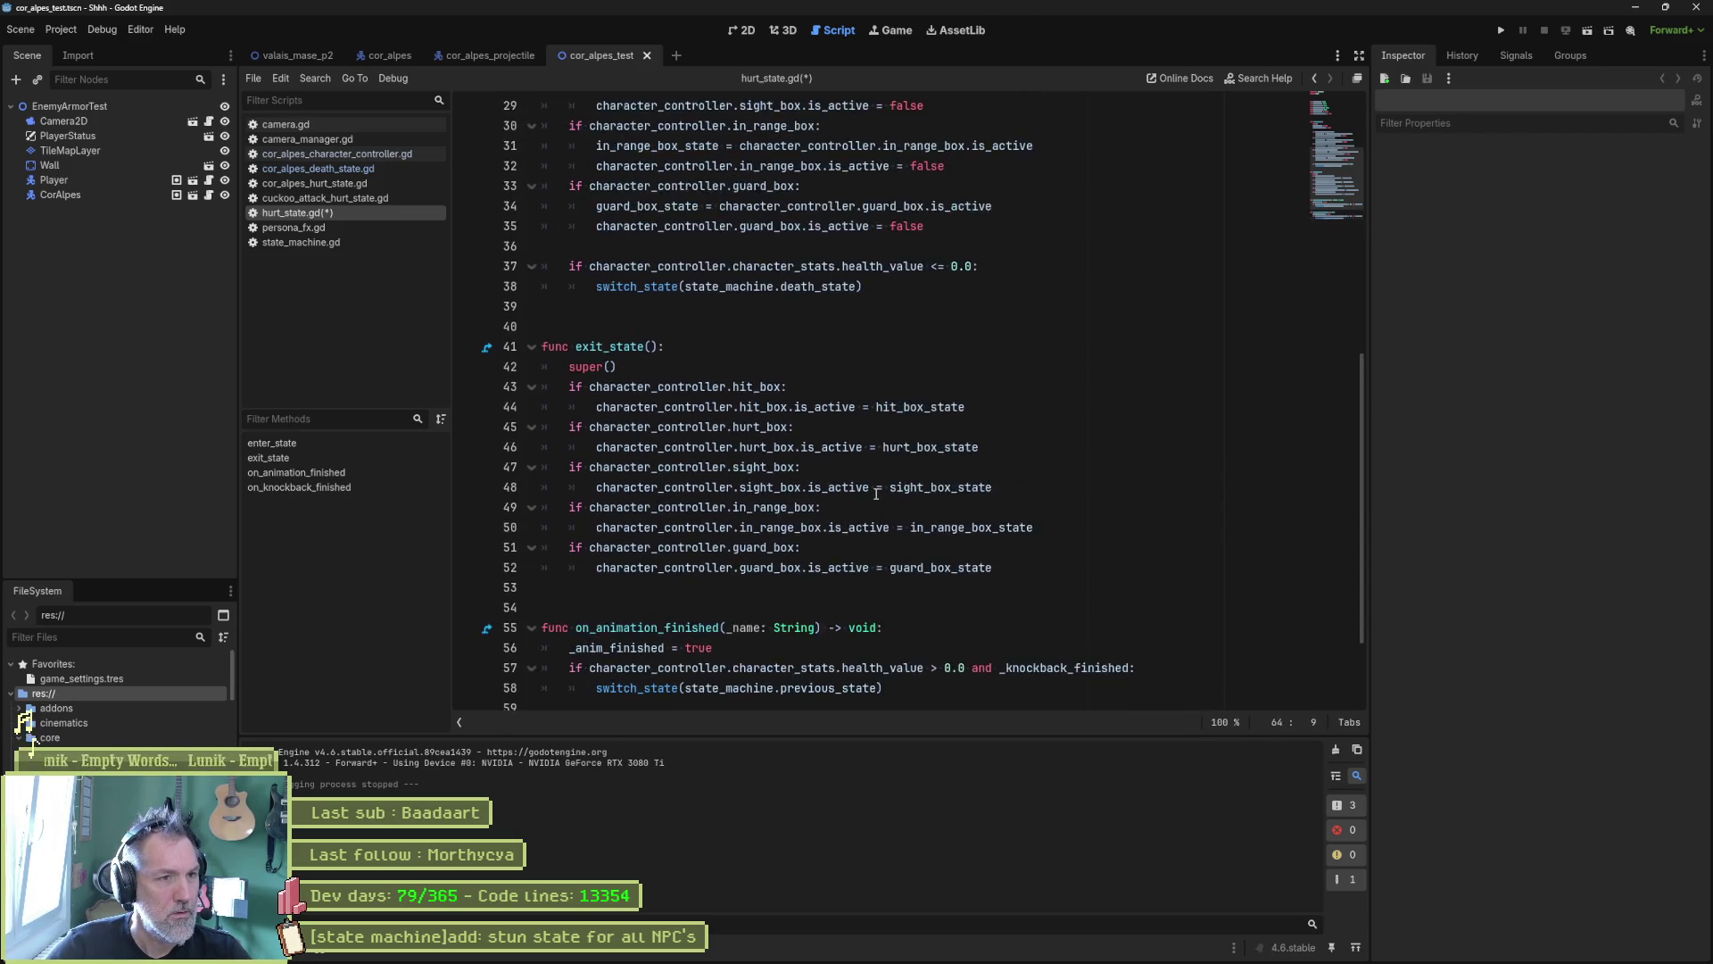
{"action": "scroll", "coordinate": [832, 376], "scroll_direction": "down", "scroll_amount": 5}
{"action": "key", "text": "ctrl+s"}
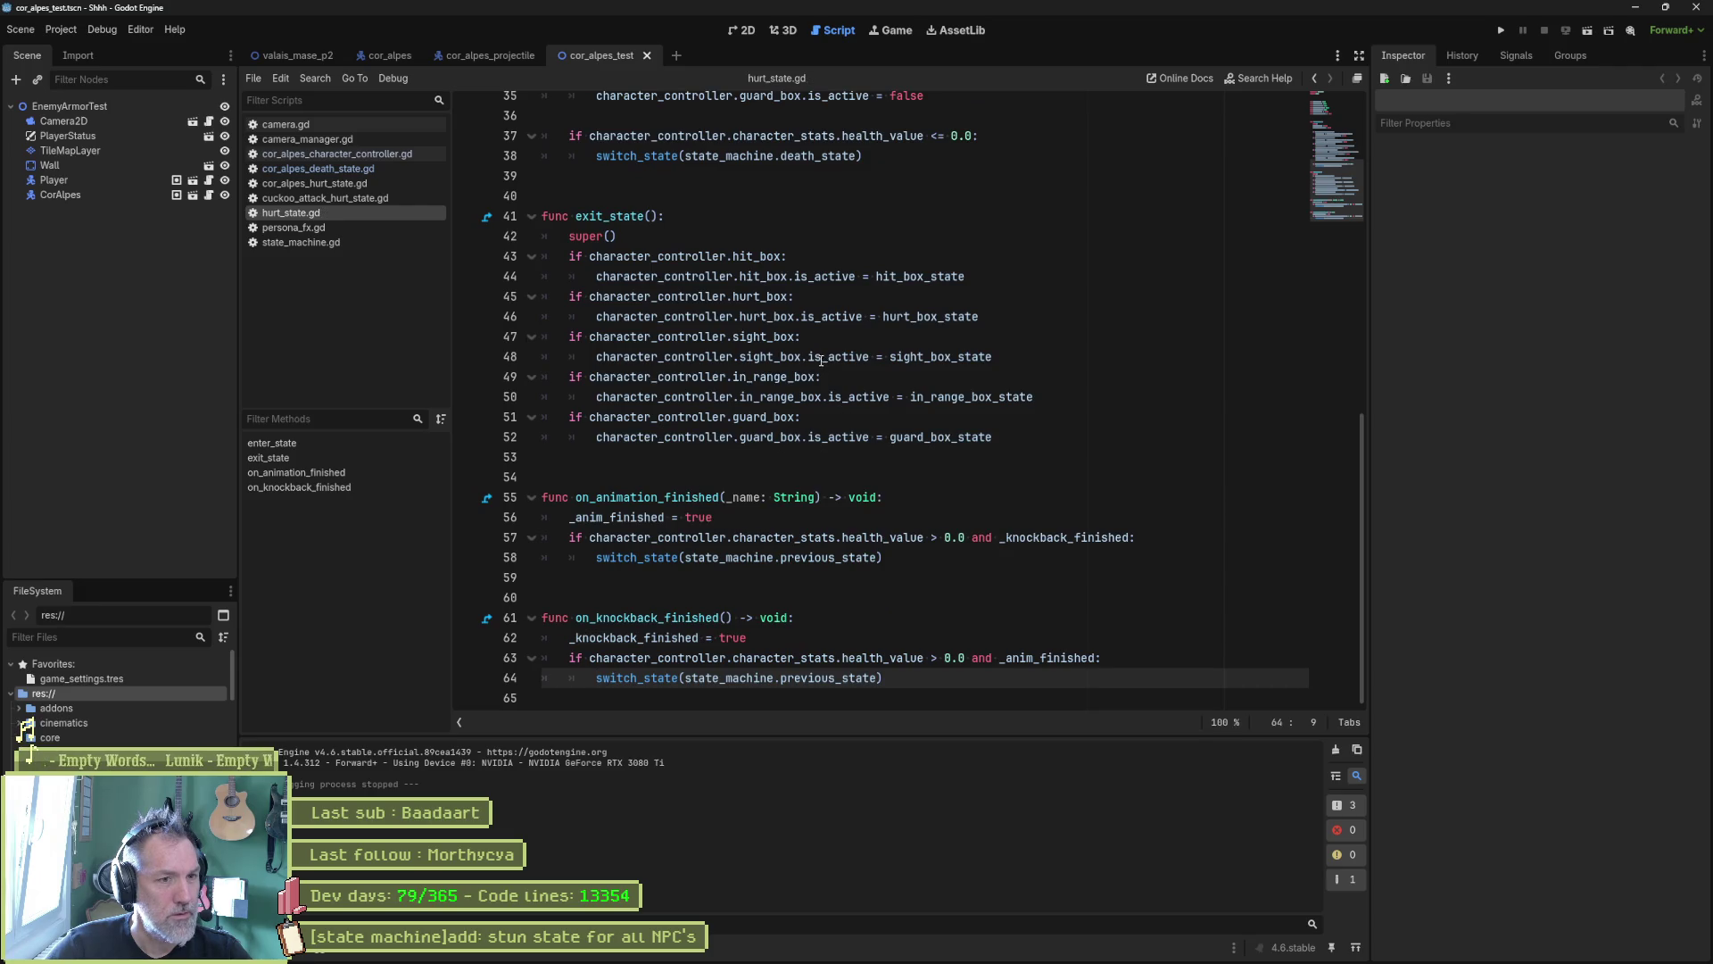
{"action": "left_click", "coordinate": [467, 336]}
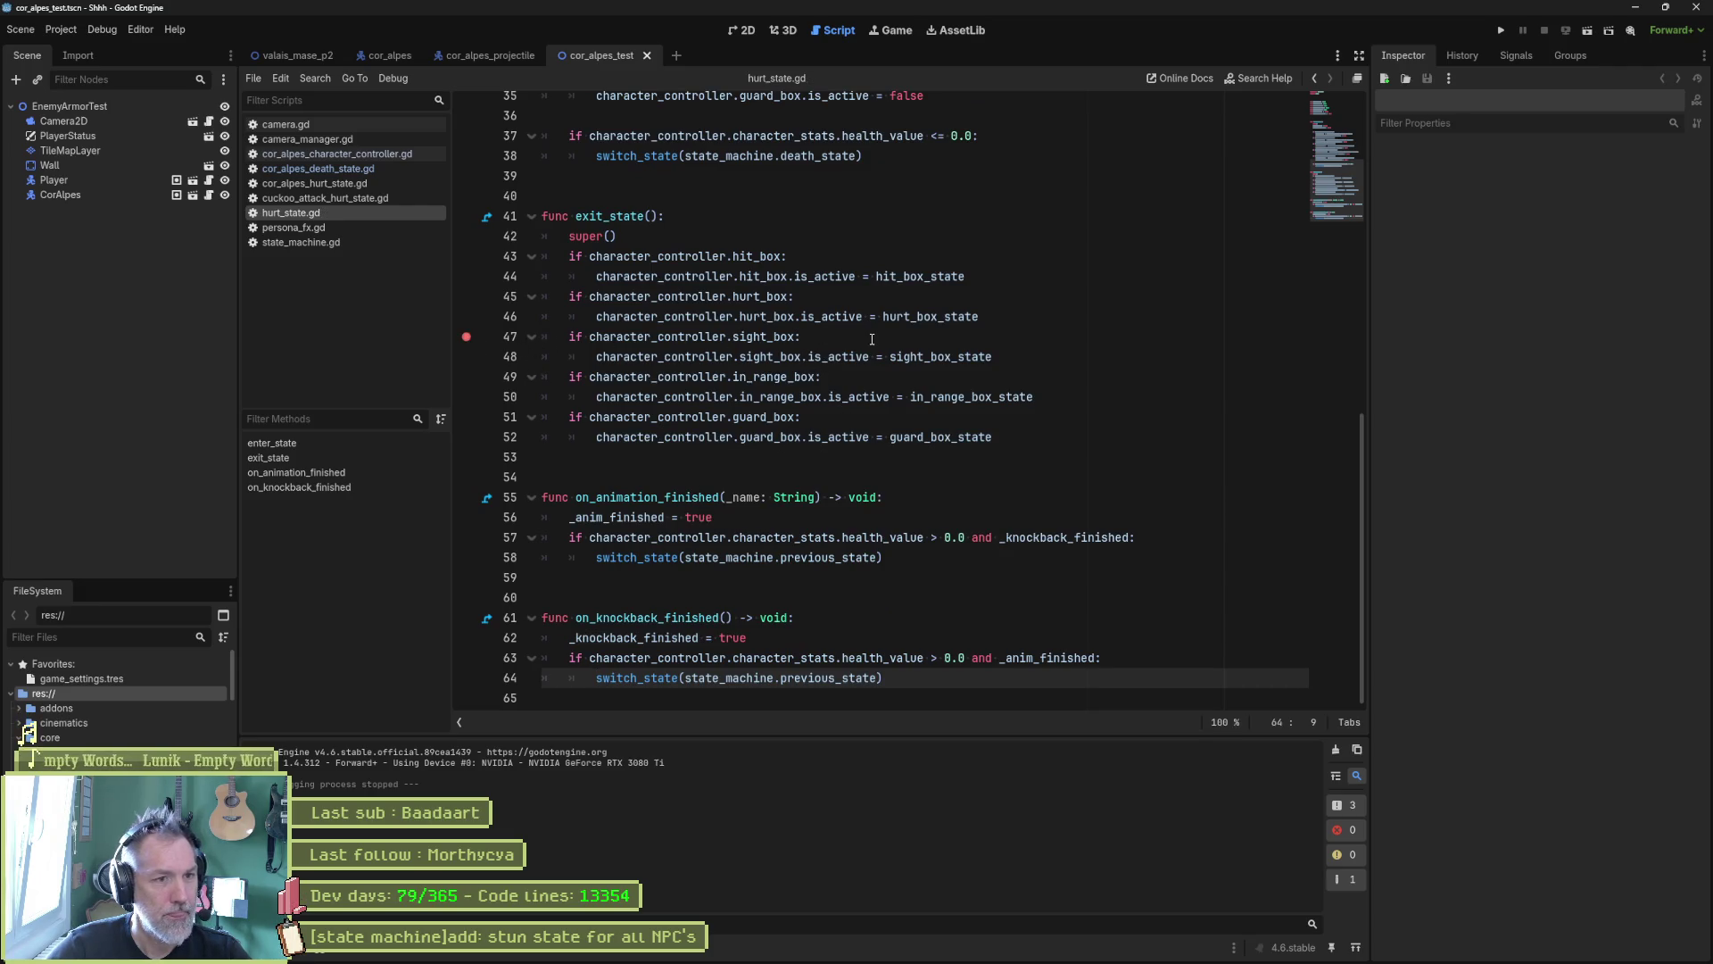
{"action": "left_click", "coordinate": [467, 318]}
{"action": "left_click", "coordinate": [467, 336]}
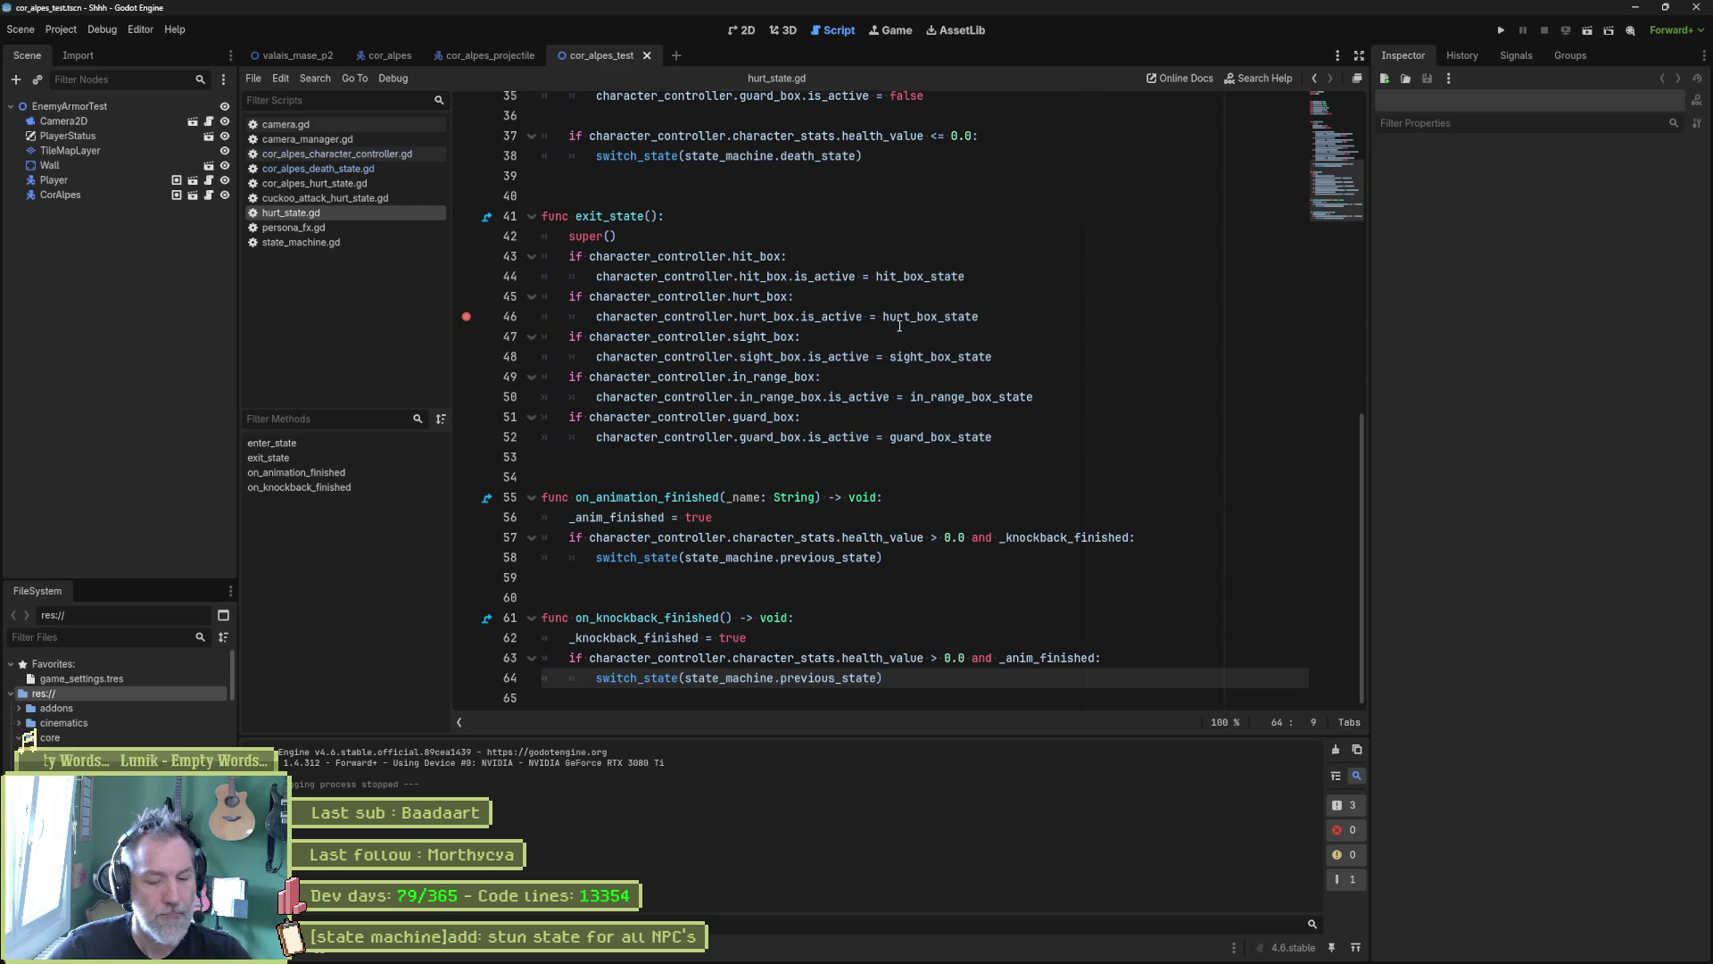
{"action": "key", "text": "F6"}
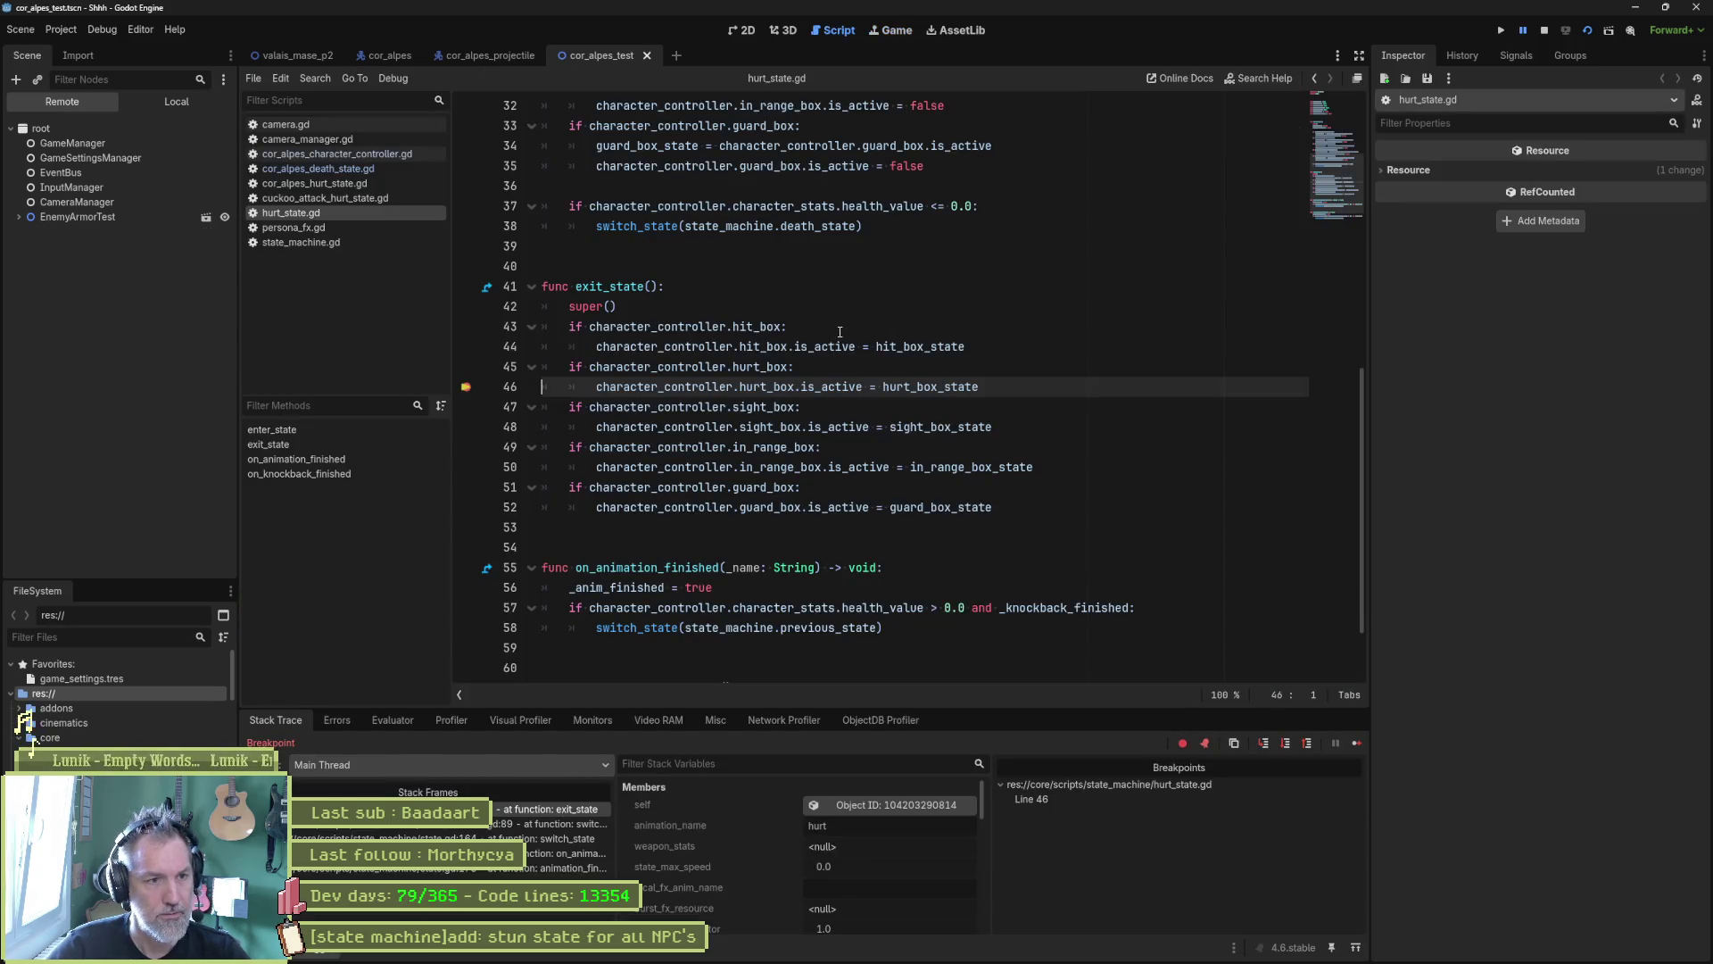
Step: Add a breakpoint on line 25 in enter_state and relaunch the game under the debugger
{"action": "mouse_move", "coordinate": [909, 389]}
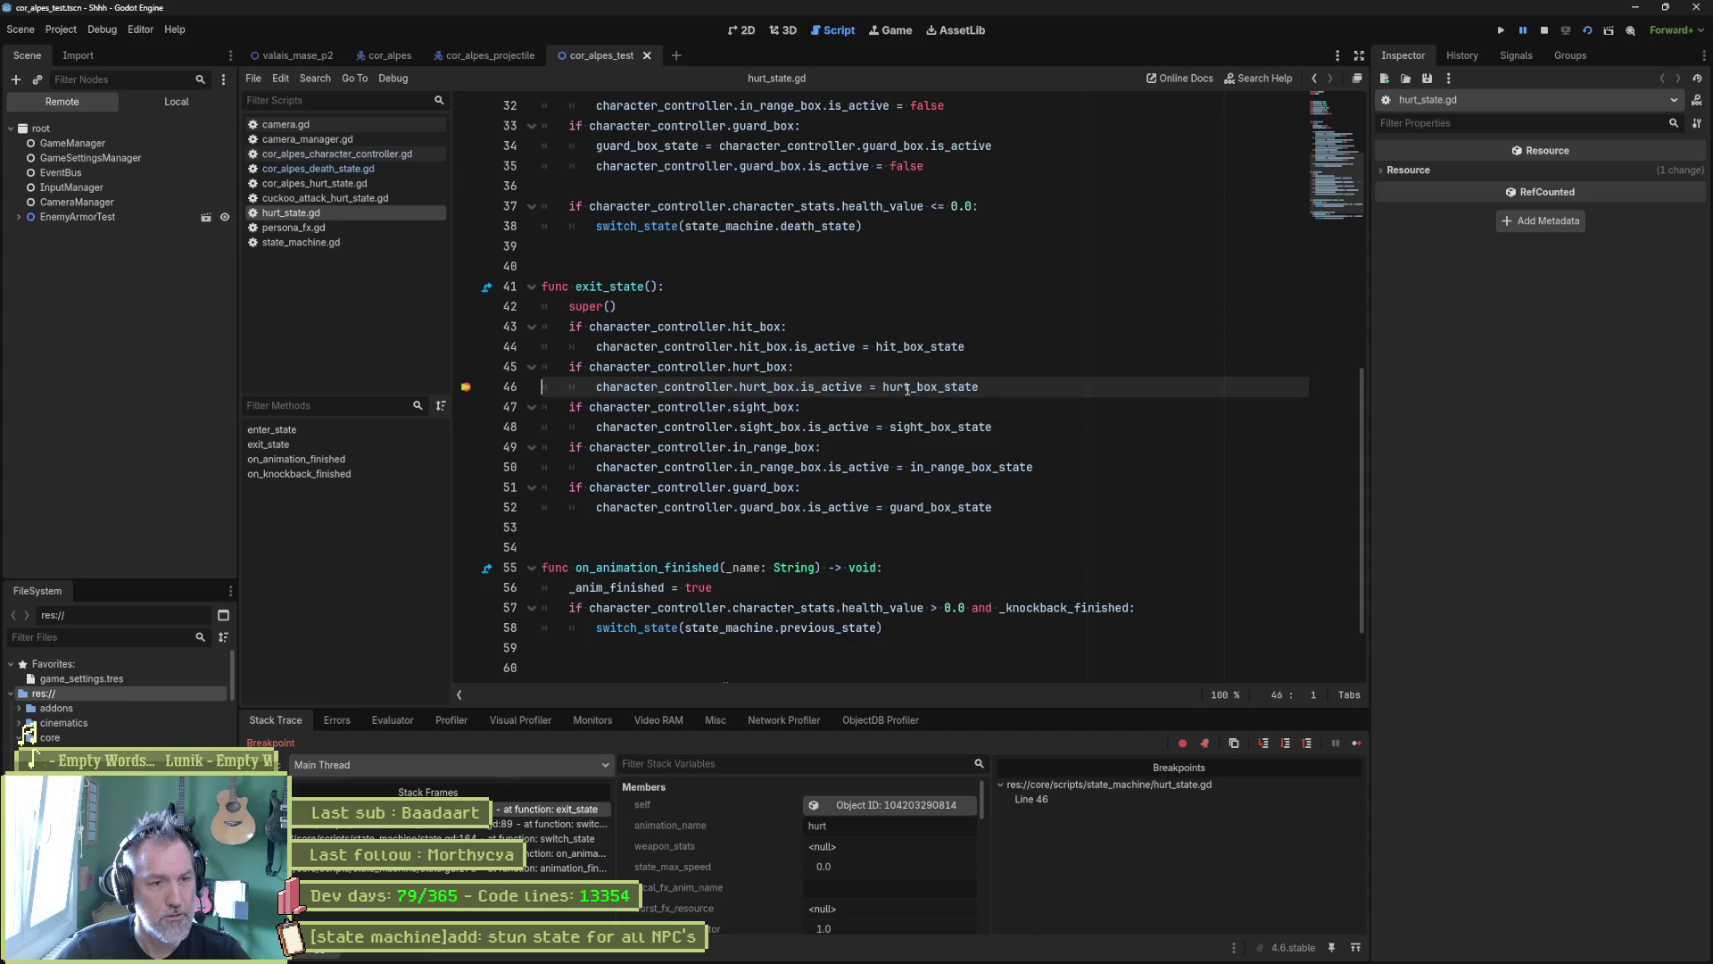
{"action": "double_click", "coordinate": [910, 389]}
{"action": "scroll", "coordinate": [1035, 317], "scroll_direction": "up", "scroll_amount": 5}
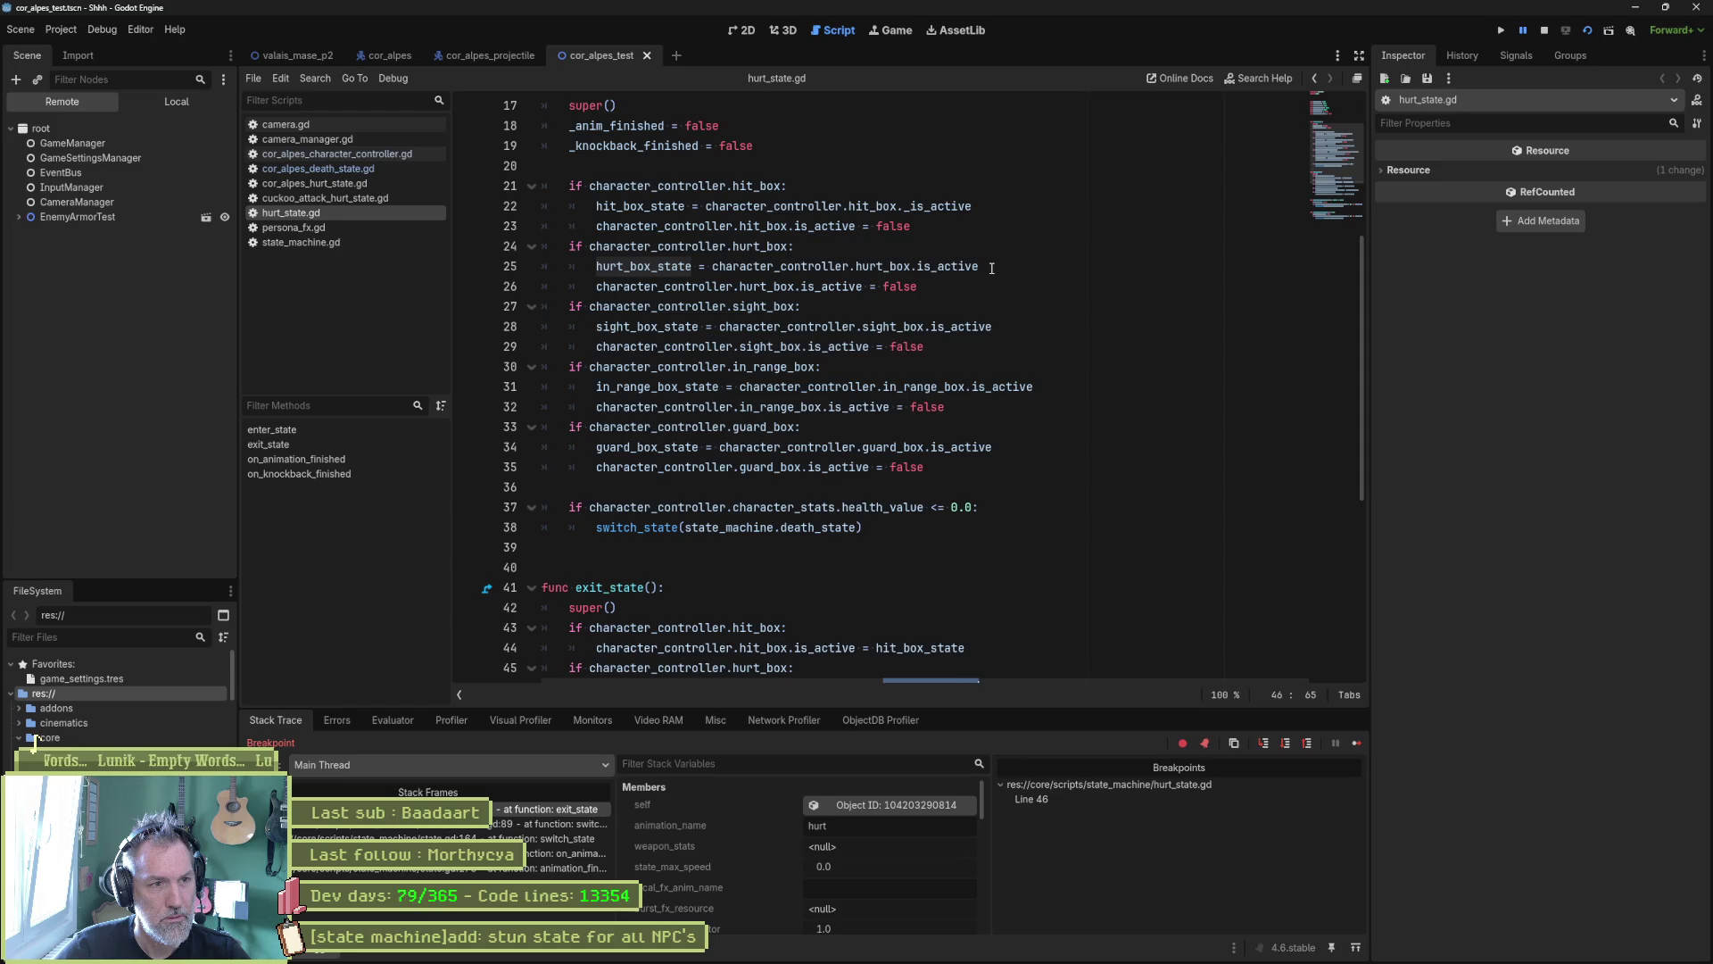
{"action": "left_click", "coordinate": [466, 266]}
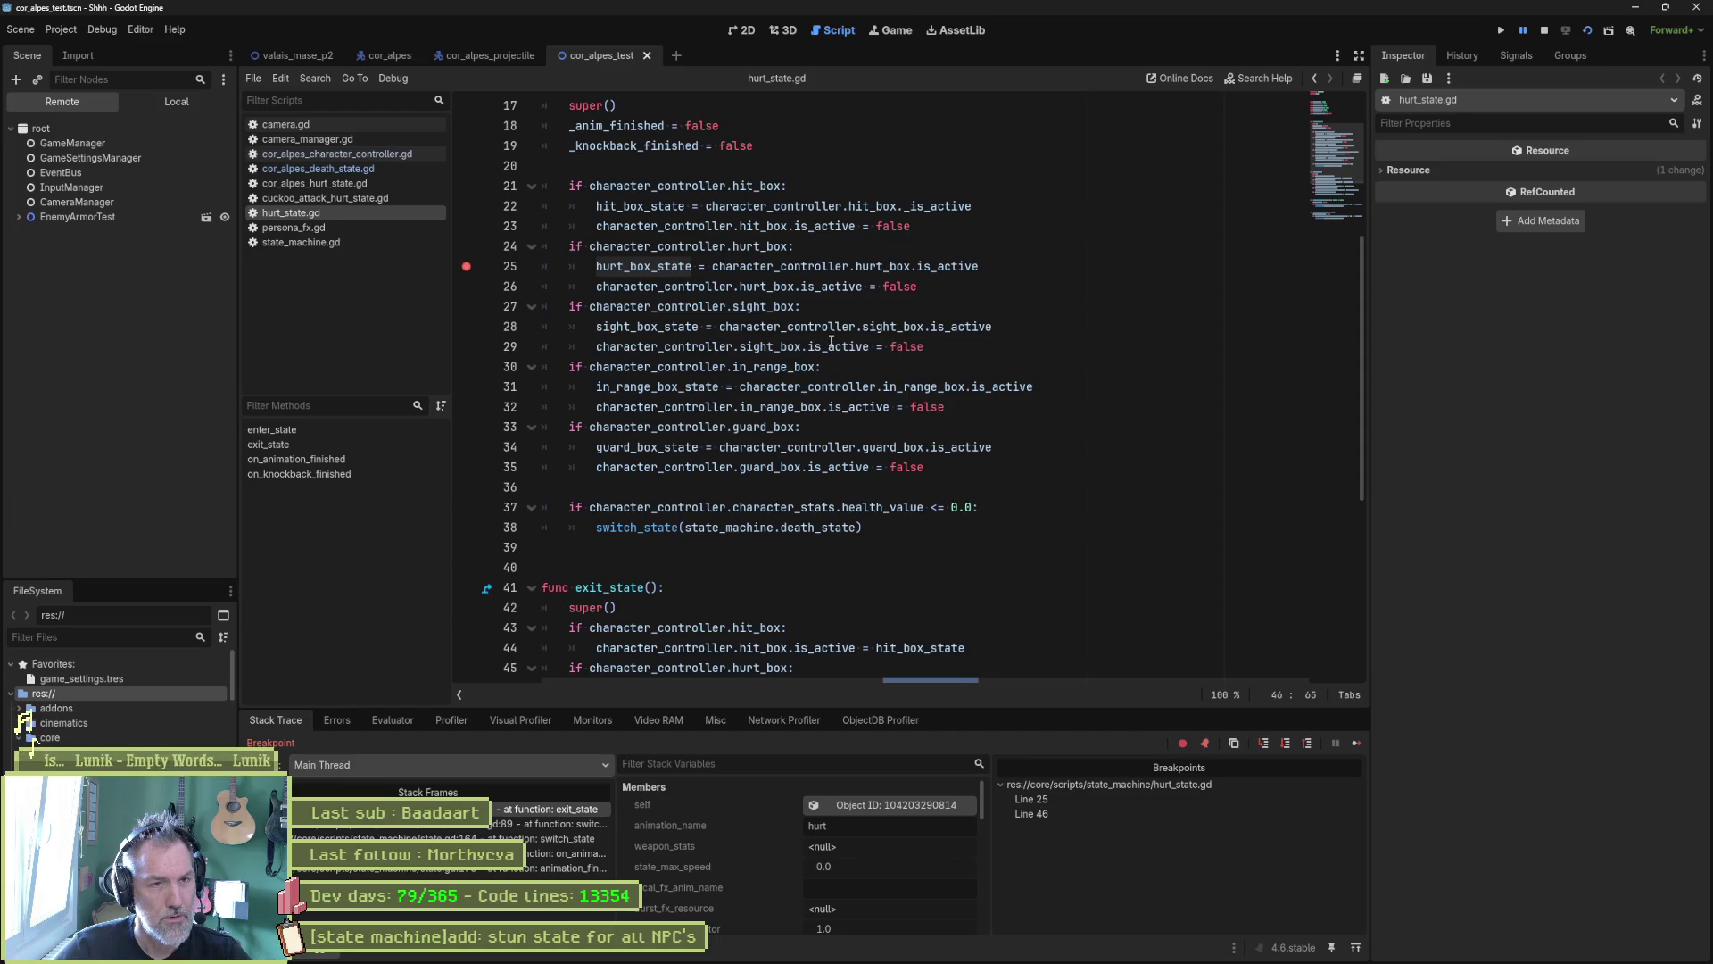
{"action": "key", "text": "F8"}
{"action": "key", "text": "F6"}
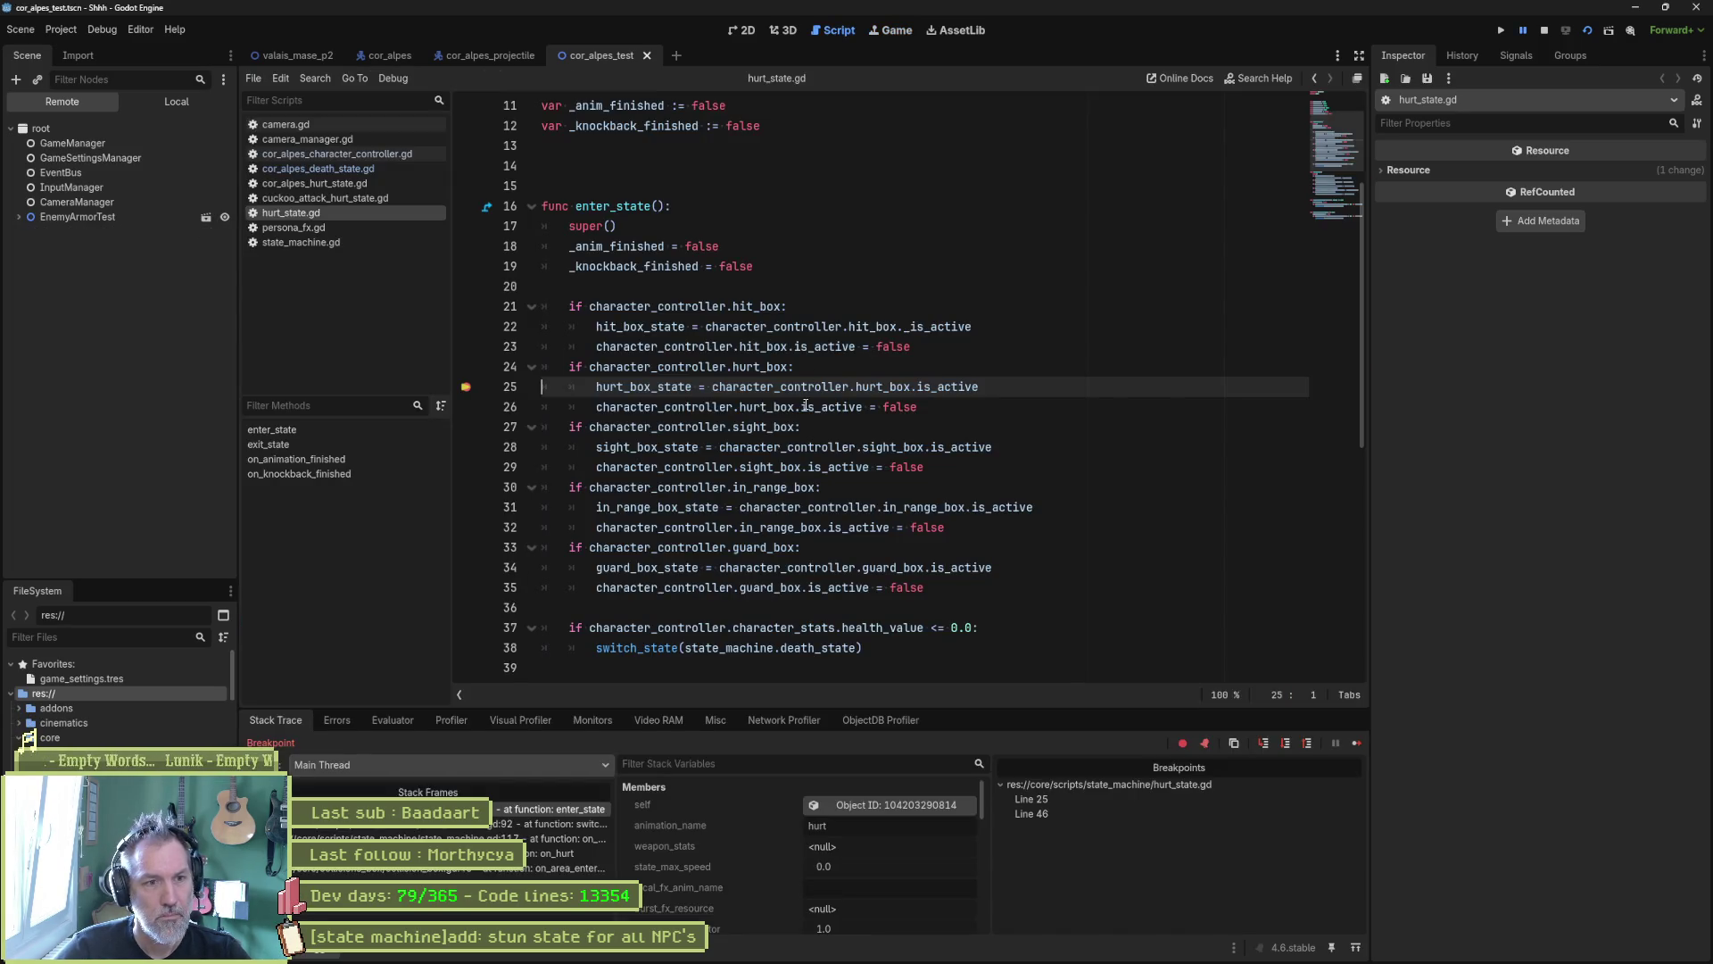
Step: Copy character_controller.hurt_box from line 24 and paste it into the Evaluator
{"action": "mouse_move", "coordinate": [937, 388]}
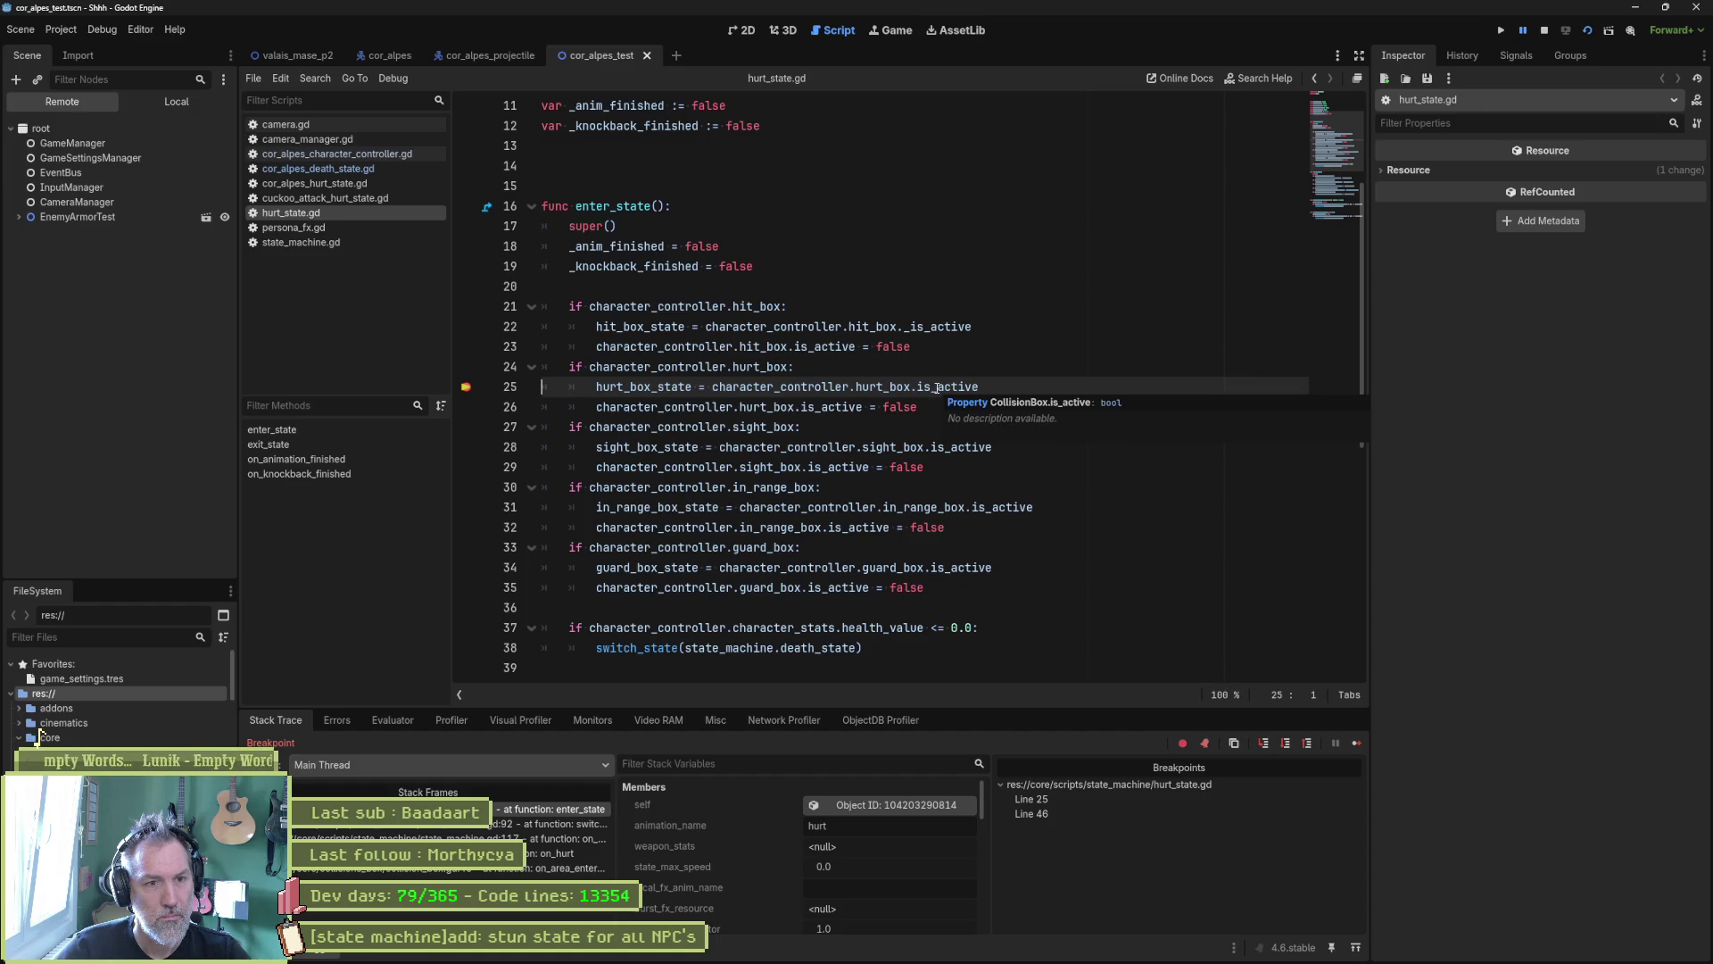
{"action": "mouse_move", "coordinate": [740, 388]}
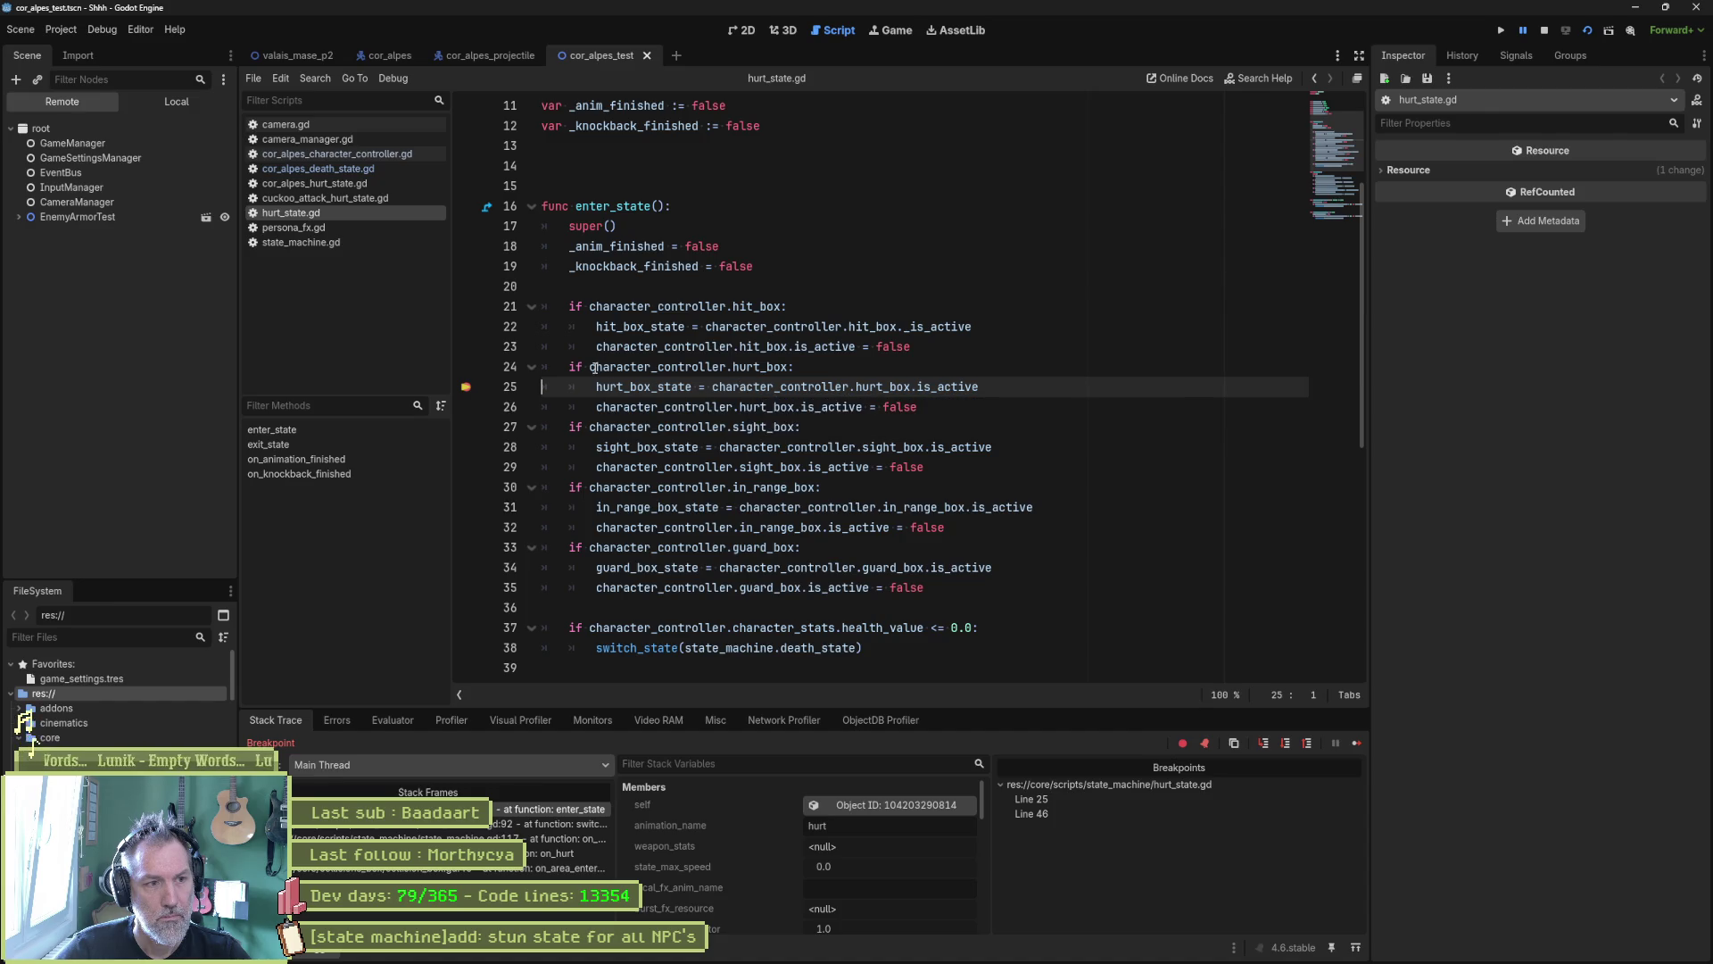
{"action": "double_click", "coordinate": [640, 368]}
{"action": "left_click_drag", "start_coordinate": [590, 368], "coordinate": [789, 367]}
{"action": "key", "text": "ctrl+c"}
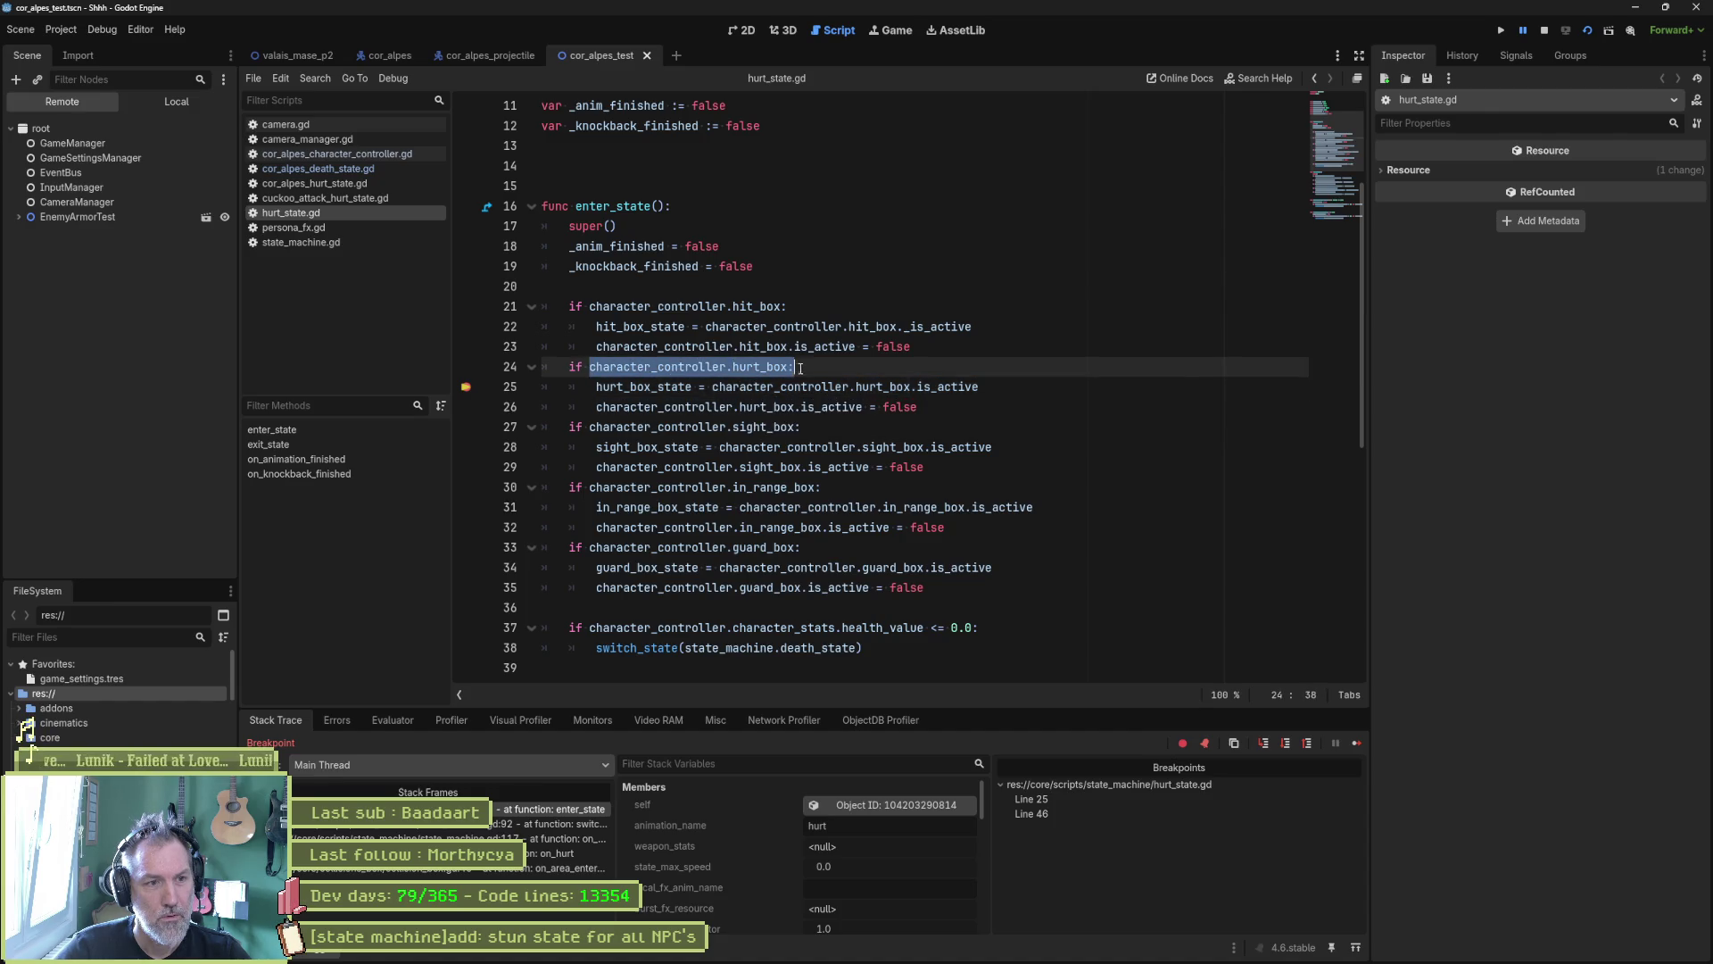
{"action": "left_click", "coordinate": [396, 721]}
{"action": "left_click", "coordinate": [402, 745]}
{"action": "key", "text": "ctrl+v"}
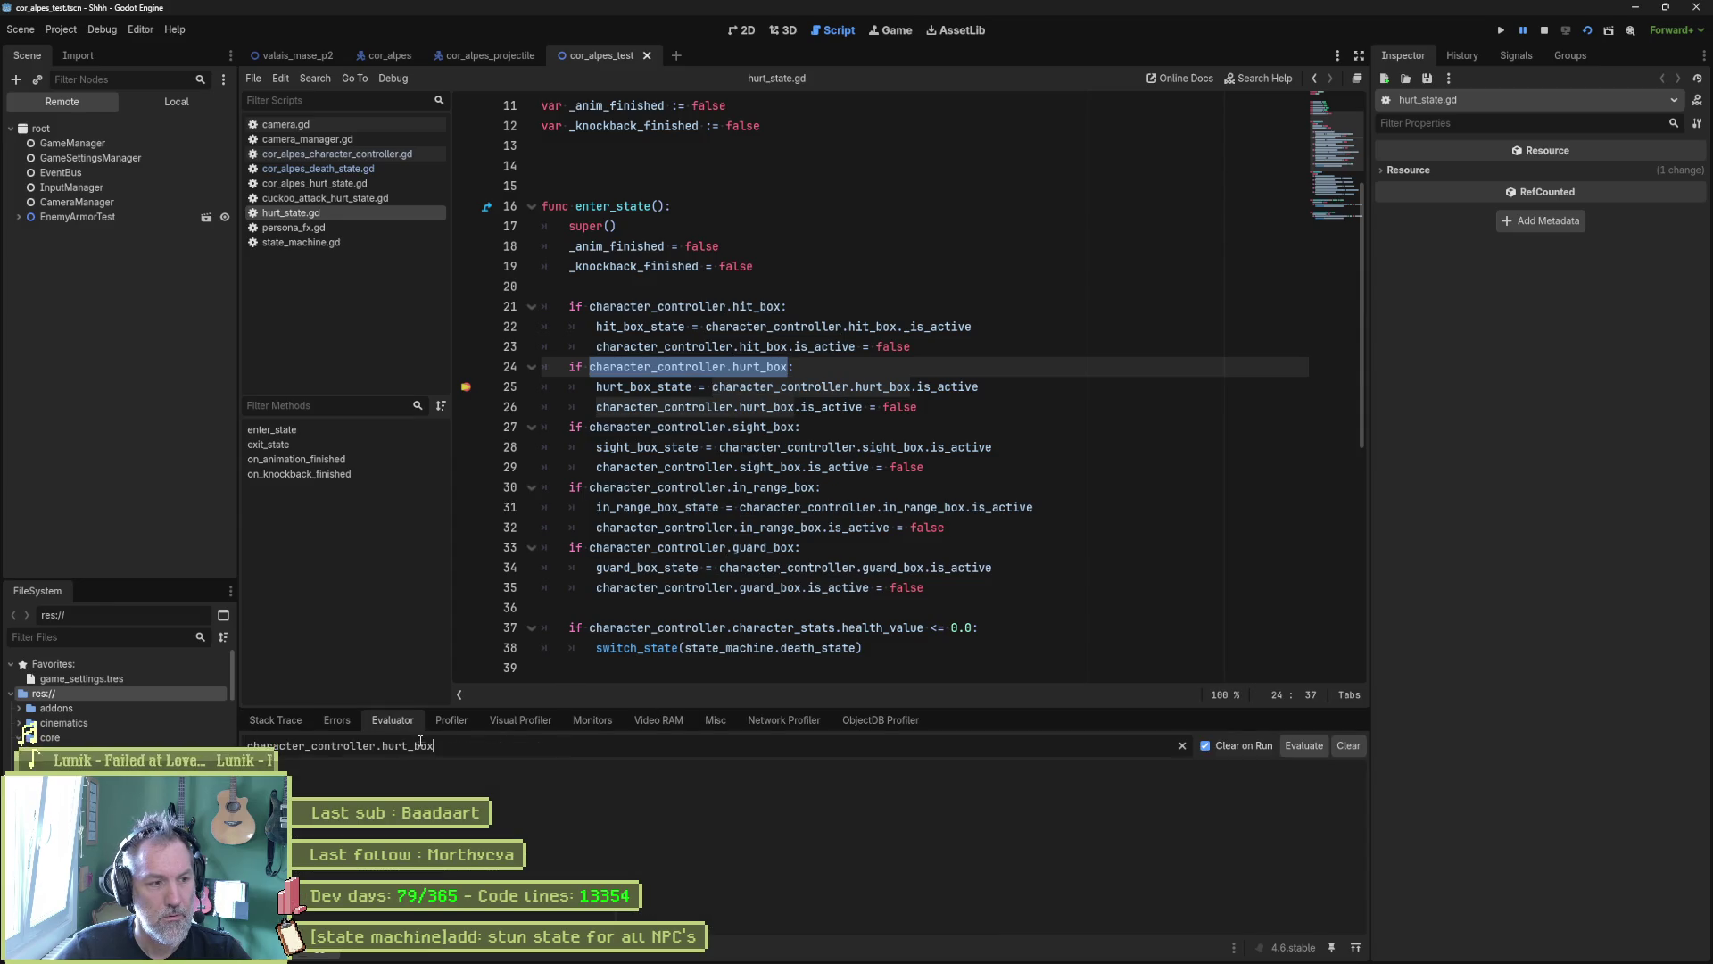
{"action": "key", "text": "Return"}
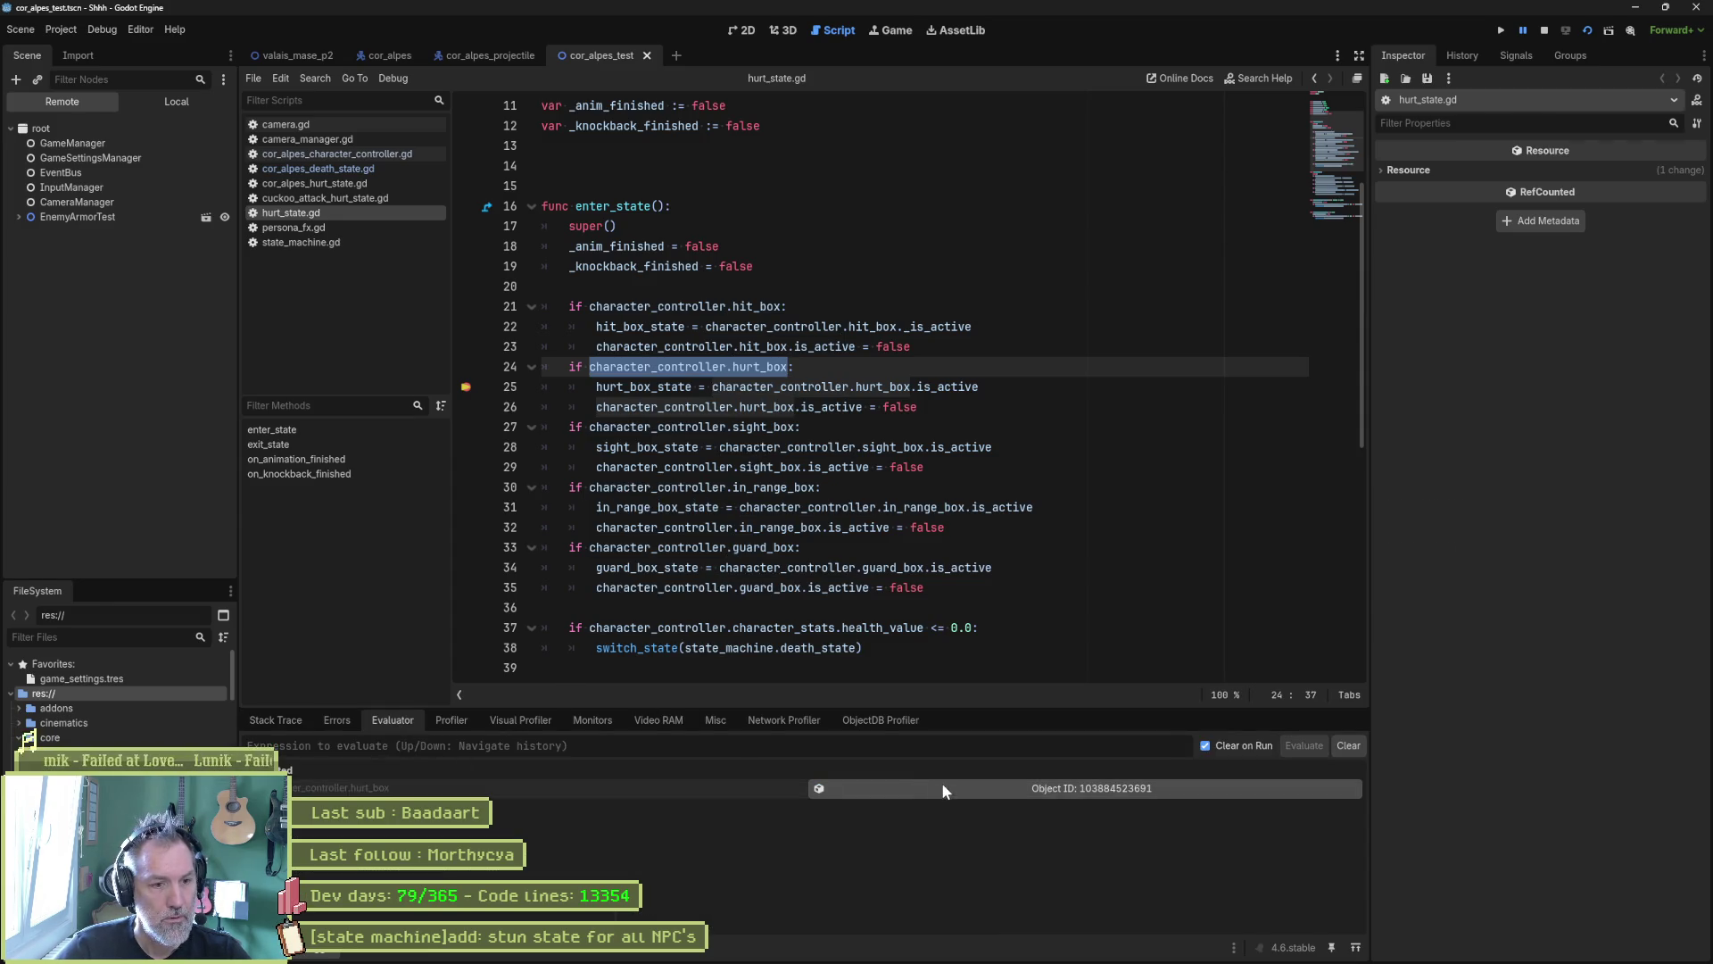
{"action": "left_click", "coordinate": [940, 785]}
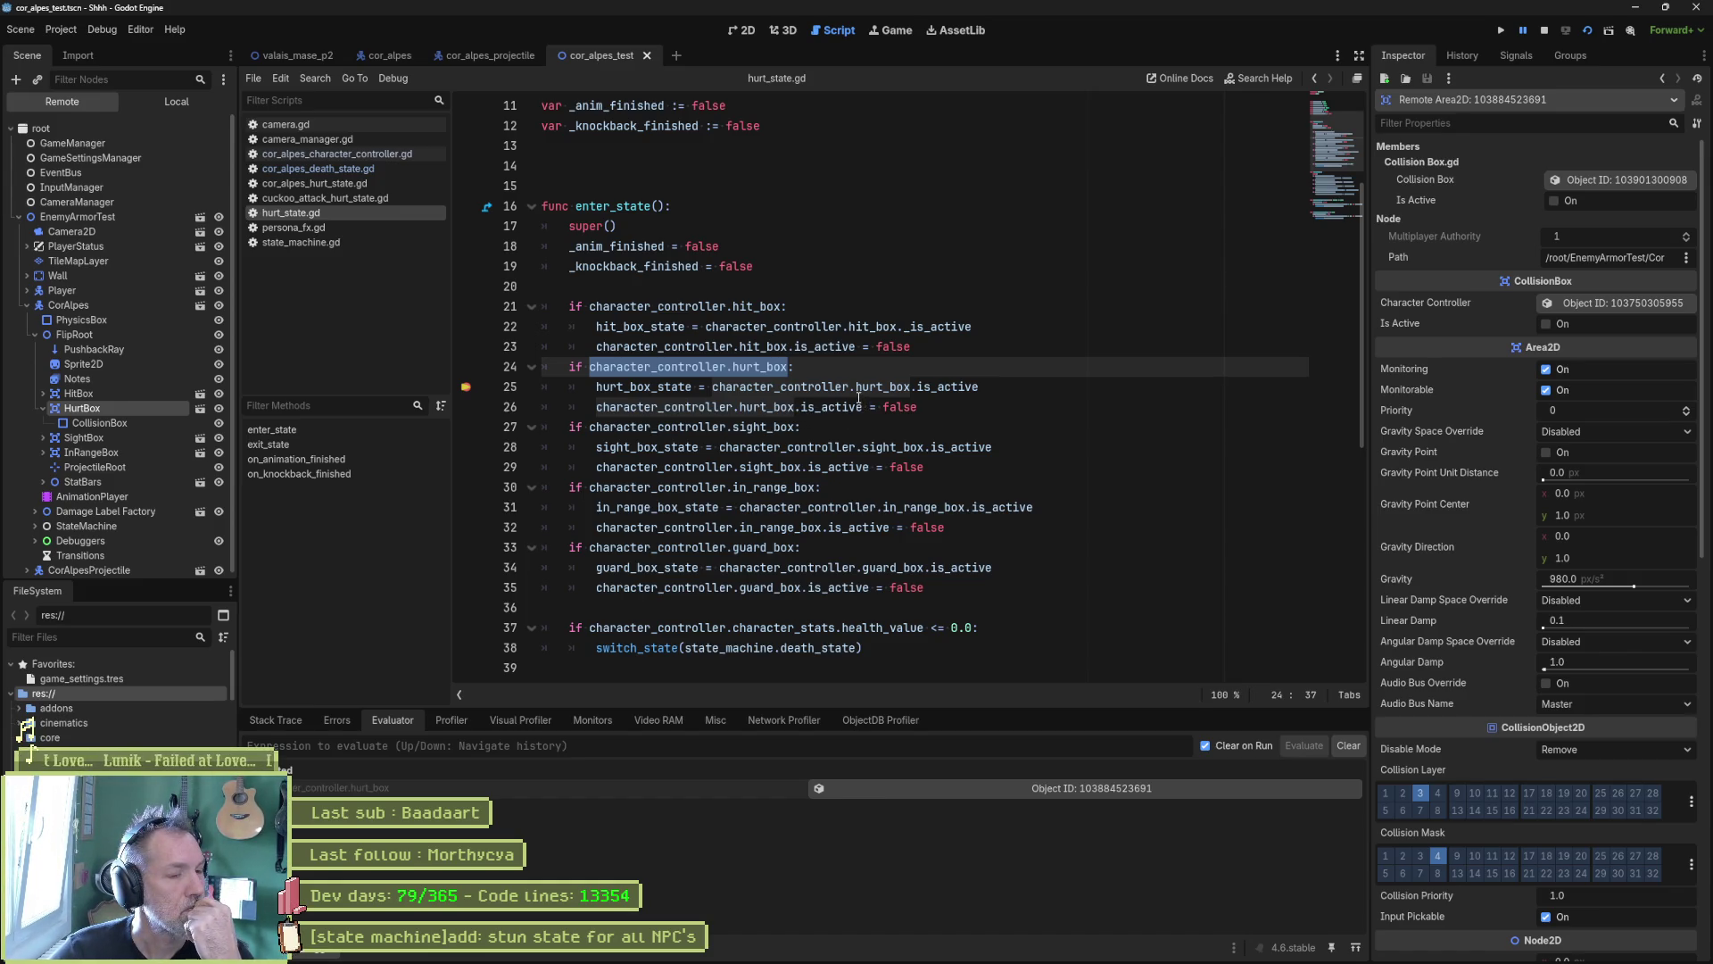
{"action": "mouse_move", "coordinate": [858, 399]}
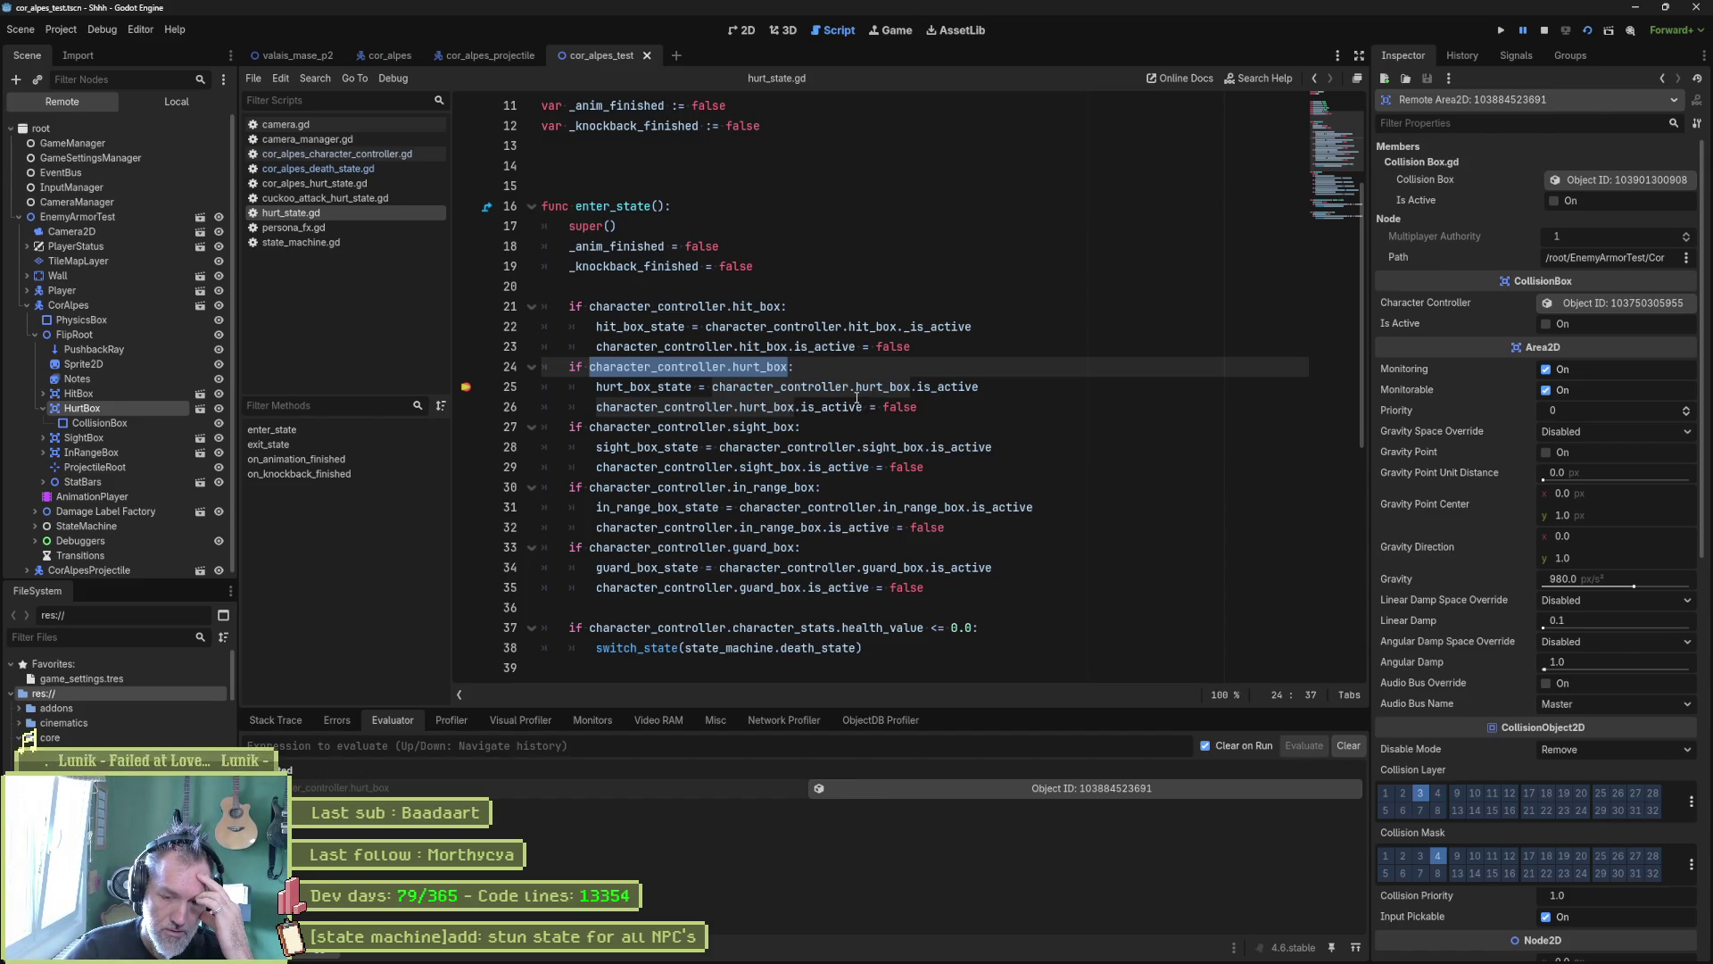
{"action": "left_click", "coordinate": [1547, 30]}
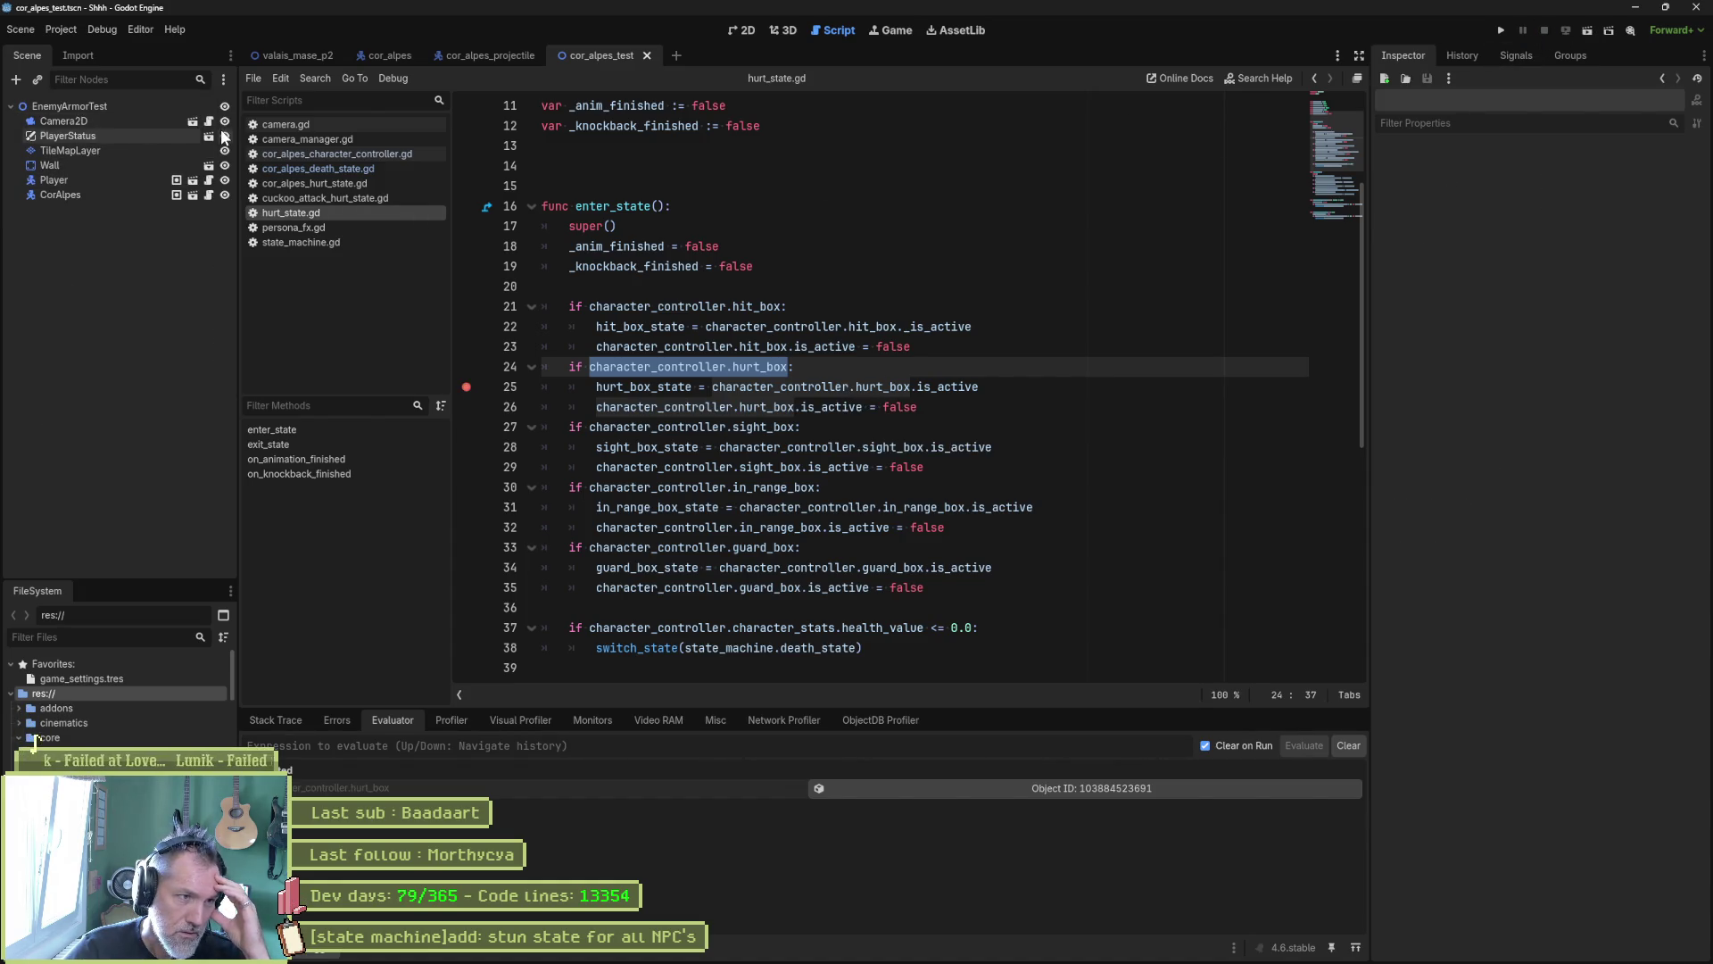
{"action": "mouse_move", "coordinate": [456, 64]}
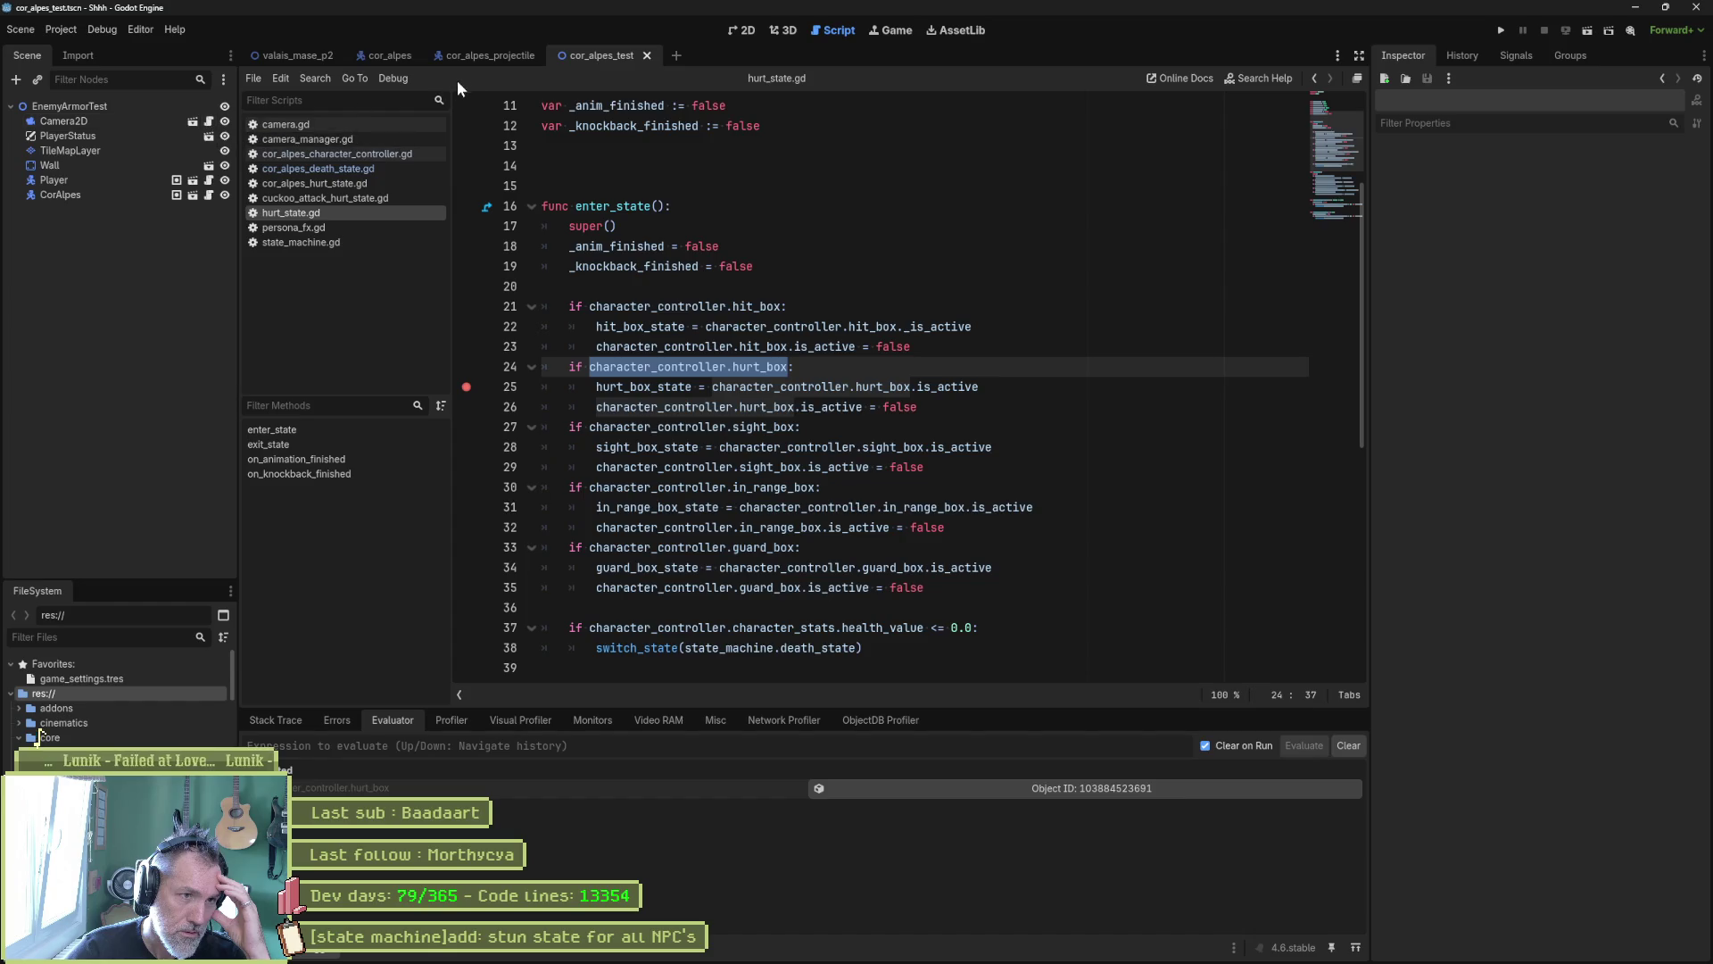
Step: In the cor_alpes scene, preview the AnimationPlayer's idle and notes animations
{"action": "left_click", "coordinate": [379, 55]}
{"action": "left_click", "coordinate": [76, 283]}
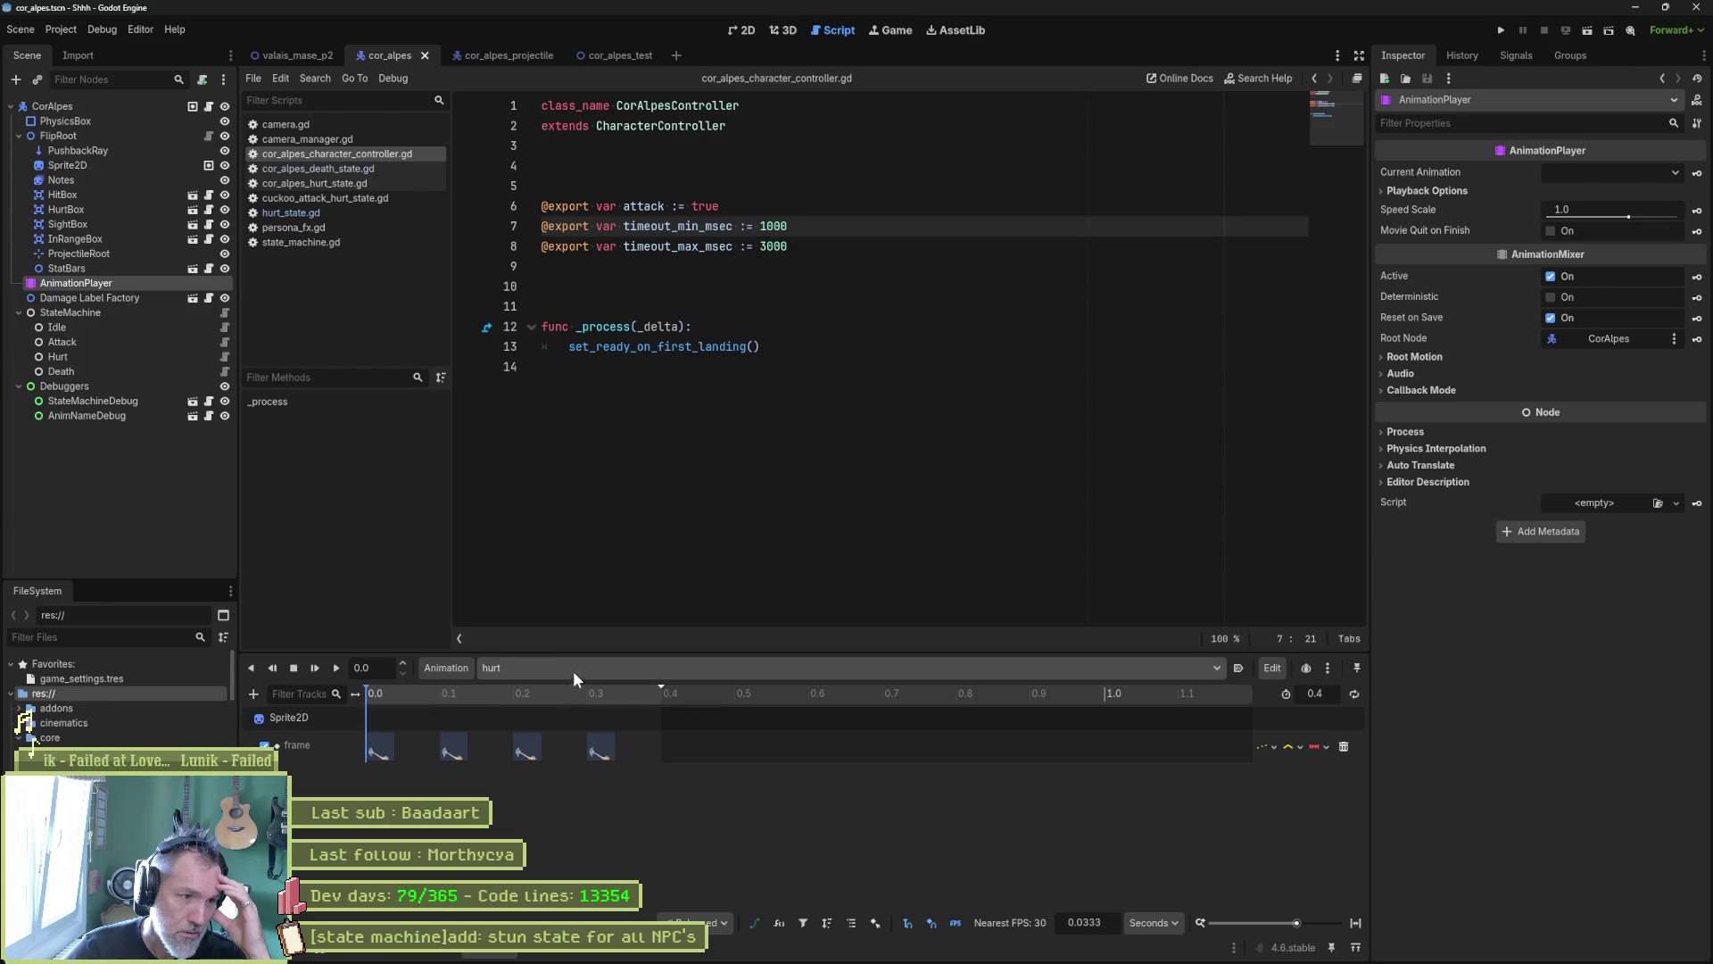
{"action": "left_click", "coordinate": [577, 668]}
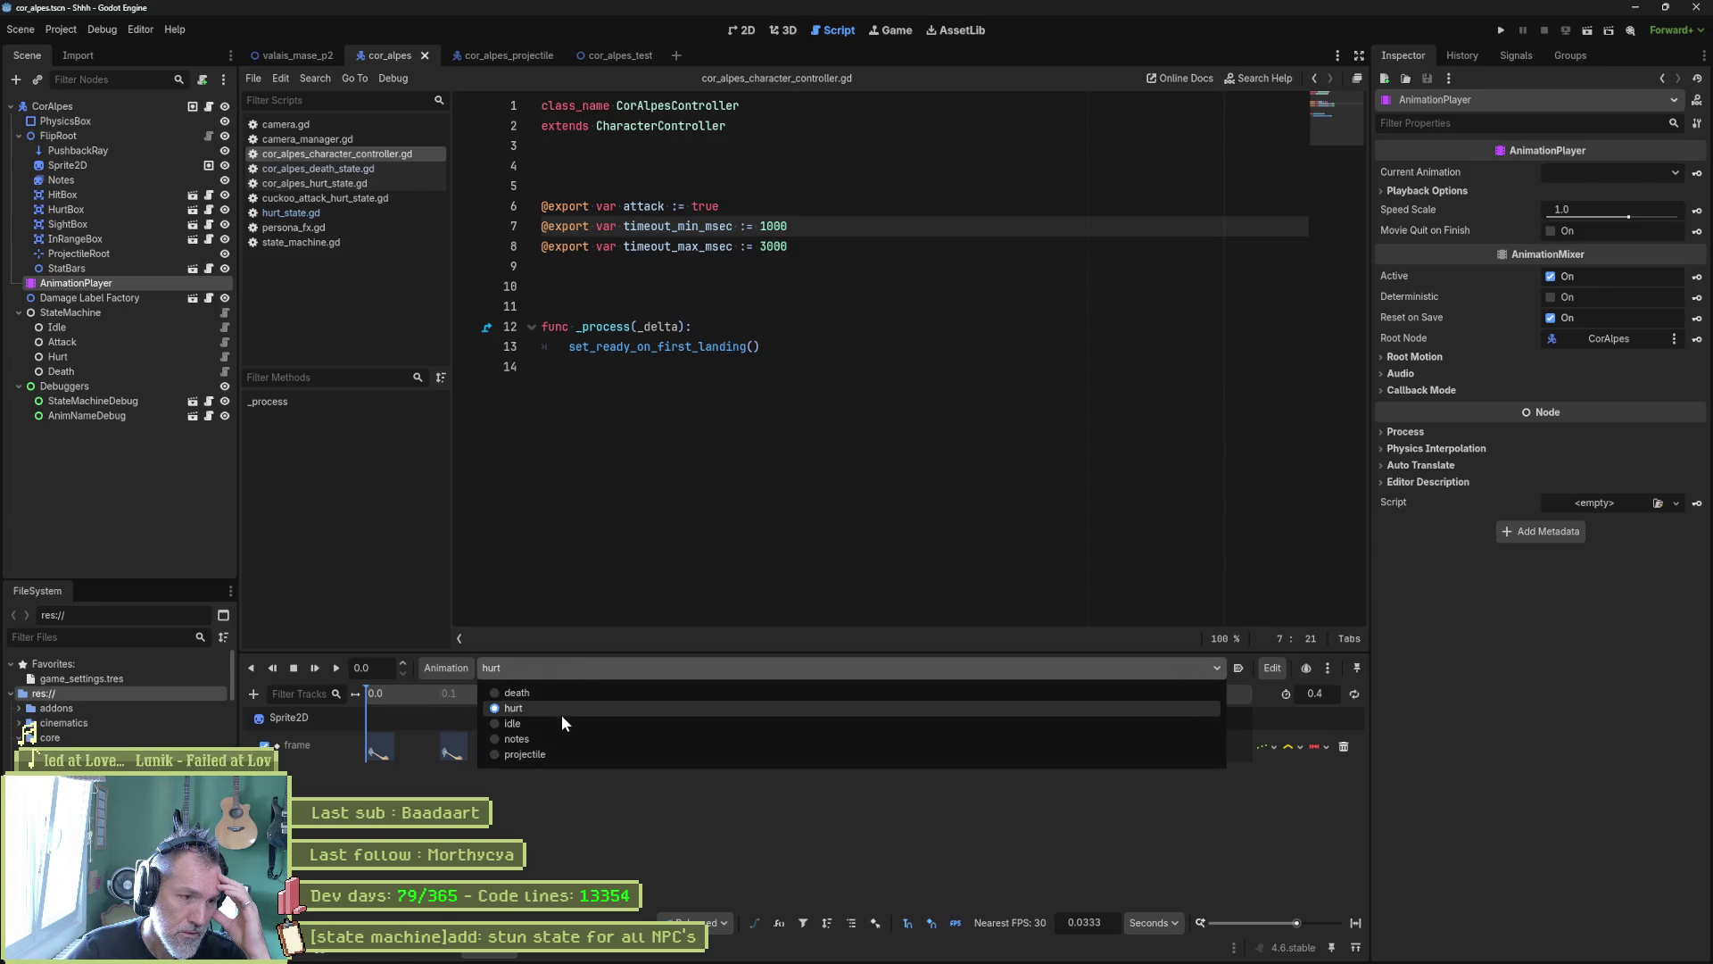
{"action": "left_click", "coordinate": [560, 723]}
{"action": "left_click", "coordinate": [560, 672]}
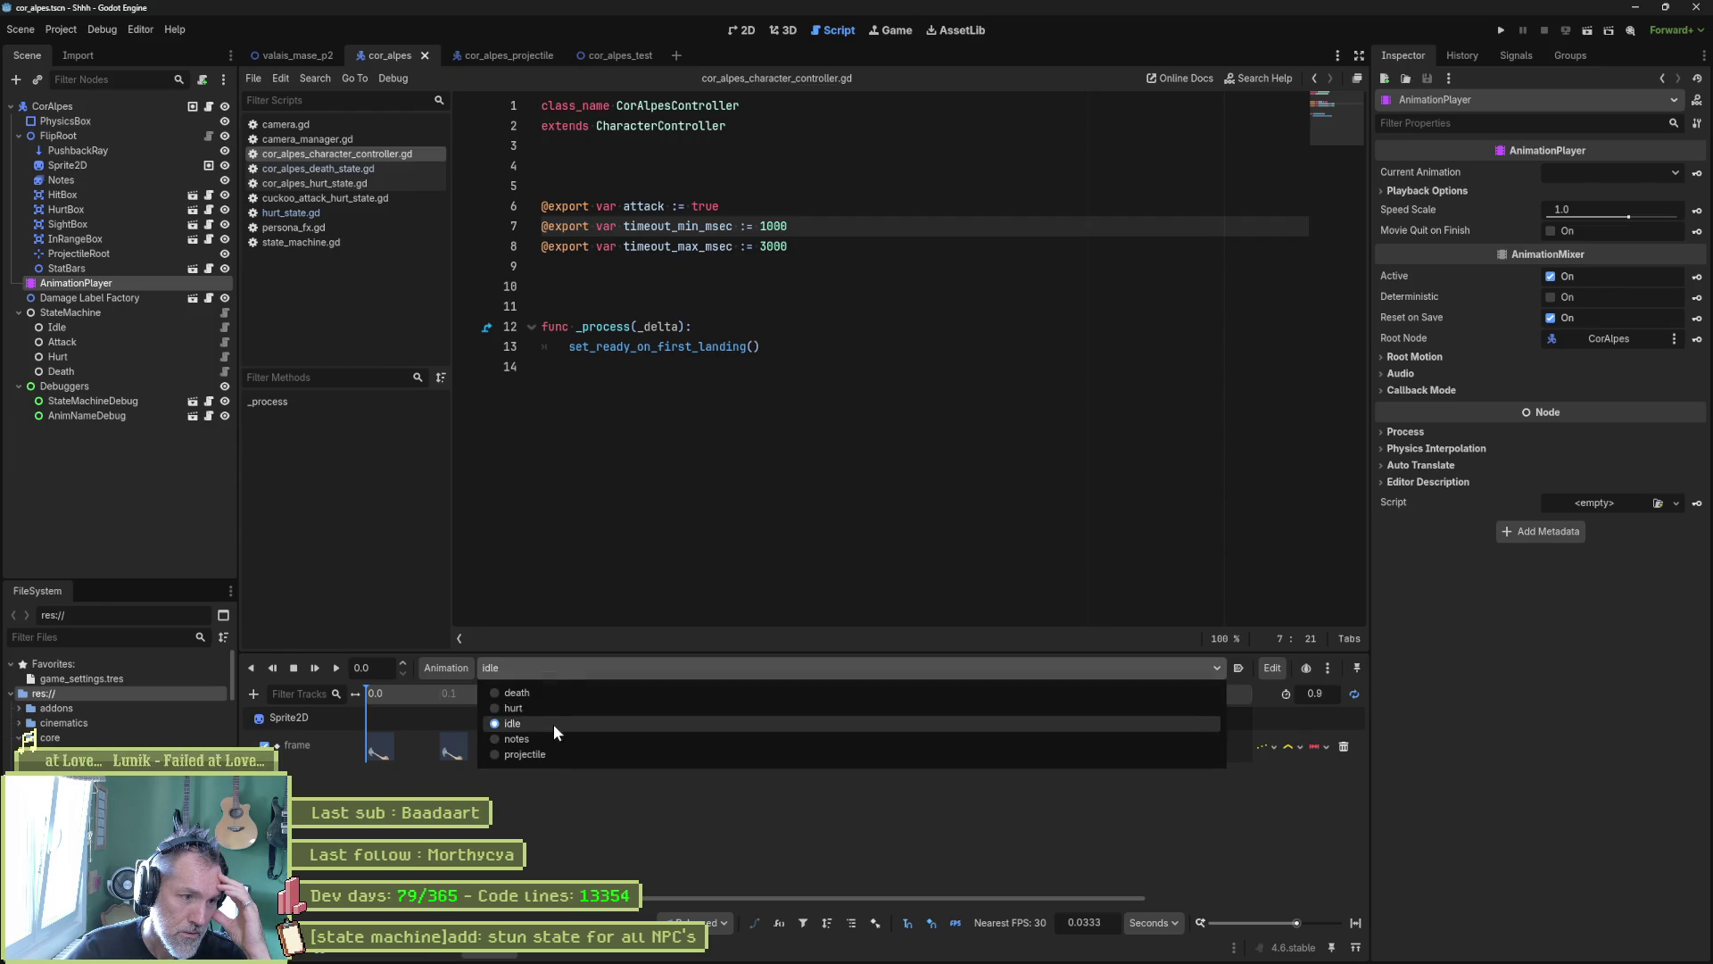
{"action": "left_click", "coordinate": [557, 739]}
Step: Preview the projectile, hurt and death animations, then return to hurt_state.gd
{"action": "left_click", "coordinate": [567, 669]}
{"action": "left_click", "coordinate": [567, 754]}
{"action": "left_click", "coordinate": [570, 671]}
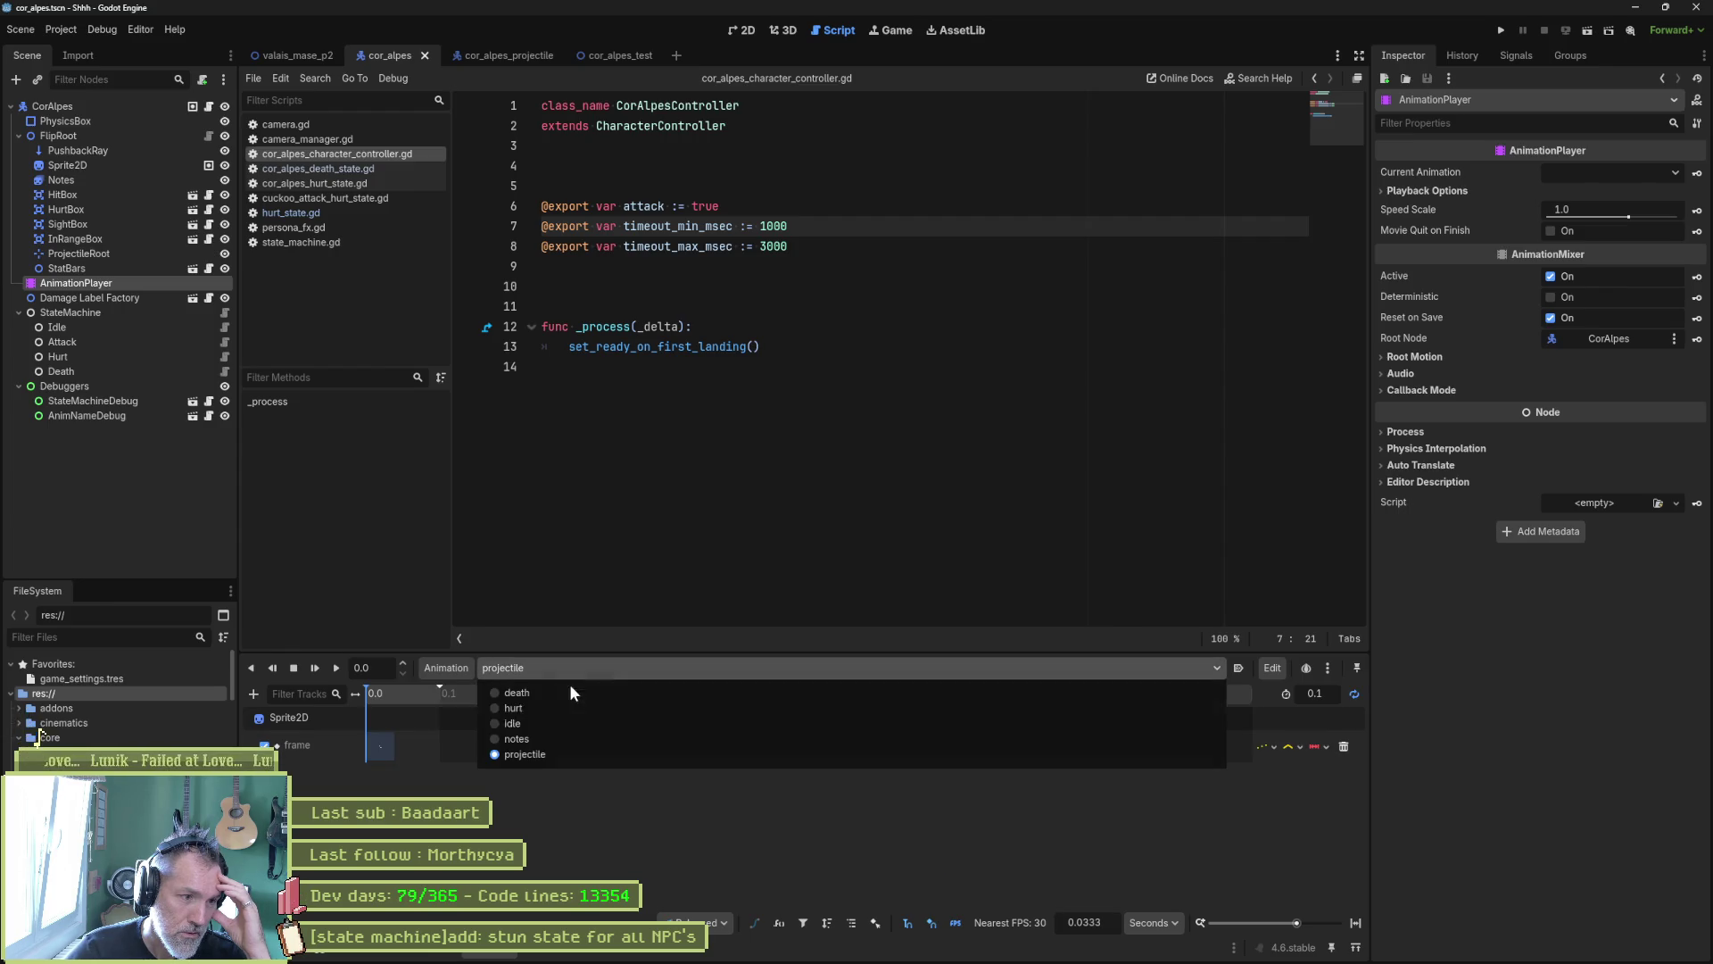
{"action": "left_click", "coordinate": [564, 710]}
{"action": "left_click", "coordinate": [569, 671]}
{"action": "left_click", "coordinate": [566, 692]}
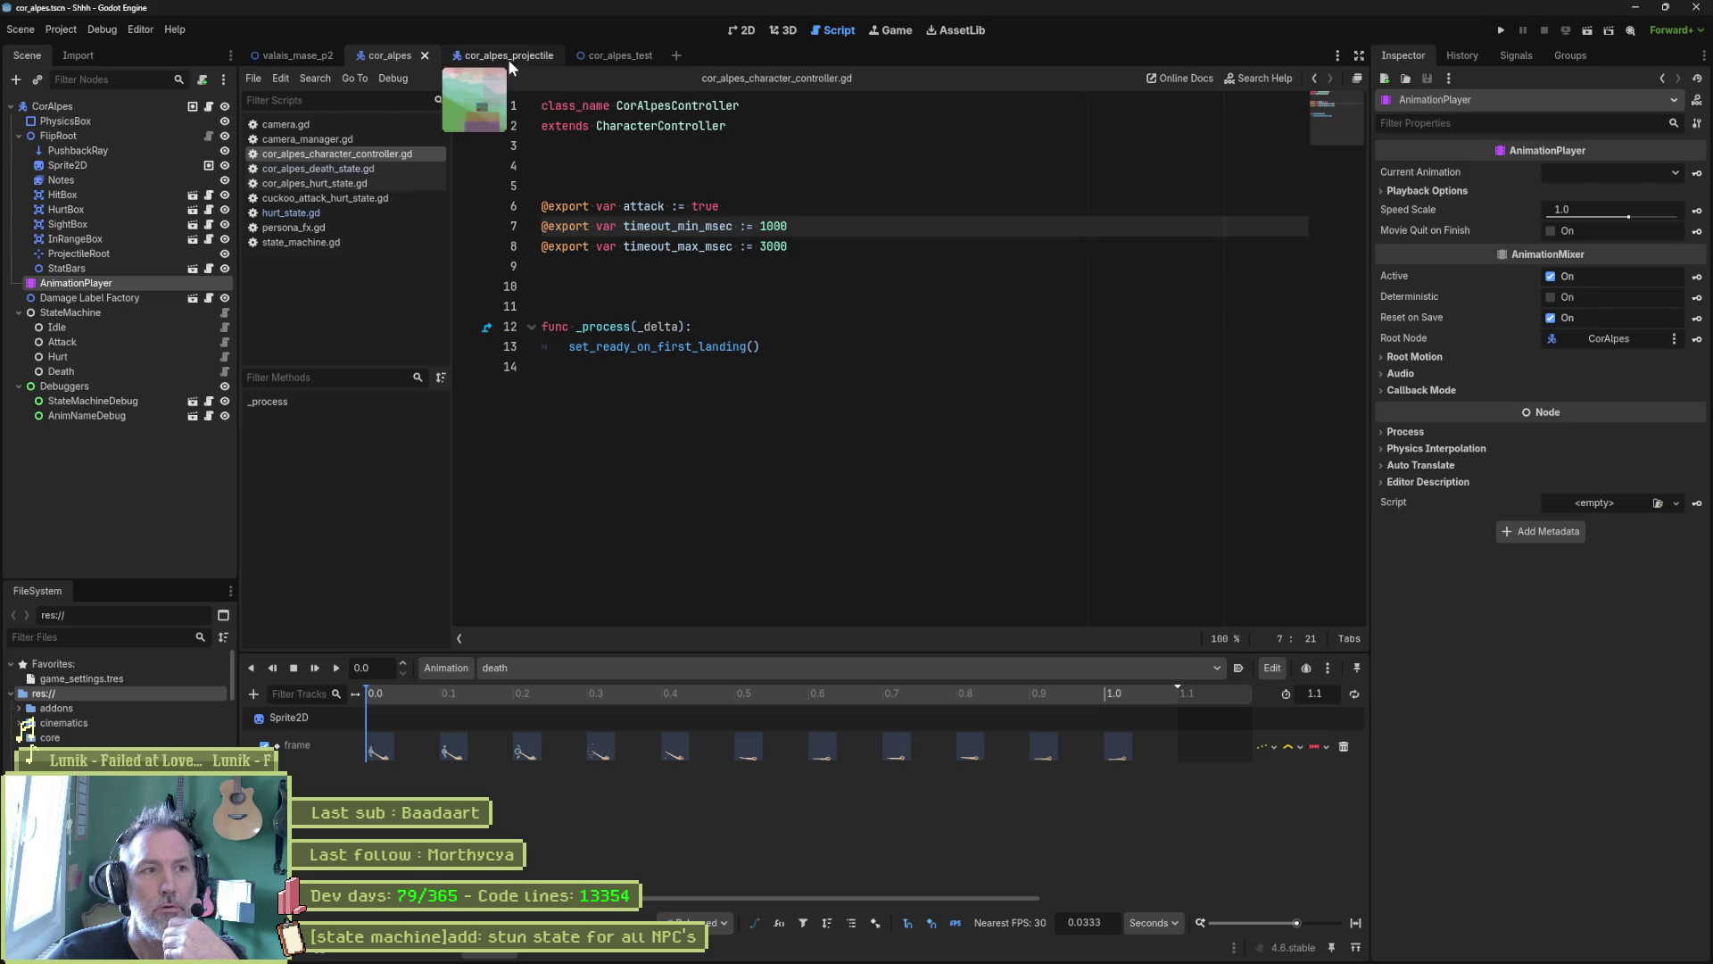
{"action": "left_click", "coordinate": [332, 213]}
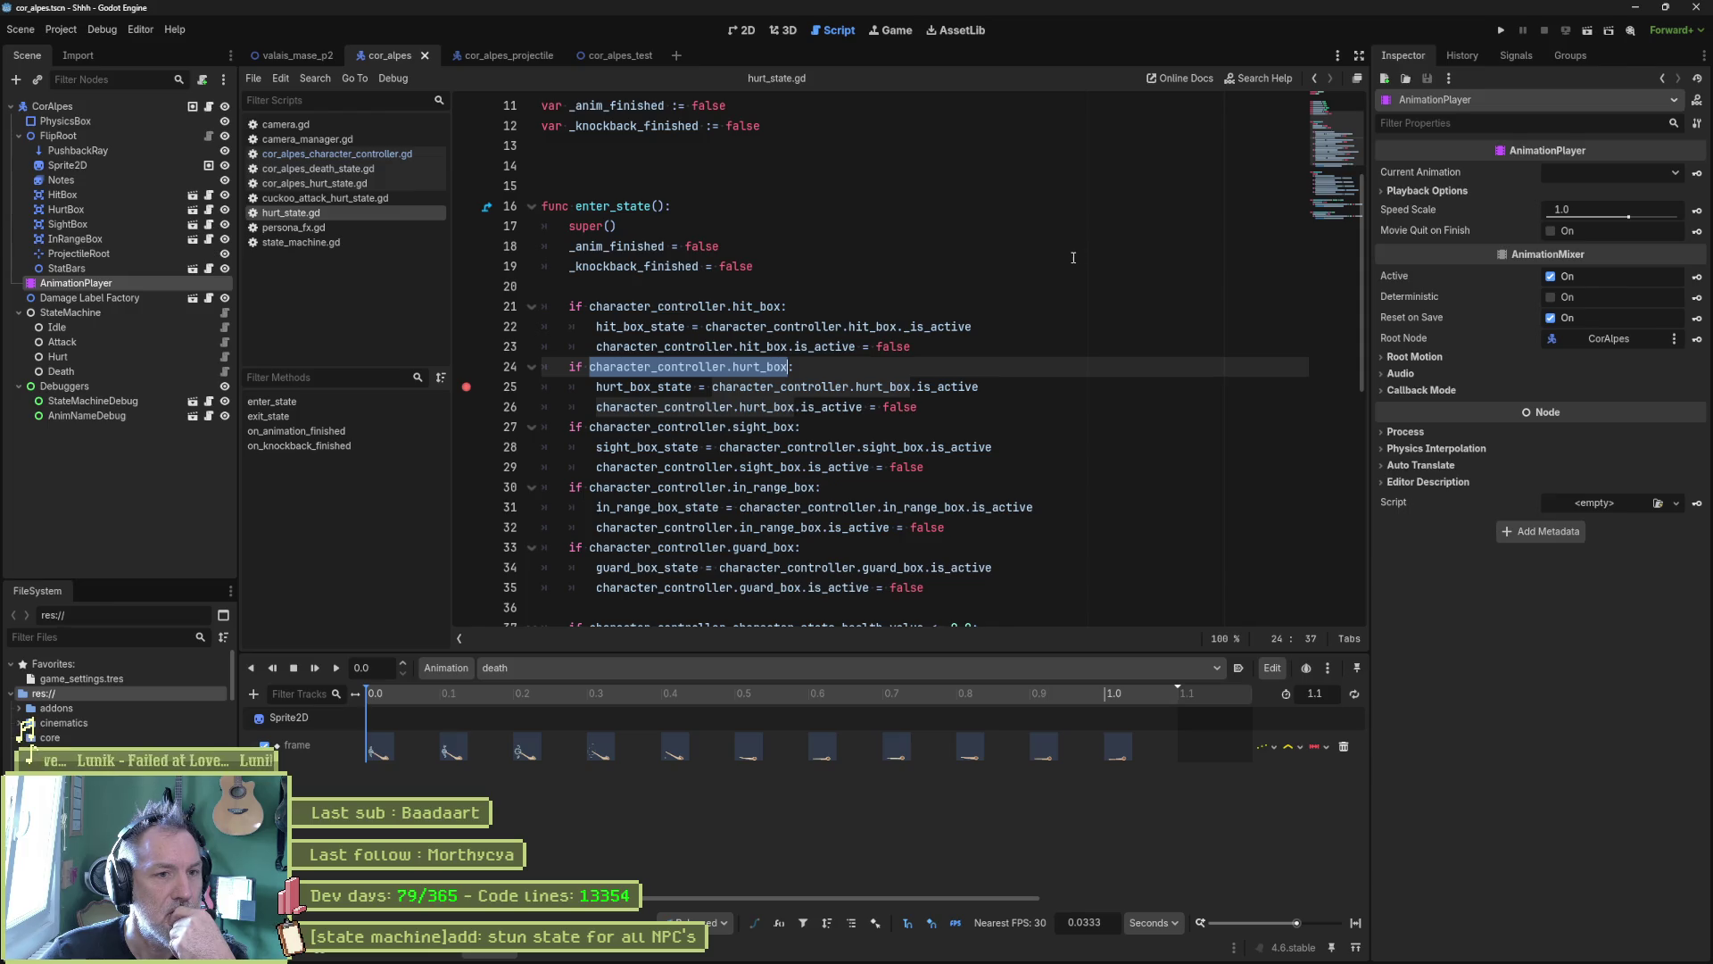
Step: Follow is_active to its _is_active definition in collision_box.gd, then show cor_alpes_test in 2D
{"action": "left_click", "coordinate": [966, 387]}
{"action": "left_click", "coordinate": [972, 387], "text": "ctrl"}
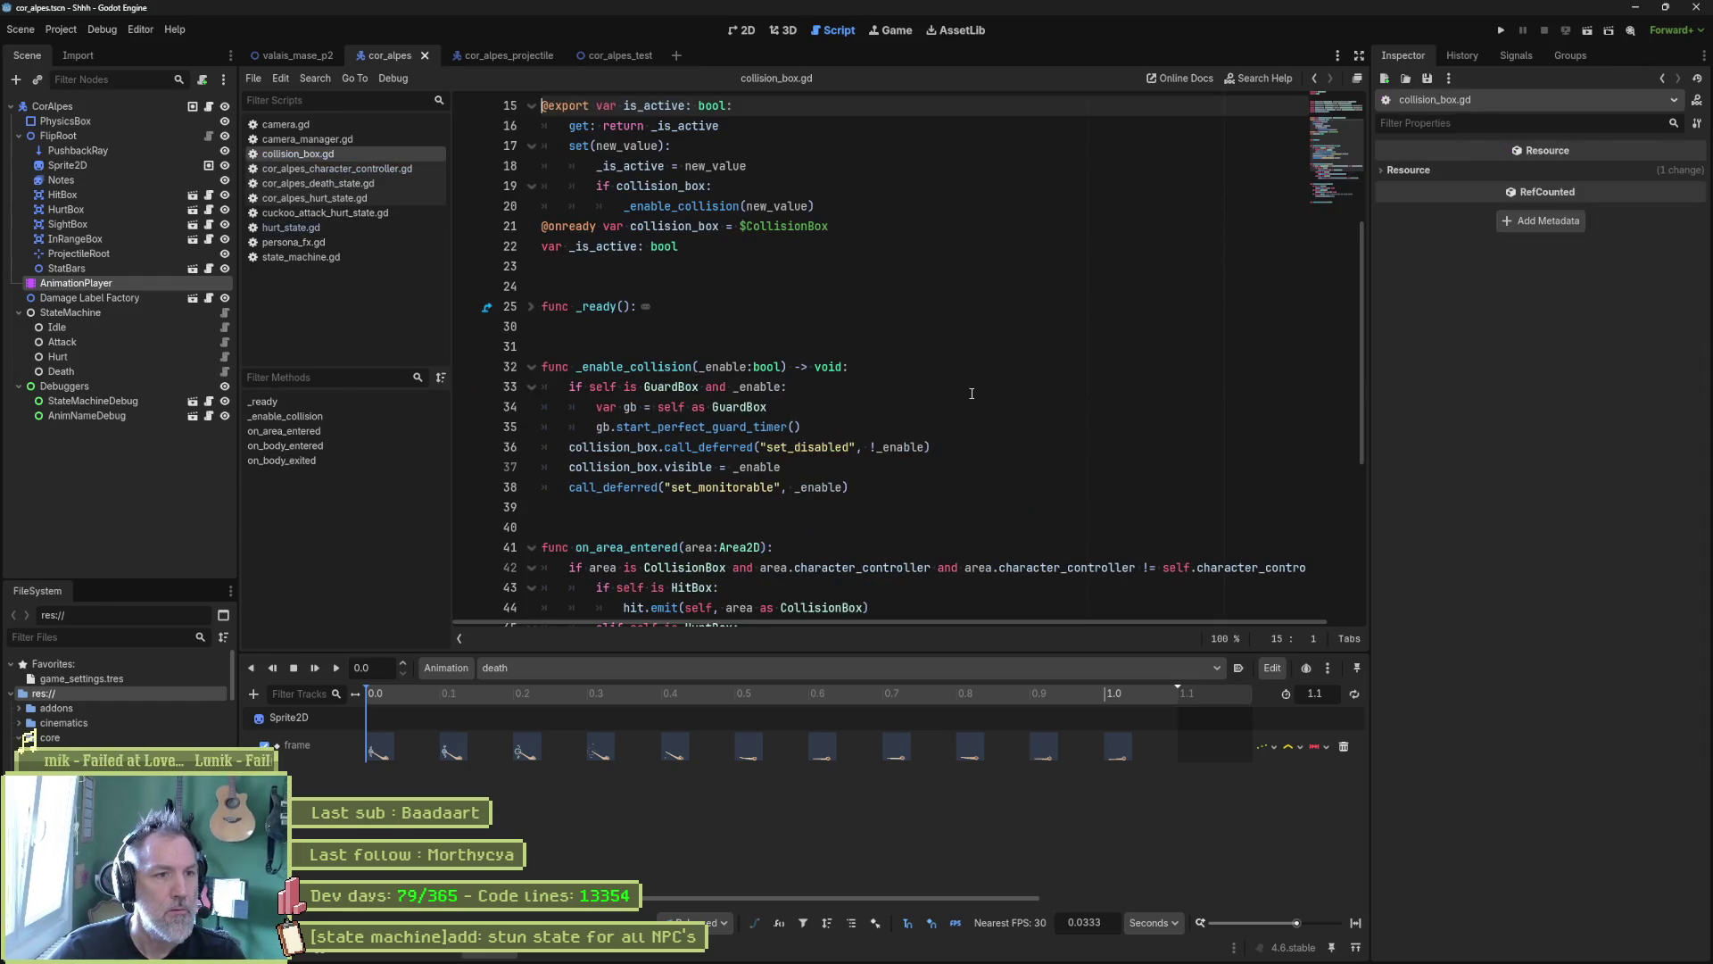
{"action": "scroll", "coordinate": [803, 344], "scroll_direction": "up", "scroll_amount": 3}
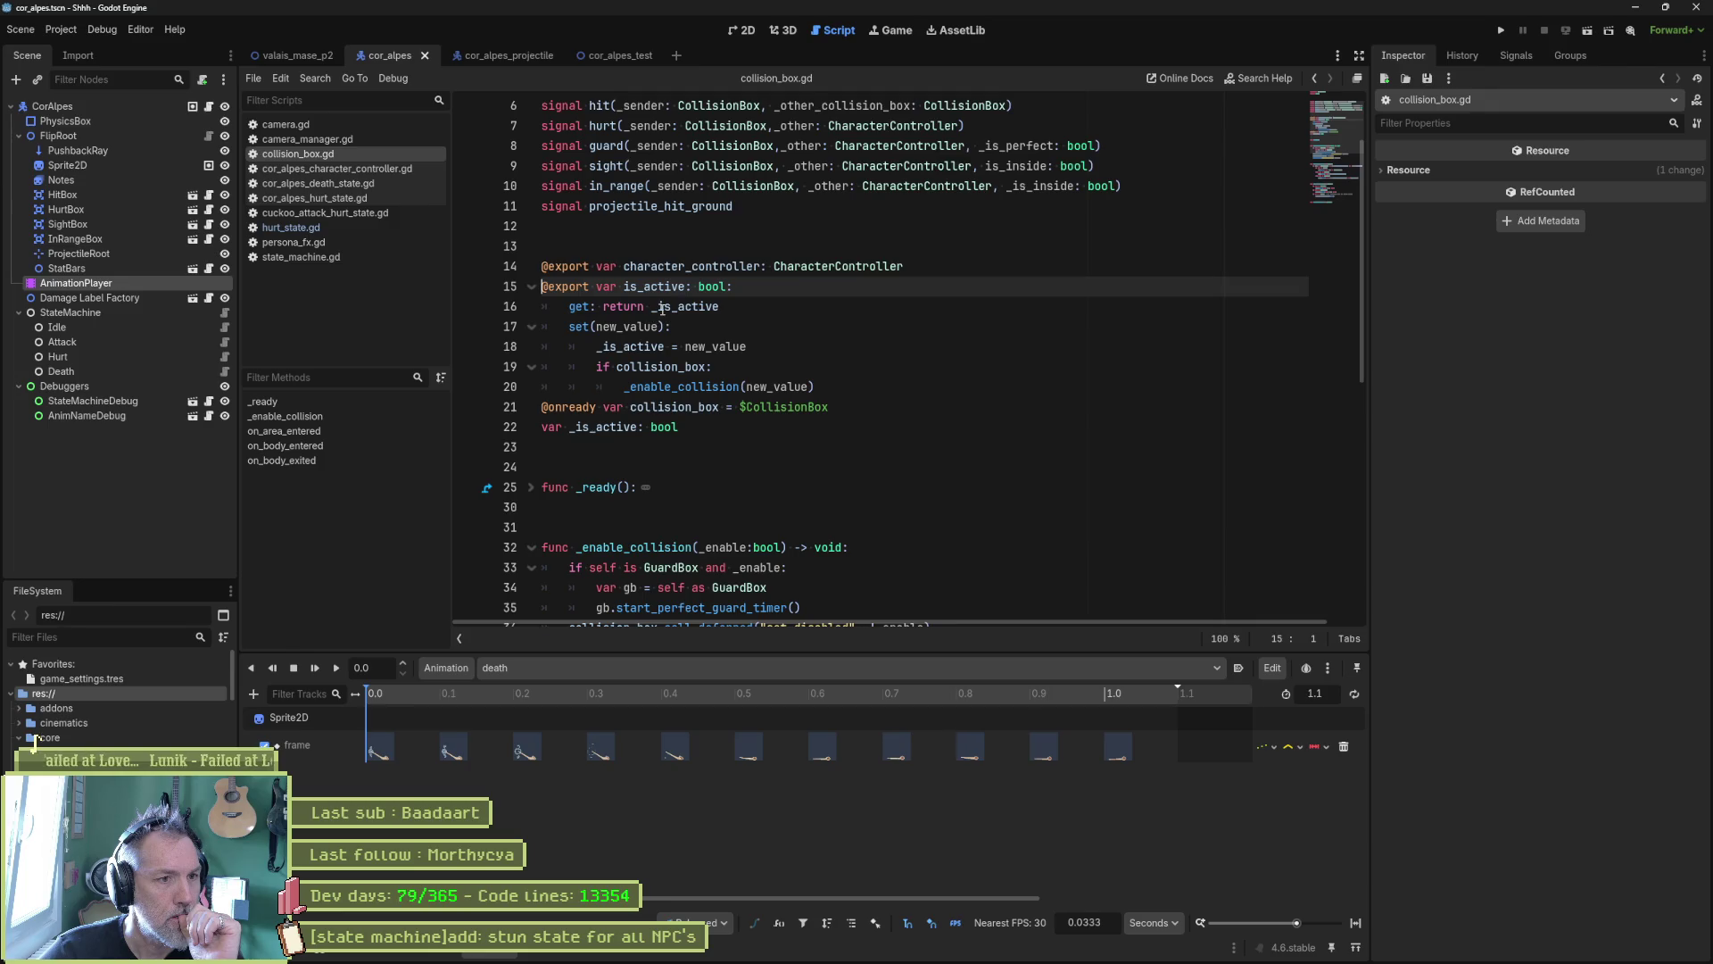
{"action": "double_click", "coordinate": [663, 308]}
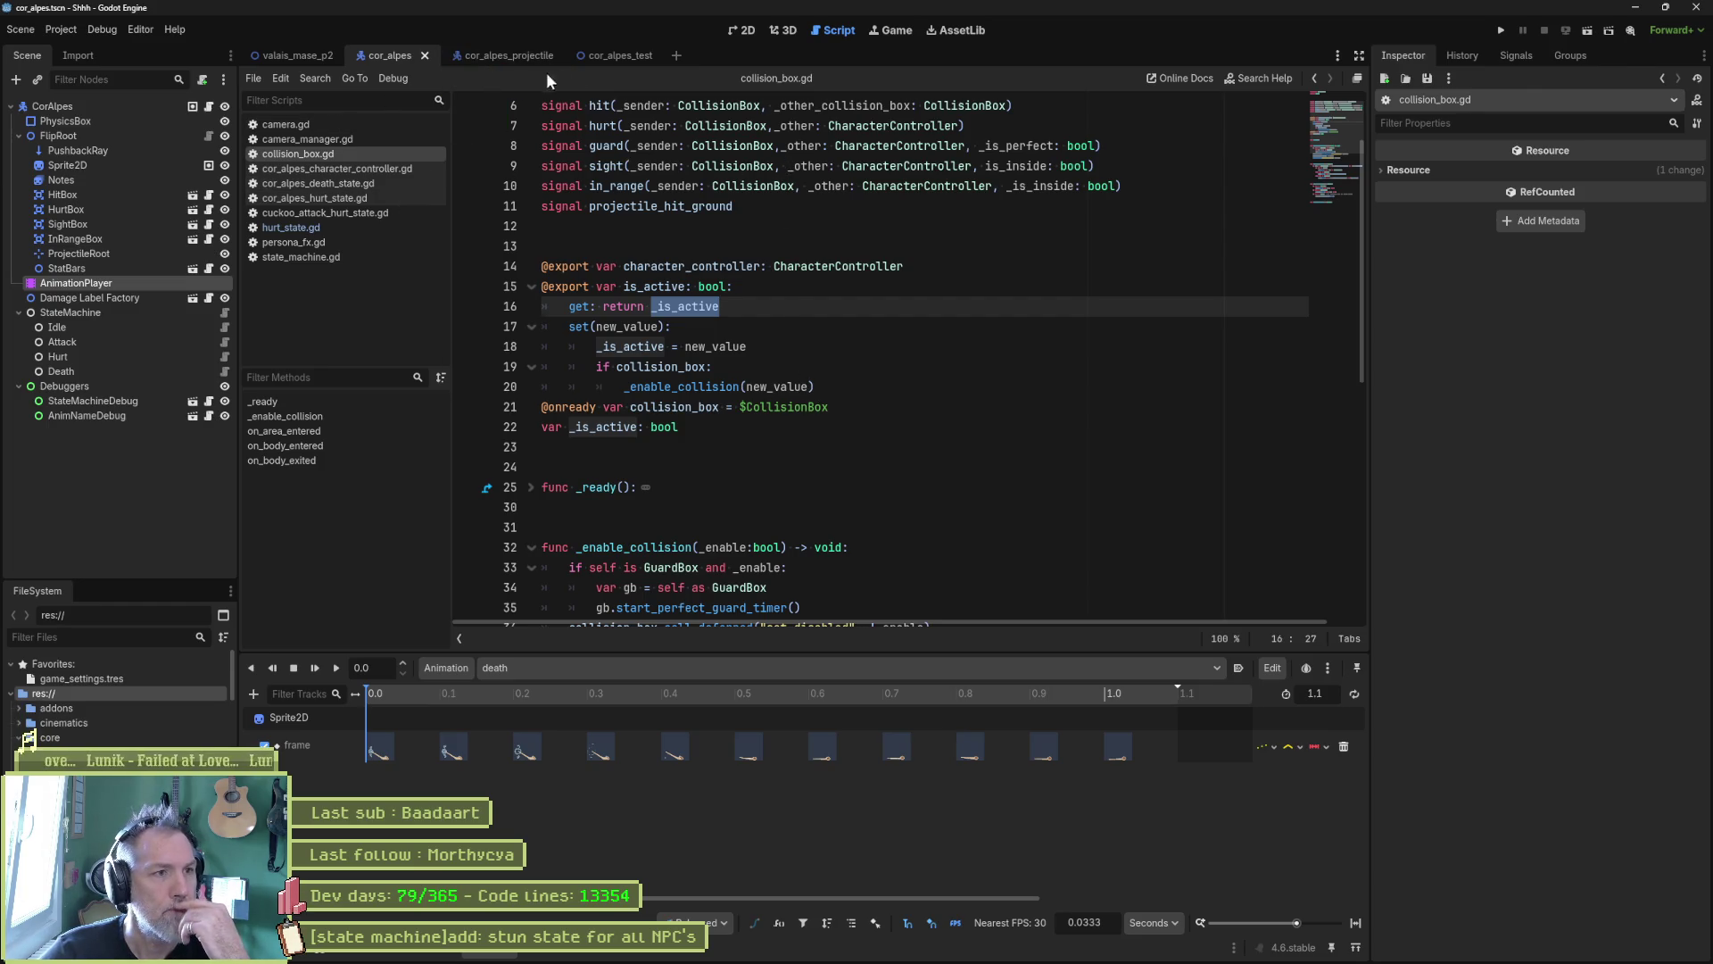
{"action": "left_click", "coordinate": [620, 56]}
{"action": "left_click", "coordinate": [740, 31]}
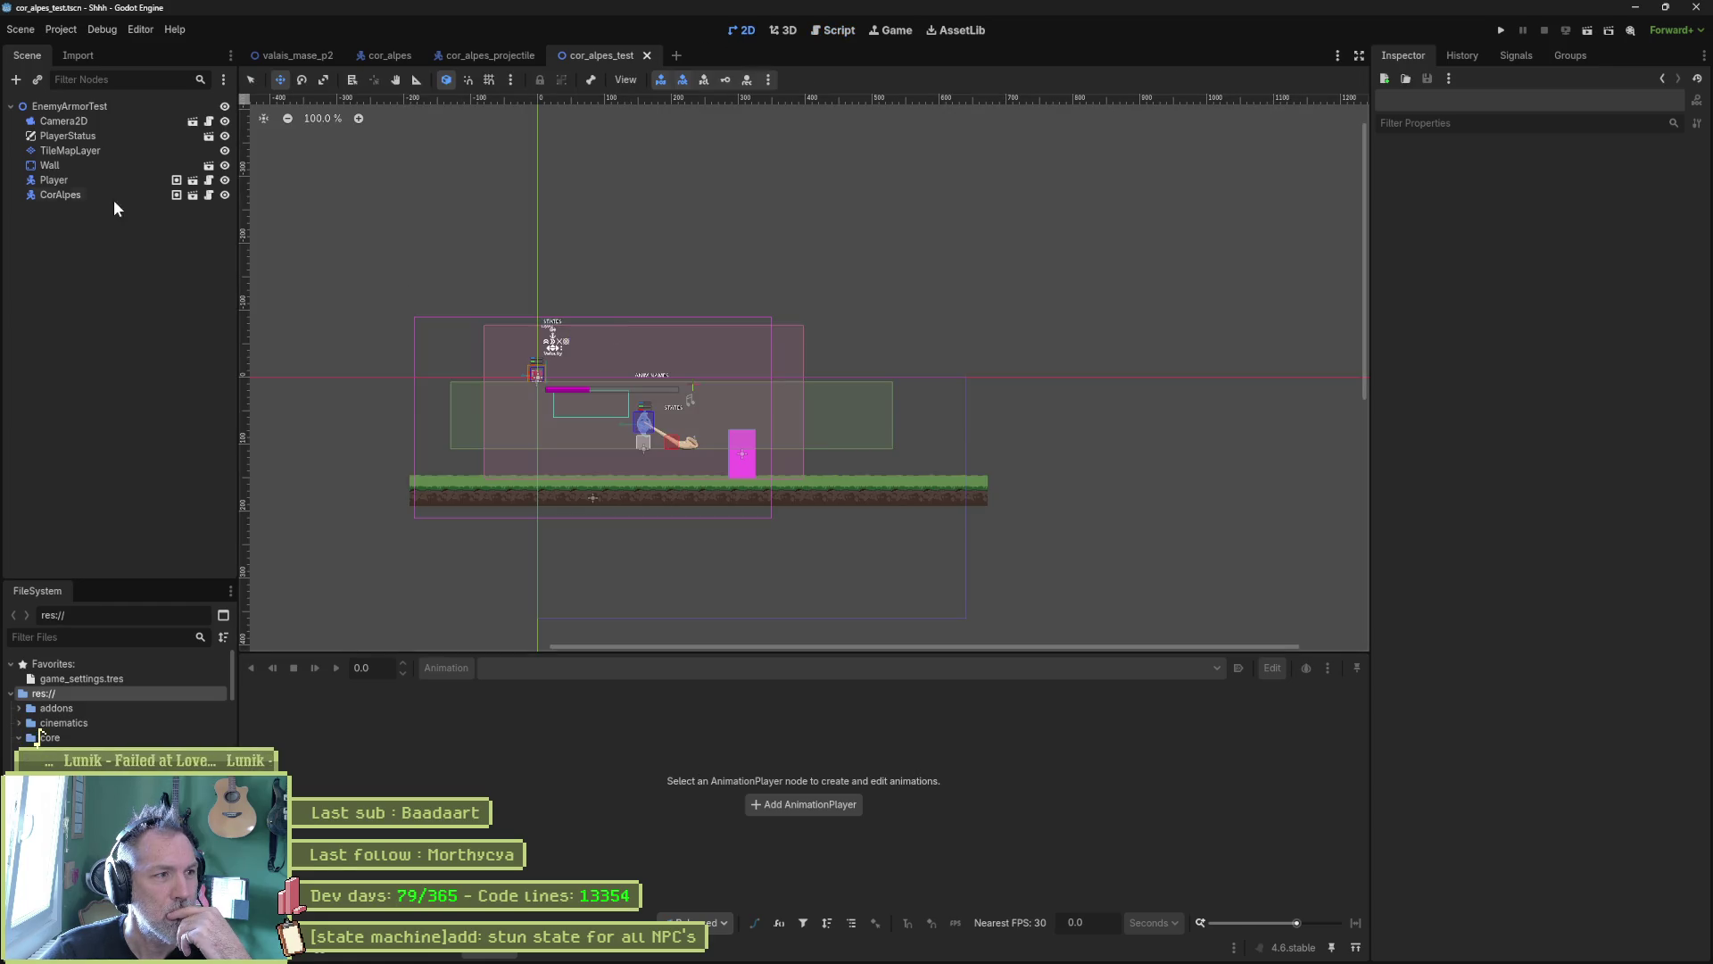
Step: Select CorAlpes in the test scene, zoom in on its debug labels, then bring up PotPlayer
{"action": "left_click", "coordinate": [119, 182]}
{"action": "left_click", "coordinate": [116, 195]}
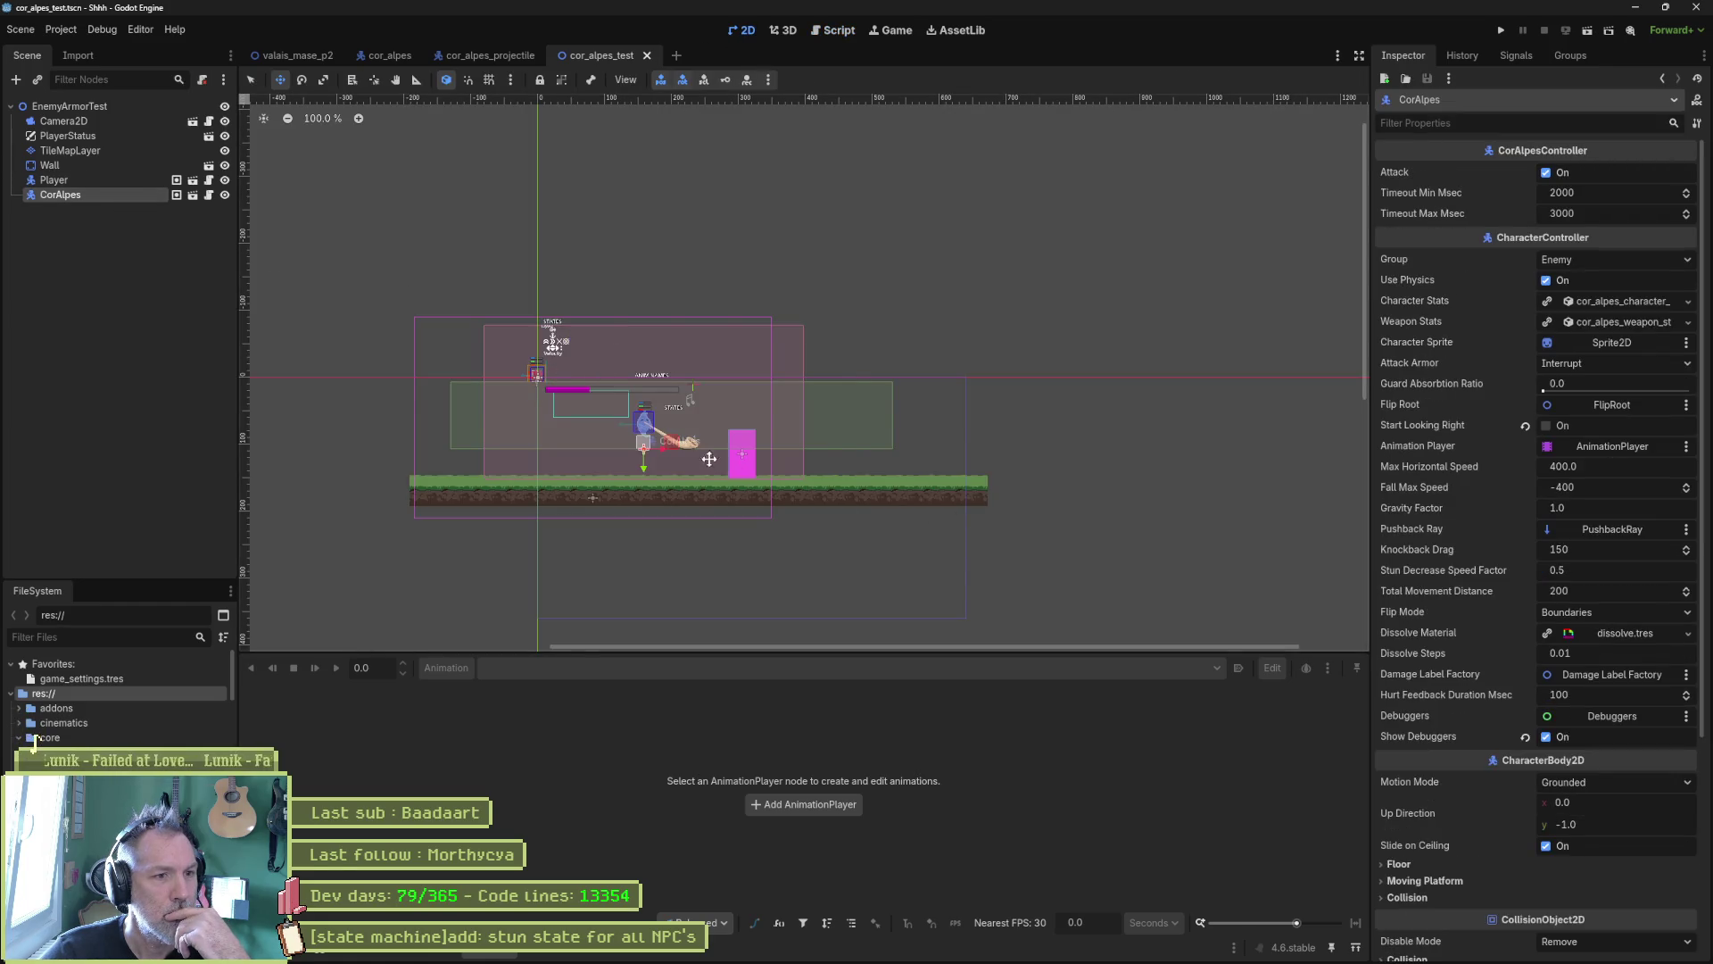
{"action": "scroll", "coordinate": [710, 459], "scroll_direction": "up", "scroll_amount": 8}
{"action": "scroll", "coordinate": [632, 412], "scroll_direction": "up", "scroll_amount": 1}
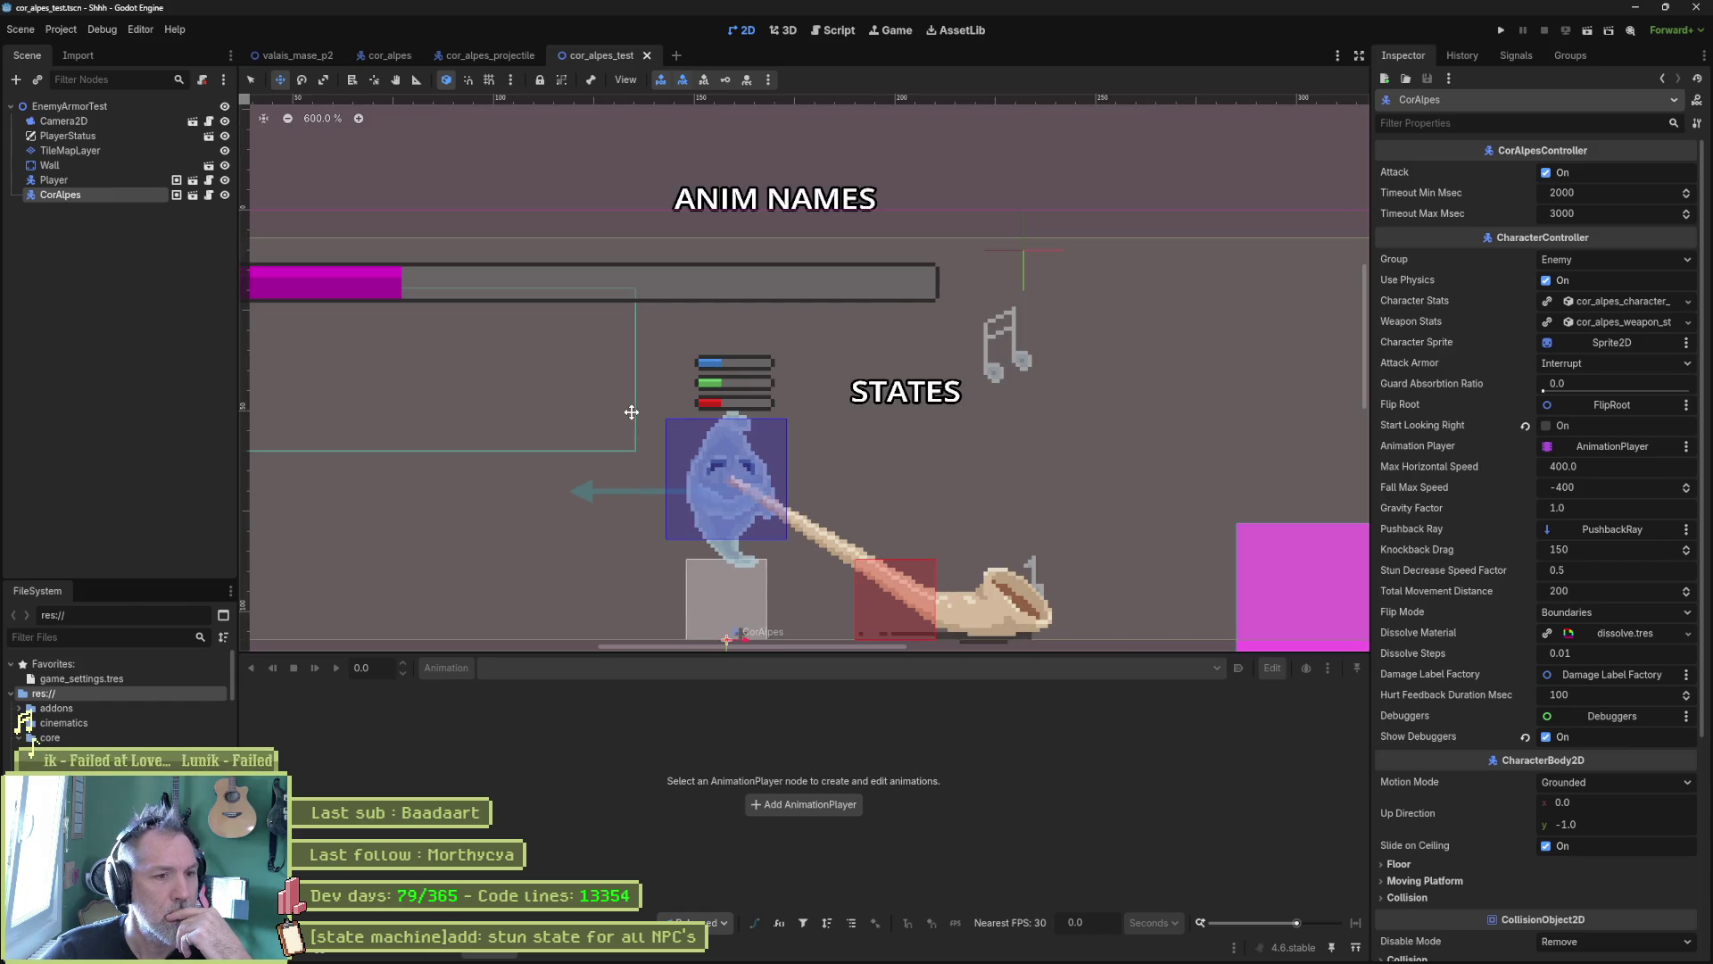
{"action": "scroll", "coordinate": [632, 413], "scroll_direction": "down", "scroll_amount": 1}
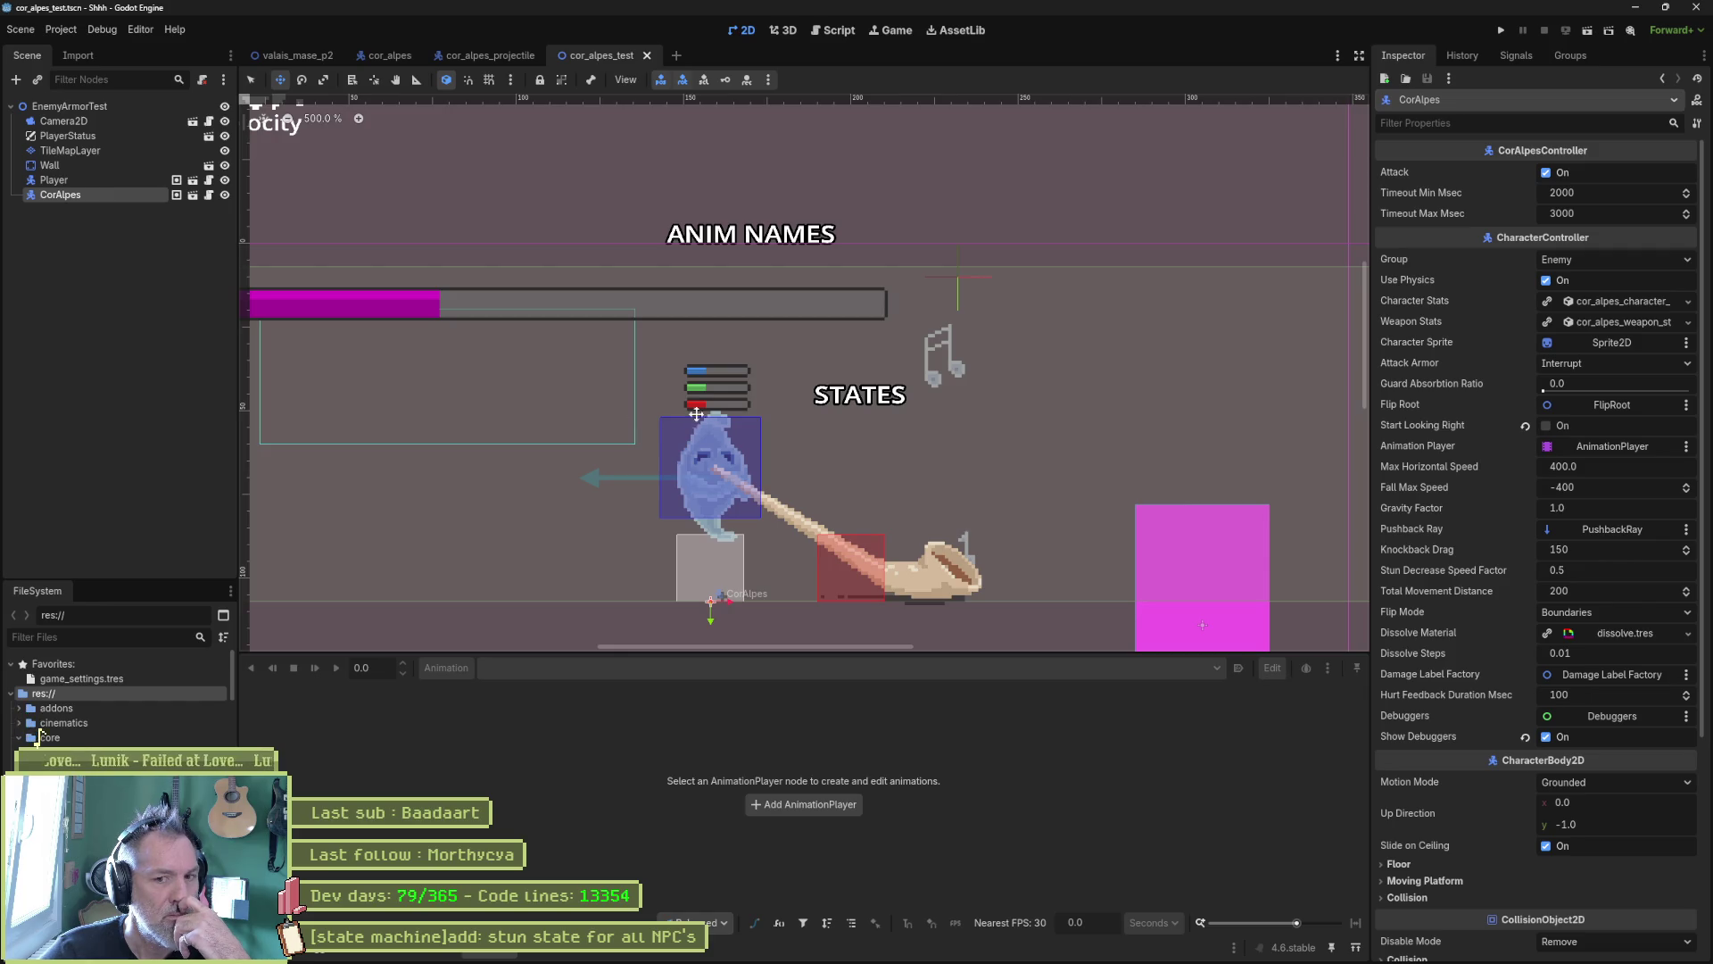
{"action": "left_click", "coordinate": [1107, 948]}
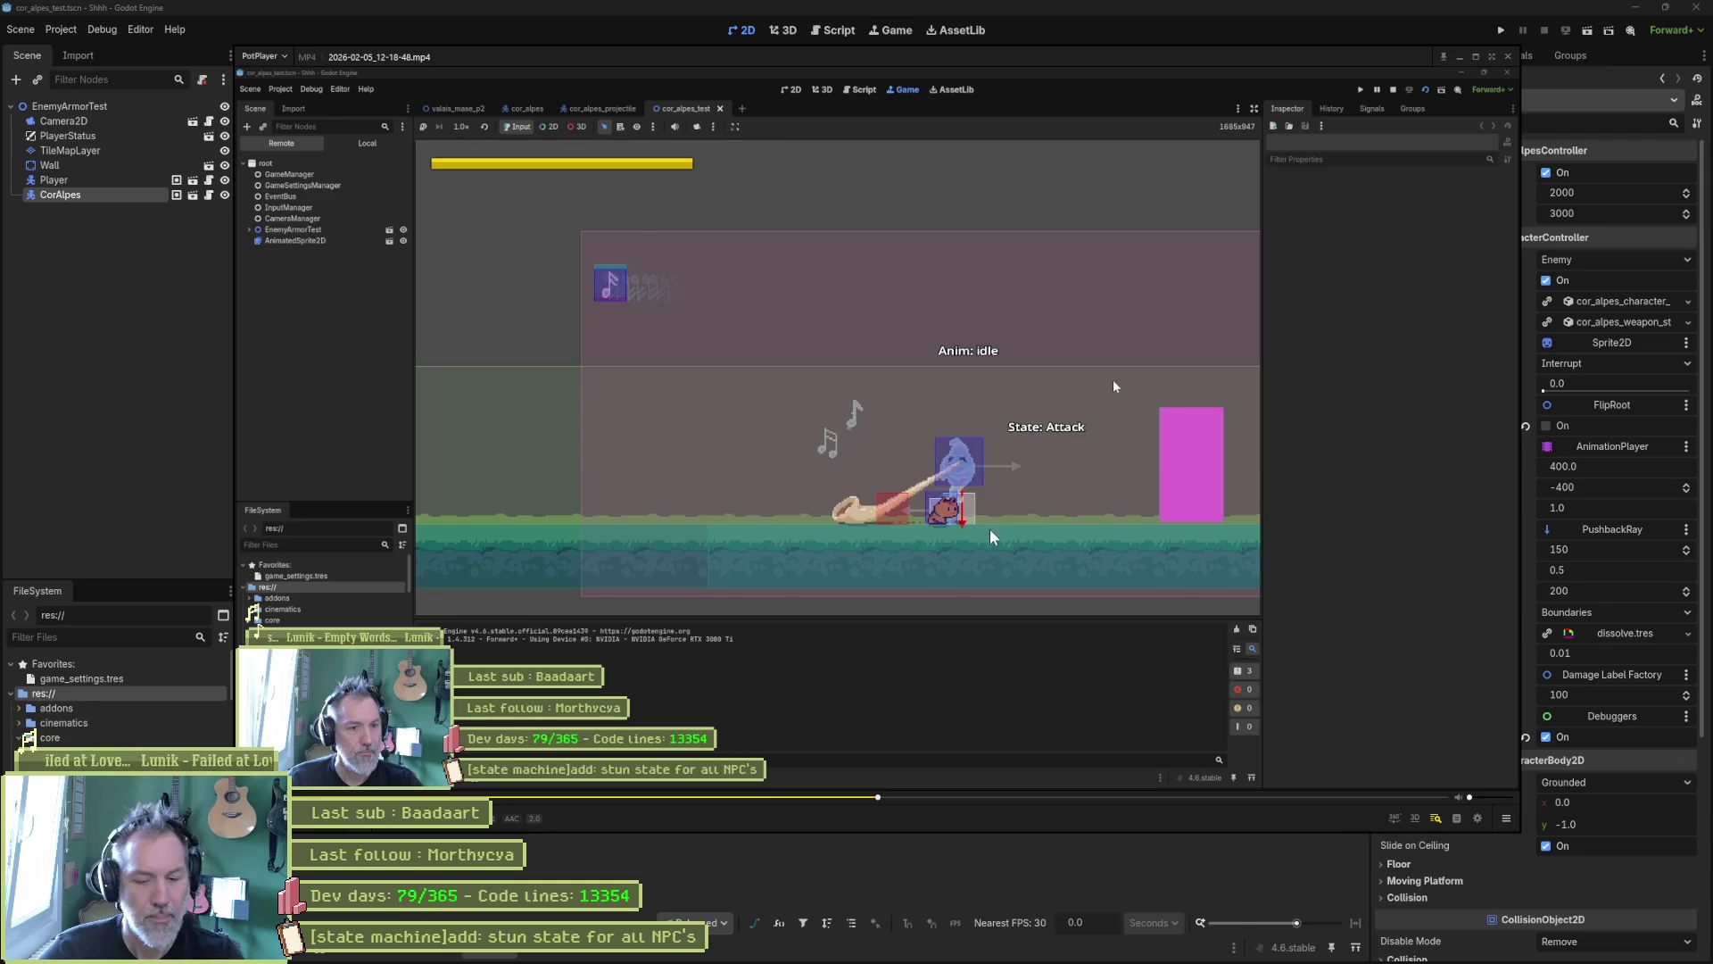
Step: Advance three frames to CorAlpes's 'State: Hurt, Anim: hurt' frame, then return to Godot
{"action": "key", "text": "f"}
{"action": "key", "text": "f"}
{"action": "key", "text": "f"}
{"action": "key", "text": "f"}
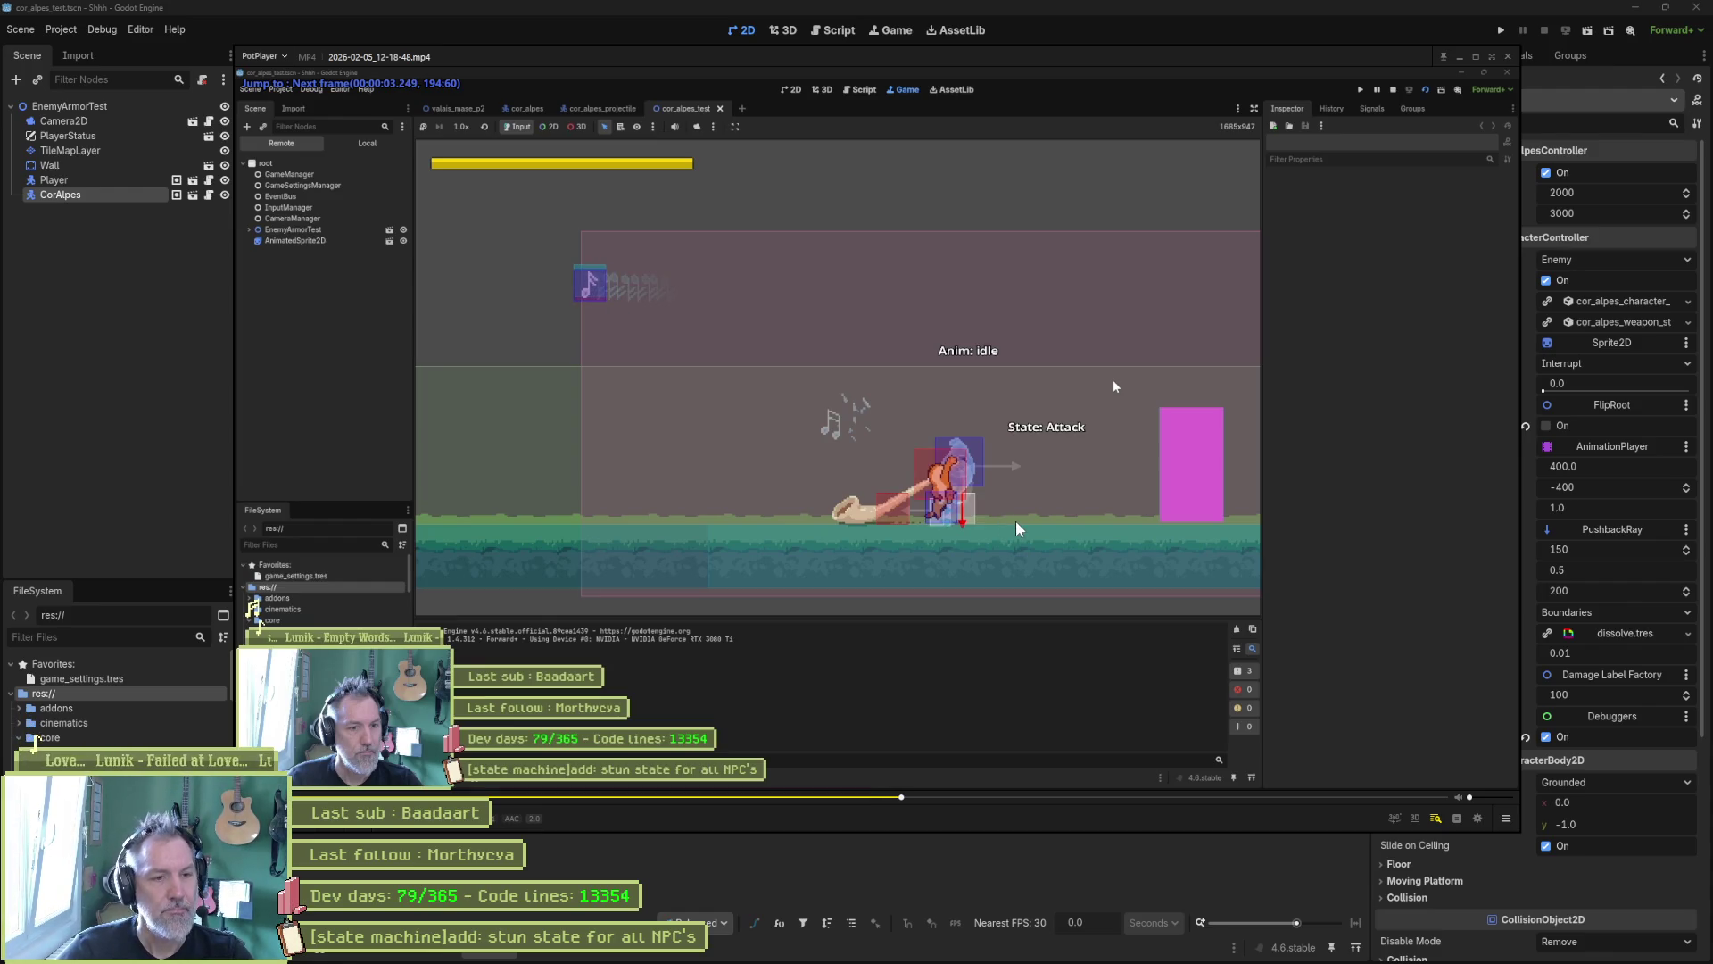
{"action": "key", "text": "f"}
{"action": "key", "text": "f"}
{"action": "key", "text": "f"}
{"action": "key", "text": "f"}
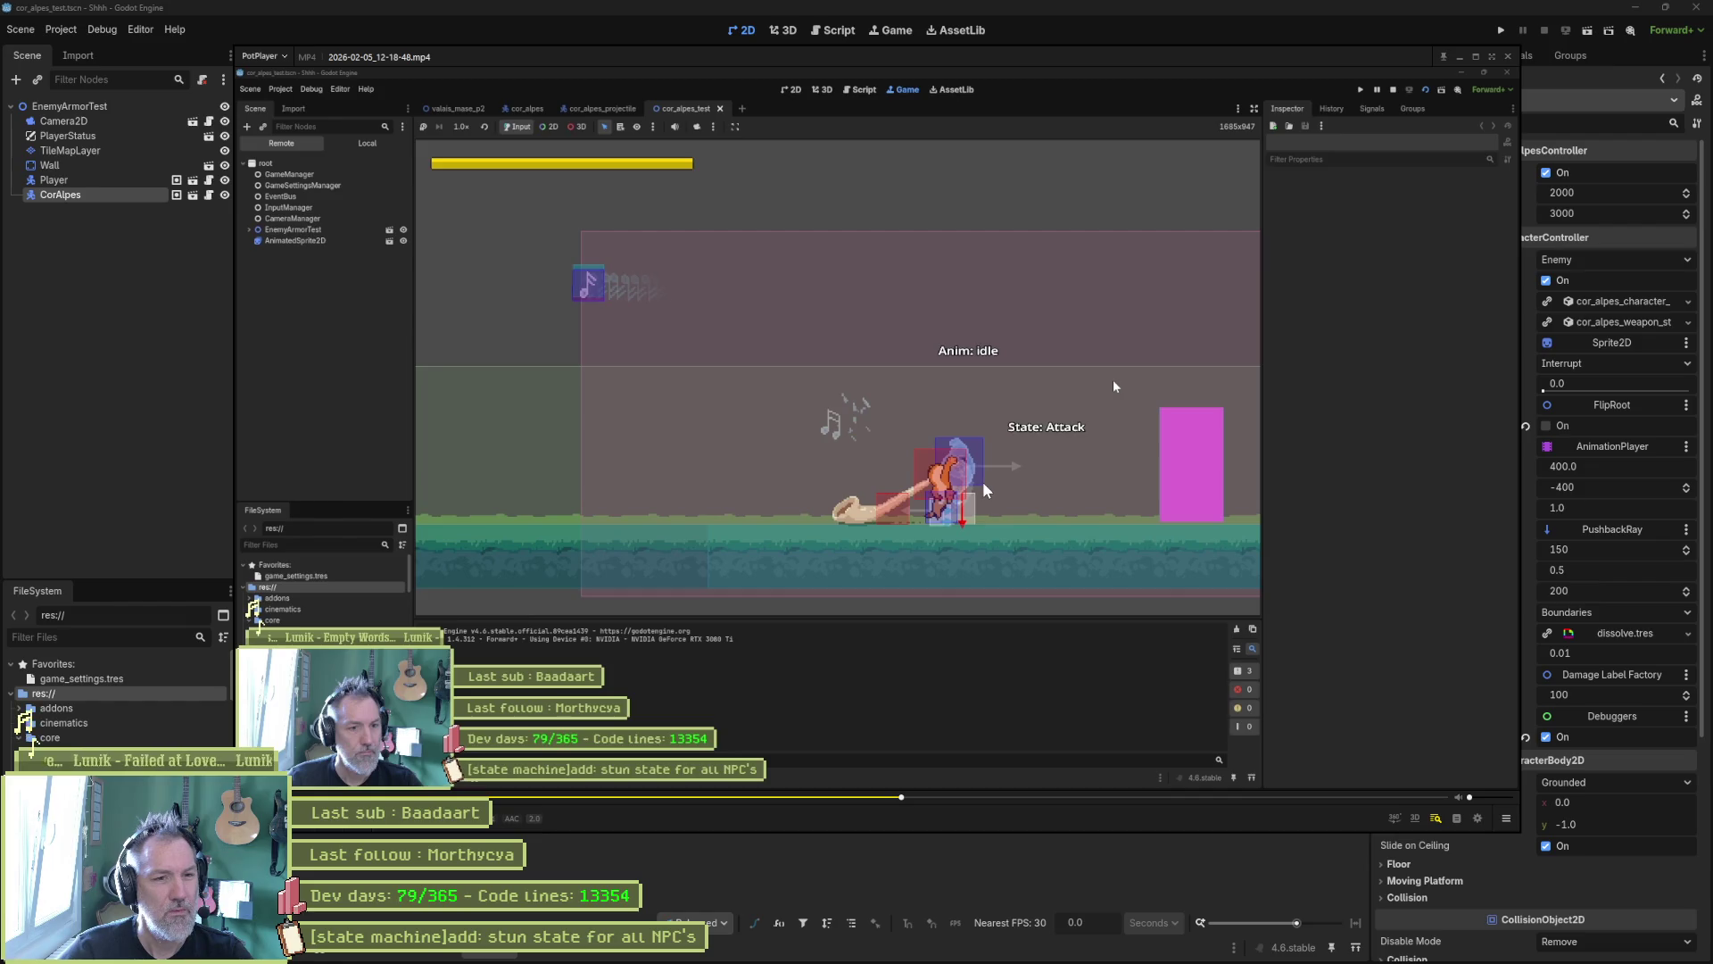
{"action": "key", "text": "f"}
{"action": "key", "text": "f"}
{"action": "key", "text": "f"}
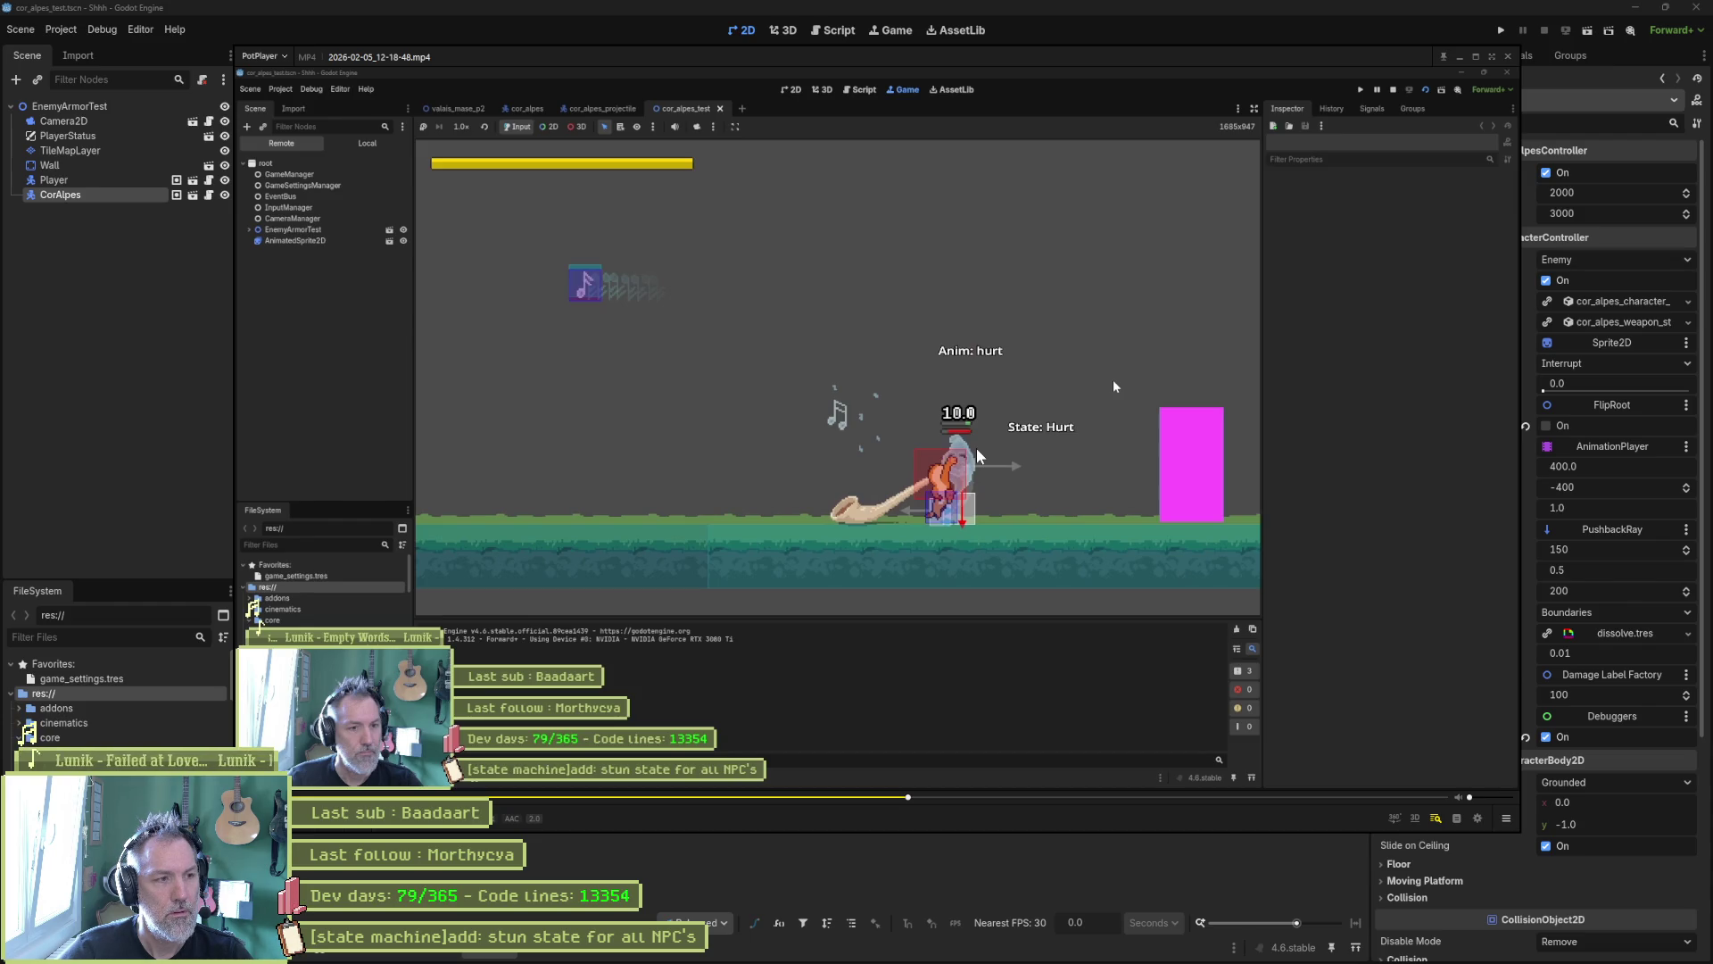
{"action": "left_click", "coordinate": [186, 398]}
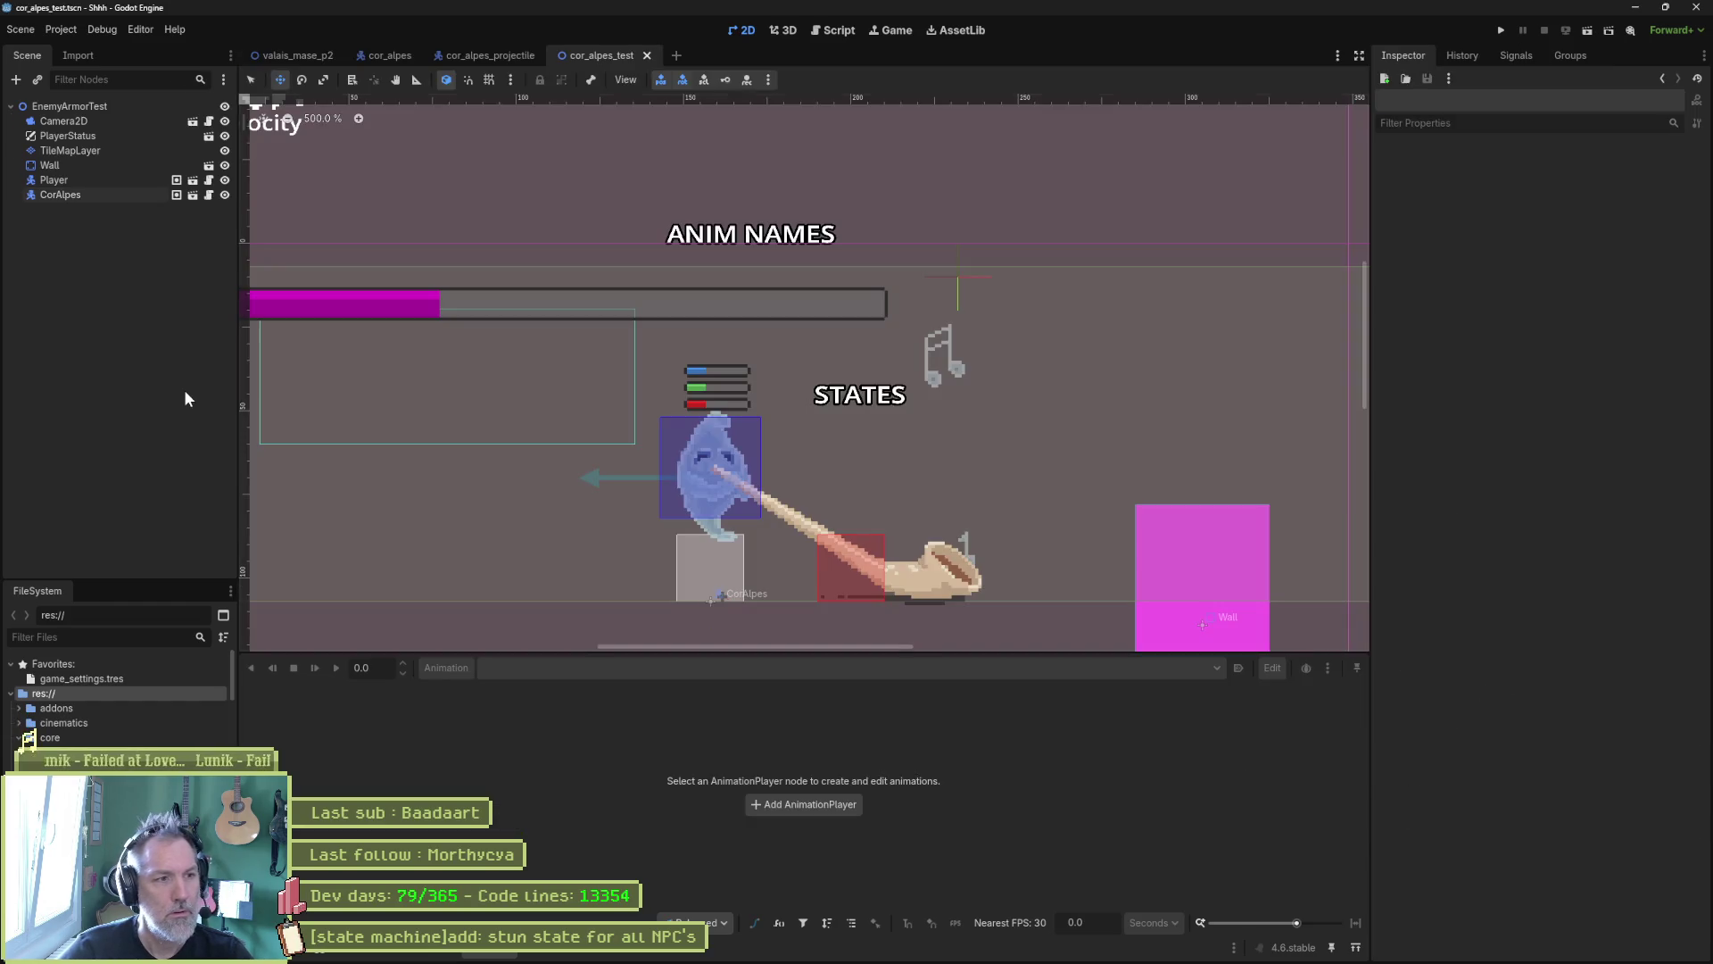
Step: From hurt_state.gd's enter_state, jump to the parent enter_state in state.gd and return
{"action": "left_click", "coordinate": [840, 29]}
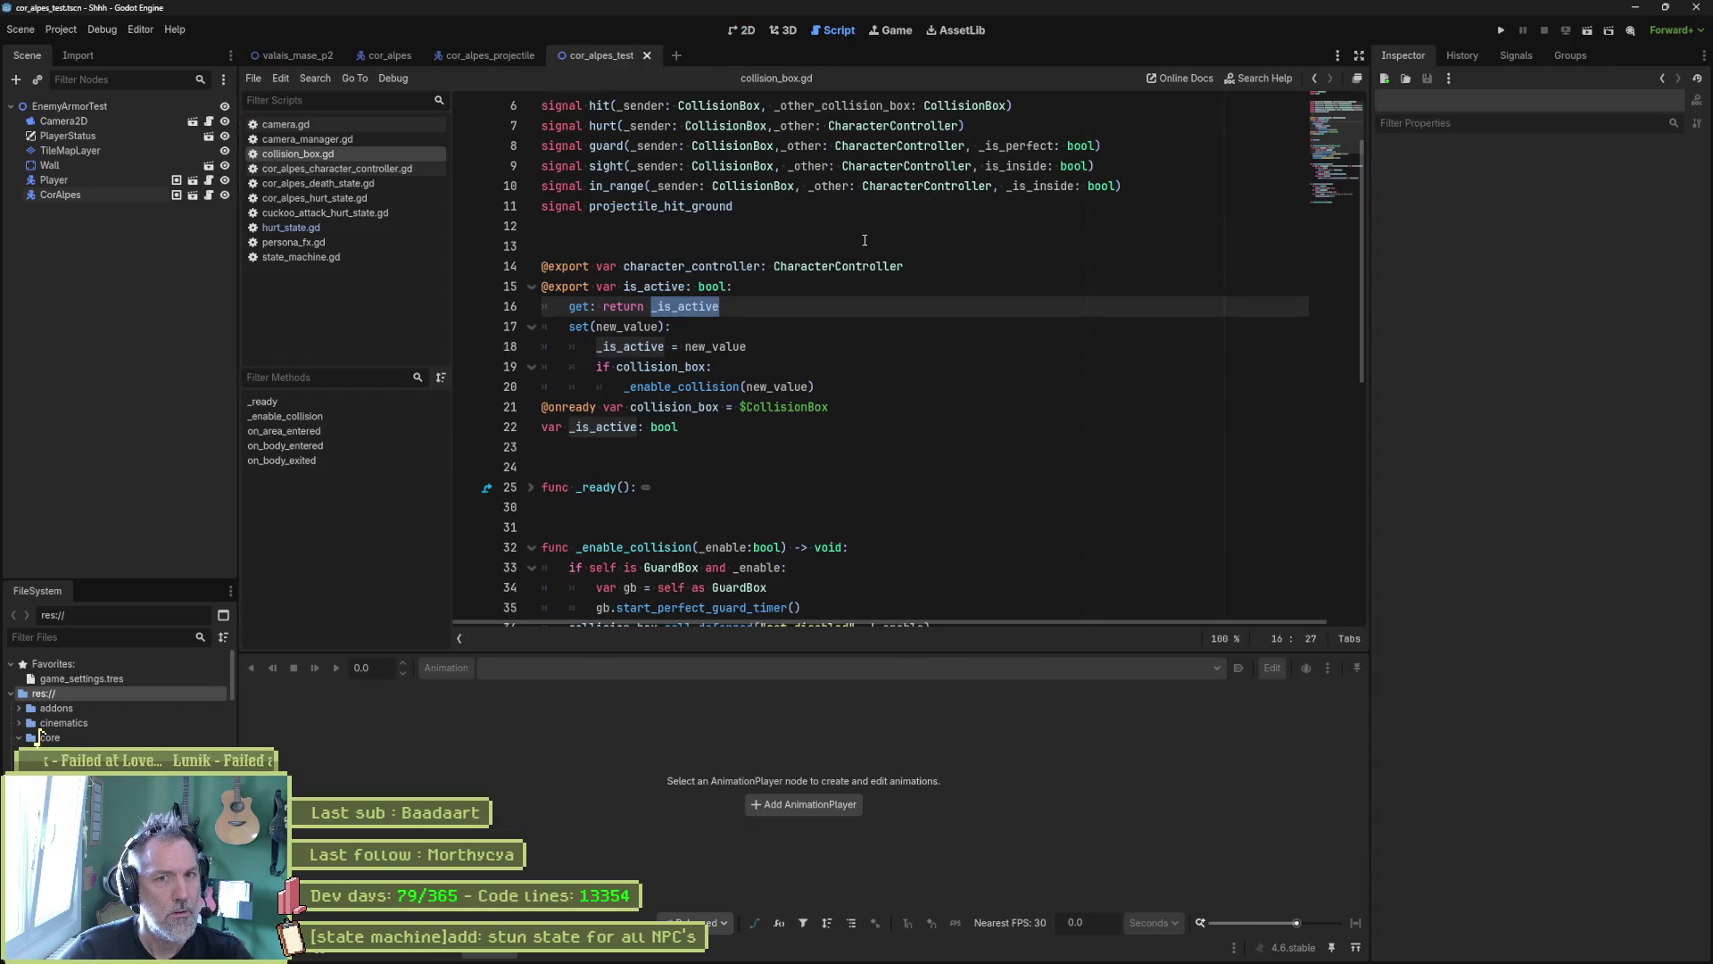
{"action": "left_click", "coordinate": [335, 228]}
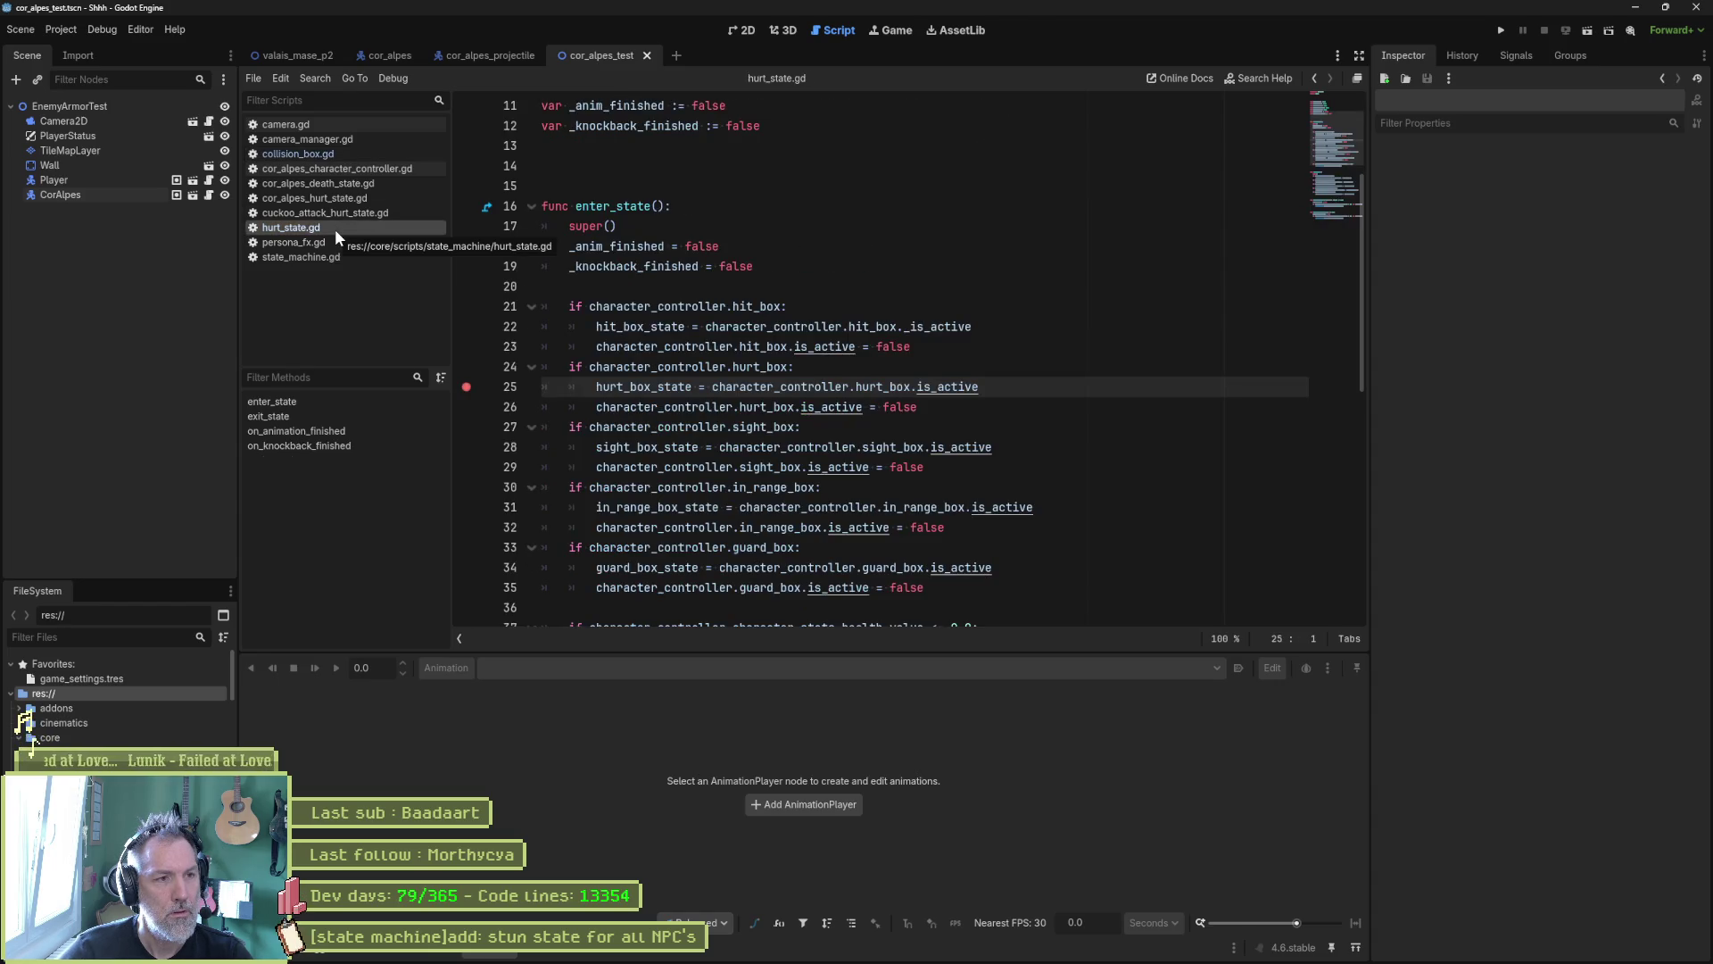
{"action": "left_click", "coordinate": [489, 207]}
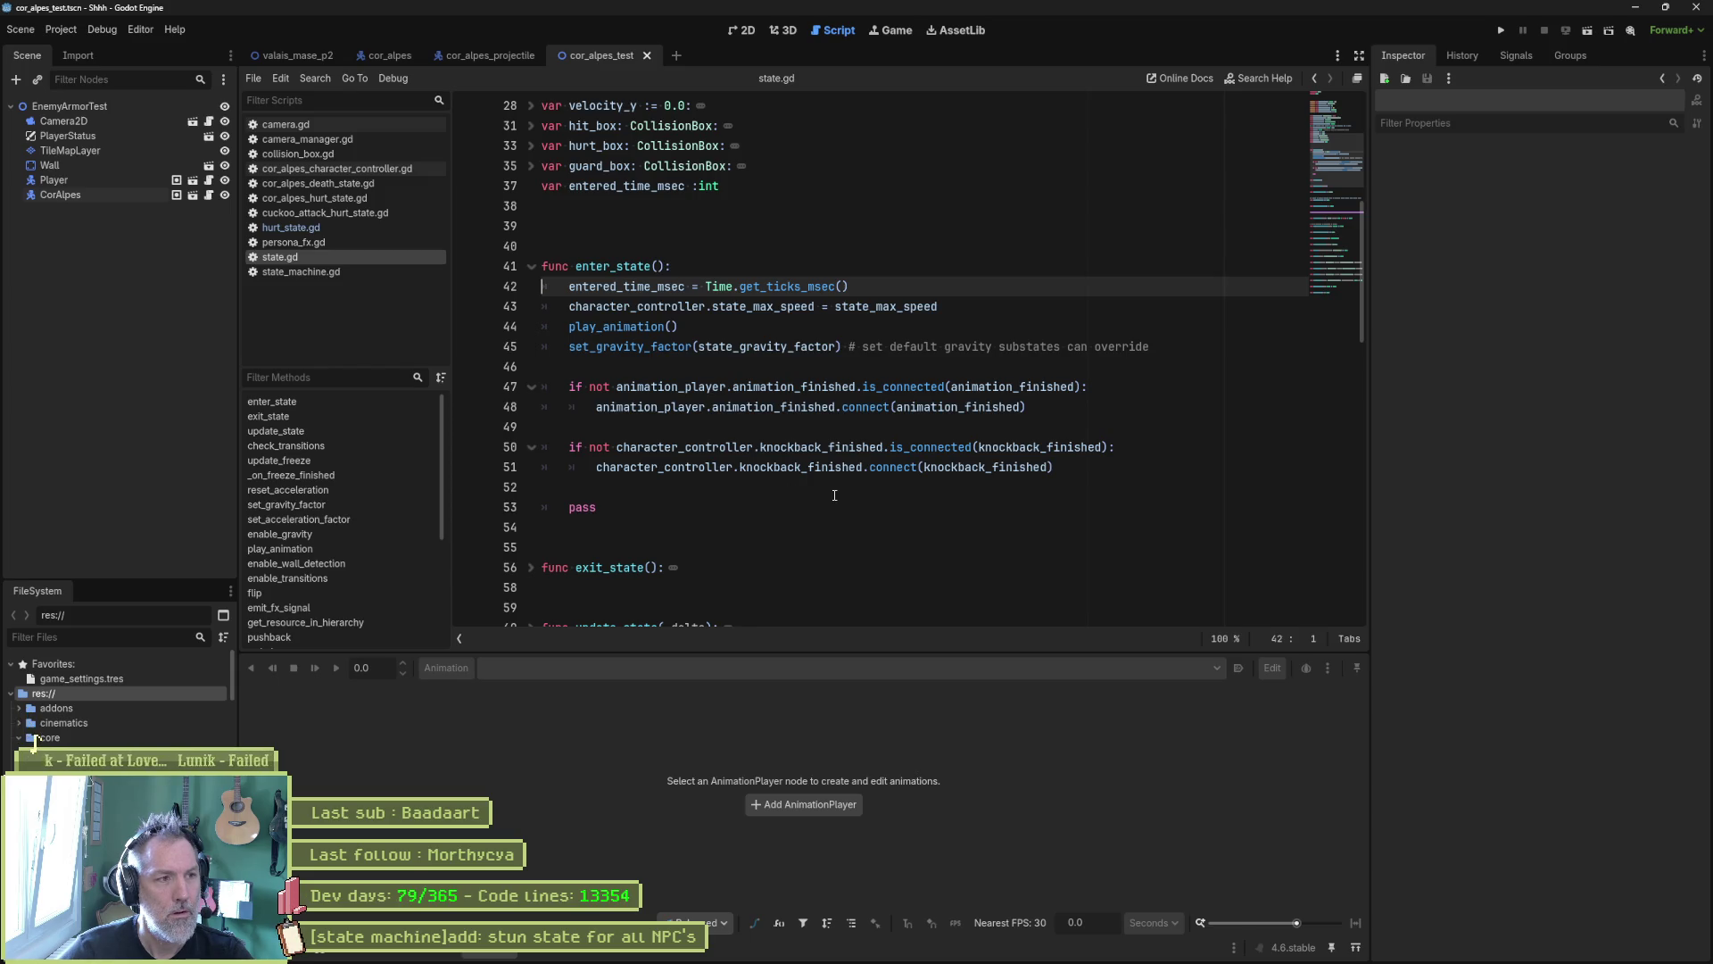
{"action": "key", "text": "alt+Left"}
Step: Open collision_box.gd and move into the is_active setter on line 17
{"action": "mouse_move", "coordinate": [752, 419]}
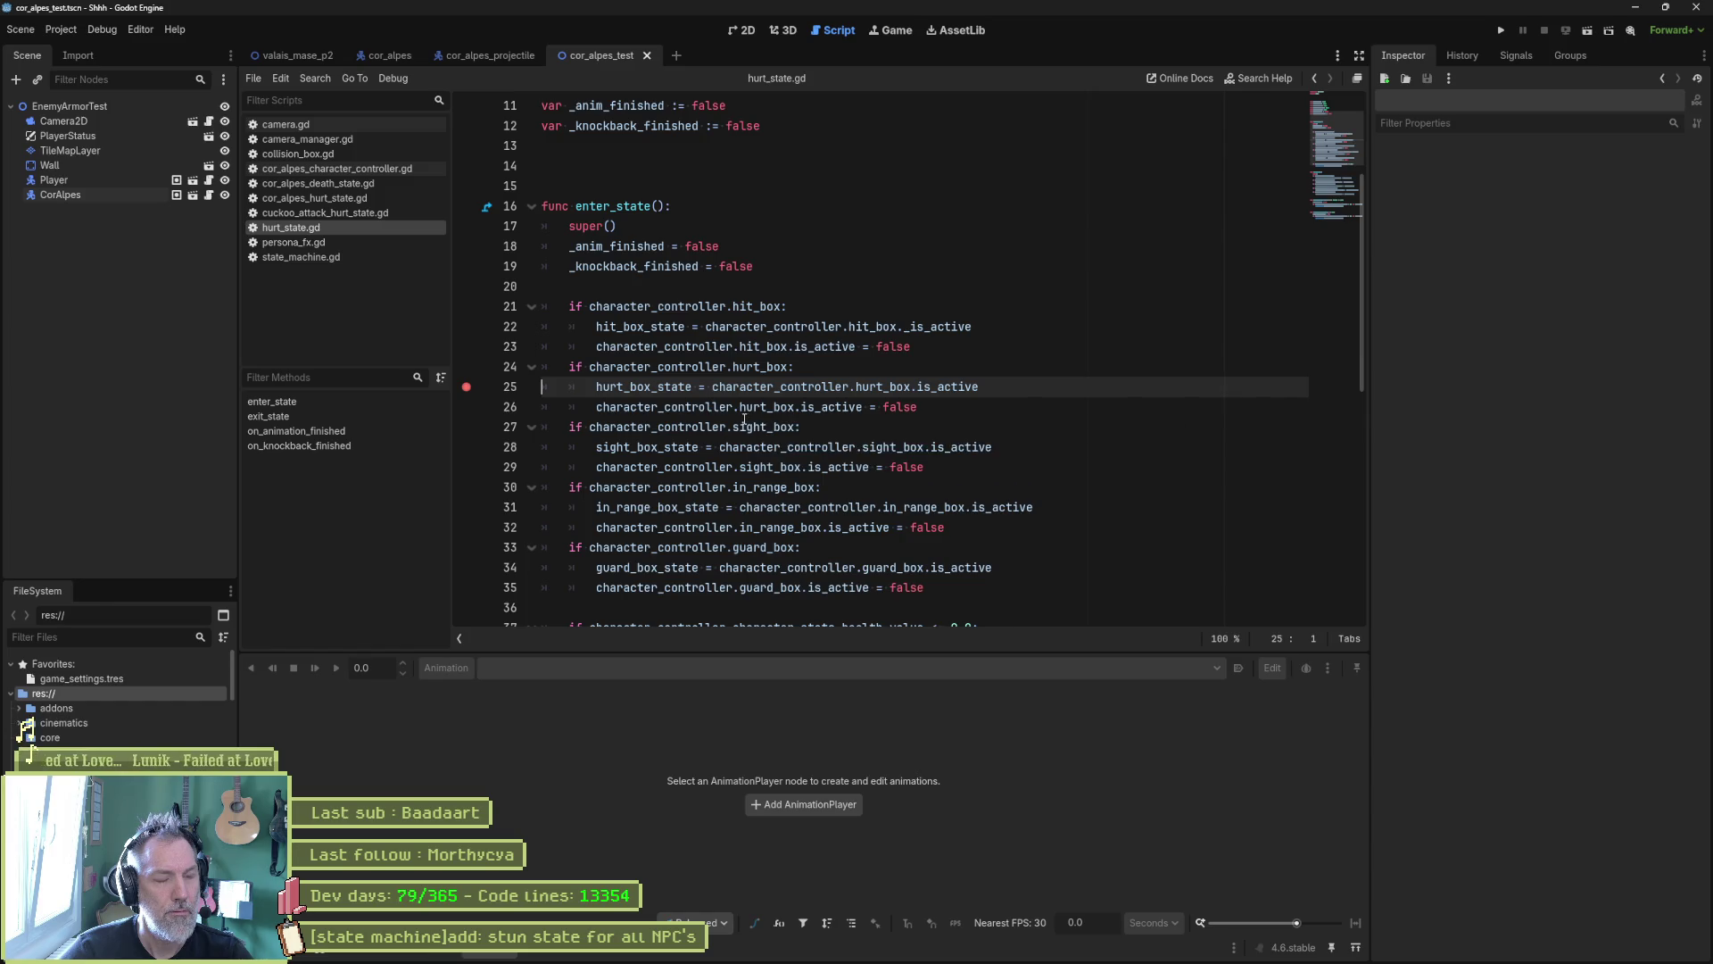
{"action": "scroll", "coordinate": [1062, 397], "scroll_direction": "down", "scroll_amount": 1}
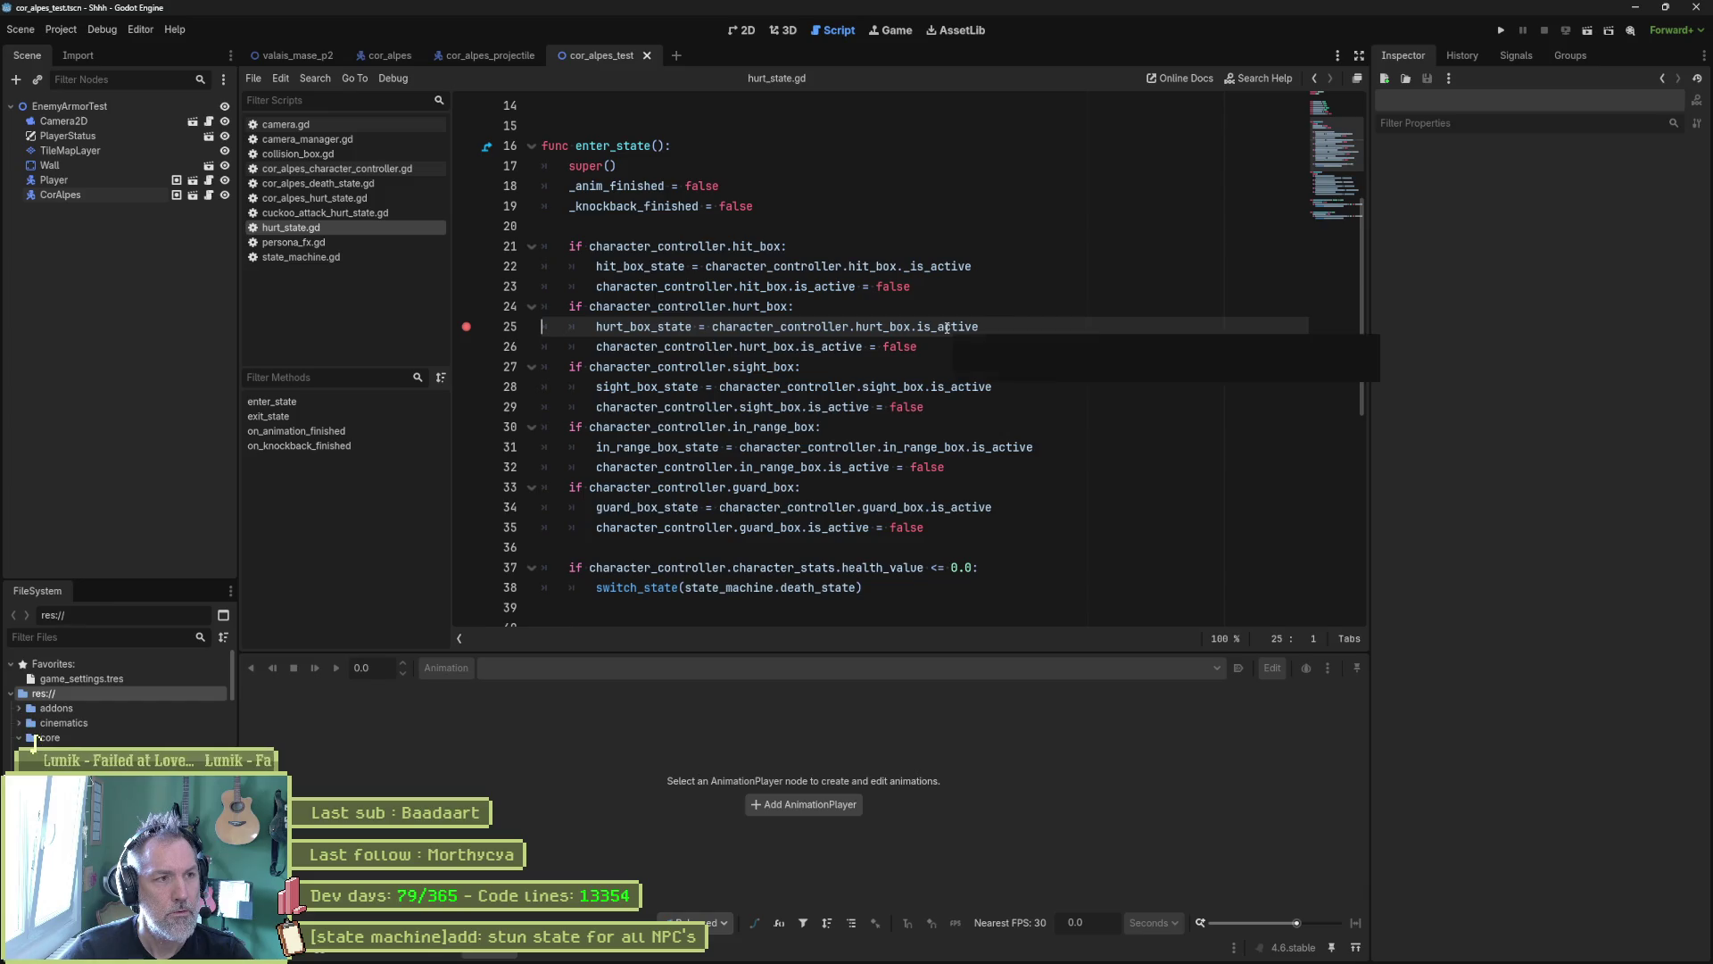
{"action": "left_click", "coordinate": [330, 154]}
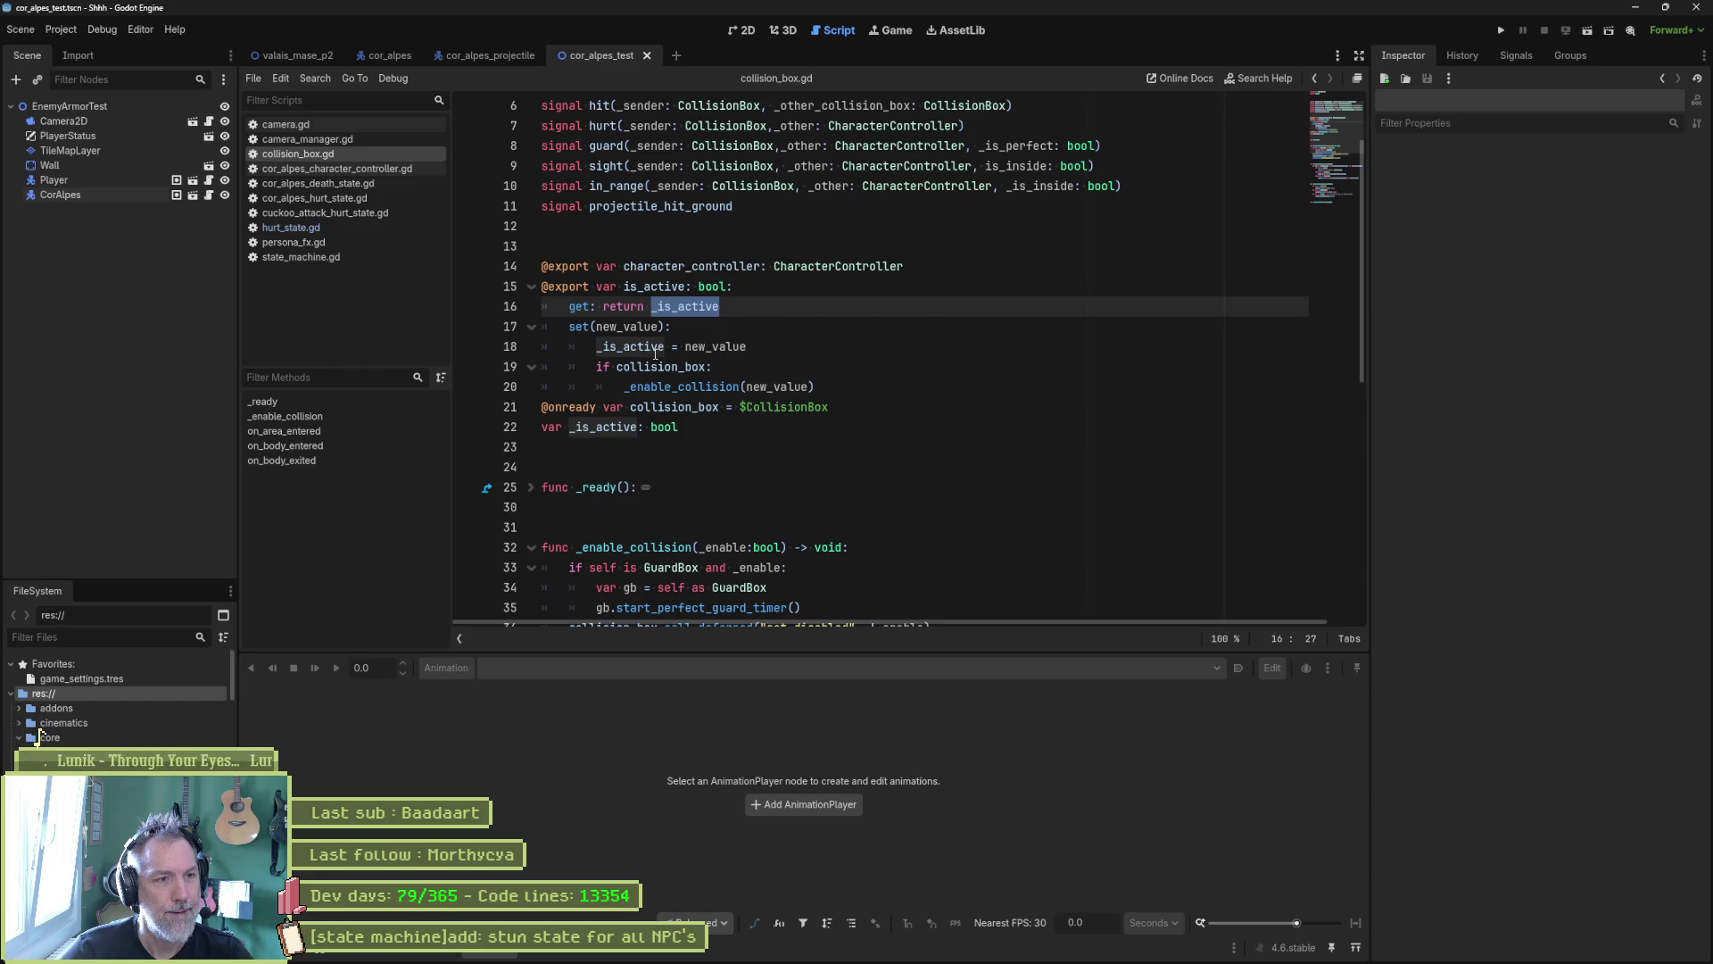
{"action": "key", "text": "Down"}
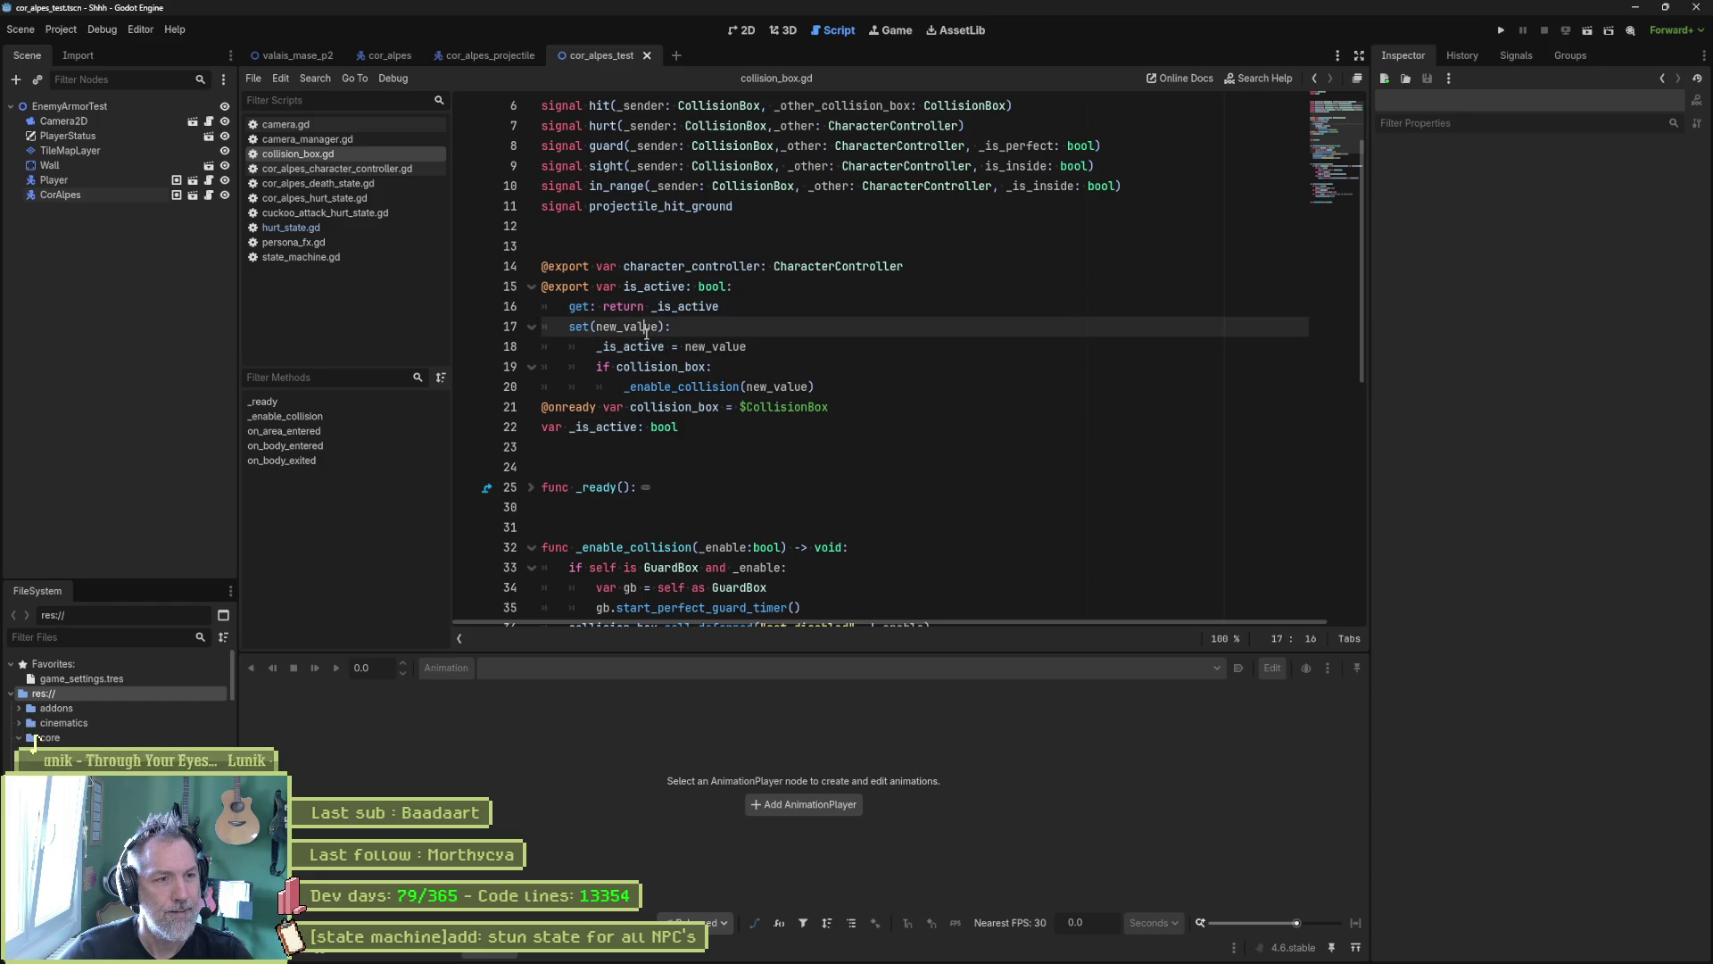
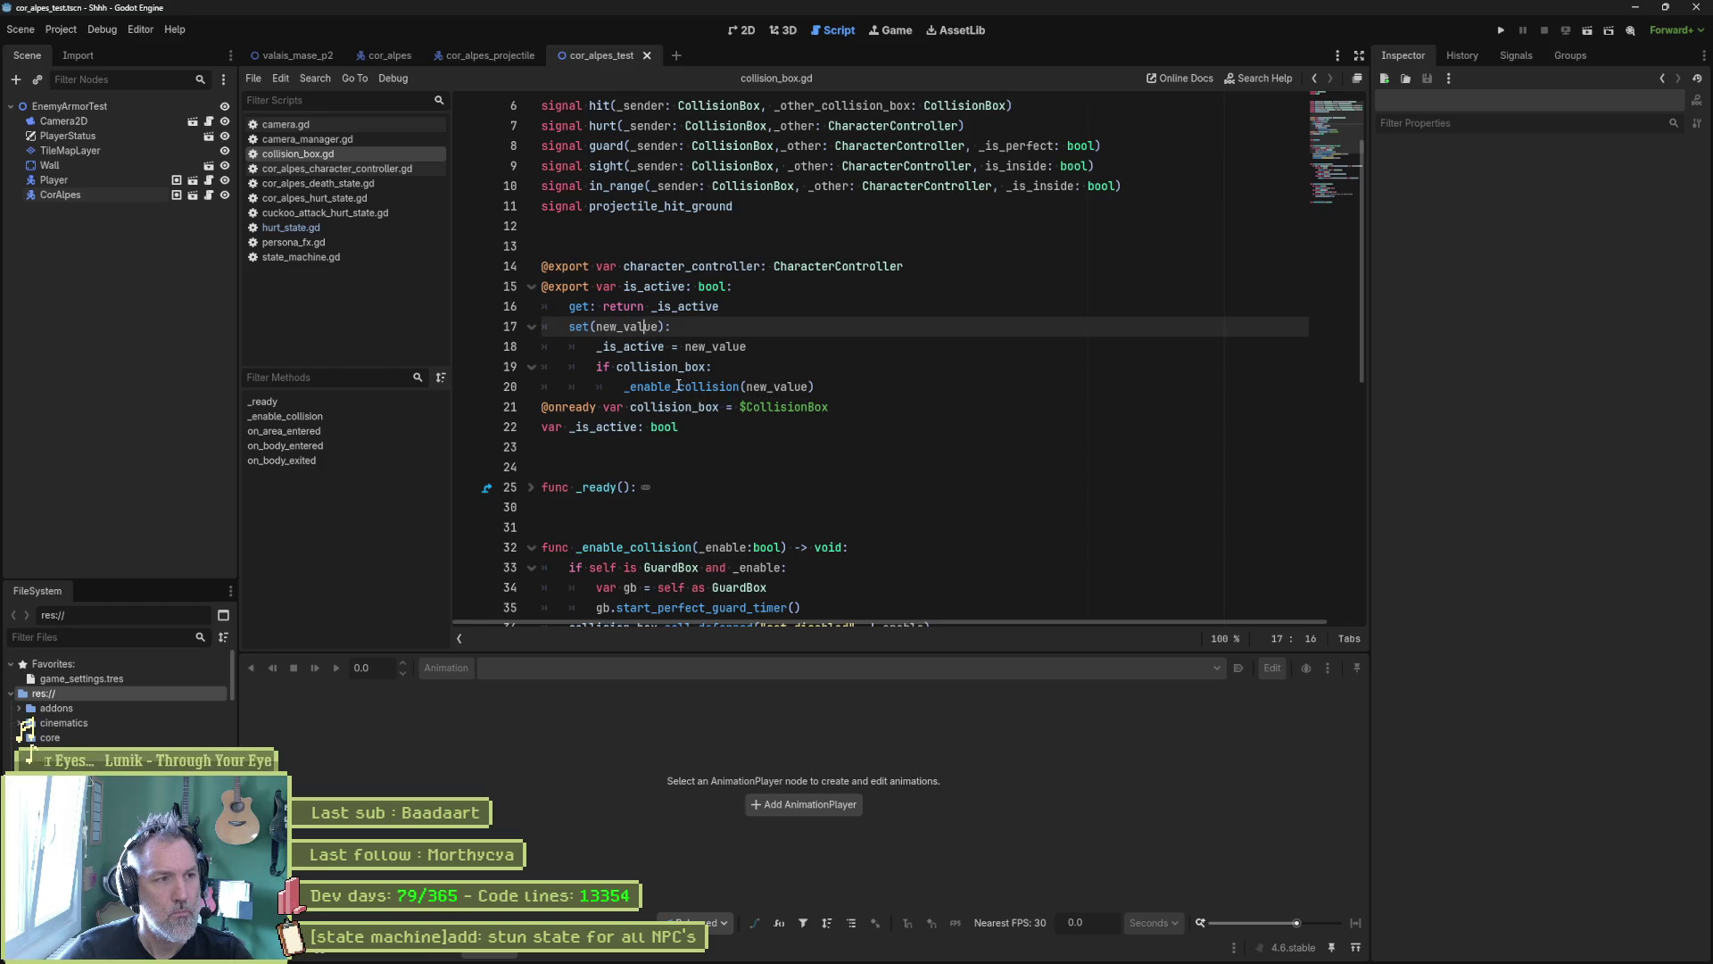
Step: Open hurt_state.gd and run the enemy armor test scene with F6
{"action": "left_click", "coordinate": [357, 227]}
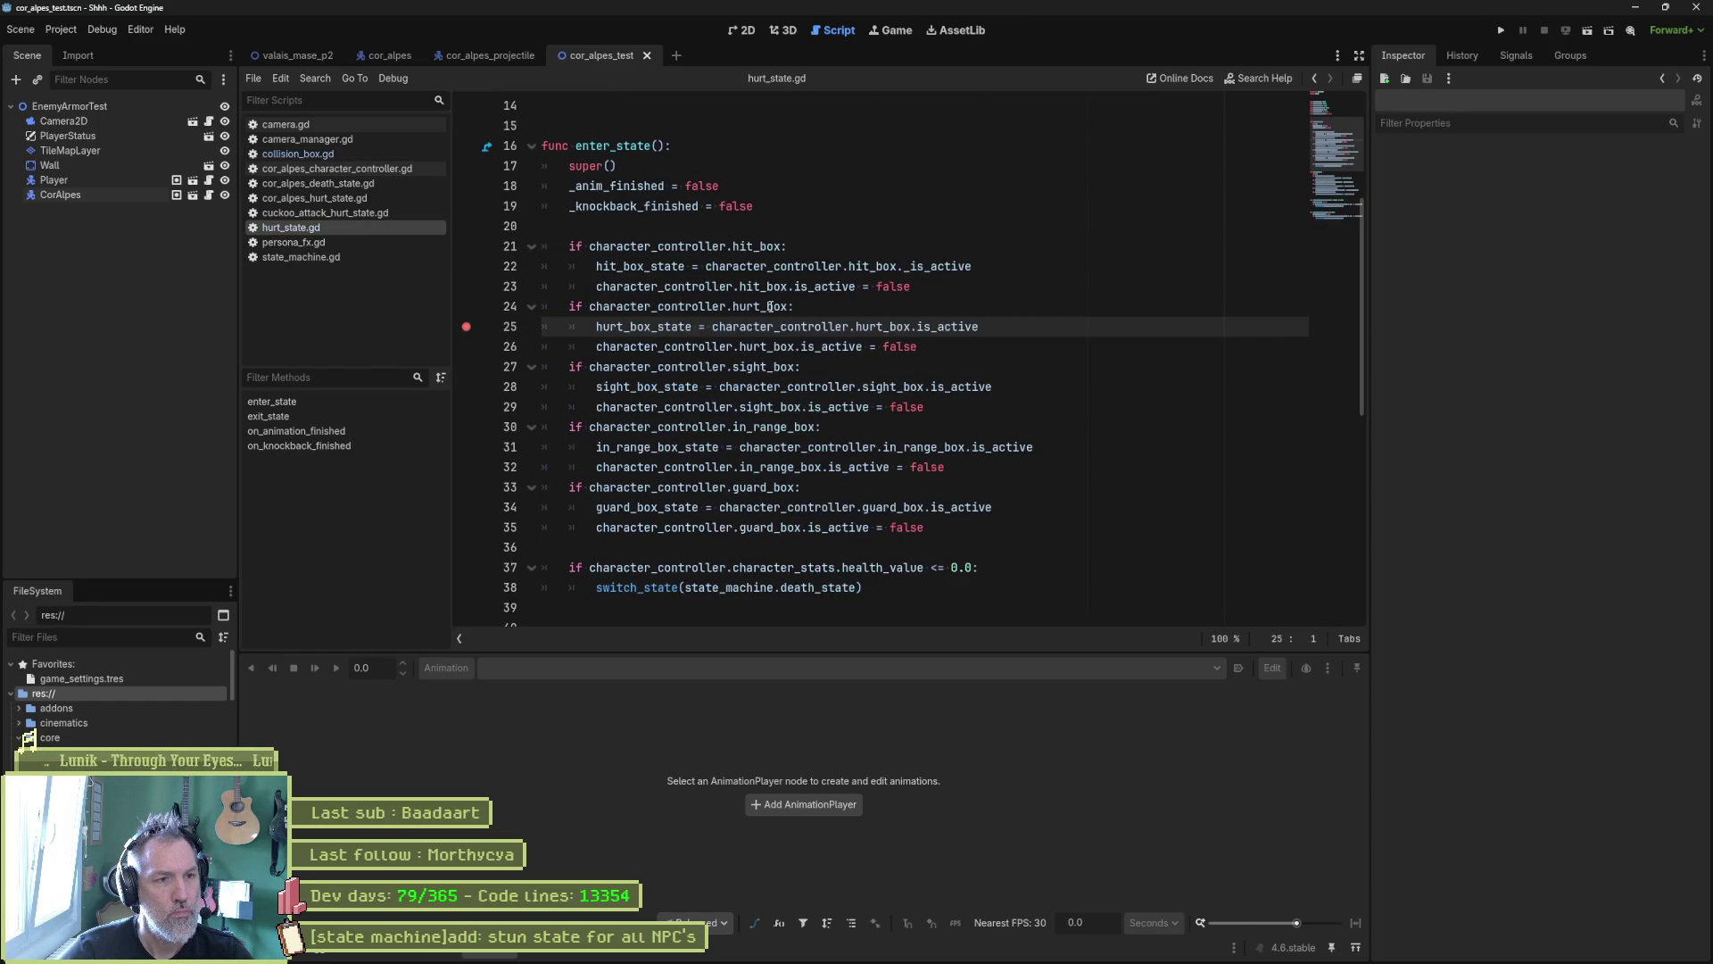
{"action": "mouse_move", "coordinate": [761, 306]}
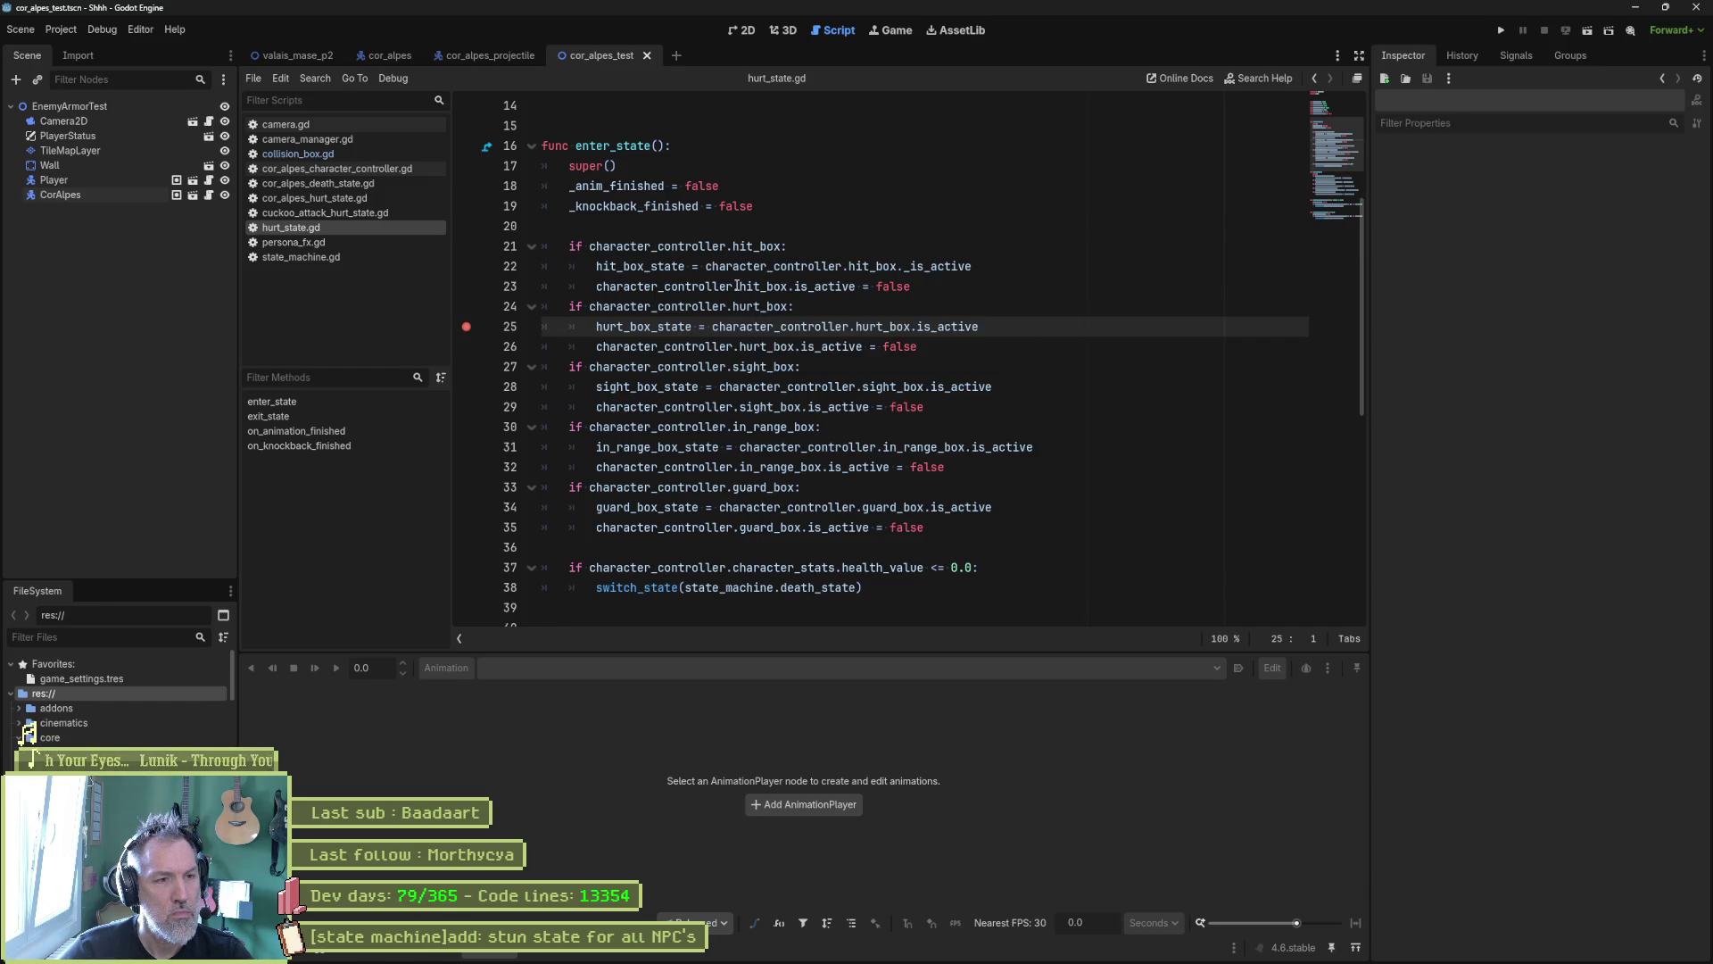
{"action": "key", "text": "F6"}
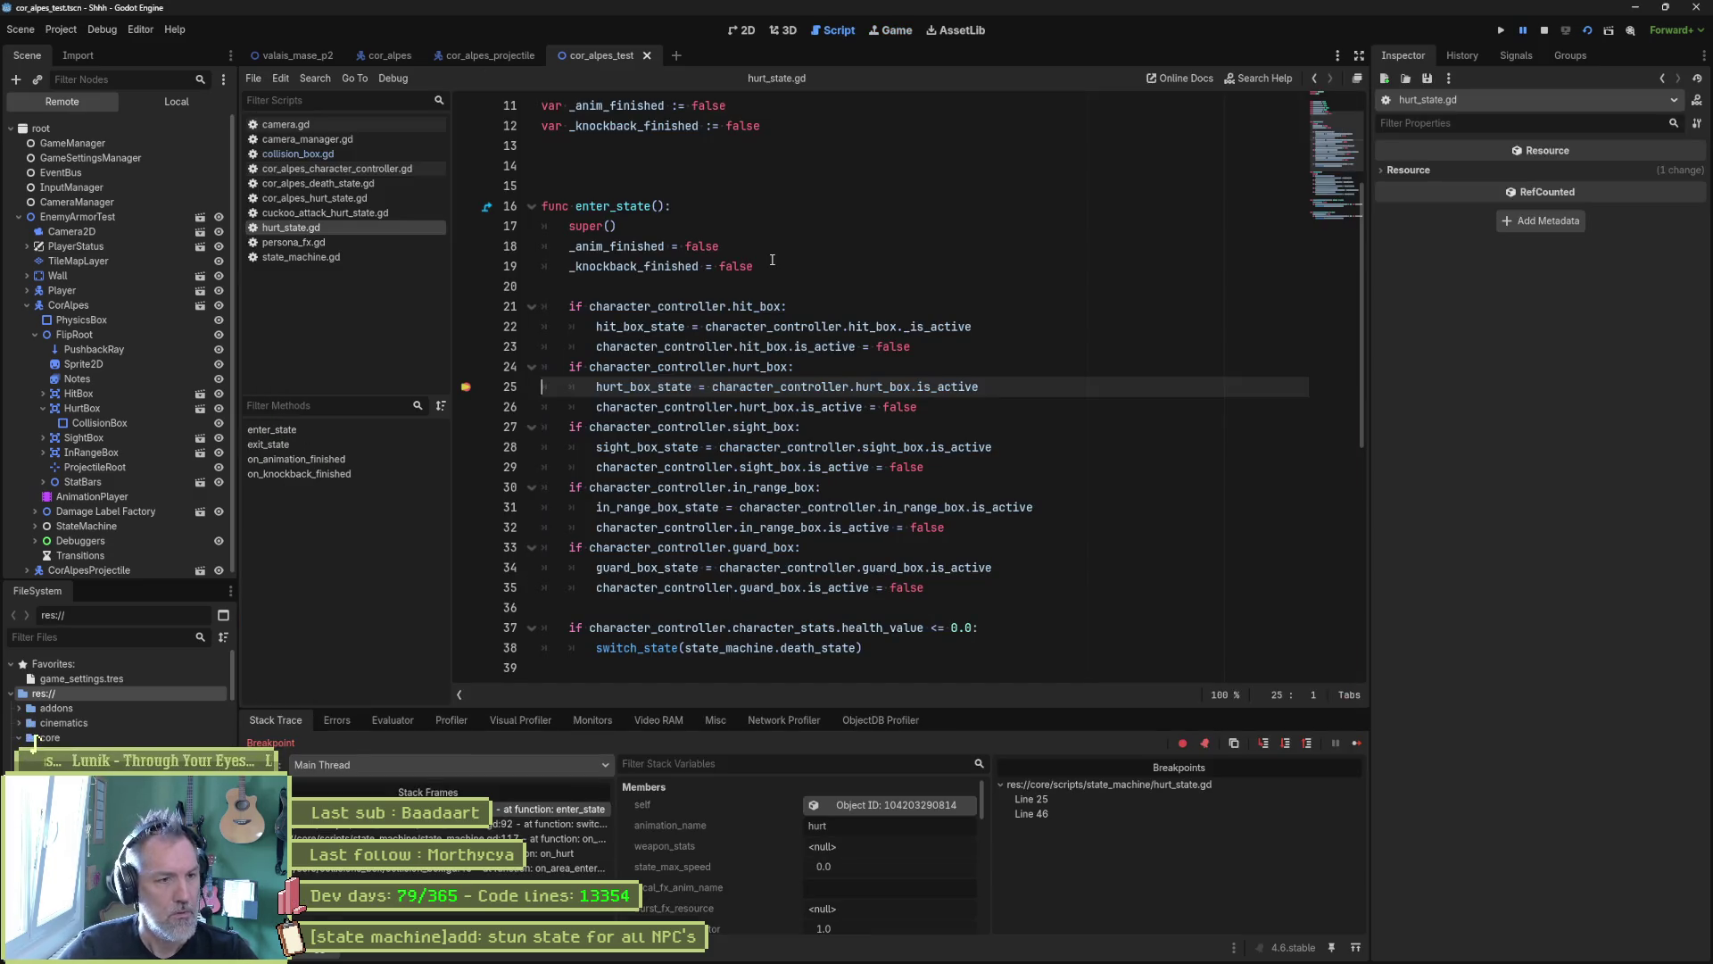
Step: Inspect the live StateMachine/Hurt node and step enter_state from line 25 to the line 37 health check
{"action": "left_click", "coordinate": [879, 806]}
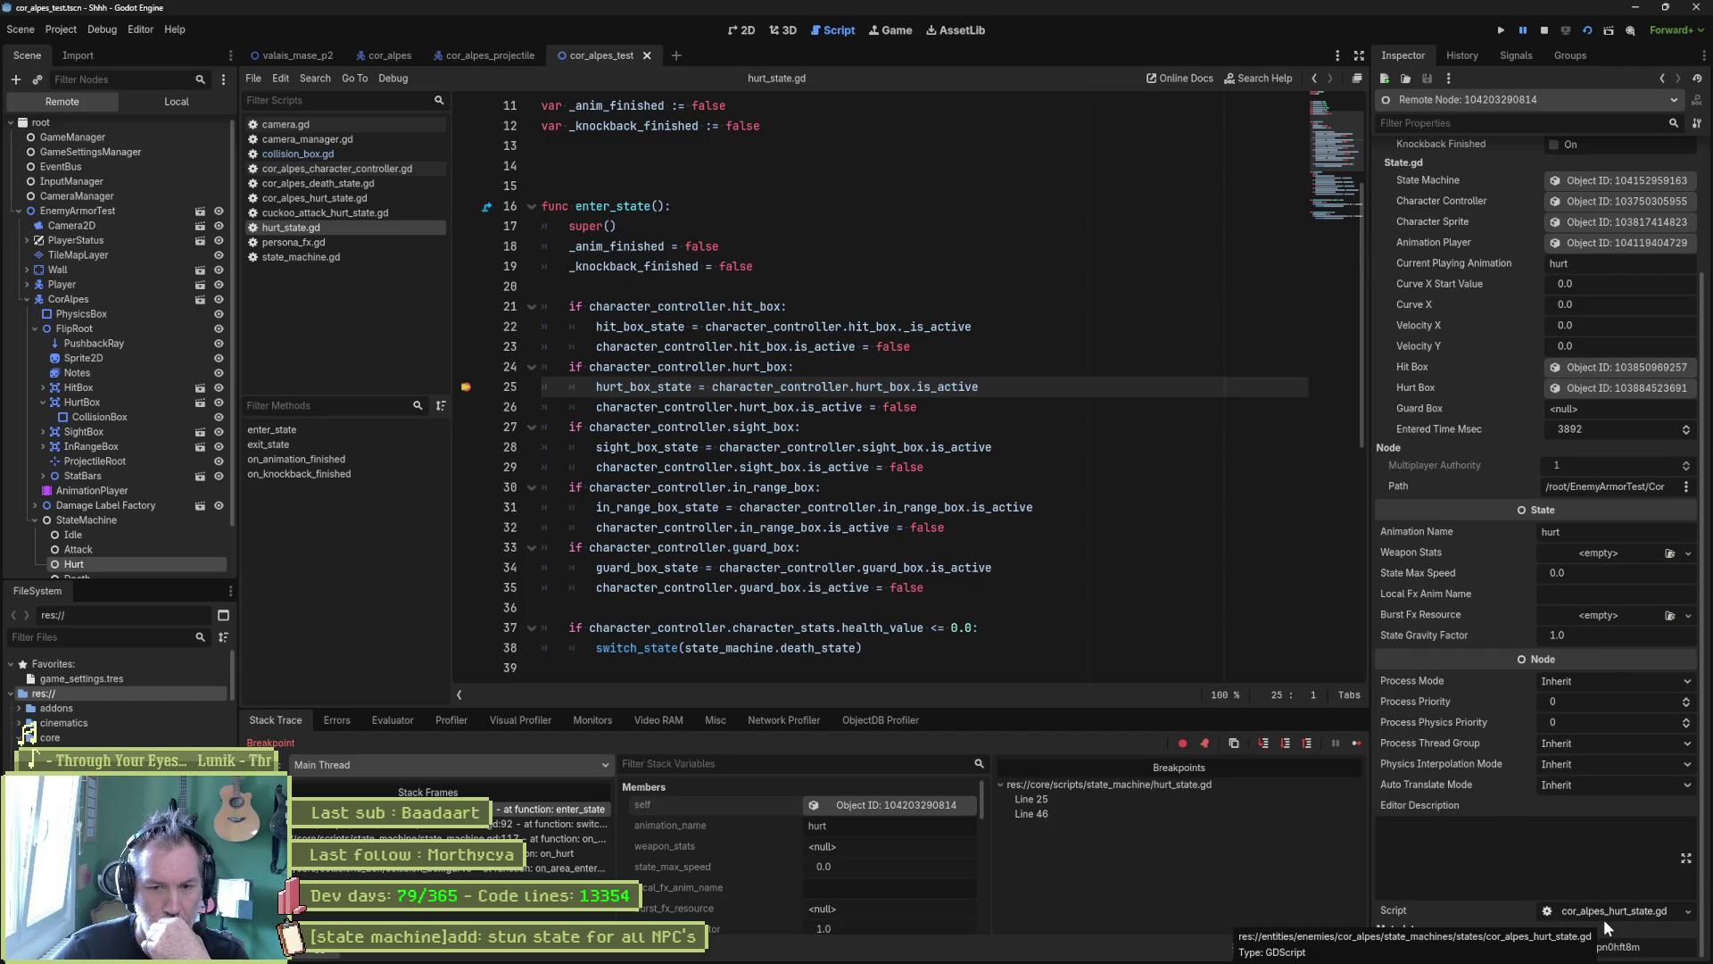
{"action": "mouse_move", "coordinate": [1488, 678]}
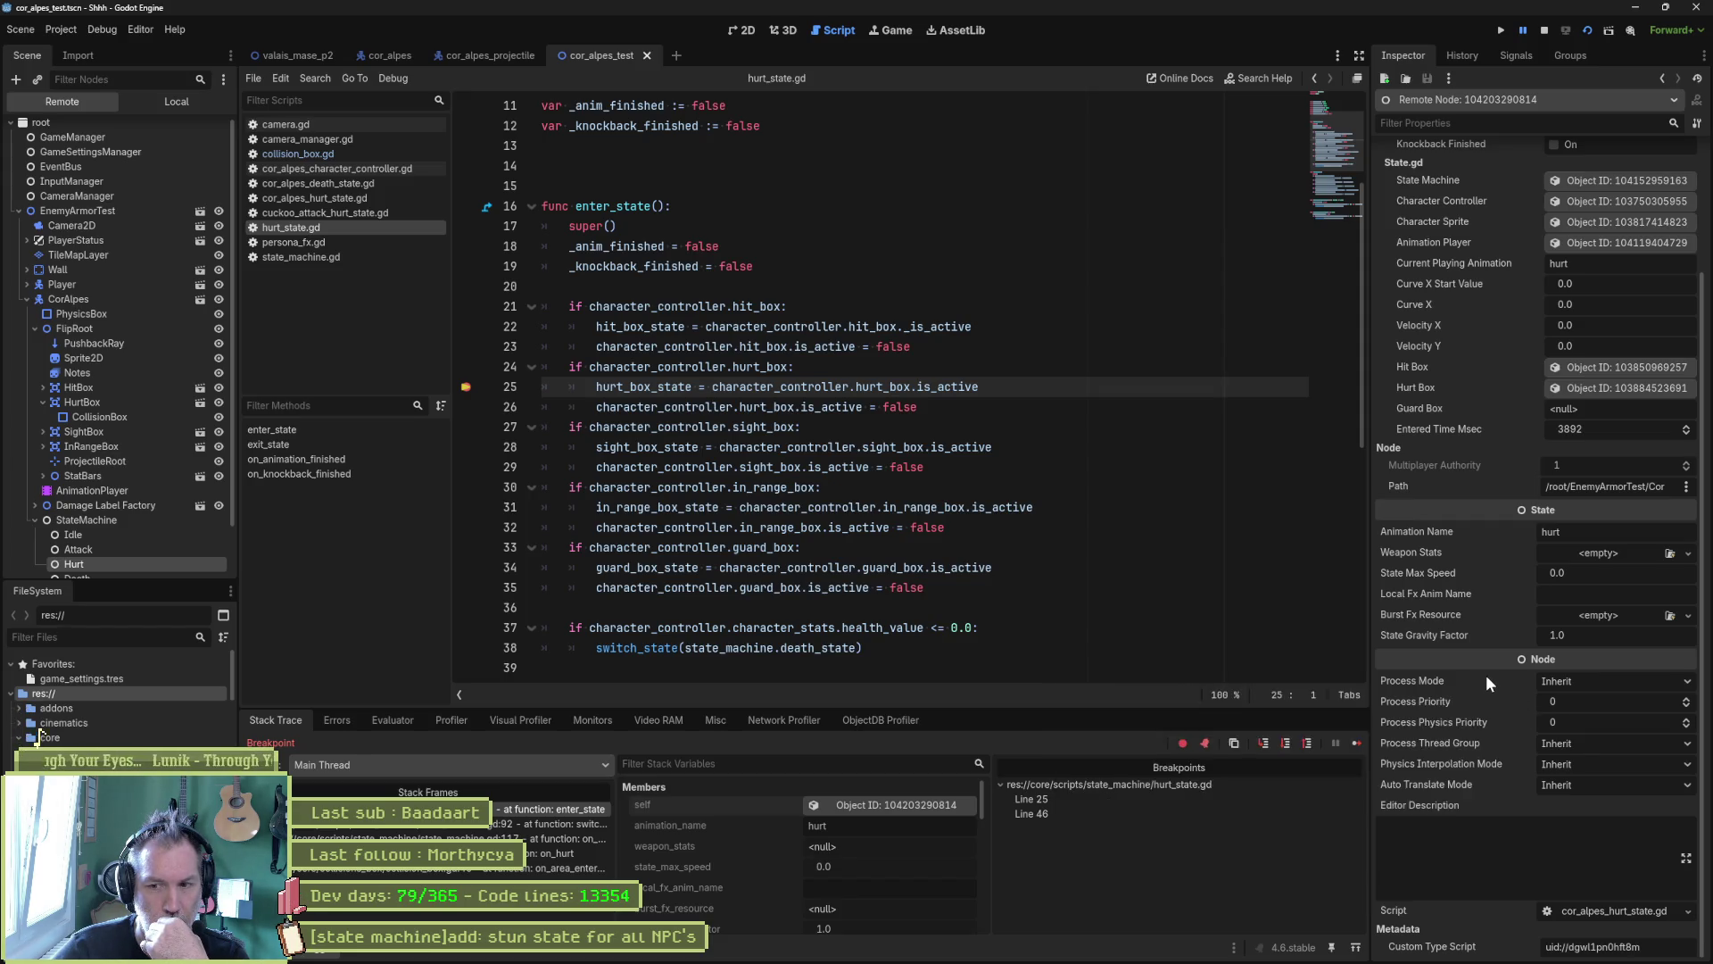
{"action": "scroll", "coordinate": [1486, 675], "scroll_direction": "up", "scroll_amount": 2}
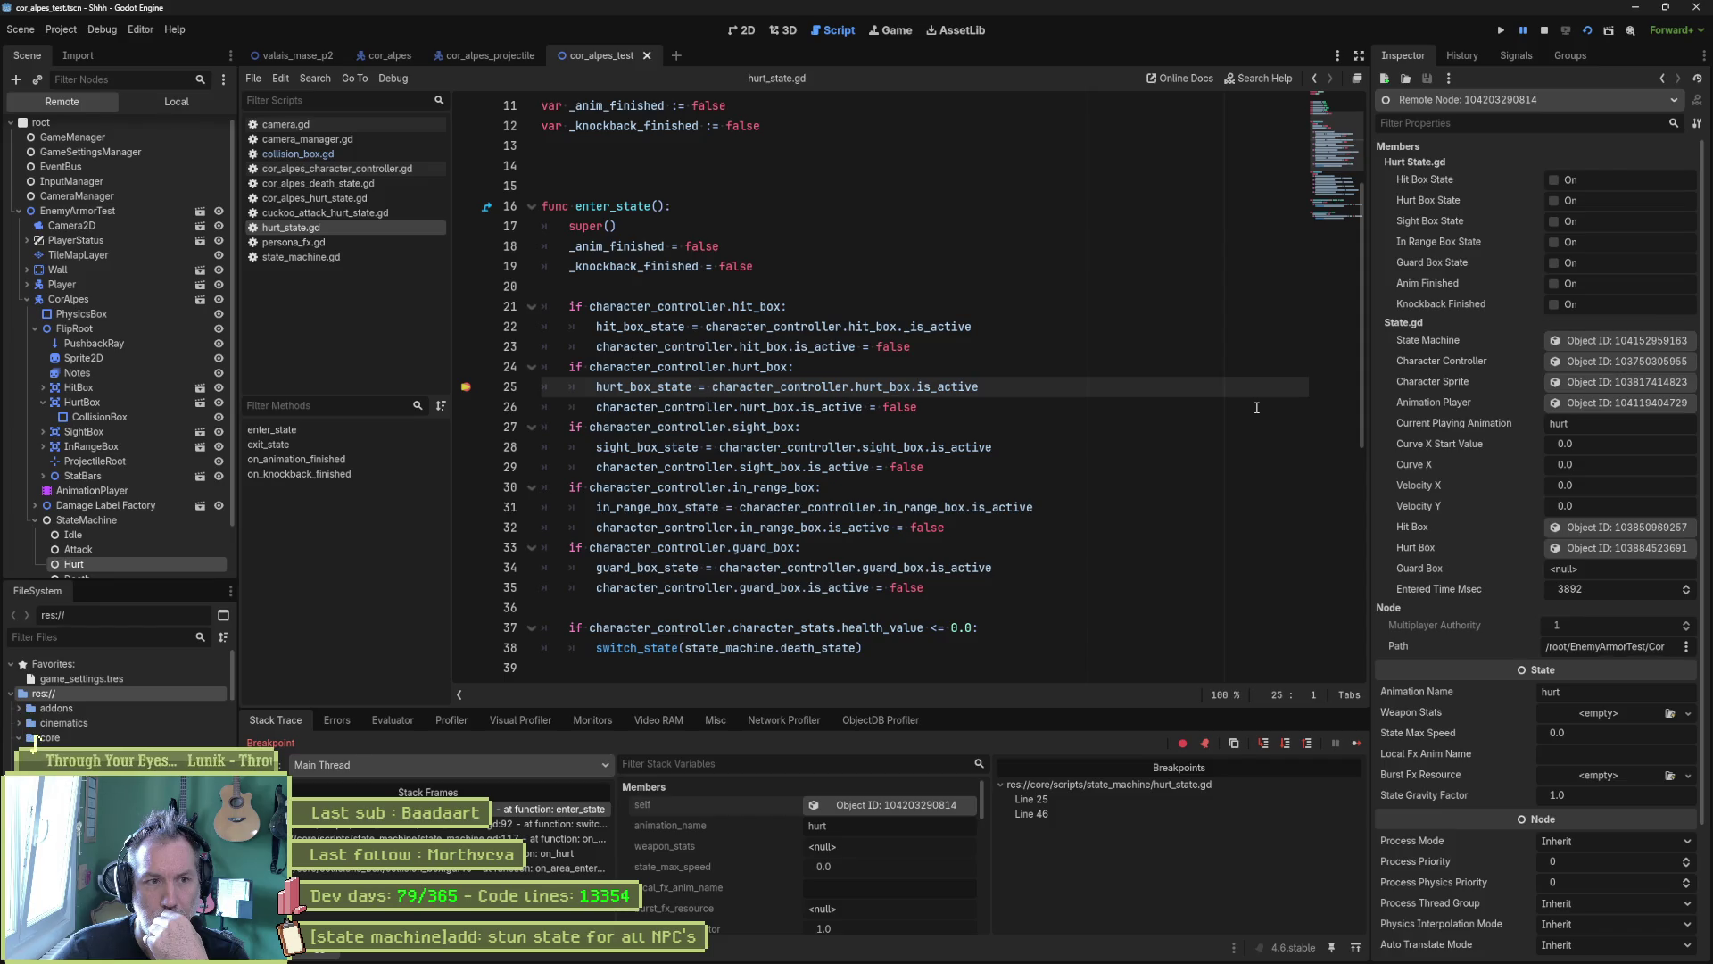
{"action": "key", "text": "F10"}
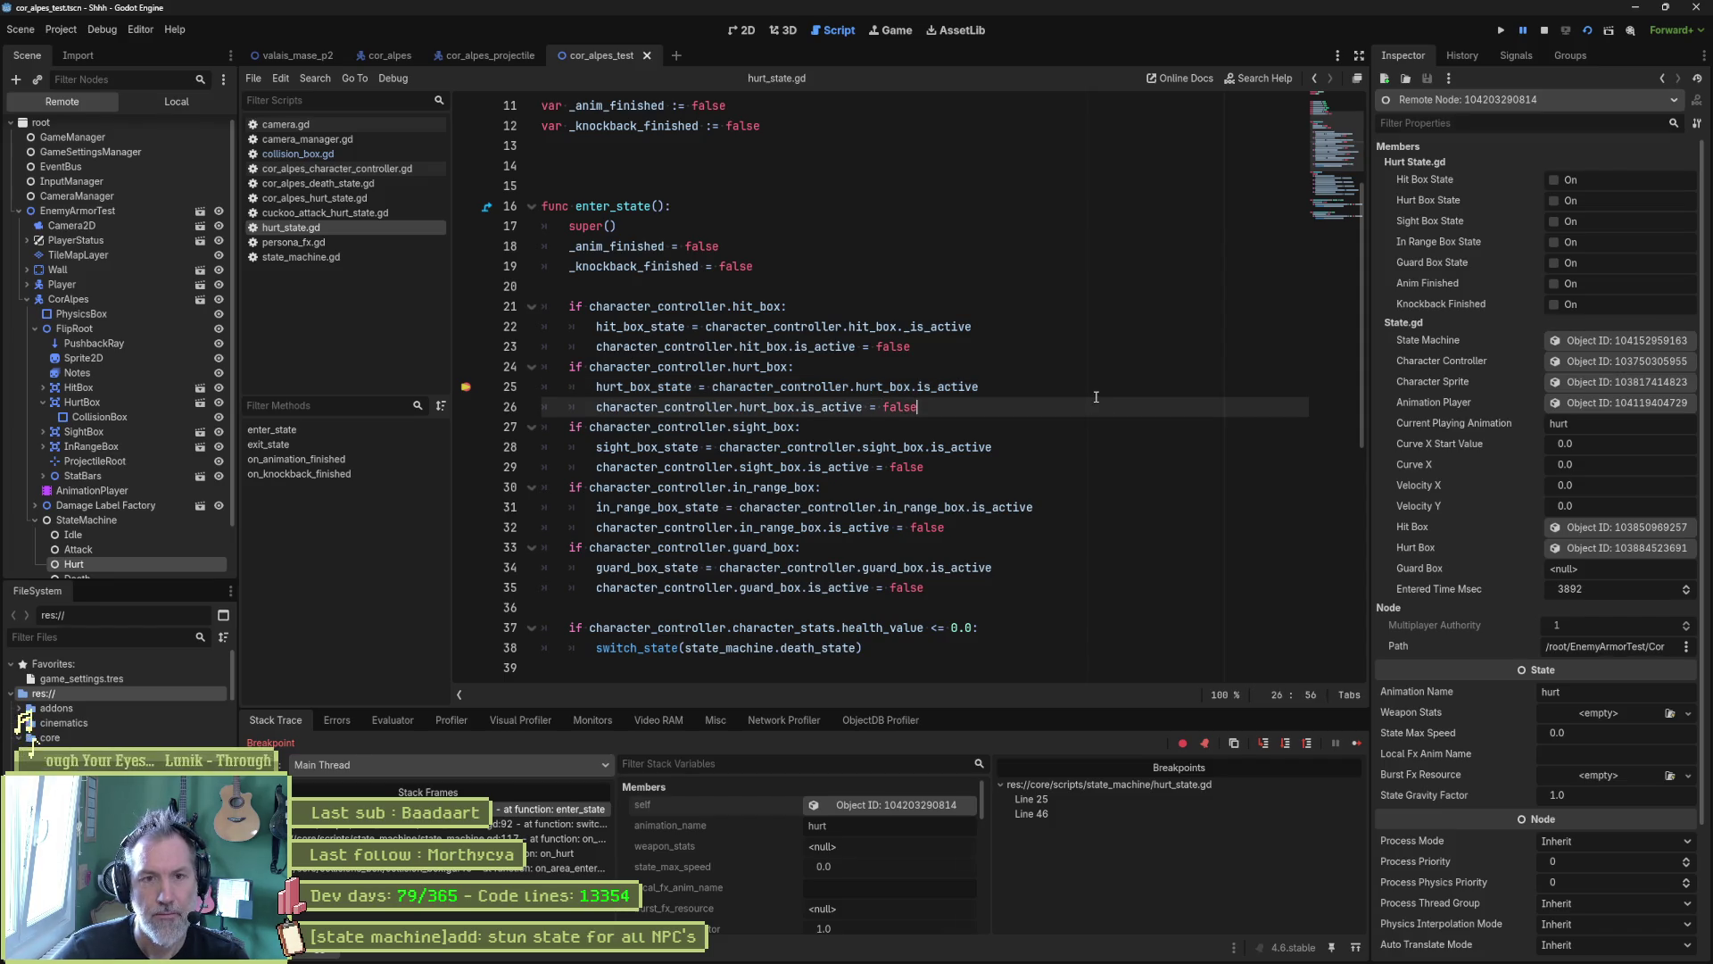
{"action": "key", "text": "F10"}
{"action": "key", "text": "F10"}
{"action": "key", "text": "F10"}
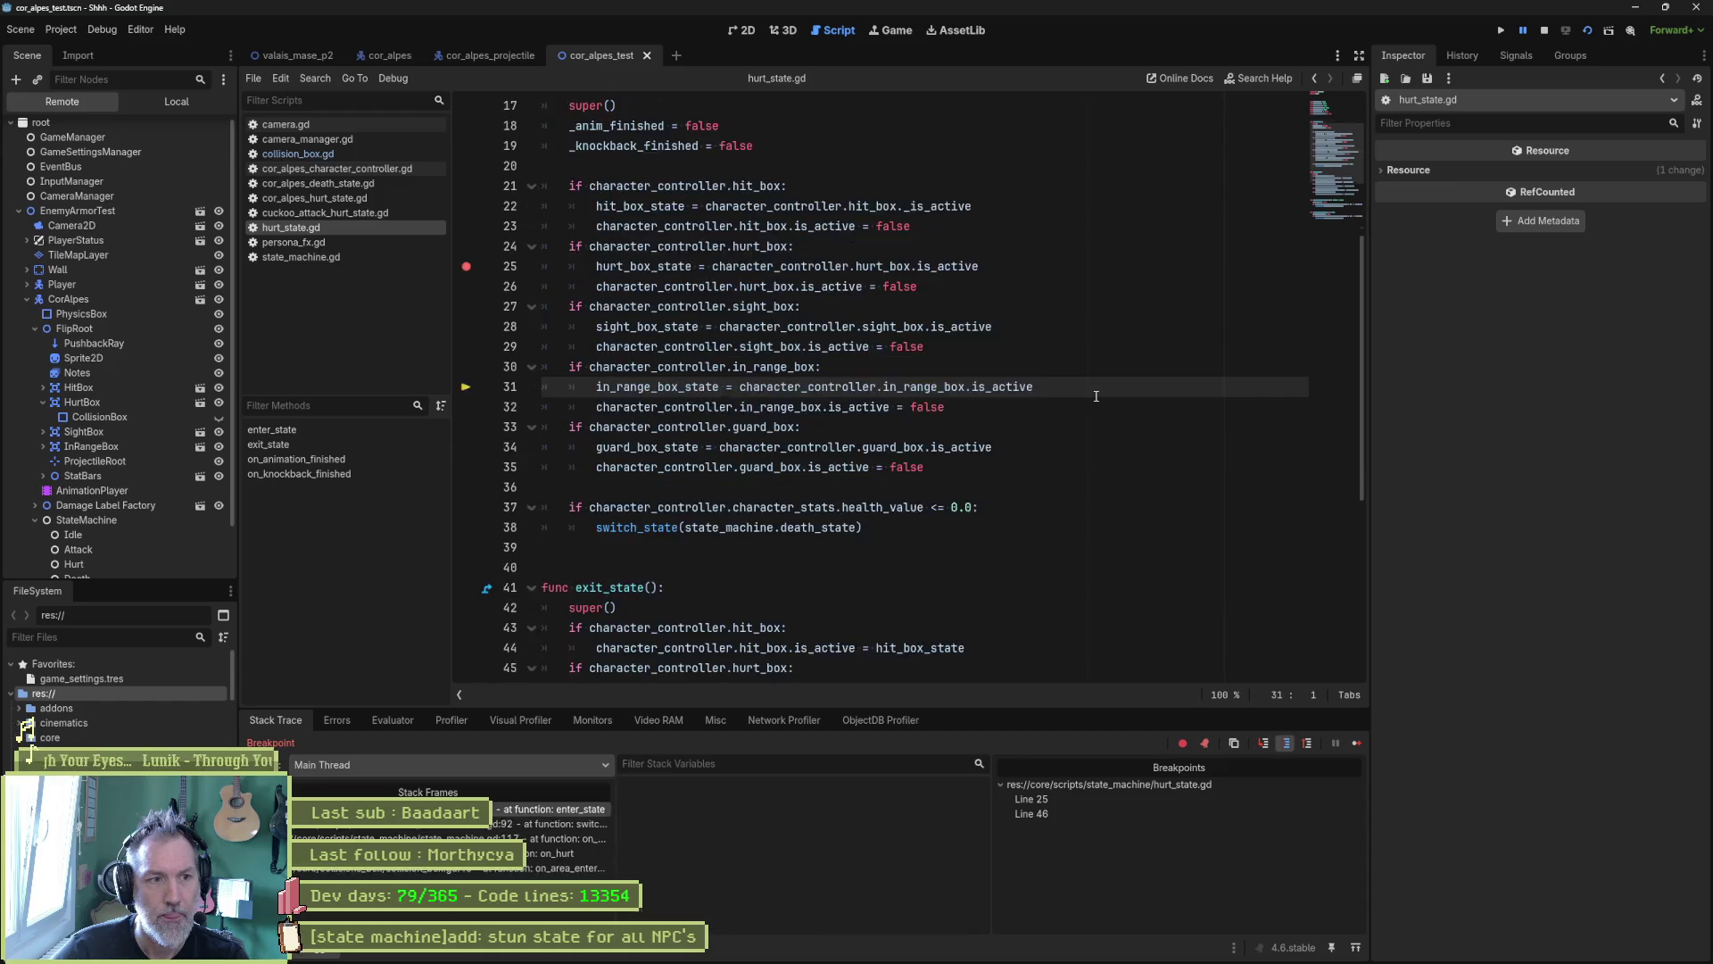
{"action": "key", "text": "F10"}
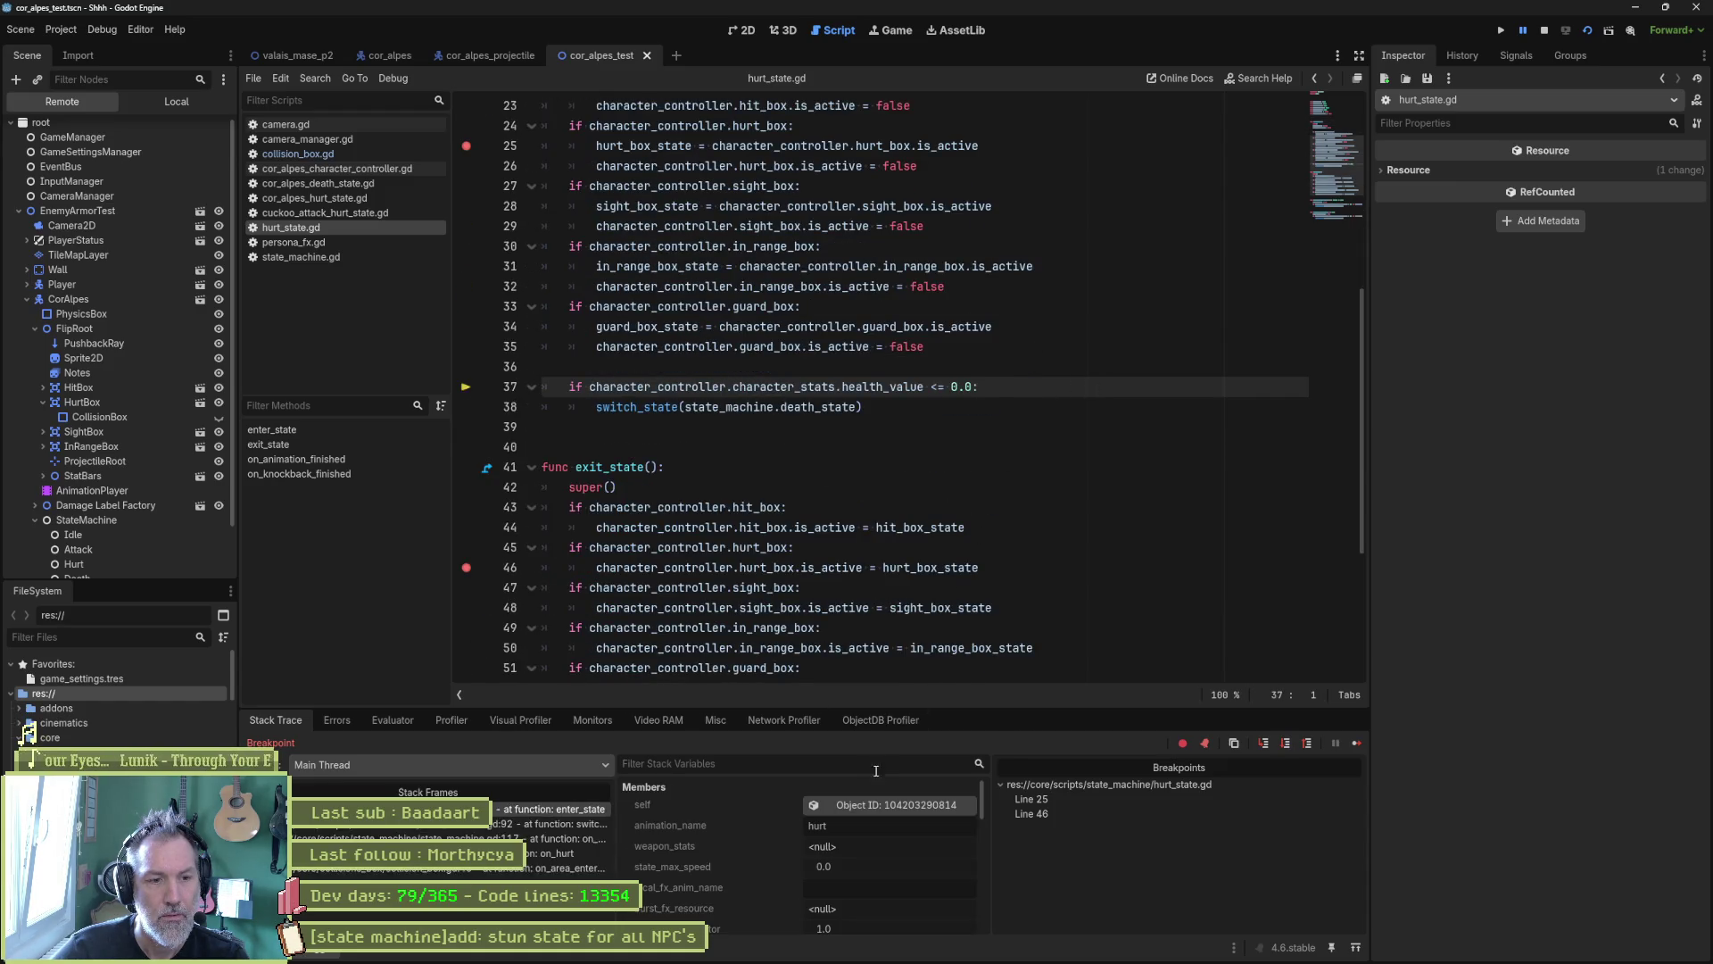
{"action": "left_click", "coordinate": [880, 806]}
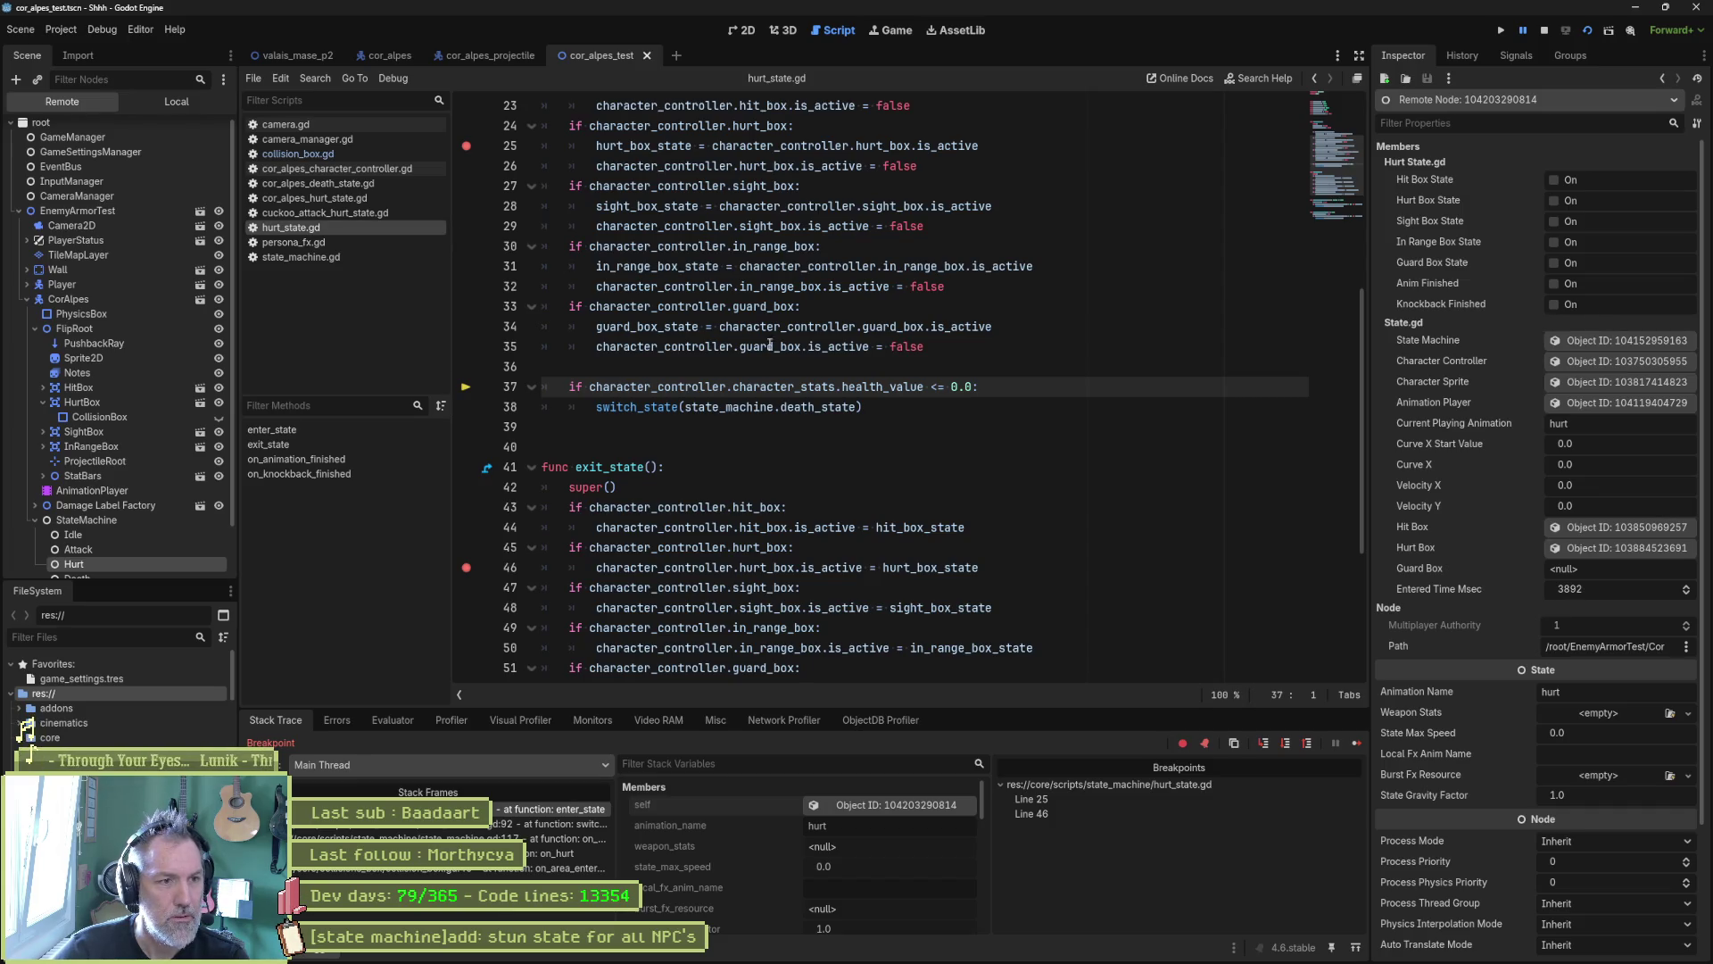
Step: Highlight the hit_box, hurt_box, in_range_box and guard_box references in enter_state
{"action": "scroll", "coordinate": [971, 367], "scroll_direction": "up", "scroll_amount": 3}
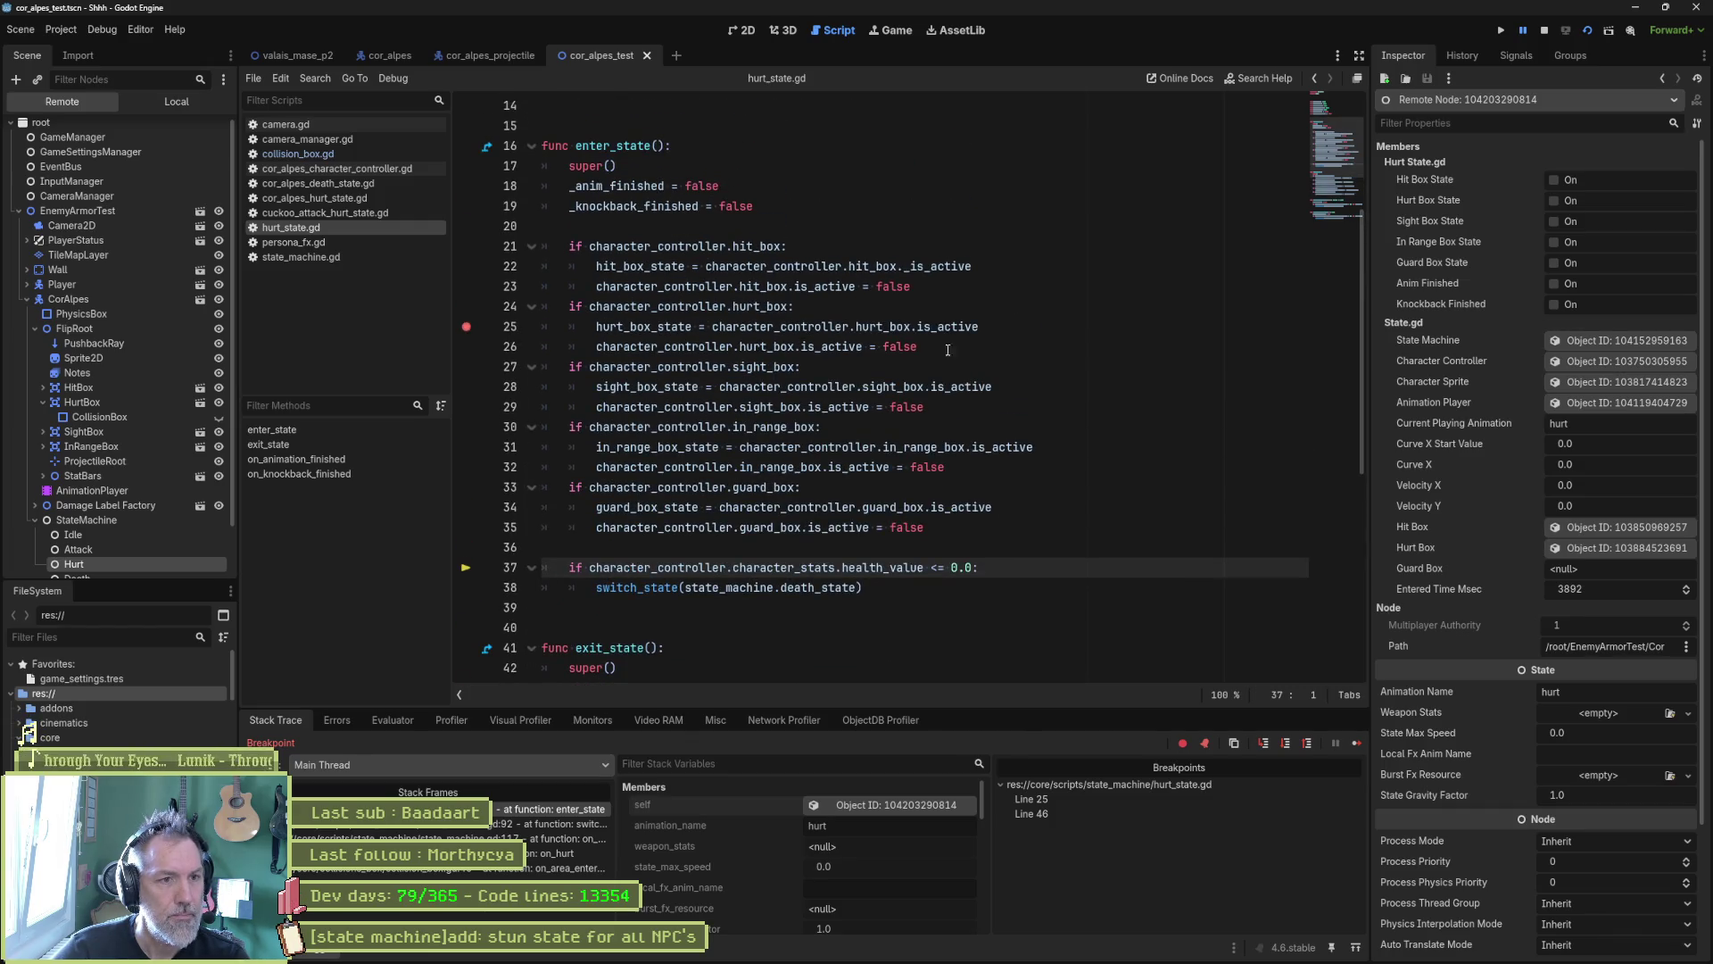
{"action": "double_click", "coordinate": [764, 288]}
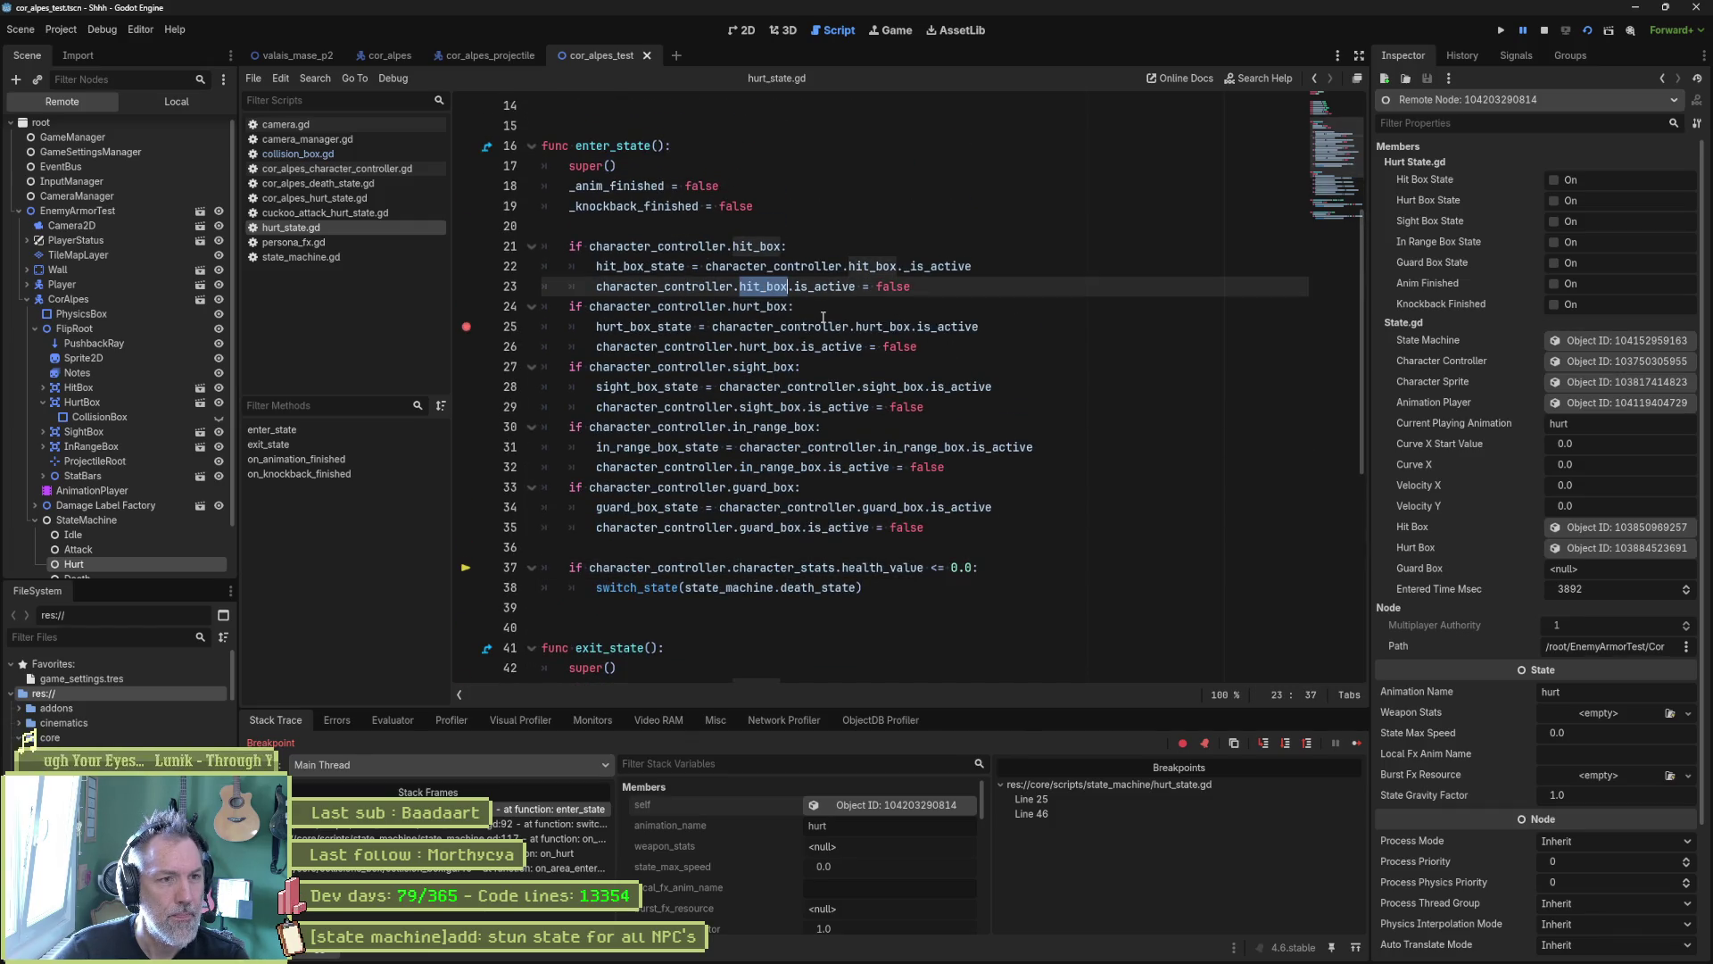
{"action": "double_click", "coordinate": [770, 347]}
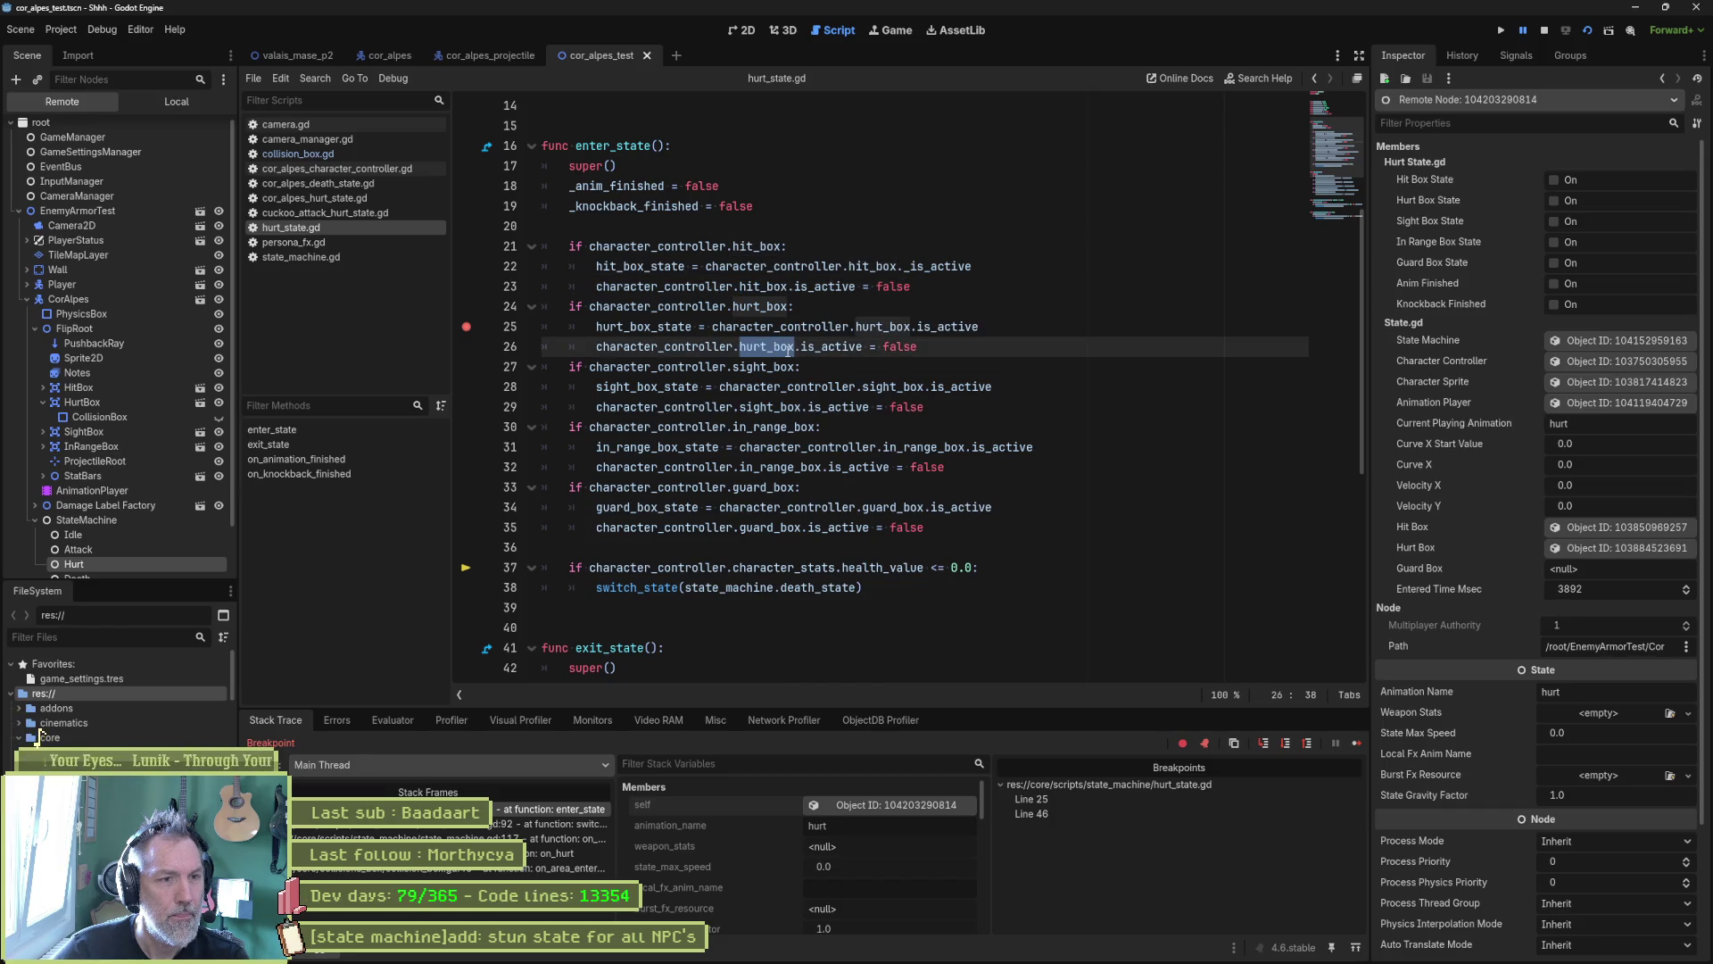
{"action": "double_click", "coordinate": [767, 367]}
{"action": "double_click", "coordinate": [763, 427]}
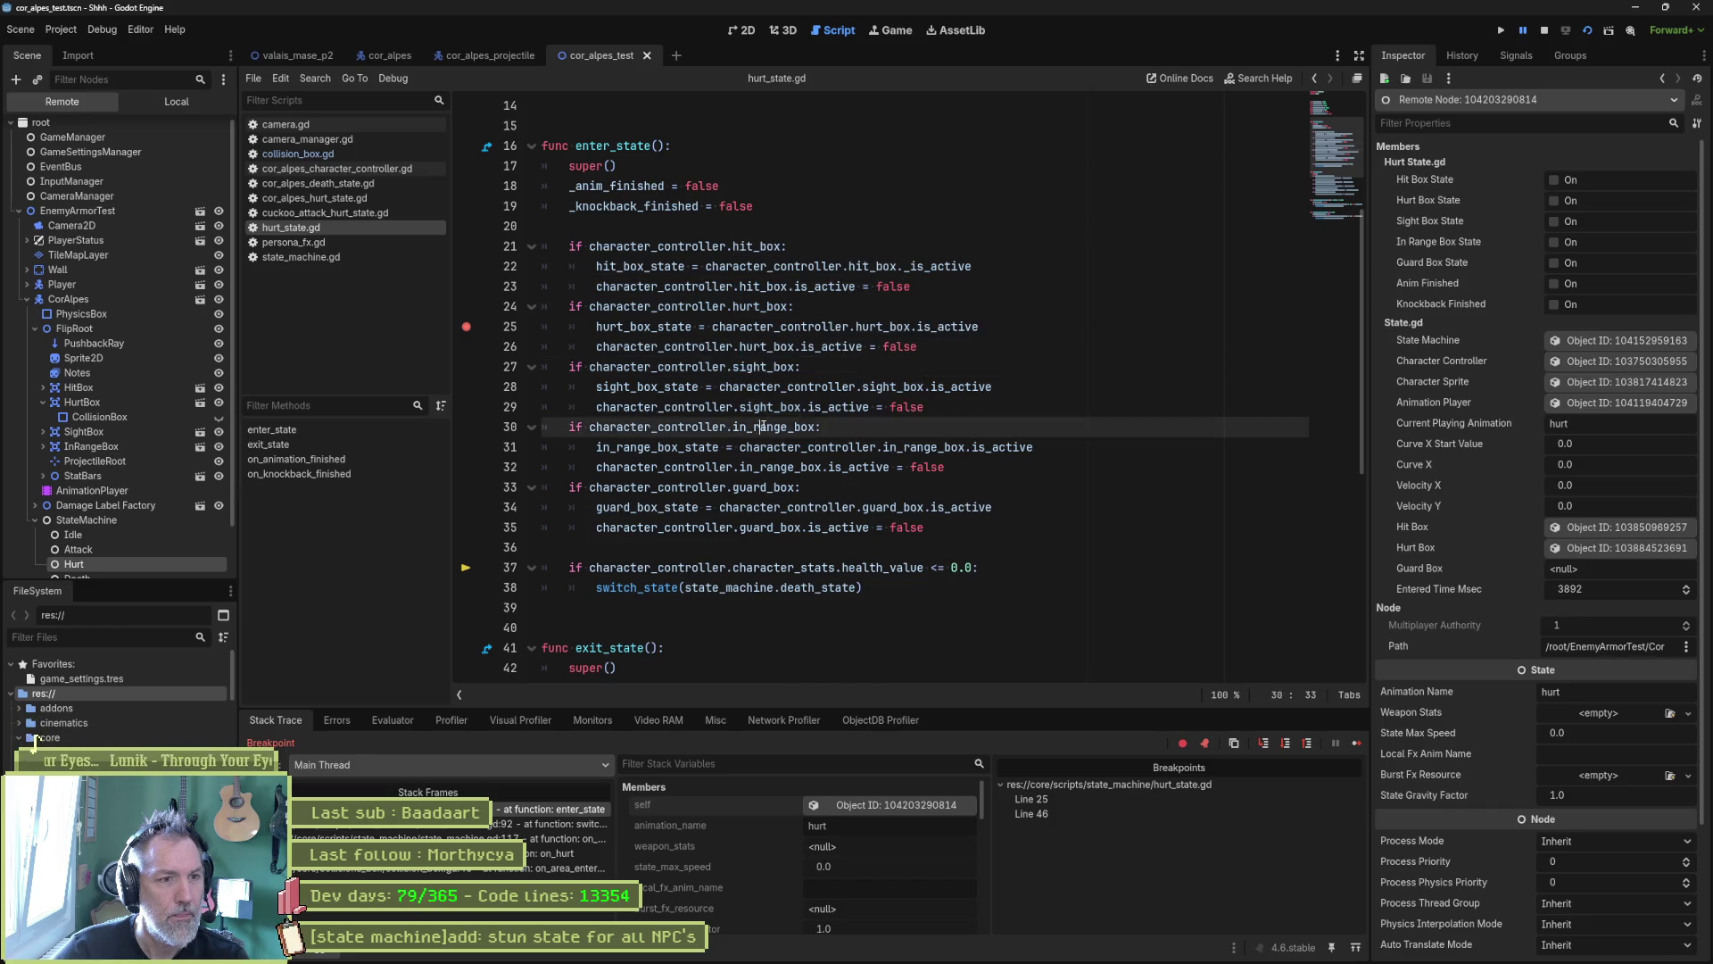
{"action": "double_click", "coordinate": [765, 487]}
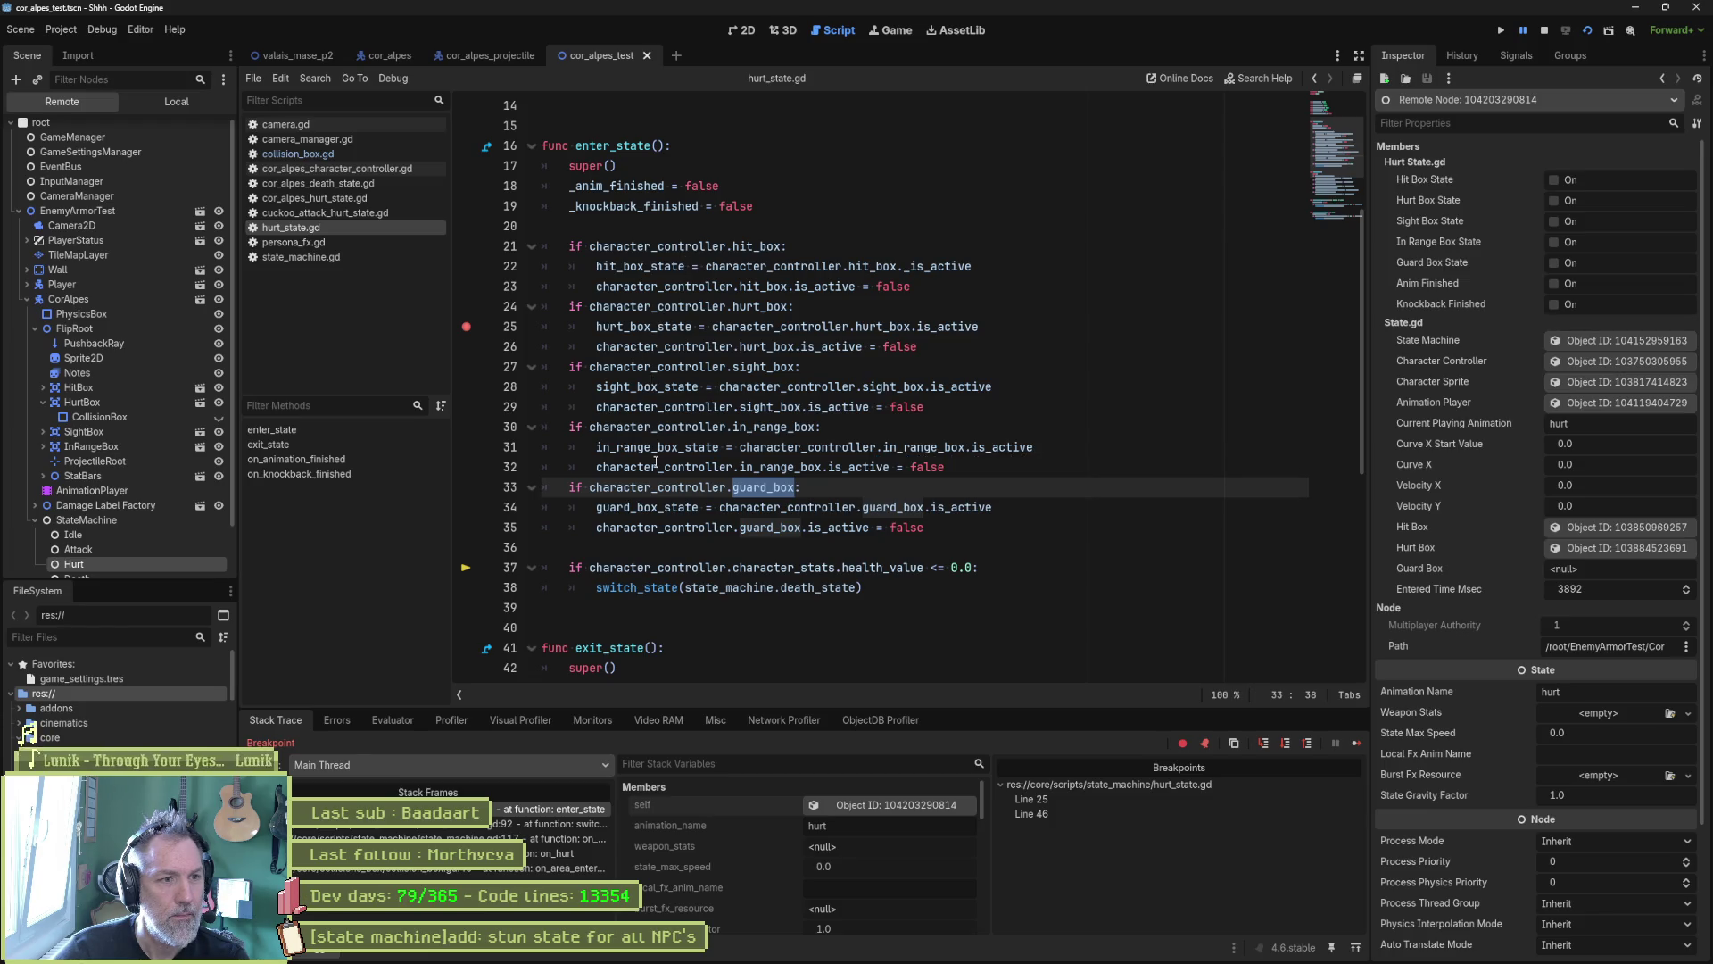
Step: Inspect the running HitBox in the Remote tree, then stop the debug session
{"action": "scroll", "coordinate": [688, 363], "scroll_direction": "up", "scroll_amount": 5}
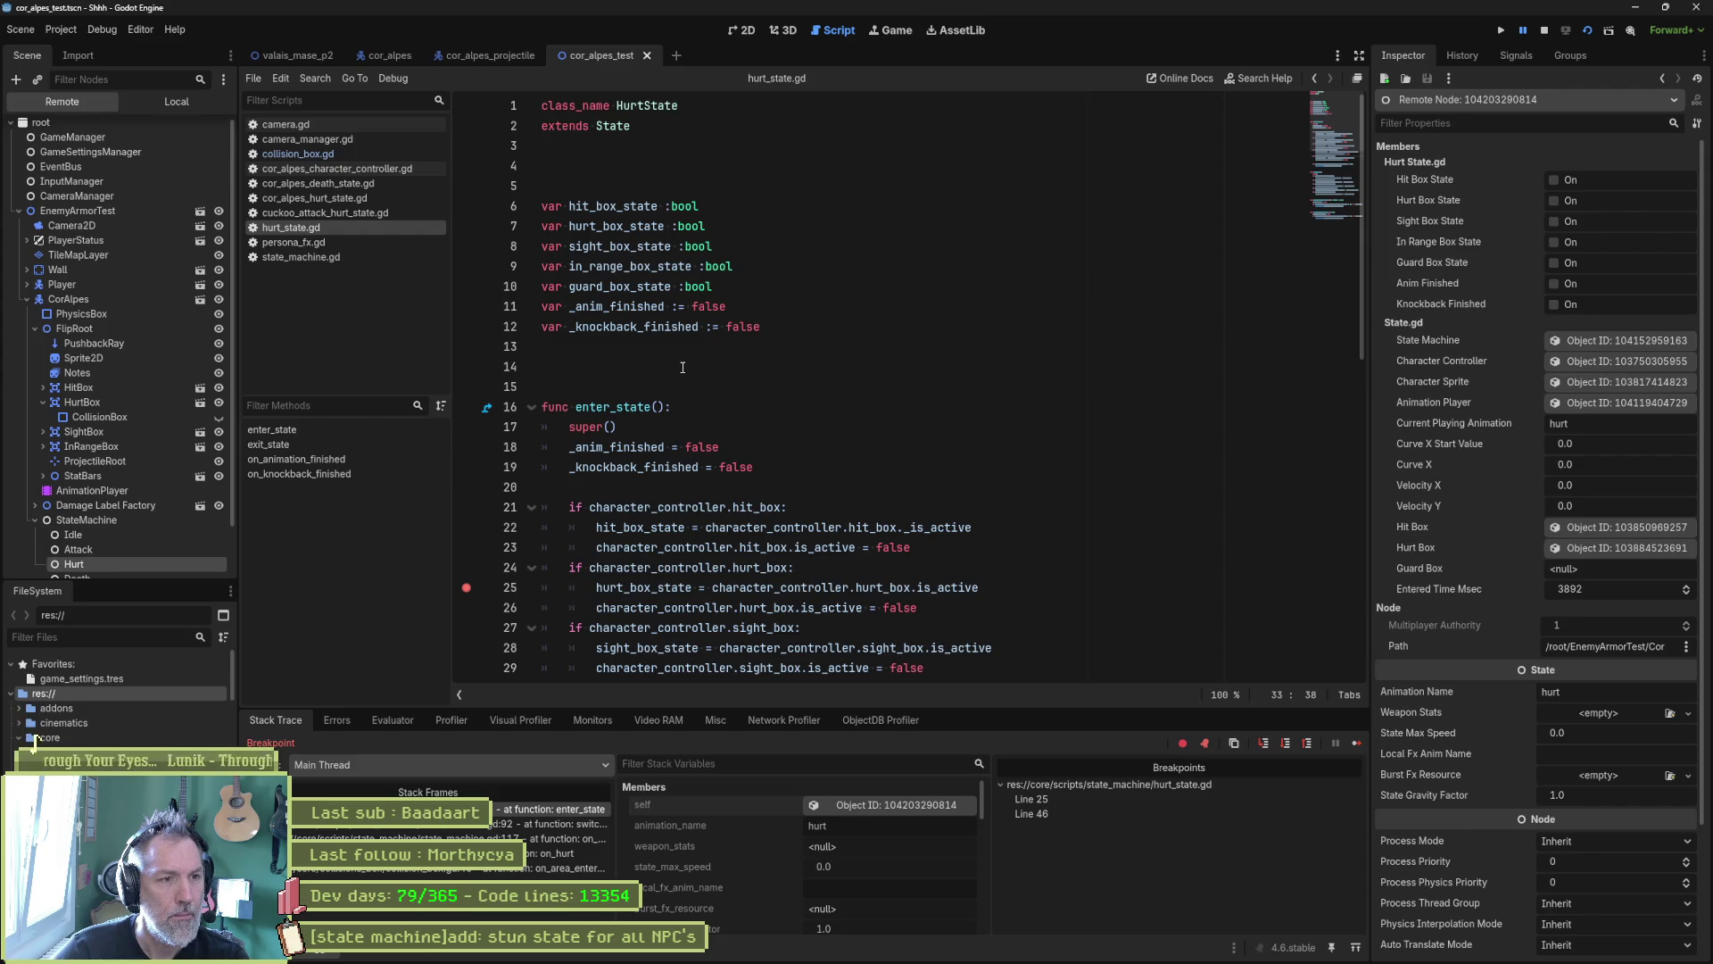
{"action": "scroll", "coordinate": [682, 367], "scroll_direction": "down", "scroll_amount": 6}
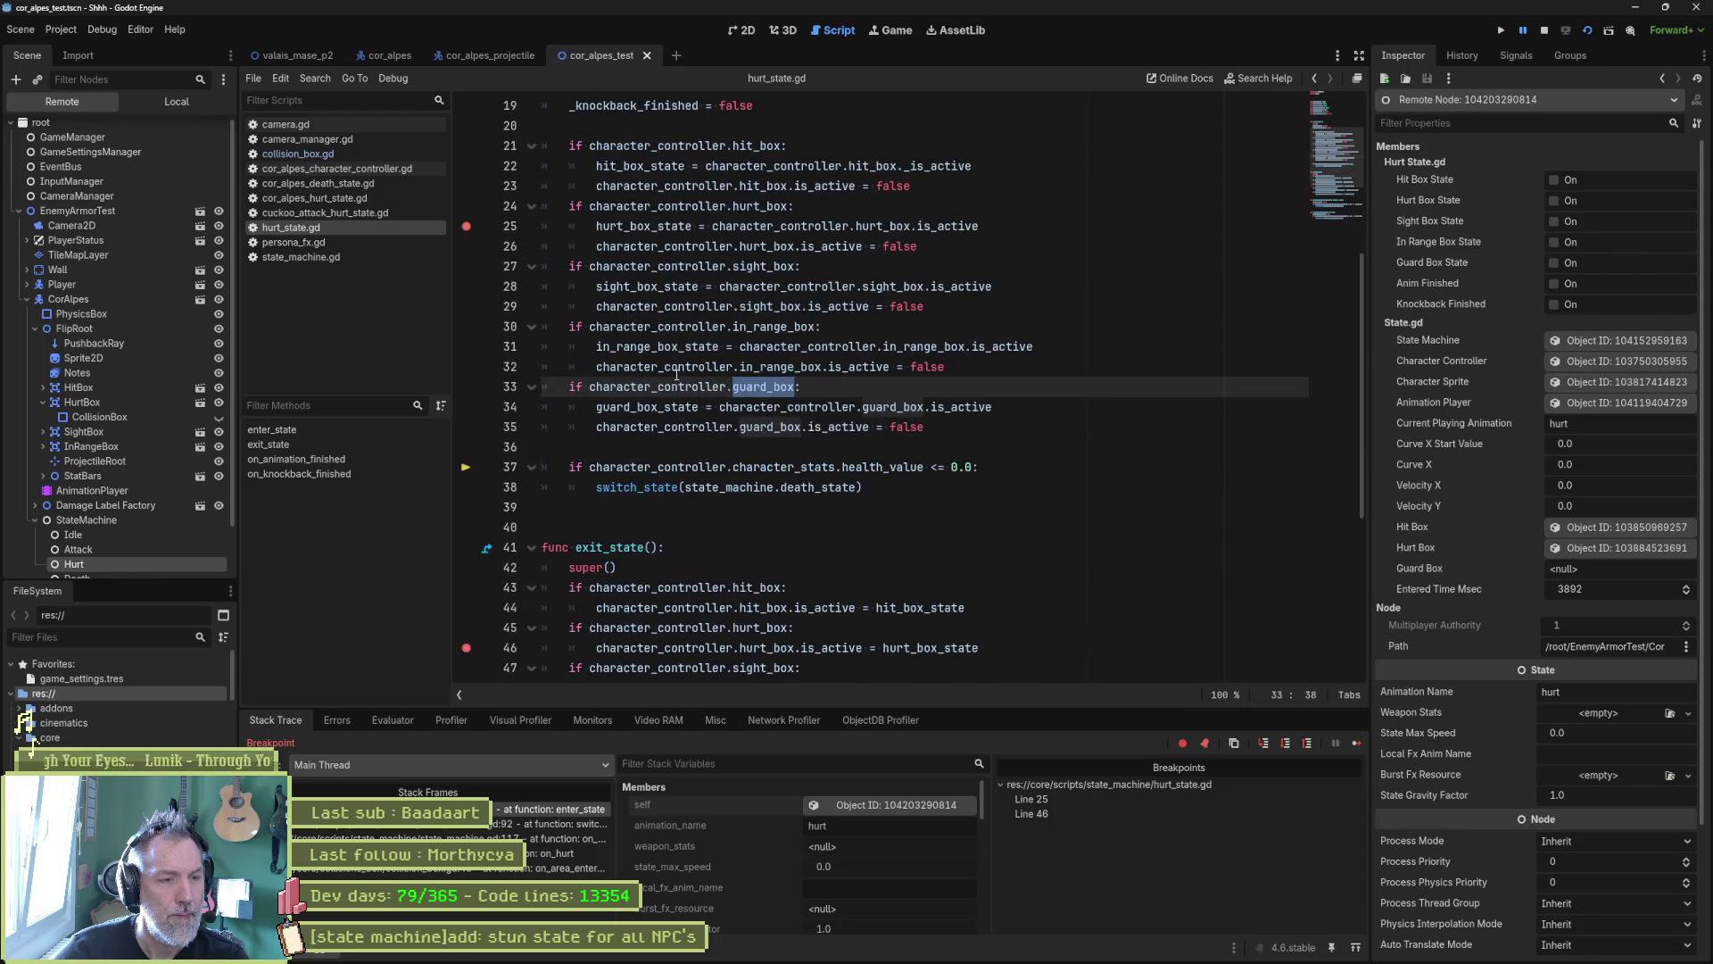
{"action": "scroll", "coordinate": [677, 375], "scroll_direction": "down", "scroll_amount": 2}
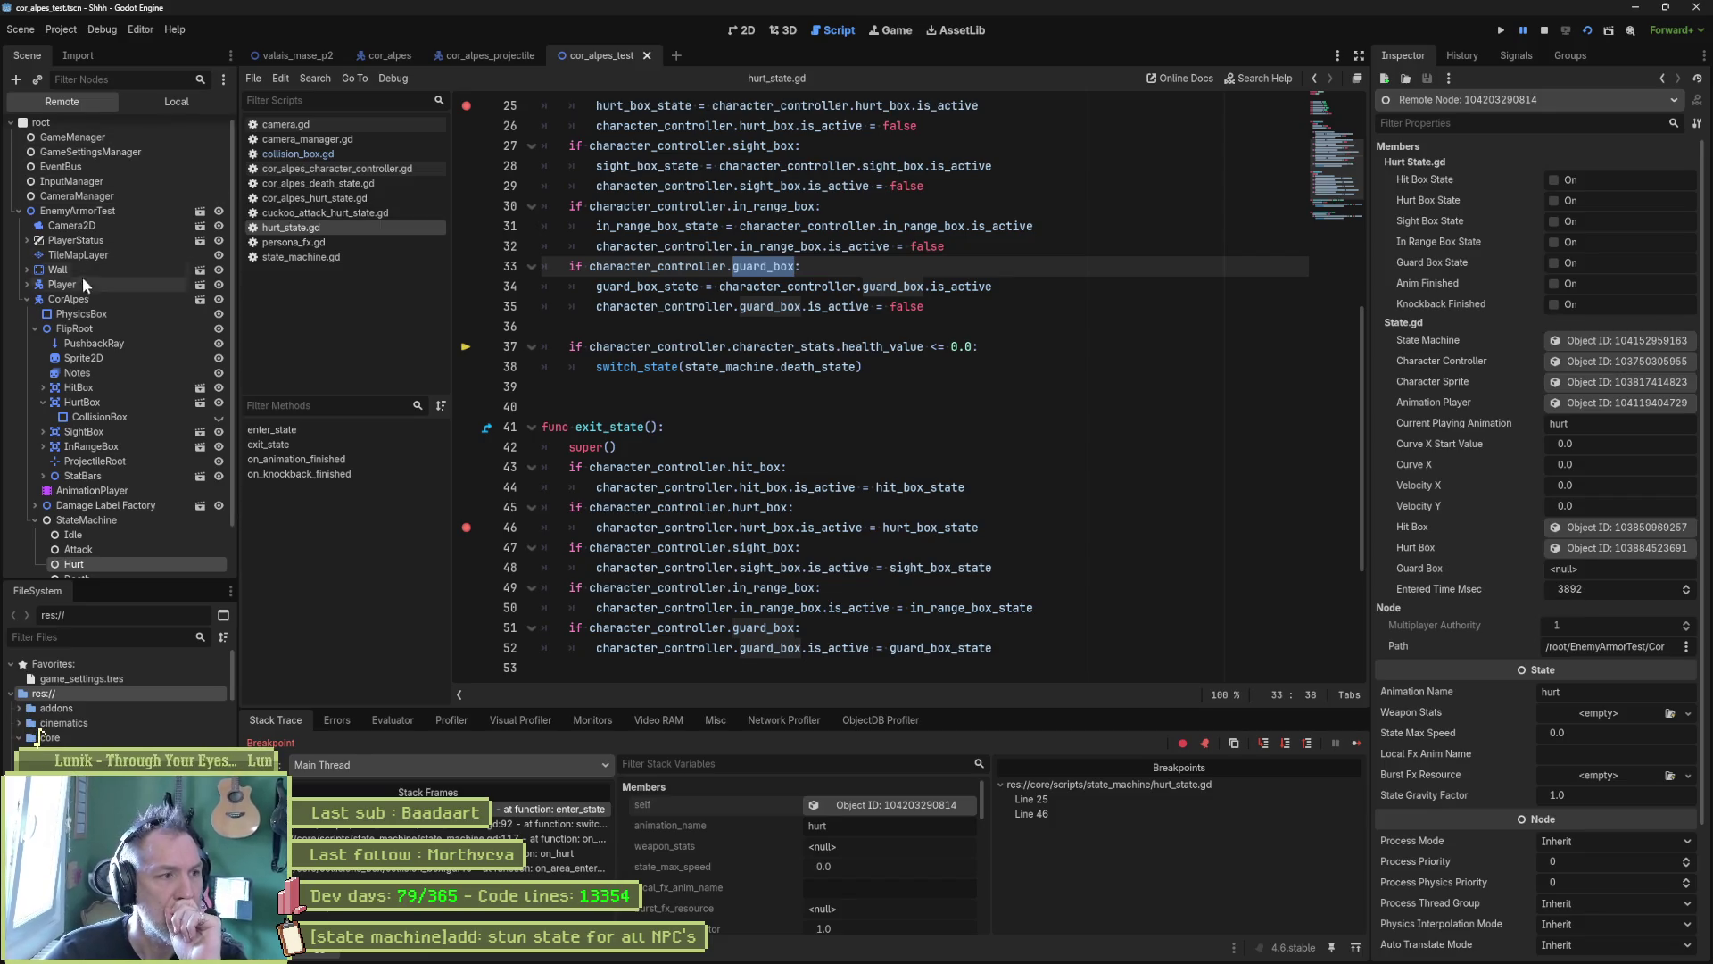
{"action": "left_click", "coordinate": [93, 383]}
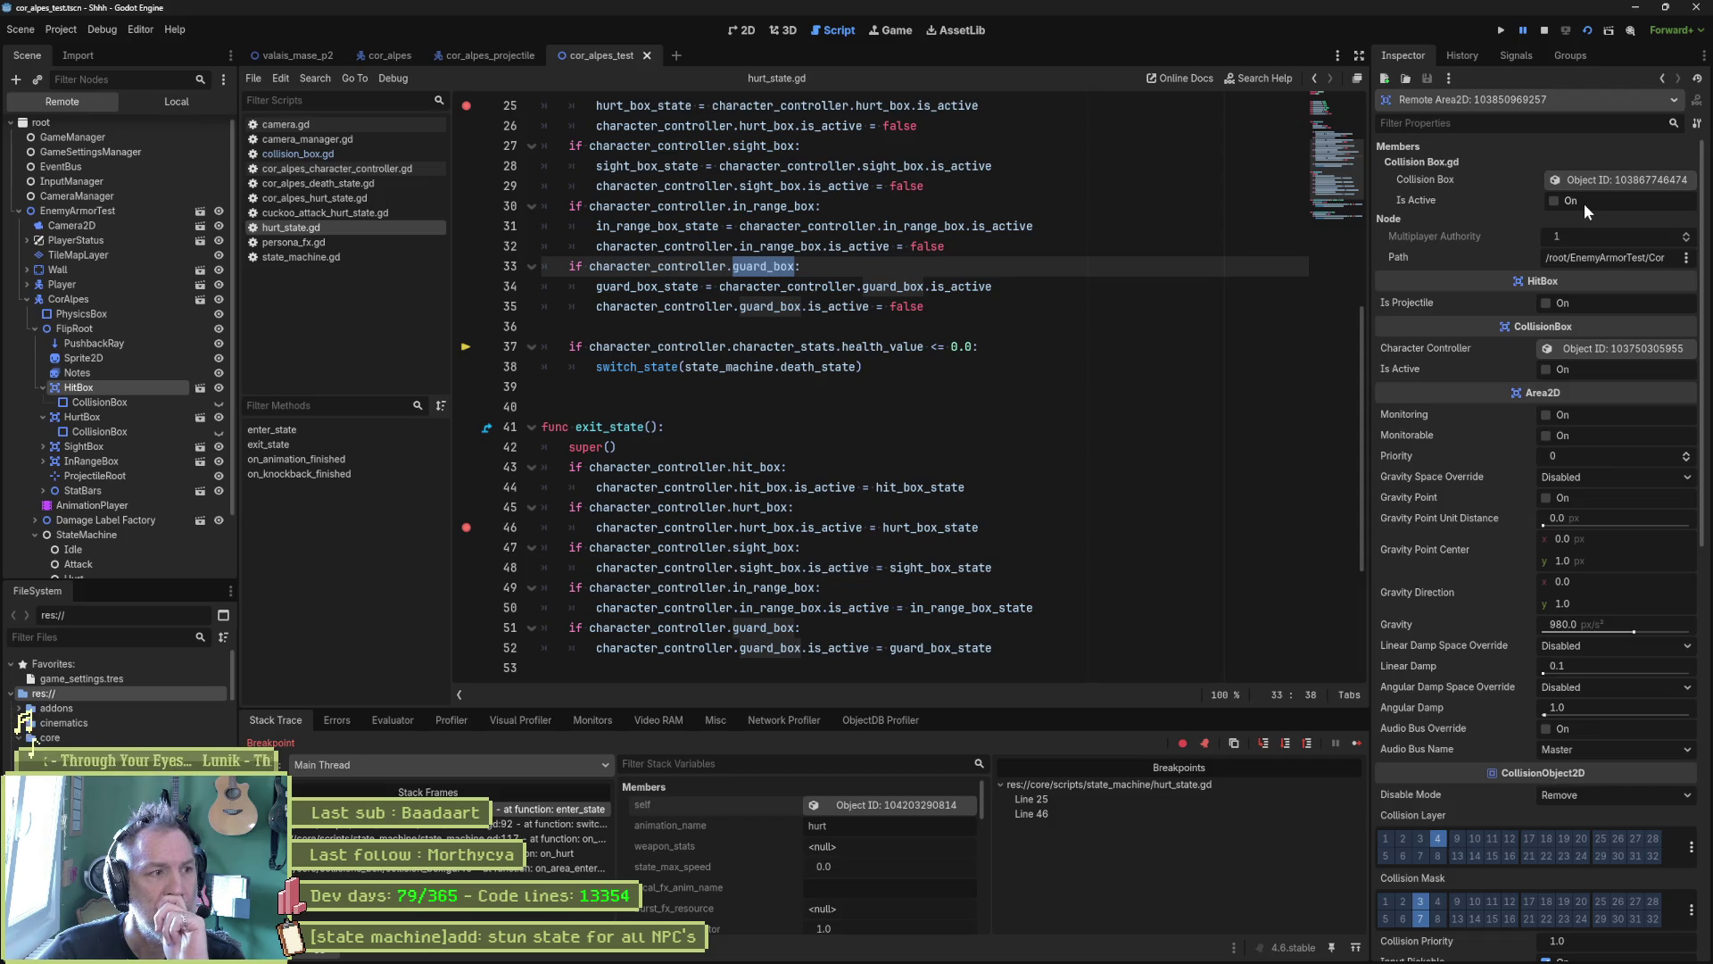
{"action": "left_click", "coordinate": [1545, 30]}
{"action": "left_click", "coordinate": [1096, 326]}
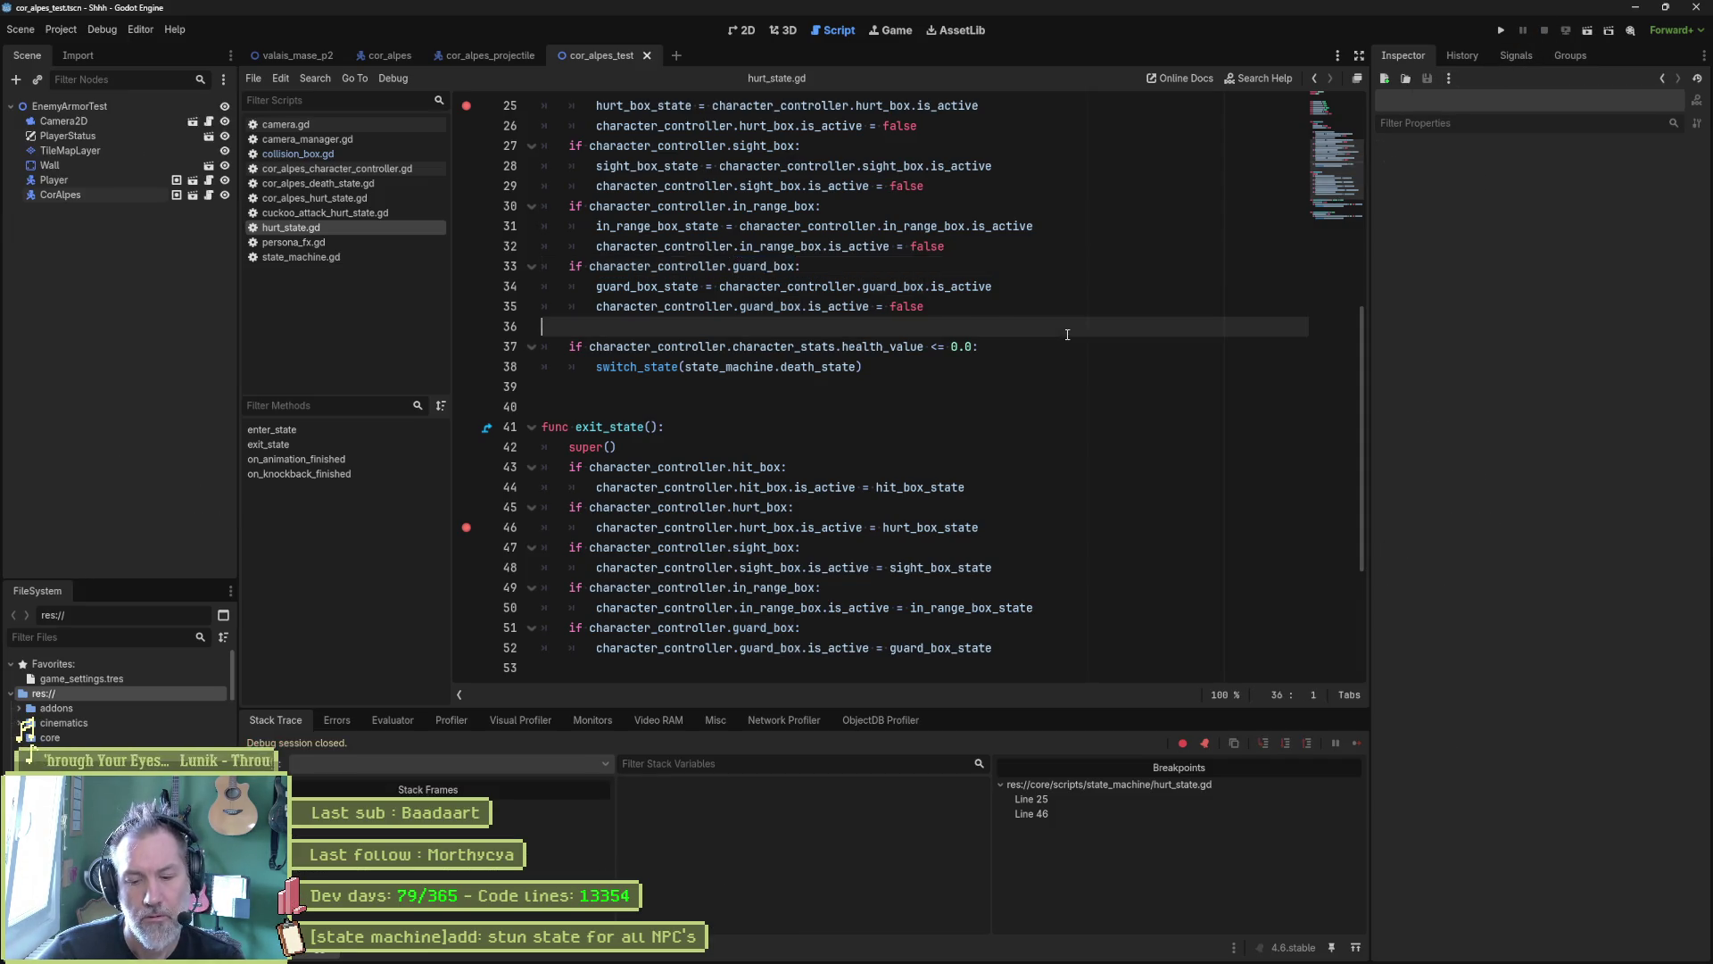
{"action": "key", "text": "F6"}
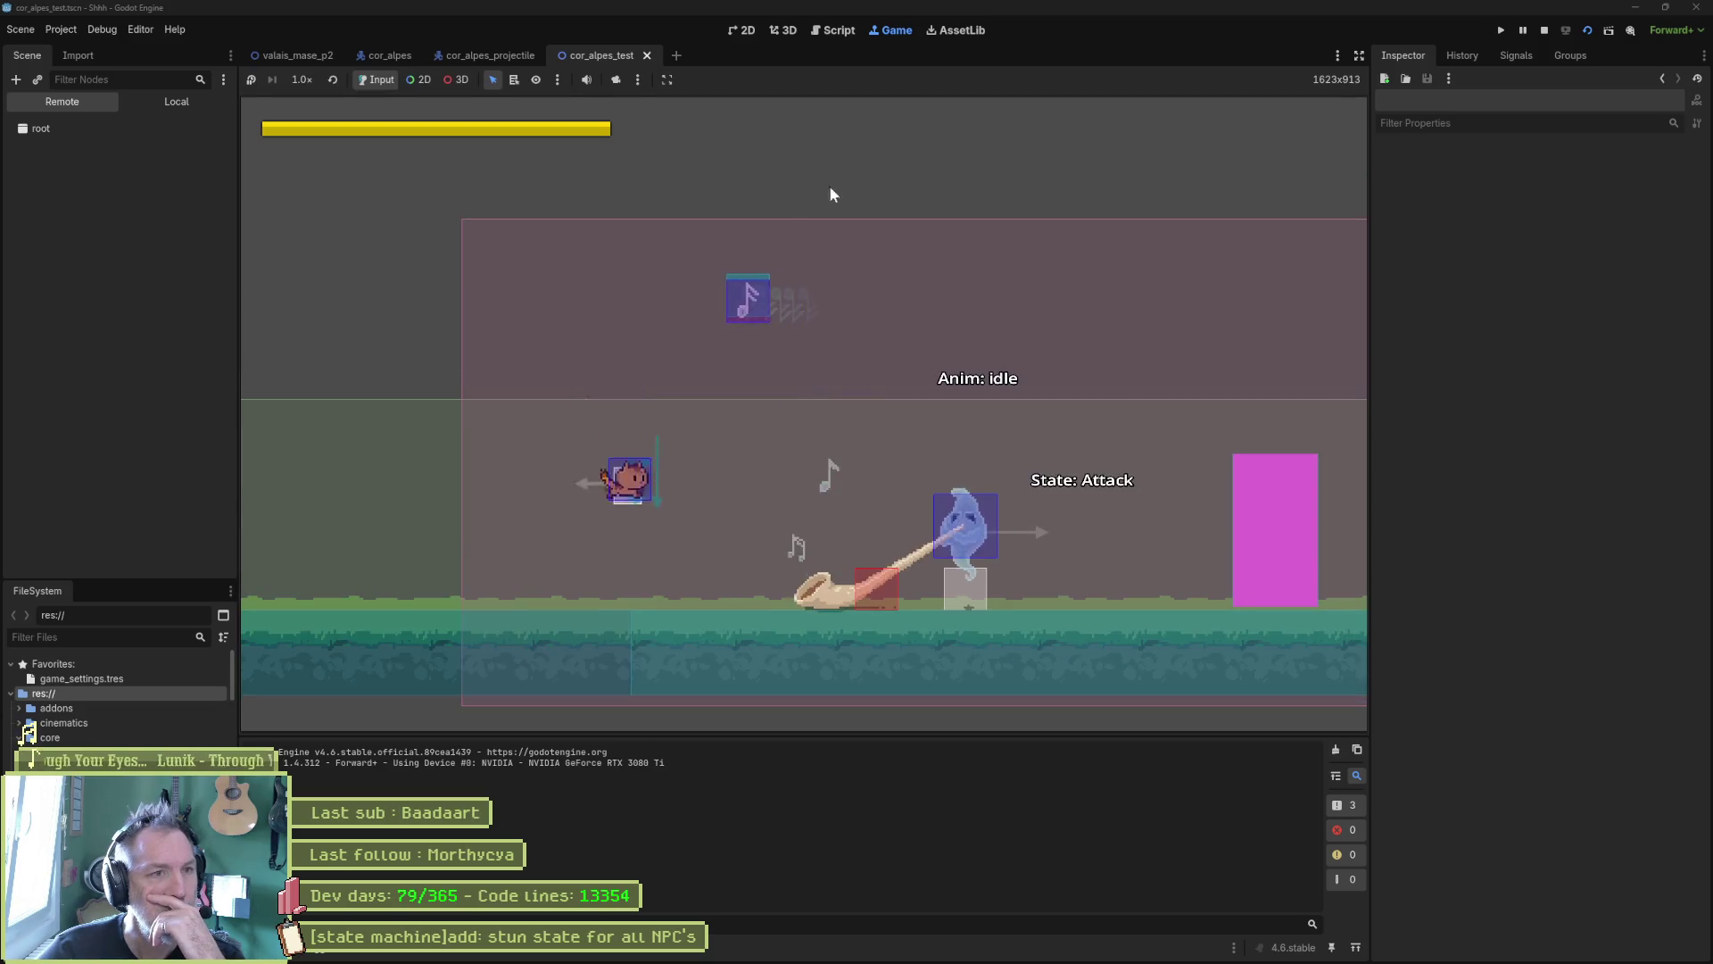
{"action": "left_click", "coordinate": [1524, 30]}
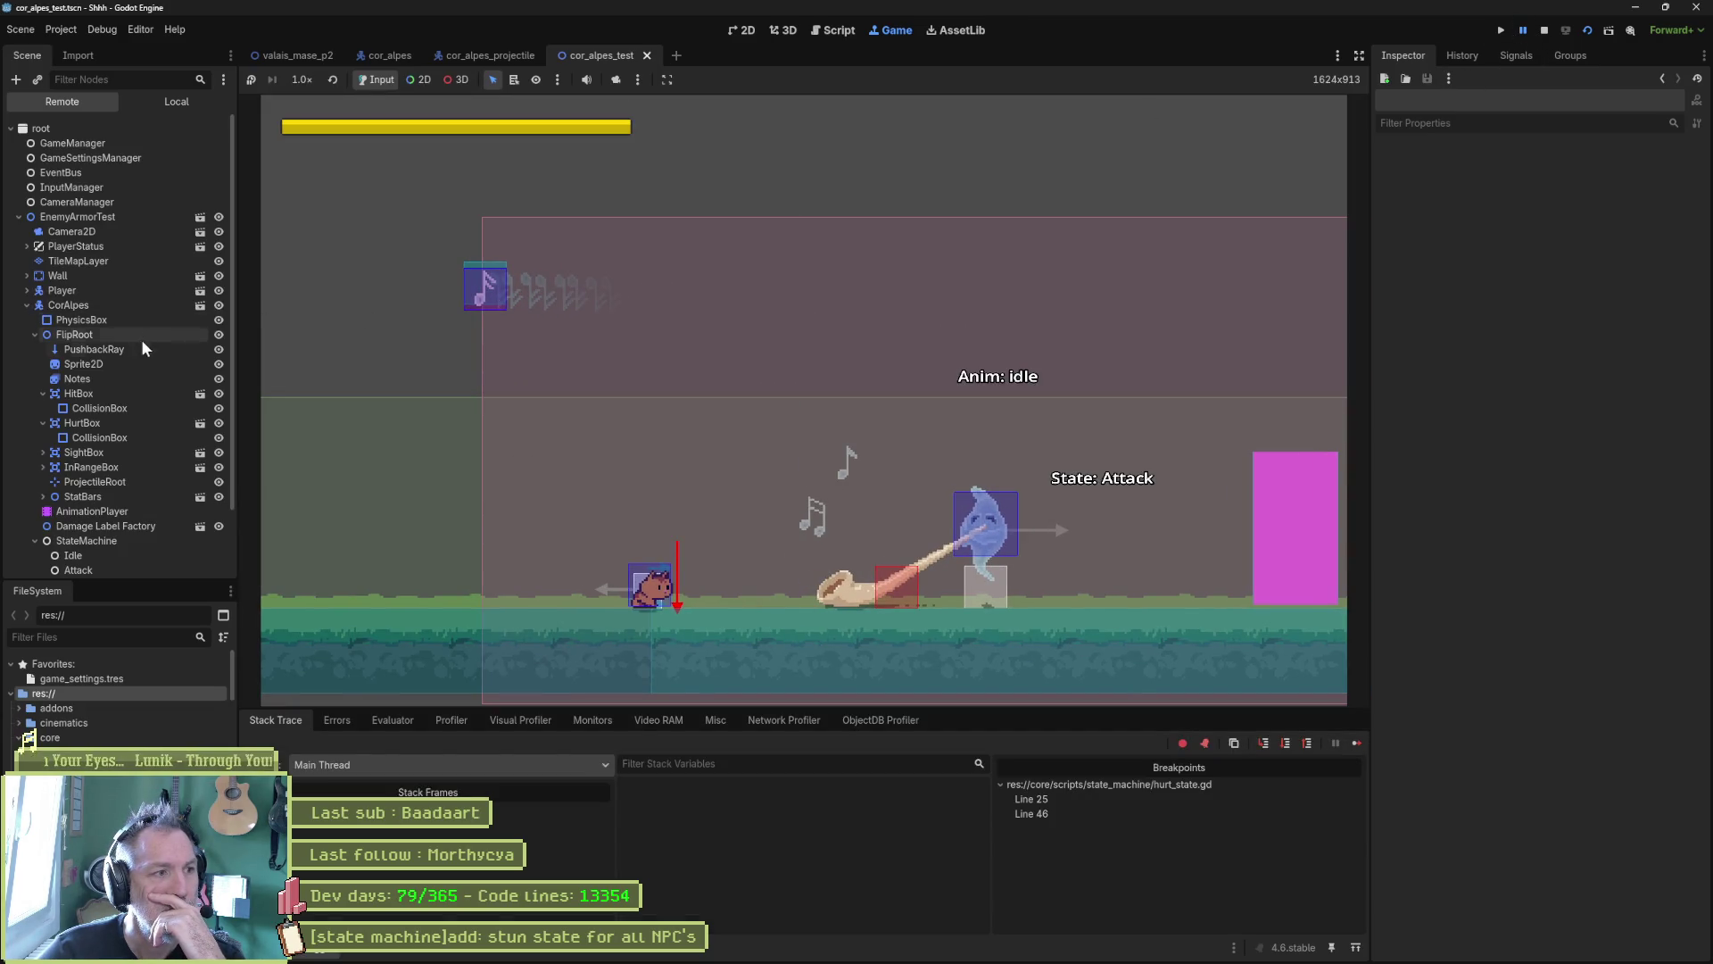
{"action": "left_click", "coordinate": [130, 394]}
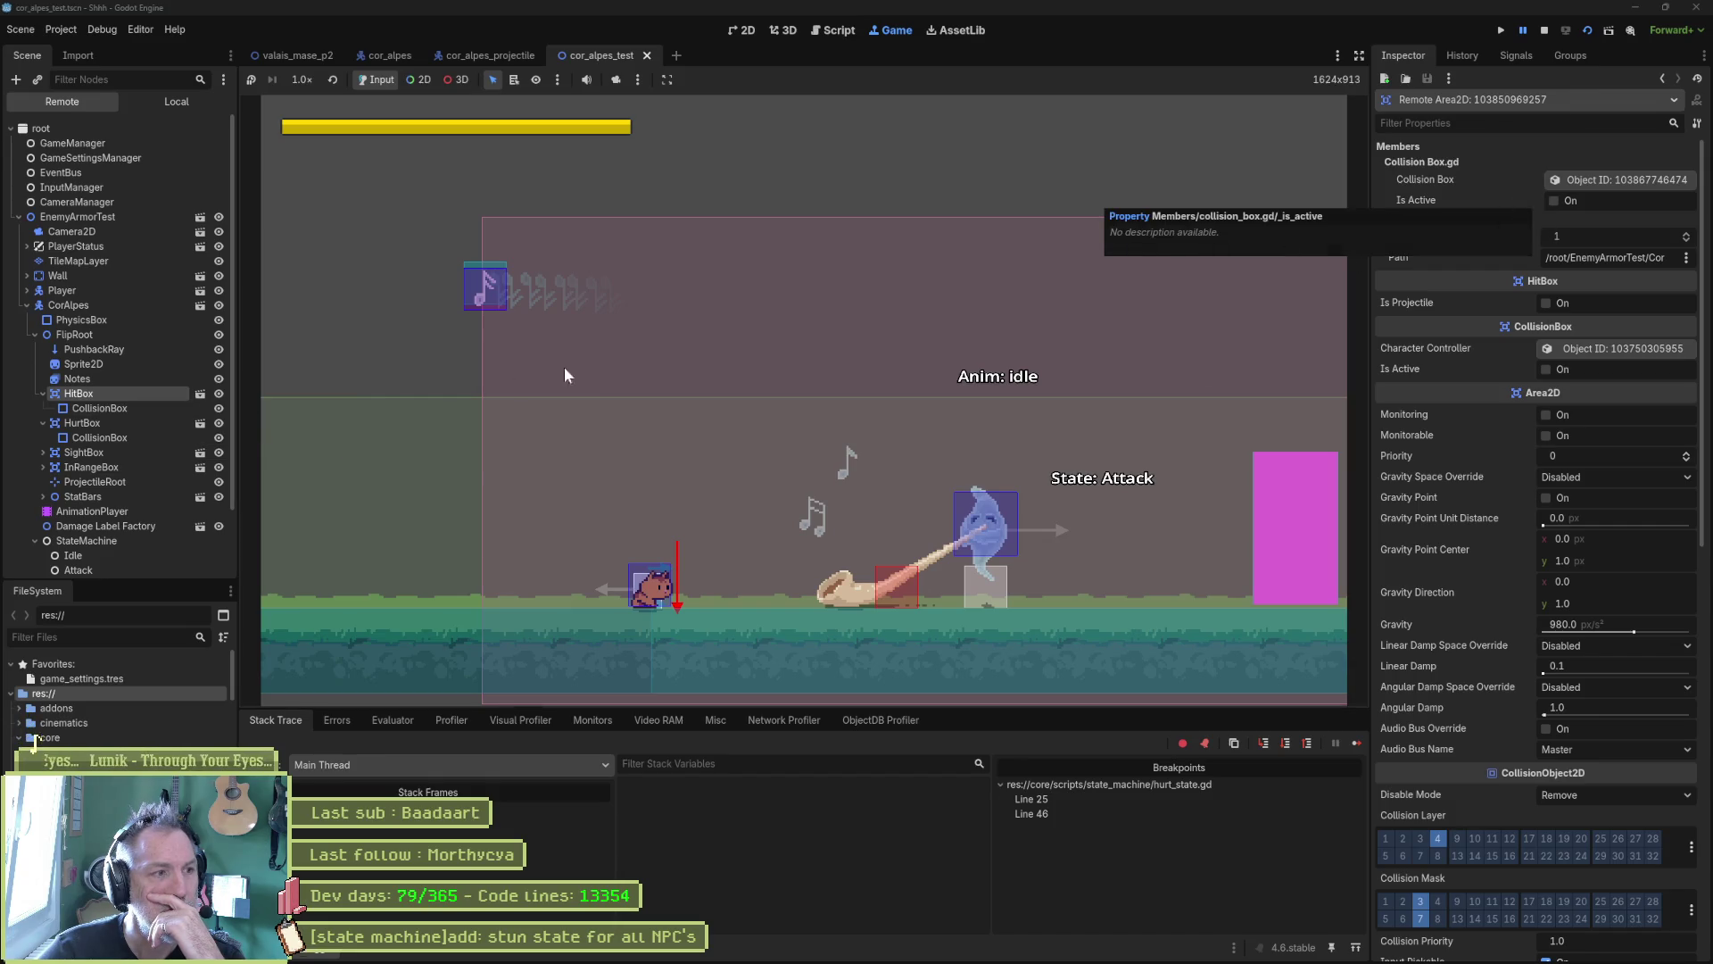
{"action": "left_click", "coordinate": [148, 424]}
{"action": "left_click", "coordinate": [146, 436]}
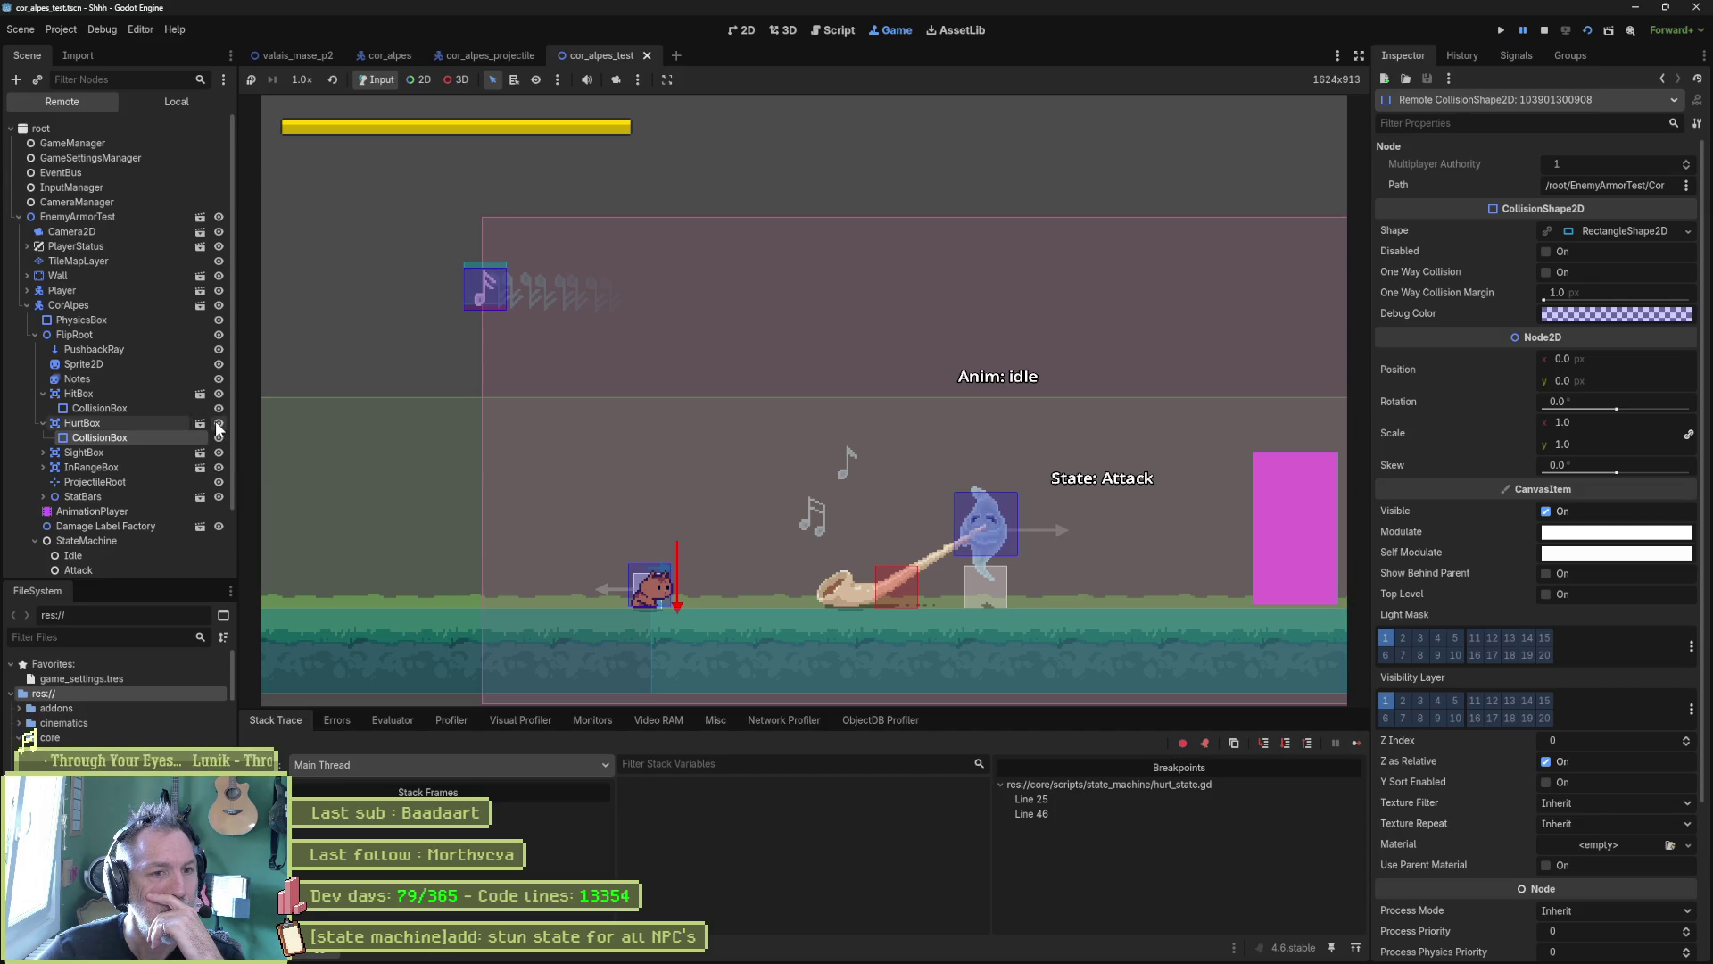
{"action": "left_click", "coordinate": [157, 424]}
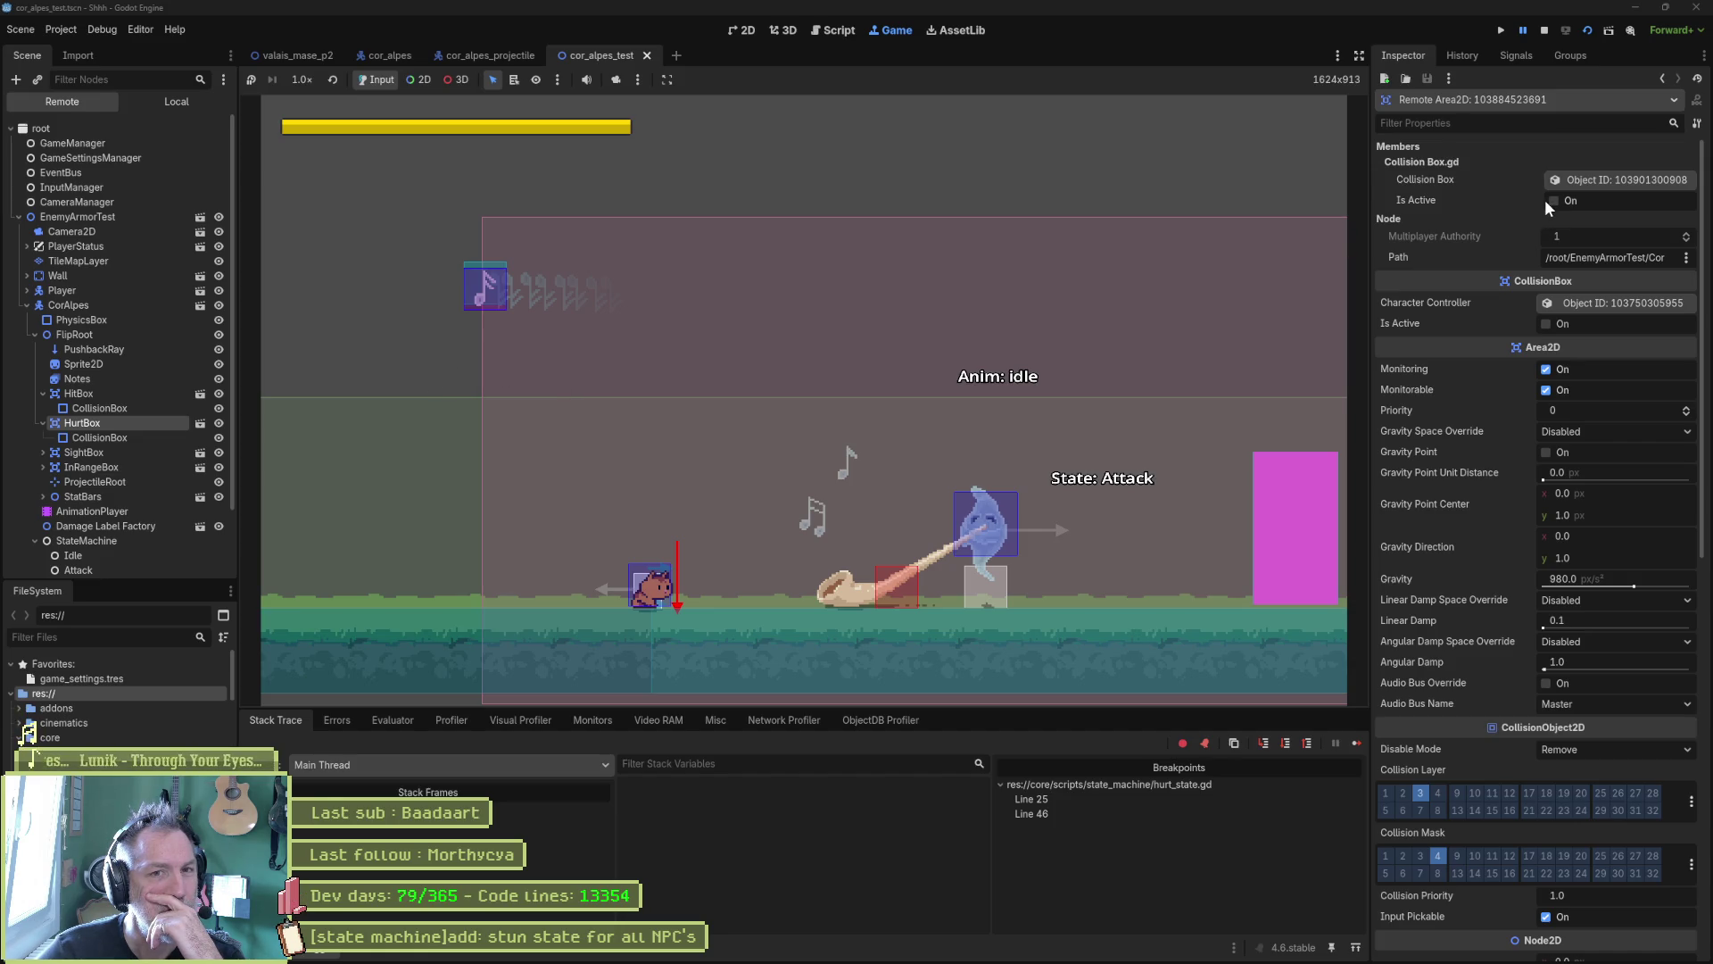
{"action": "left_click", "coordinate": [110, 438]}
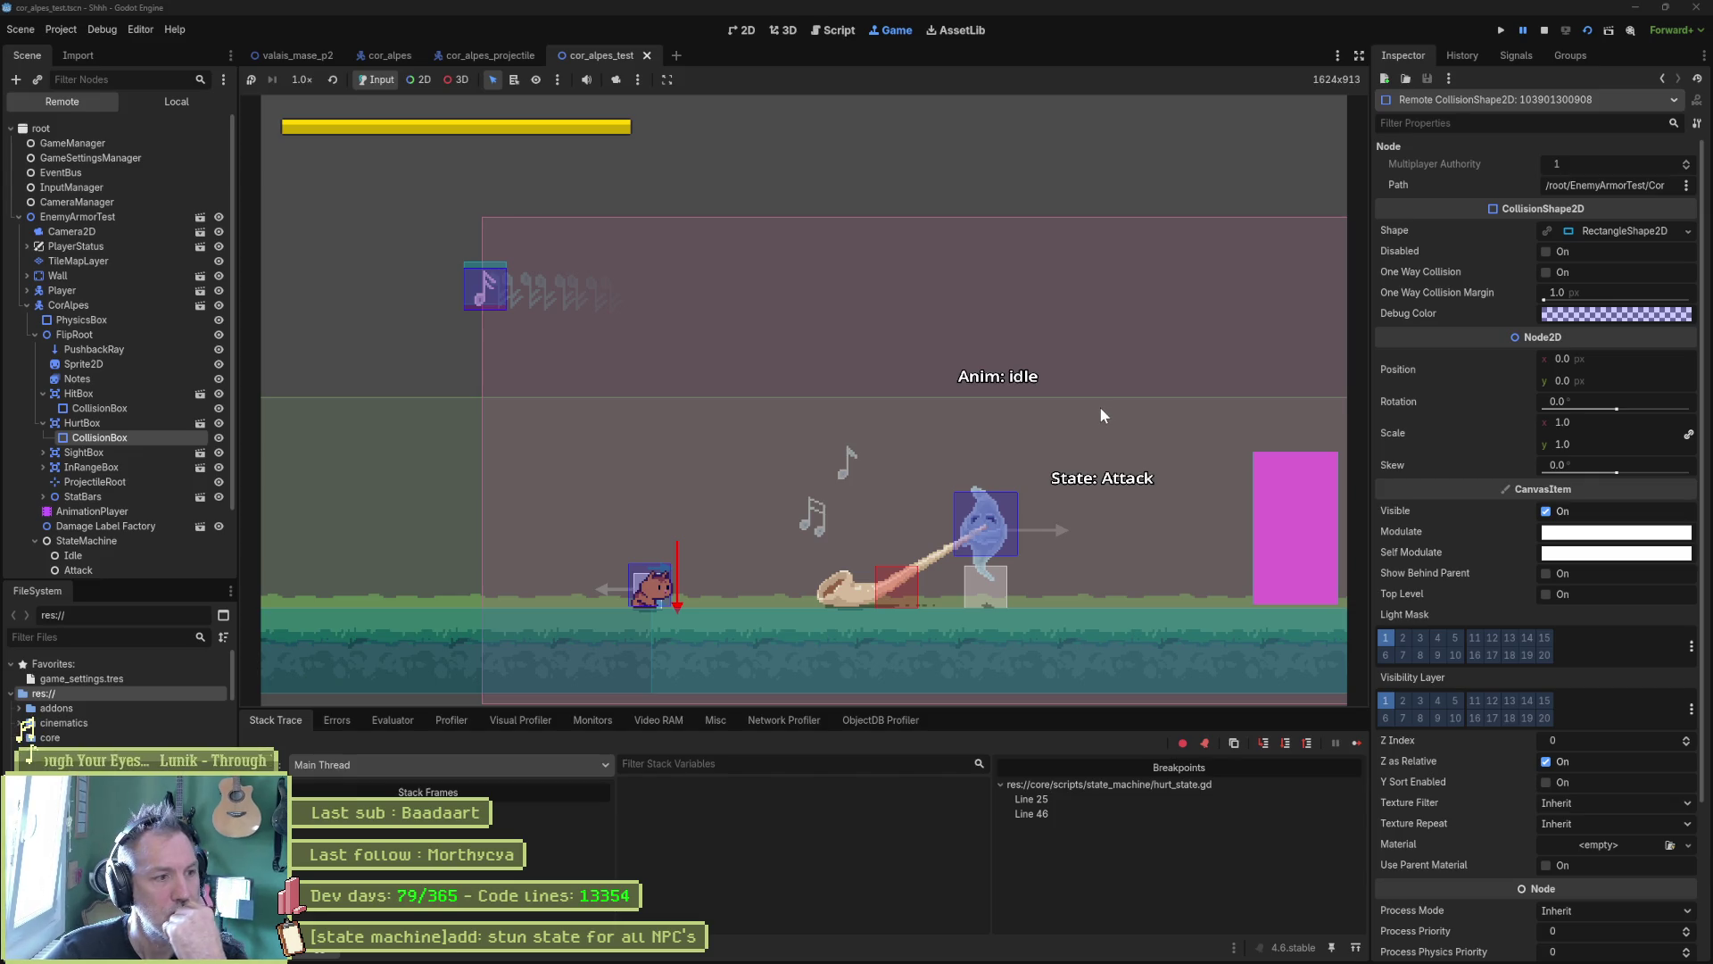
{"action": "left_click", "coordinate": [1545, 30]}
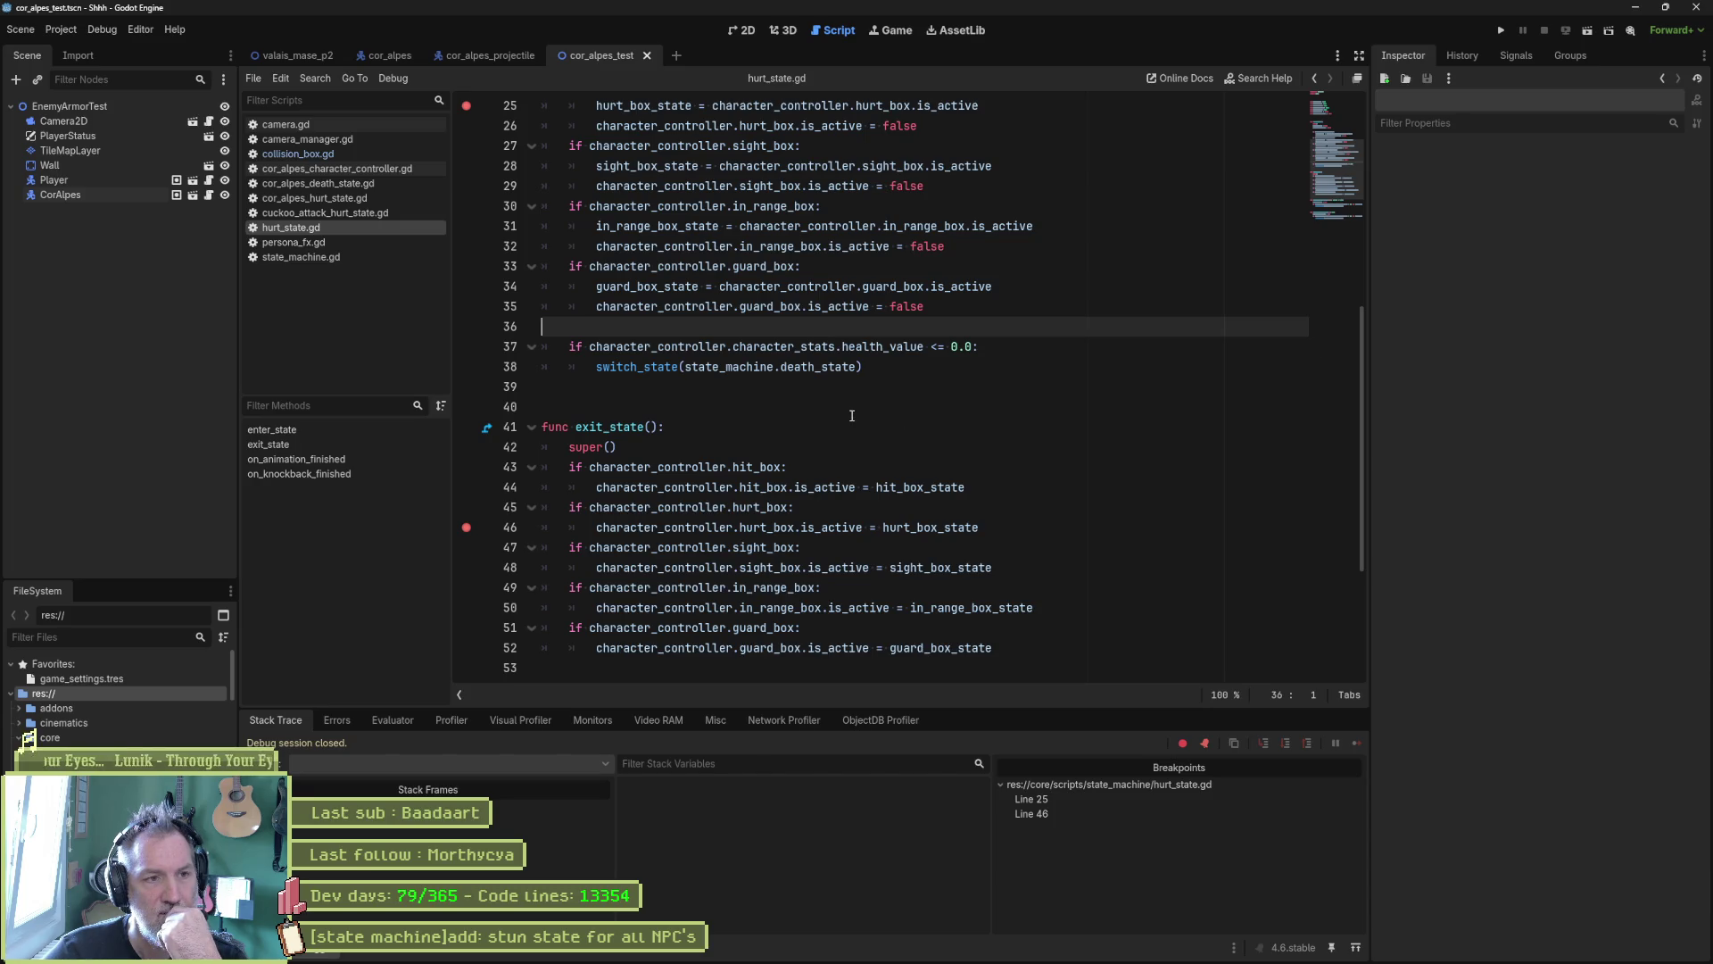
Step: Open collision_box.gd from the guard_box deactivation line and select the is_active property
{"action": "left_click", "coordinate": [794, 307]}
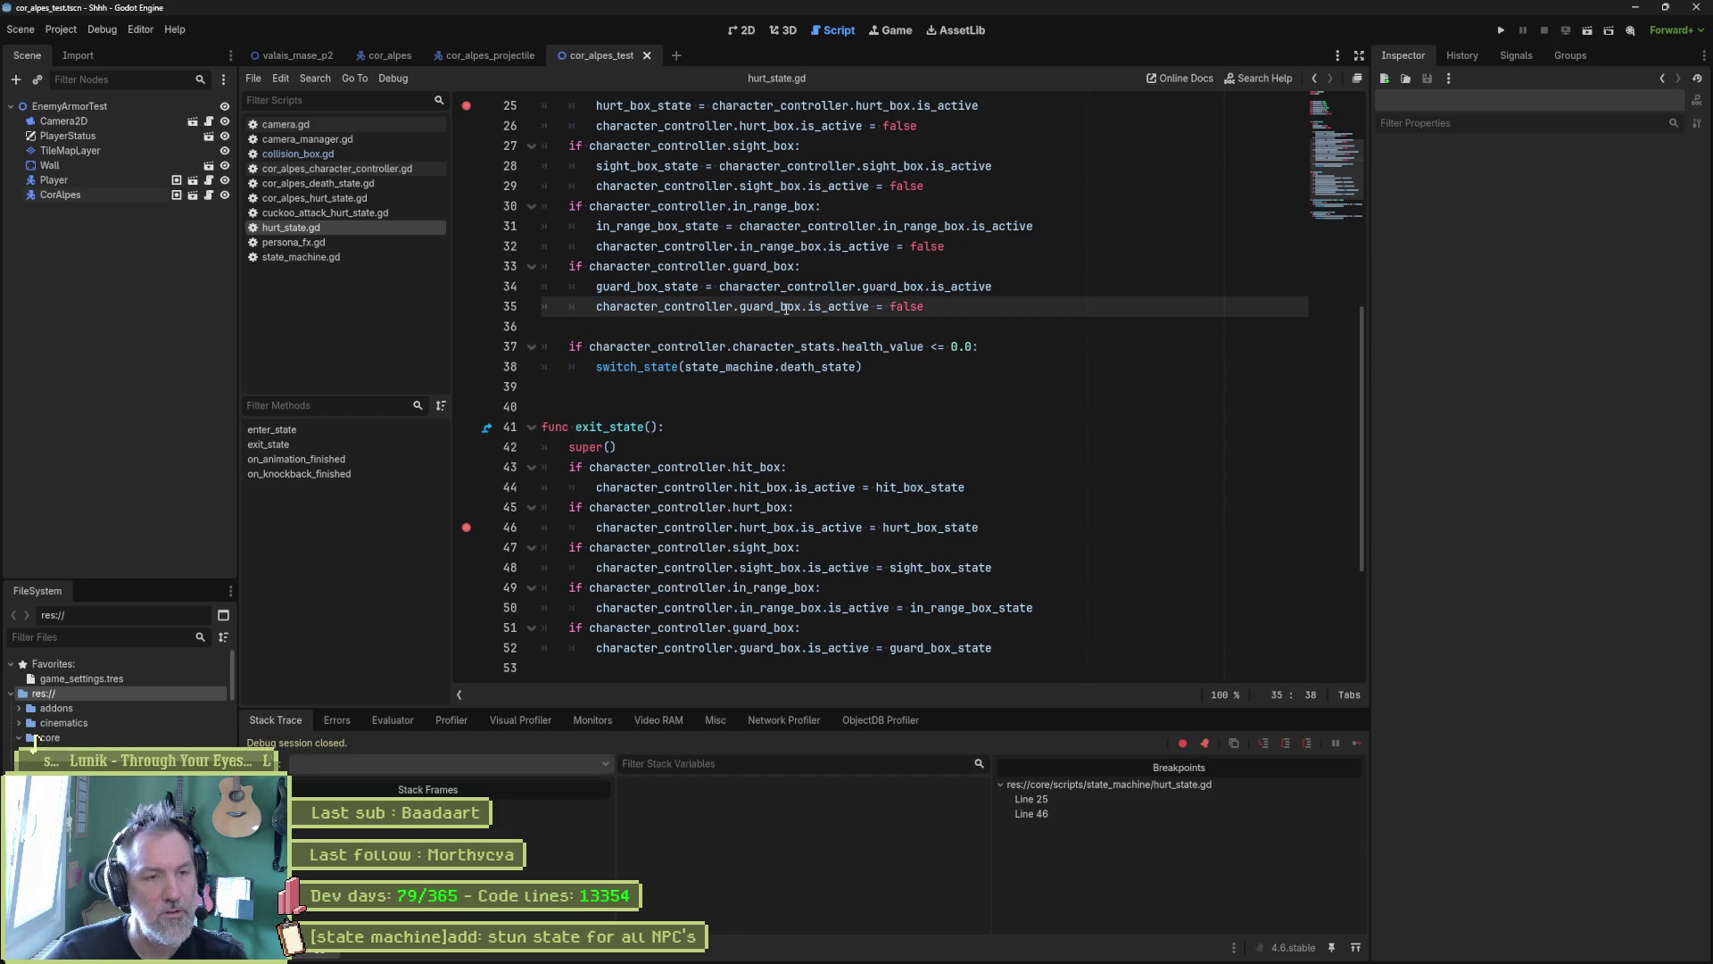
{"action": "left_click", "coordinate": [298, 153]}
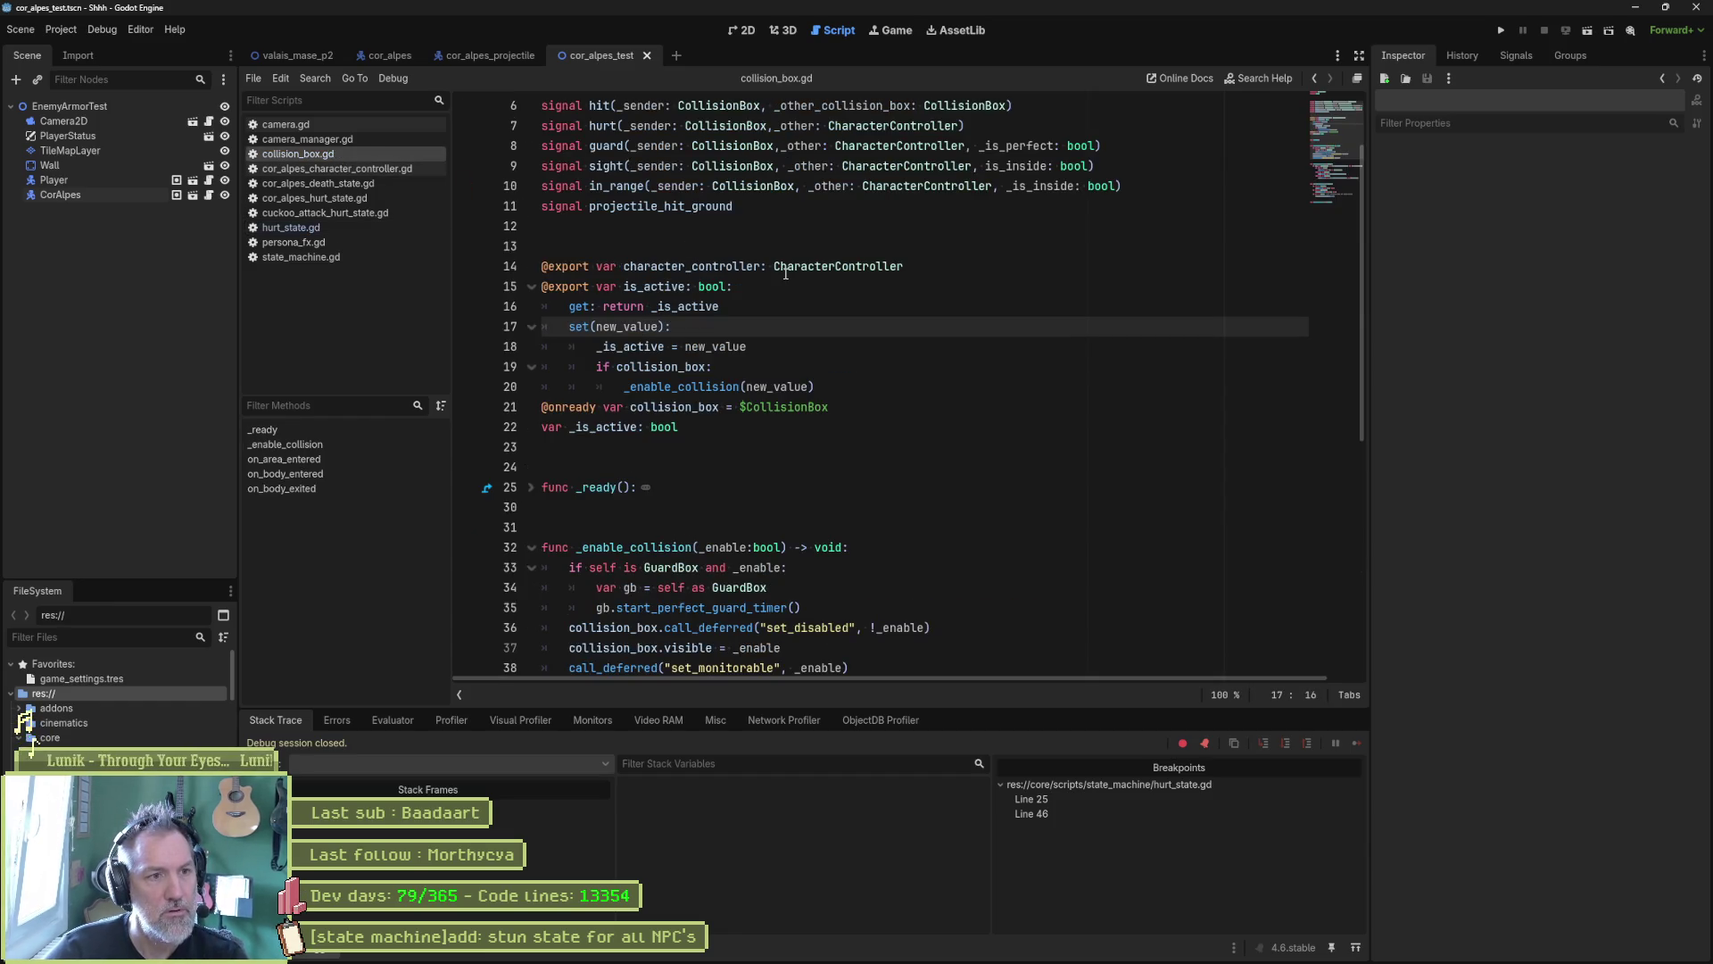
{"action": "left_click", "coordinate": [680, 286]}
{"action": "double_click", "coordinate": [680, 286]}
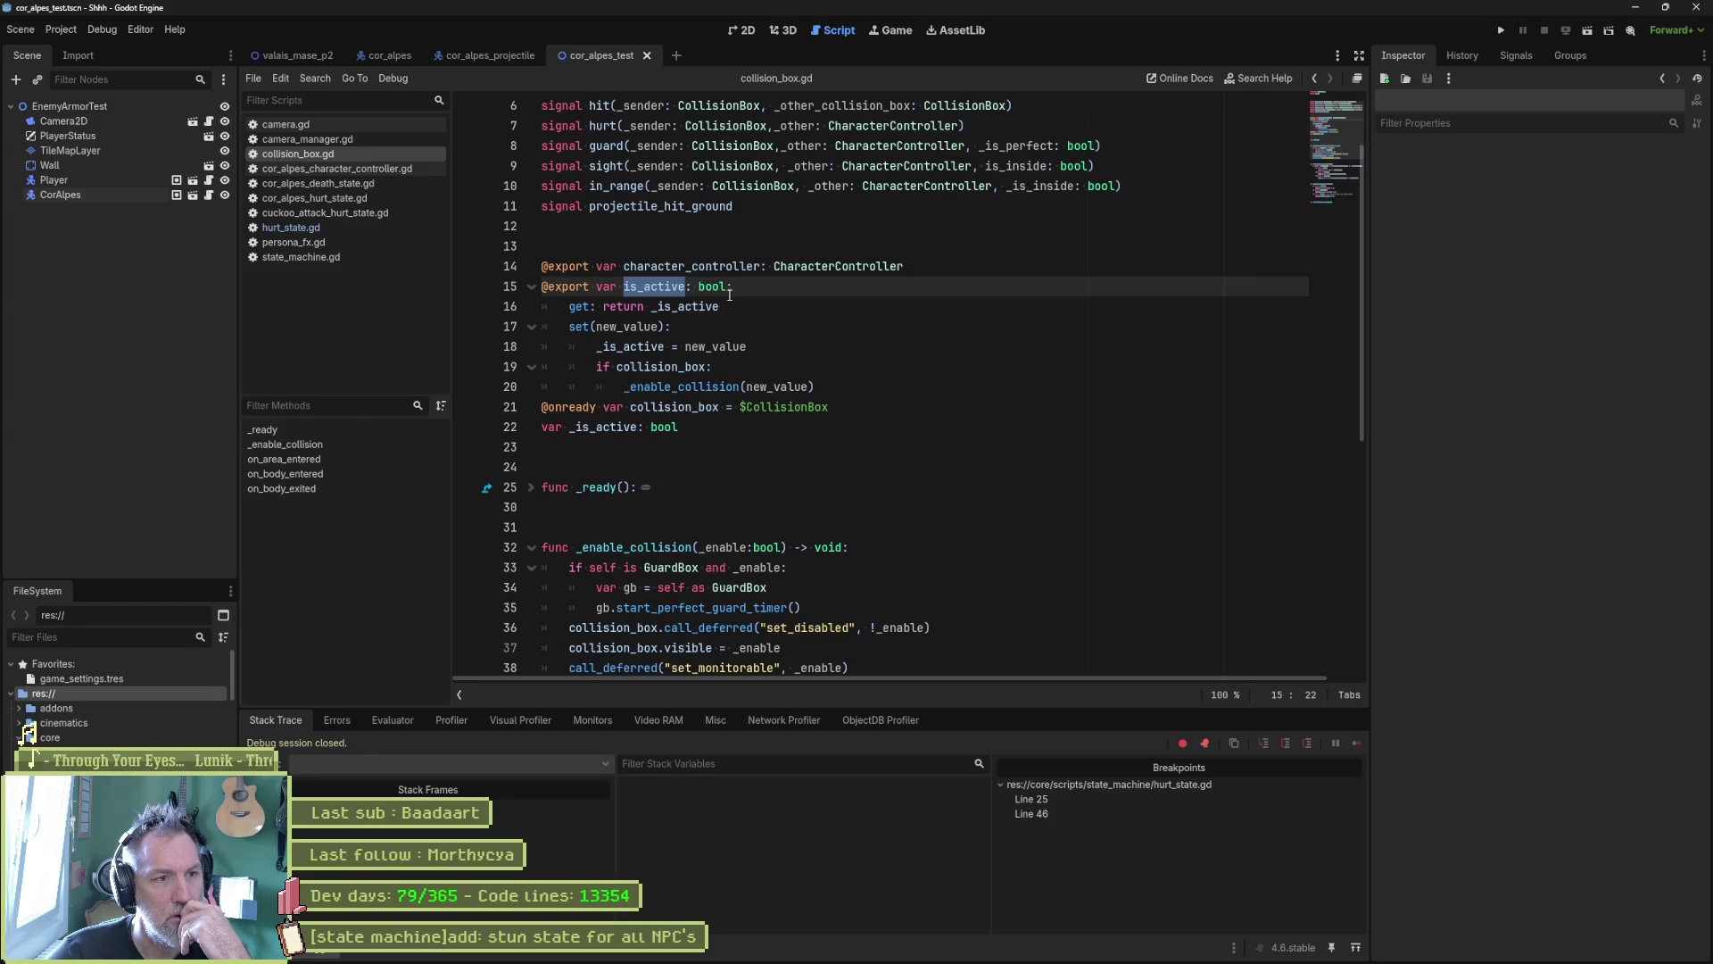
{"action": "left_click", "coordinate": [725, 304]}
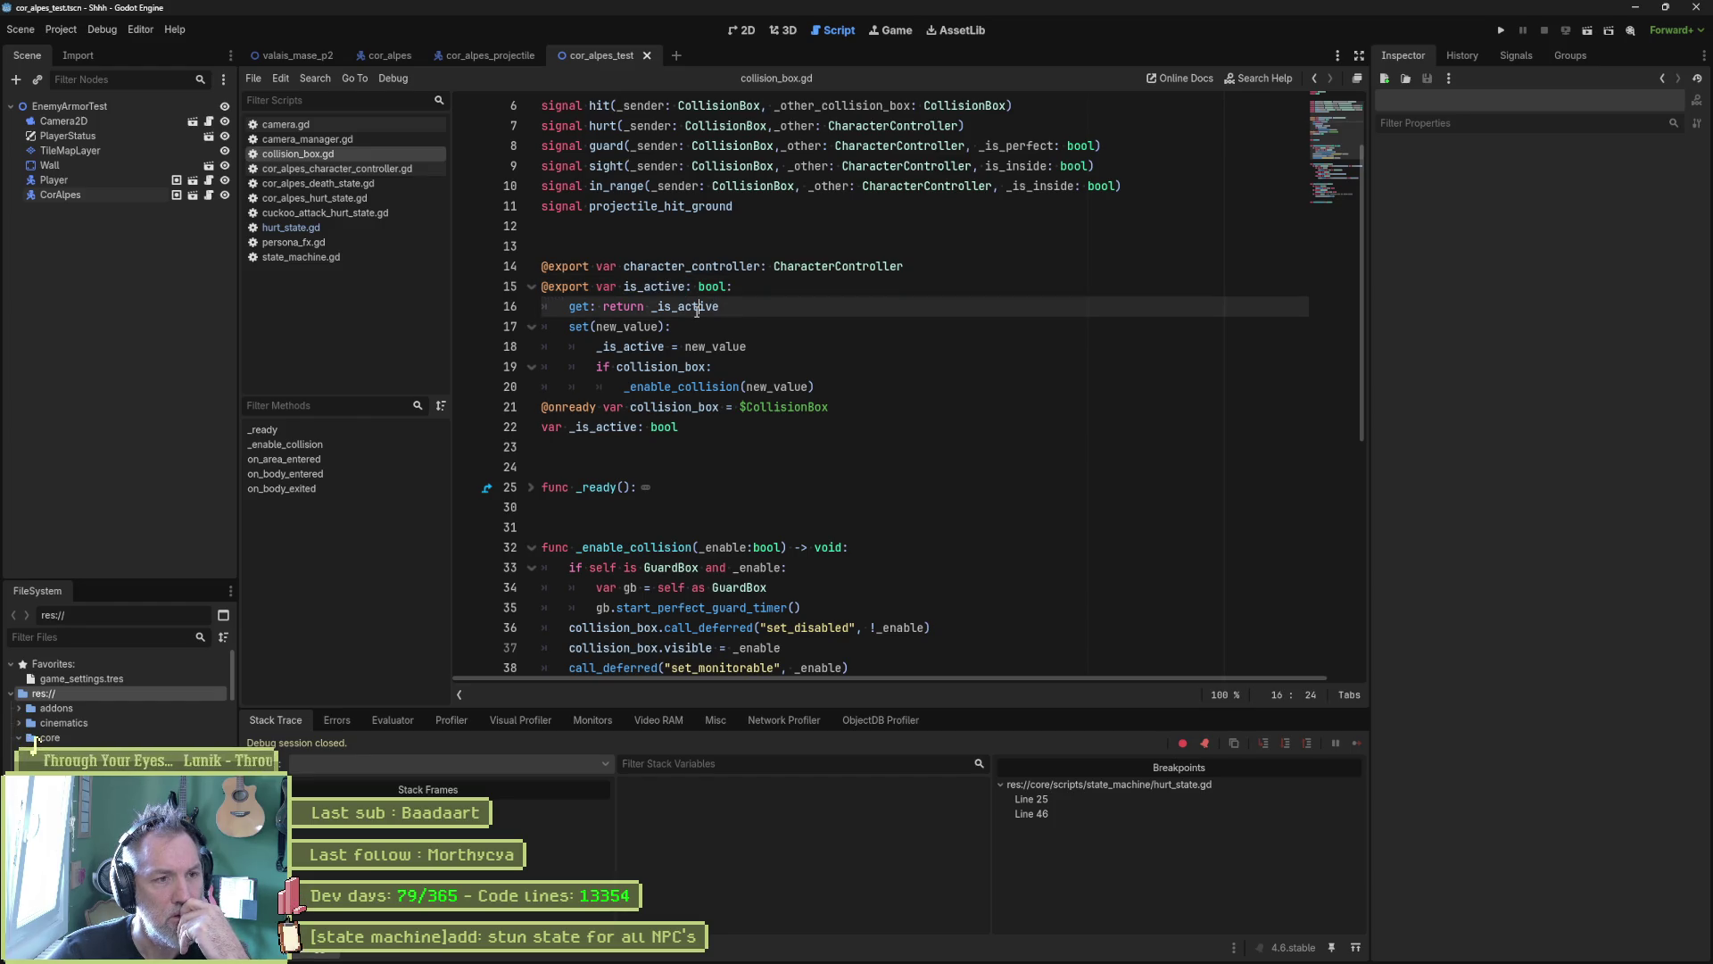
Step: Jump from _is_active on line 22 to its other use, then bring up the cor_alpes_projectile scene
{"action": "double_click", "coordinate": [637, 427]}
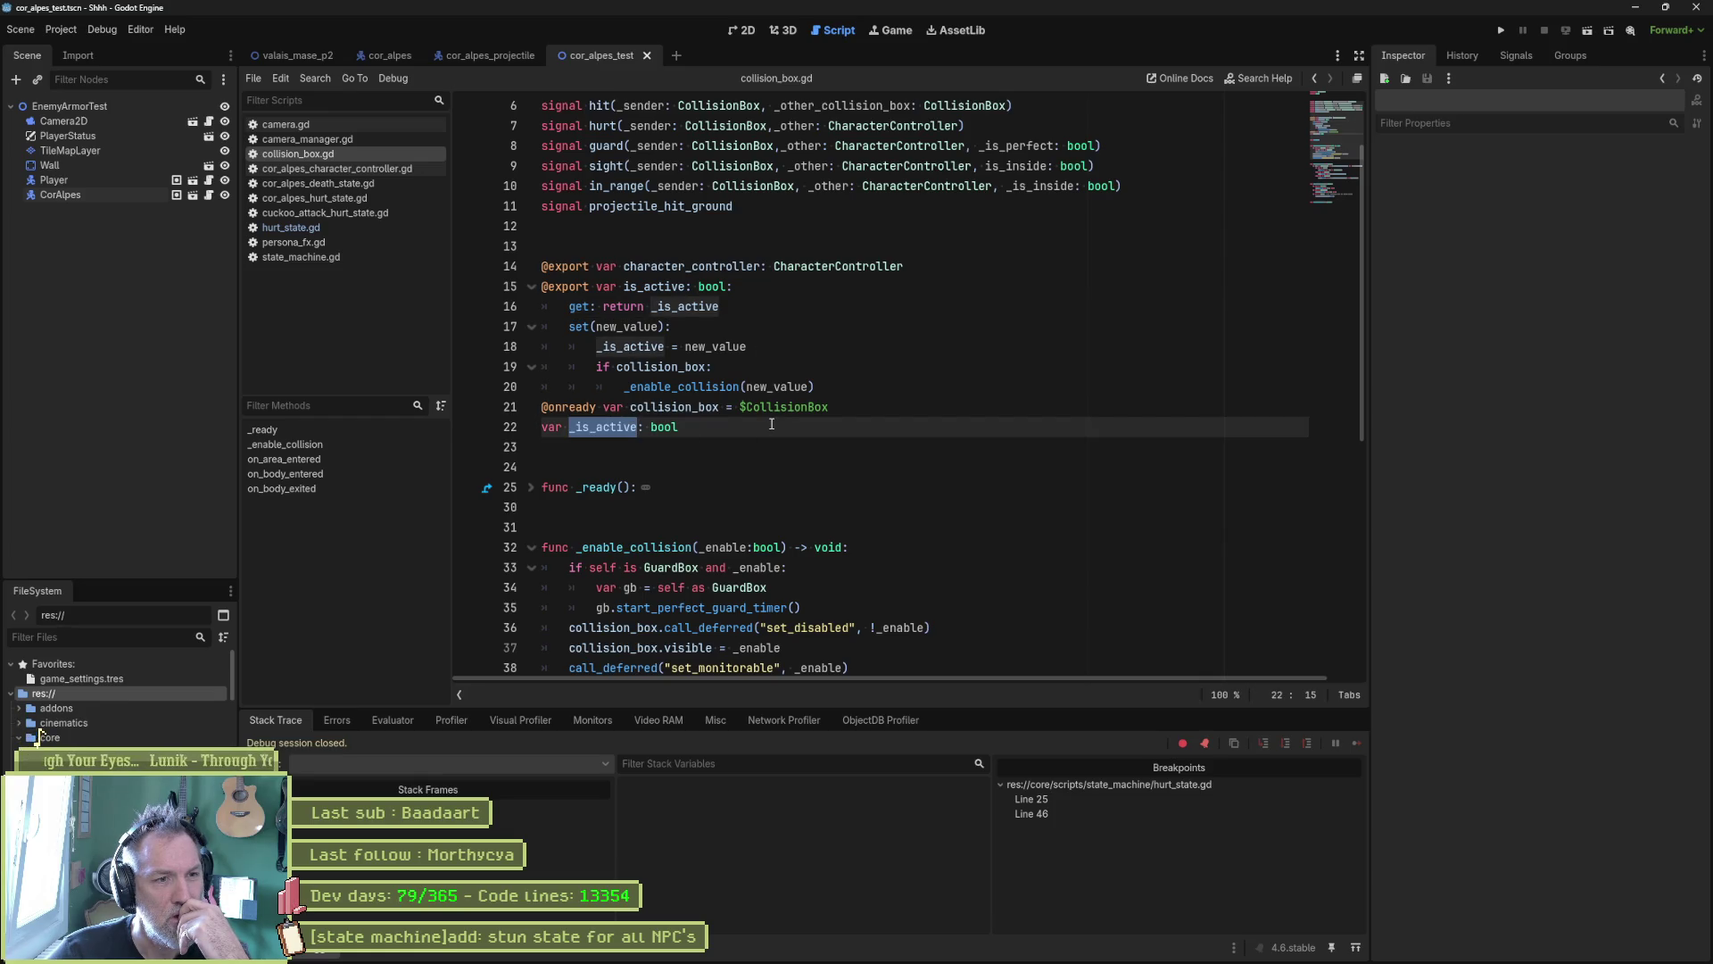
{"action": "key", "text": "F3"}
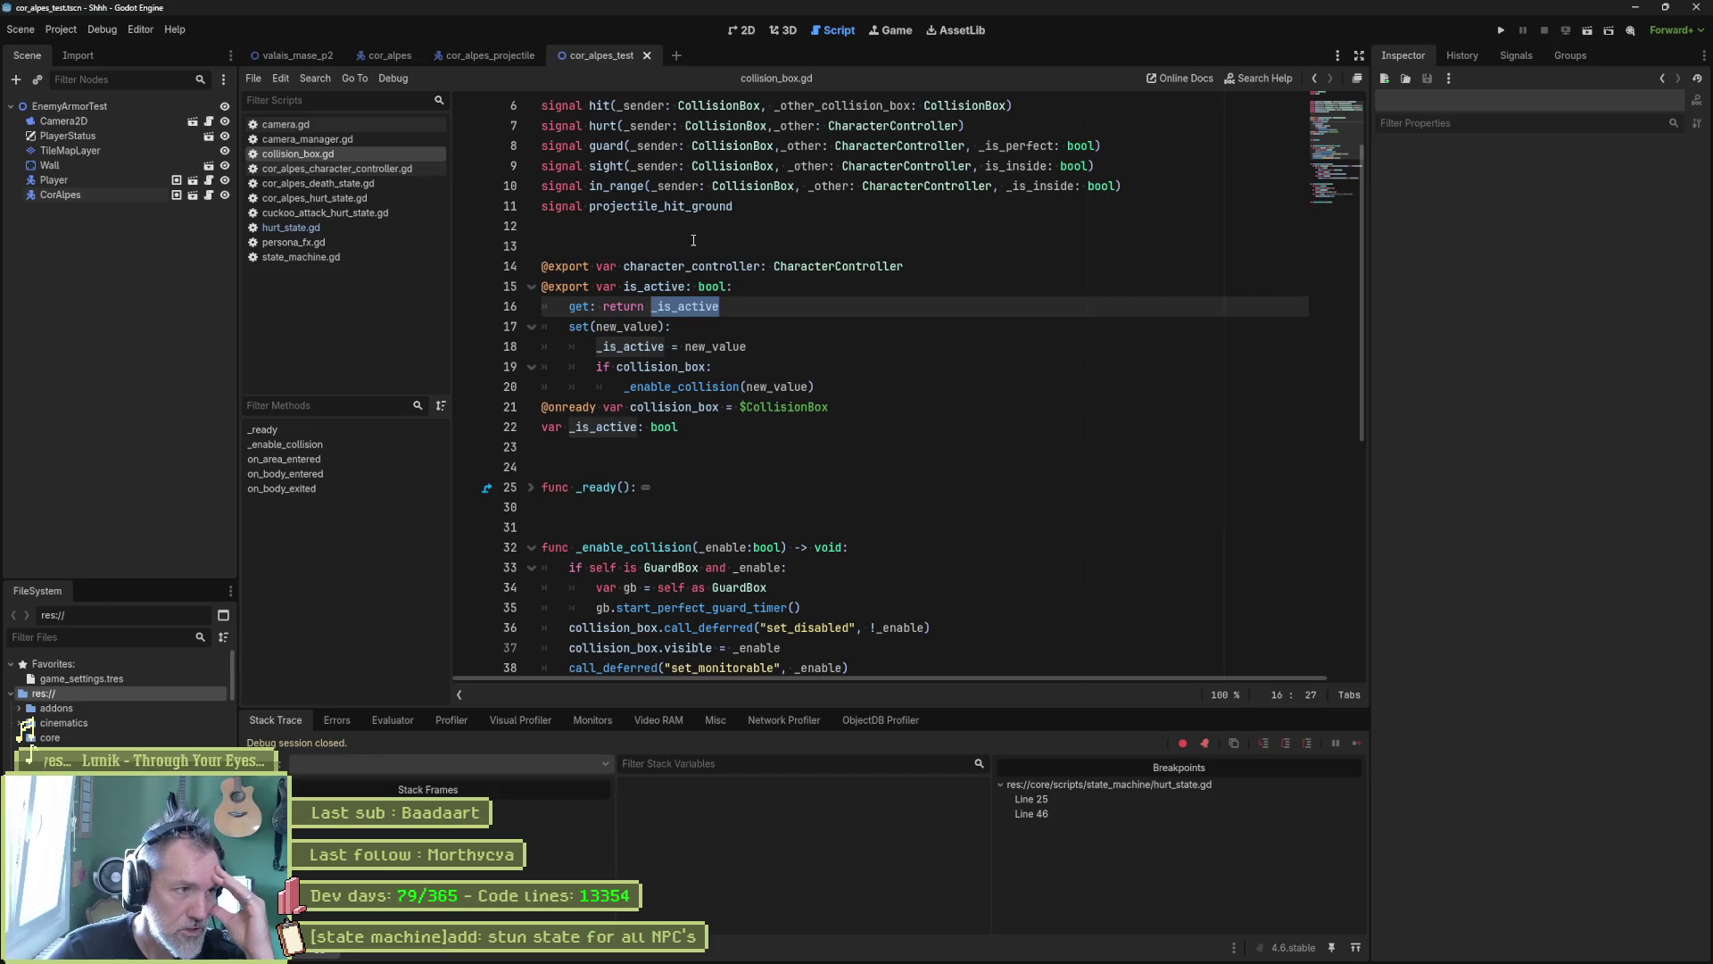
{"action": "left_click", "coordinate": [478, 57]}
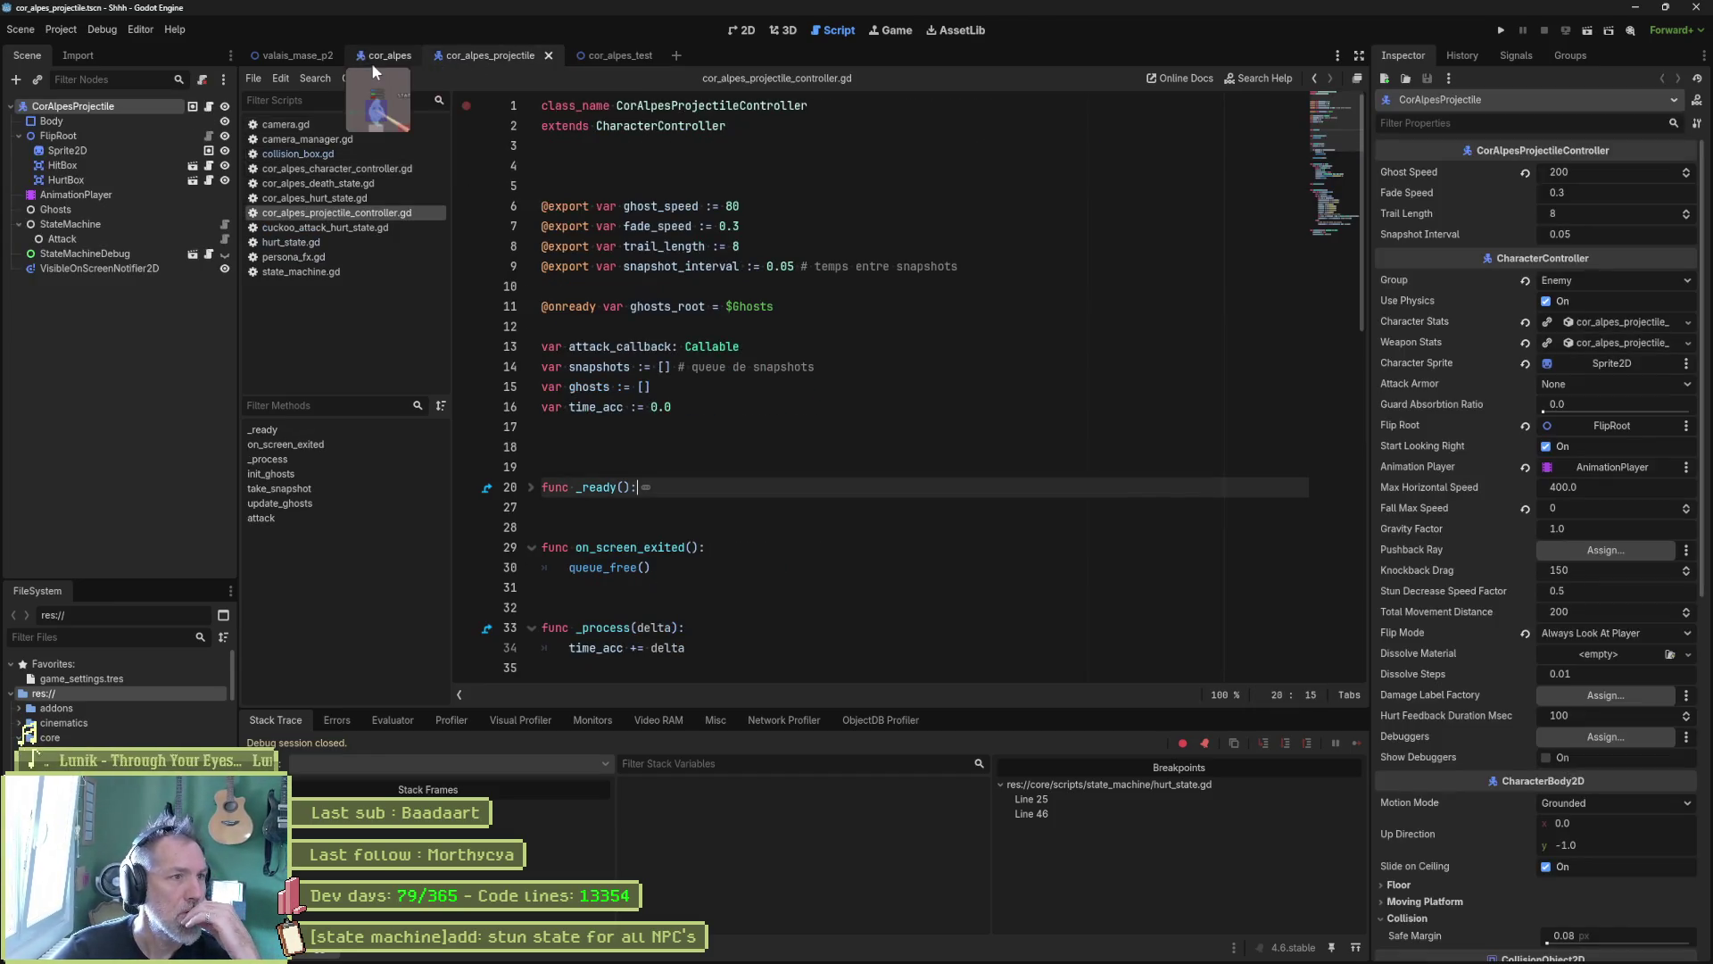
Step: Open HurtBox.tscn from the cor_alpes scene, inspect its HurtBox node and collision_box.gd, in 2D
{"action": "left_click", "coordinate": [384, 54]}
{"action": "left_click", "coordinate": [192, 208]}
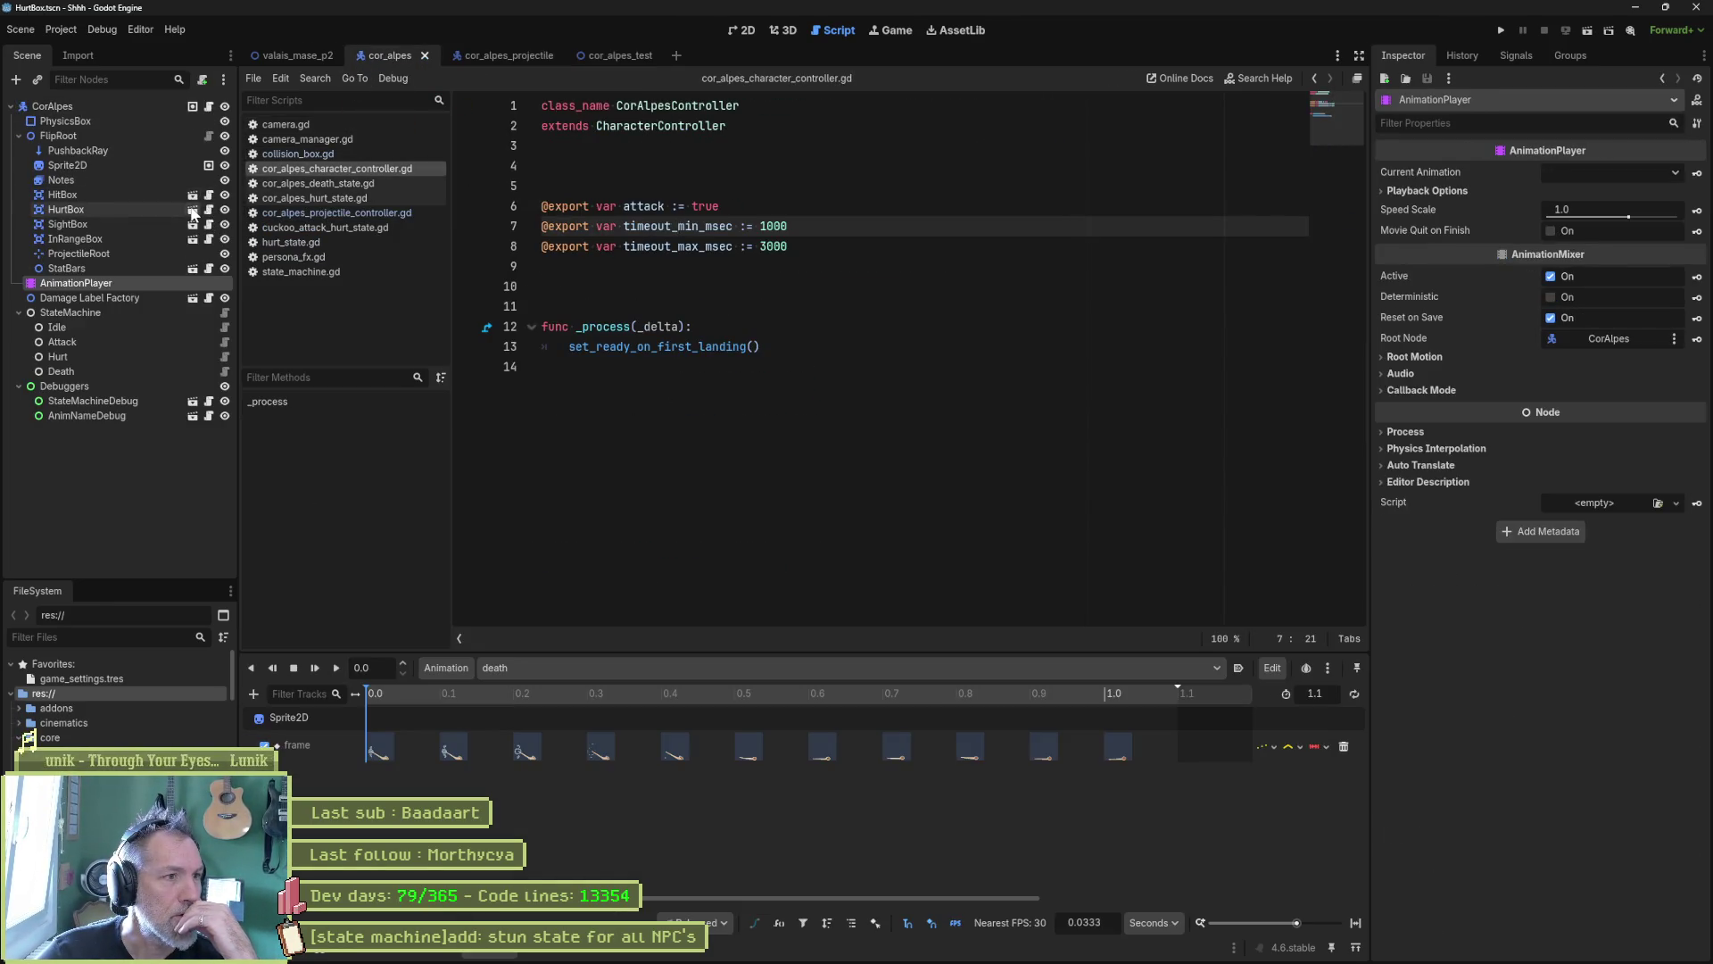
{"action": "left_click", "coordinate": [139, 107]}
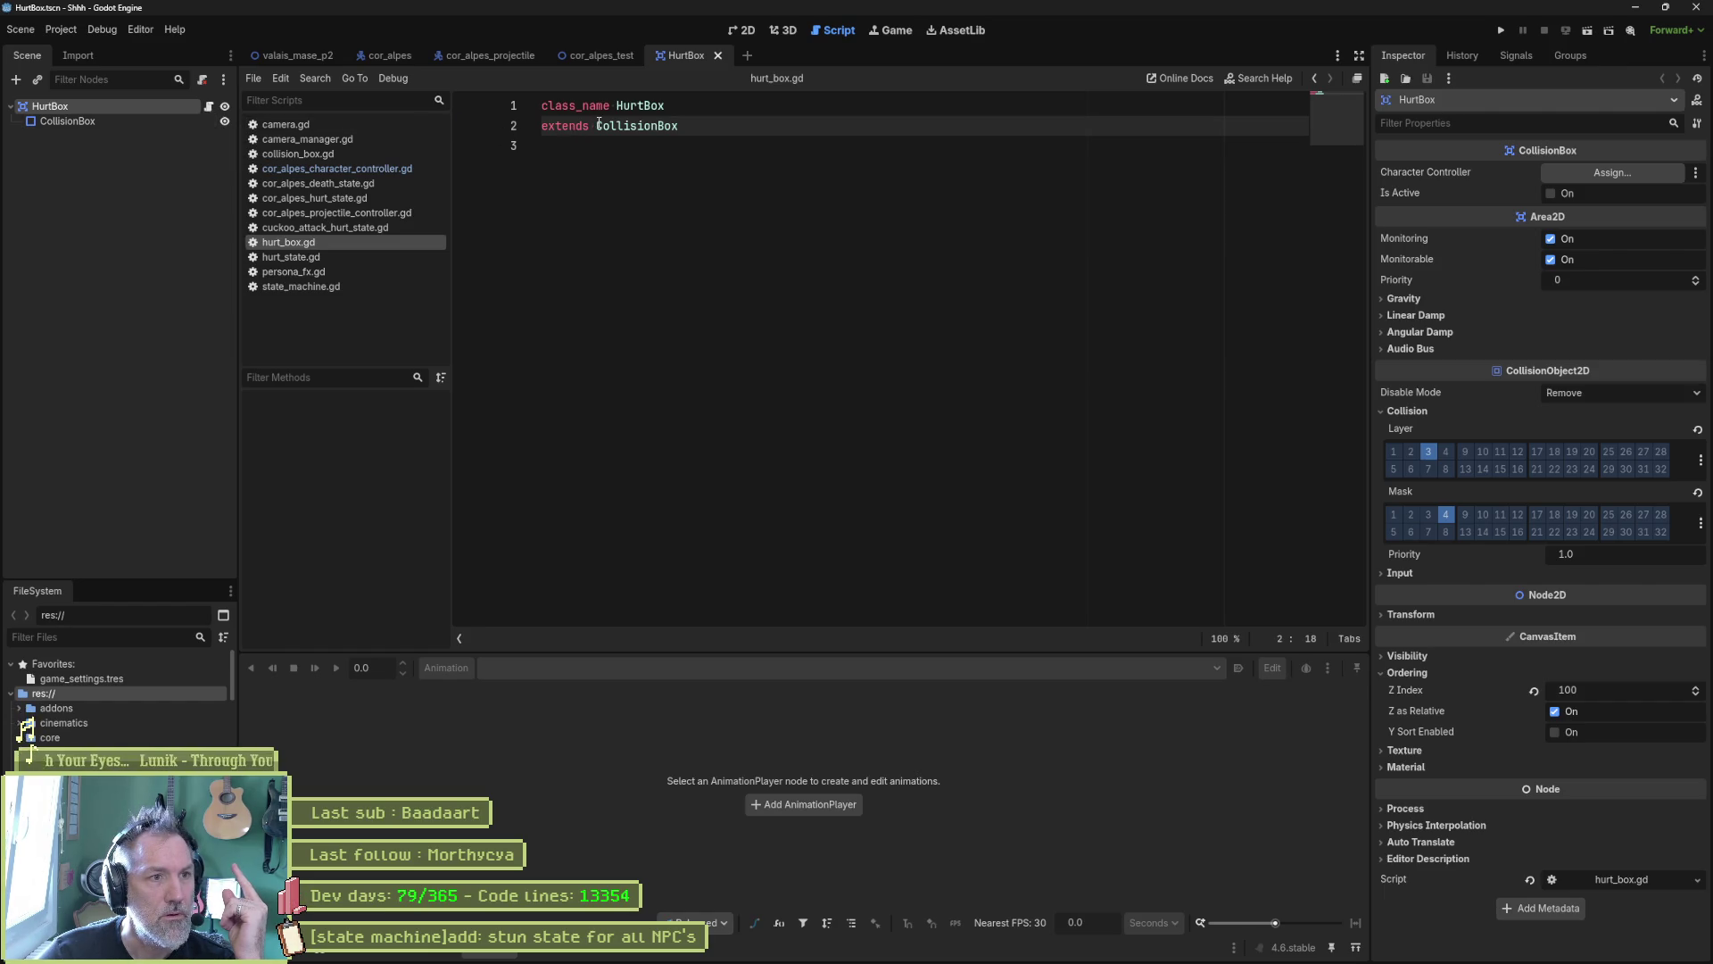
{"action": "left_click", "coordinate": [641, 128], "text": "ctrl"}
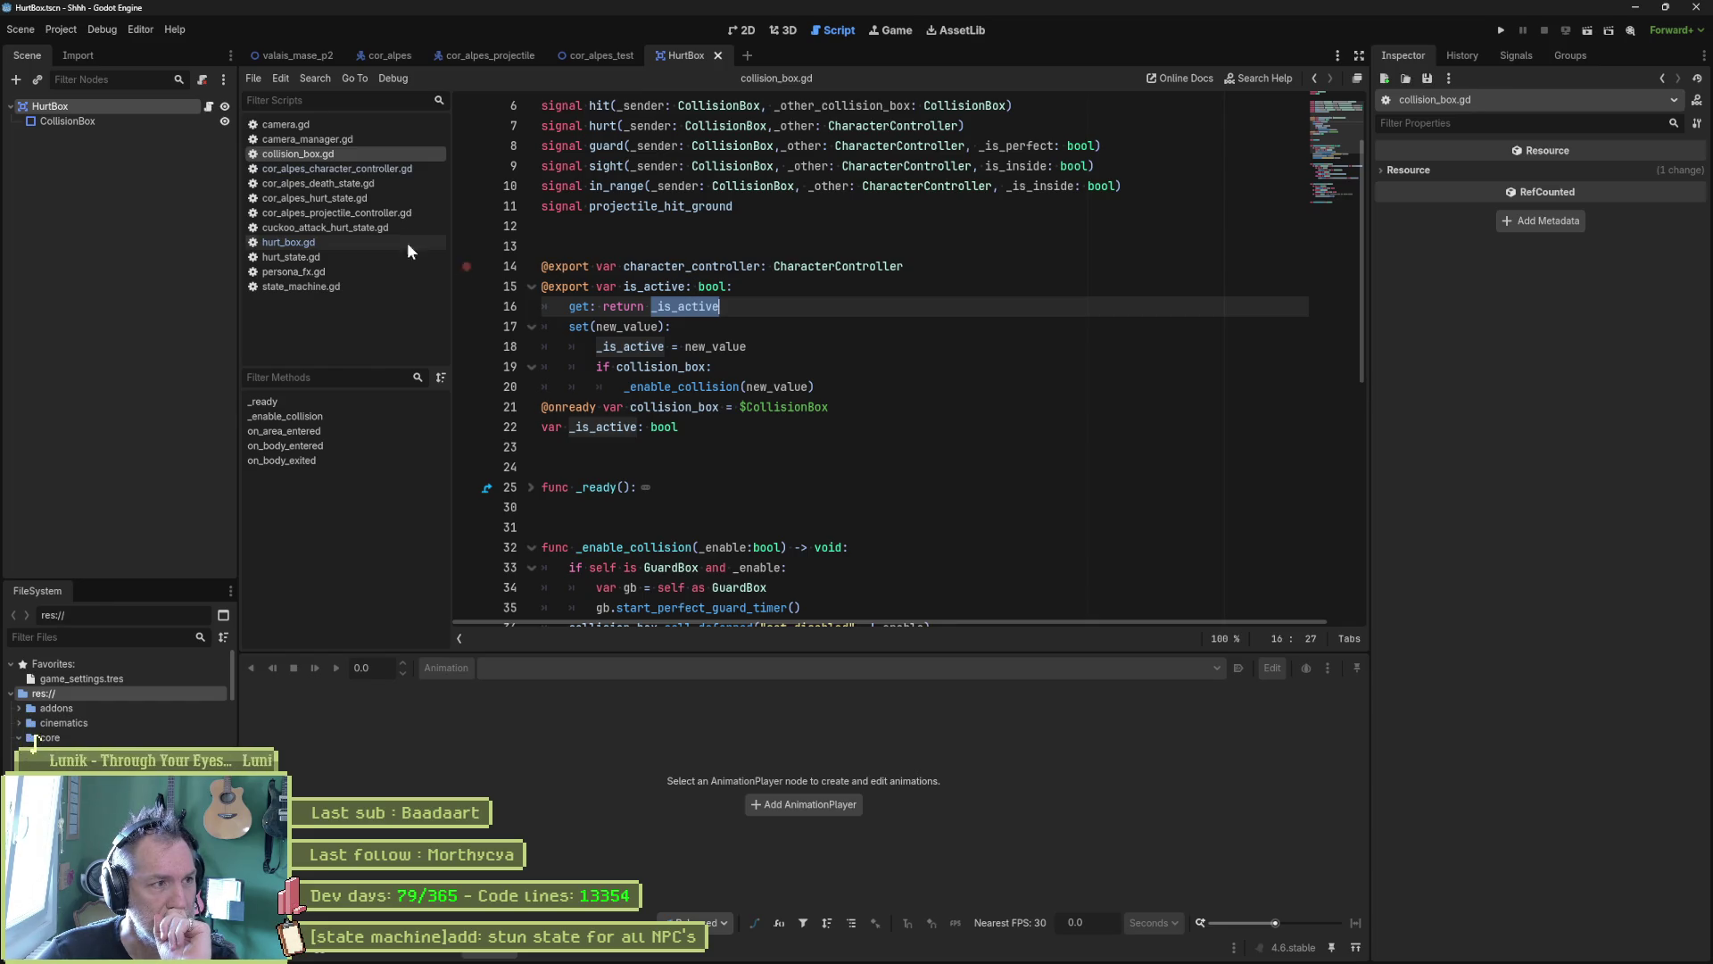
{"action": "left_click", "coordinate": [143, 102]}
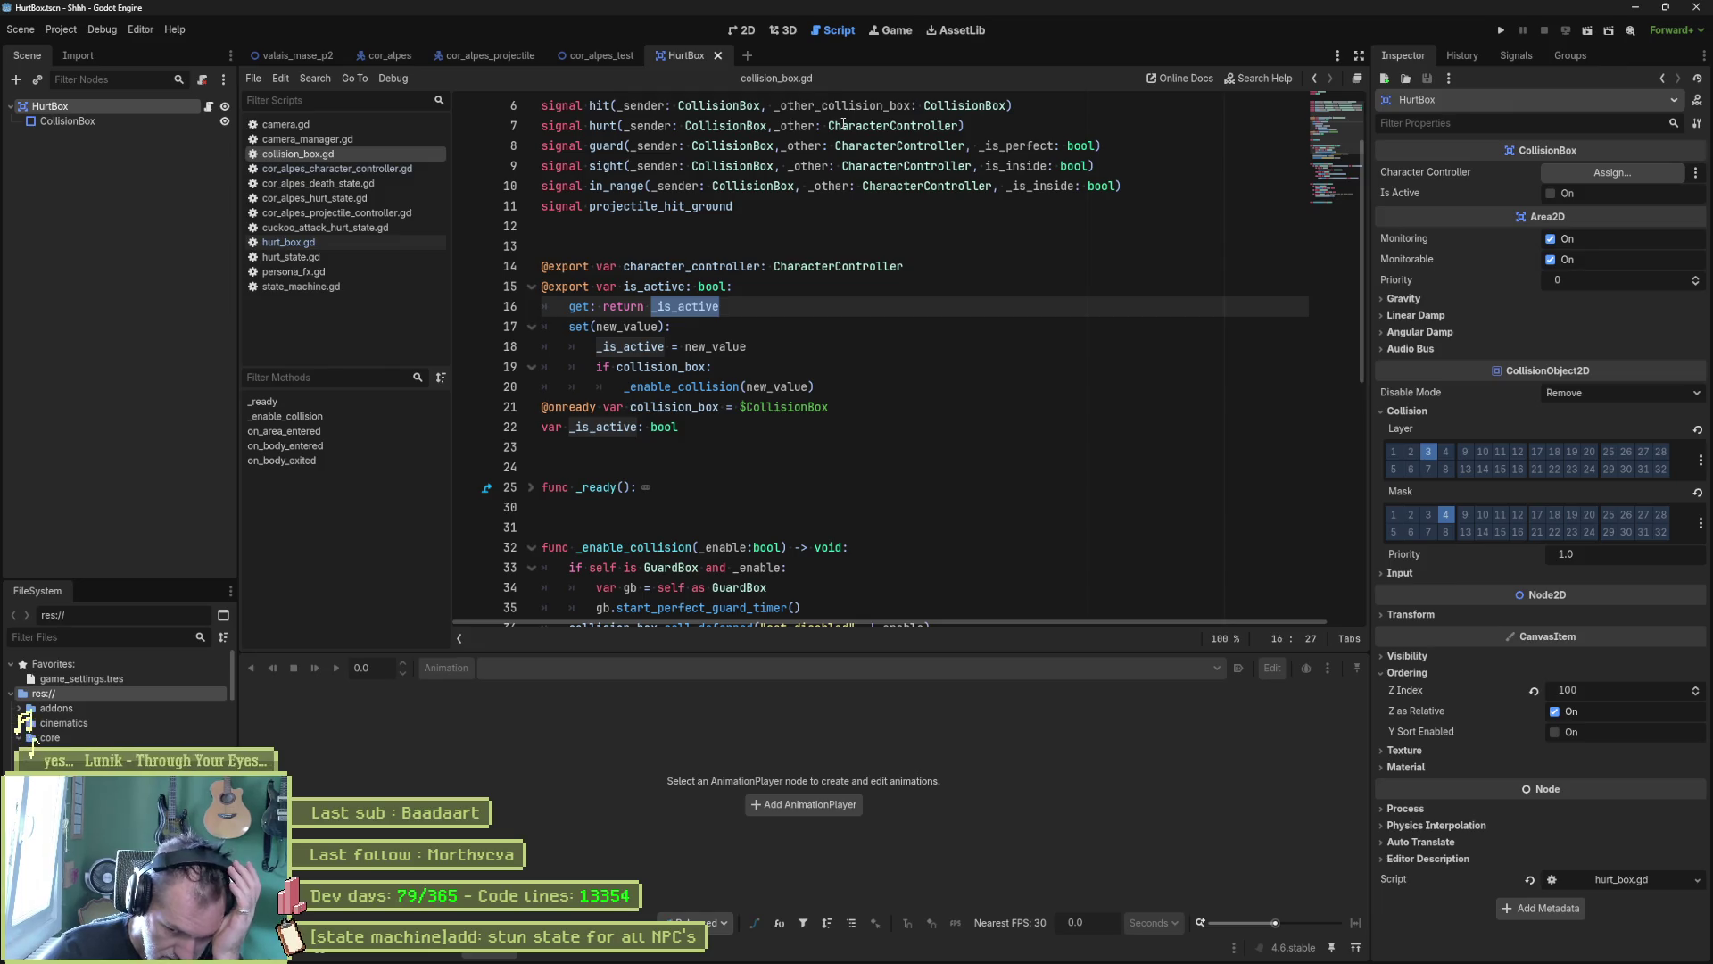
{"action": "left_click", "coordinate": [748, 31]}
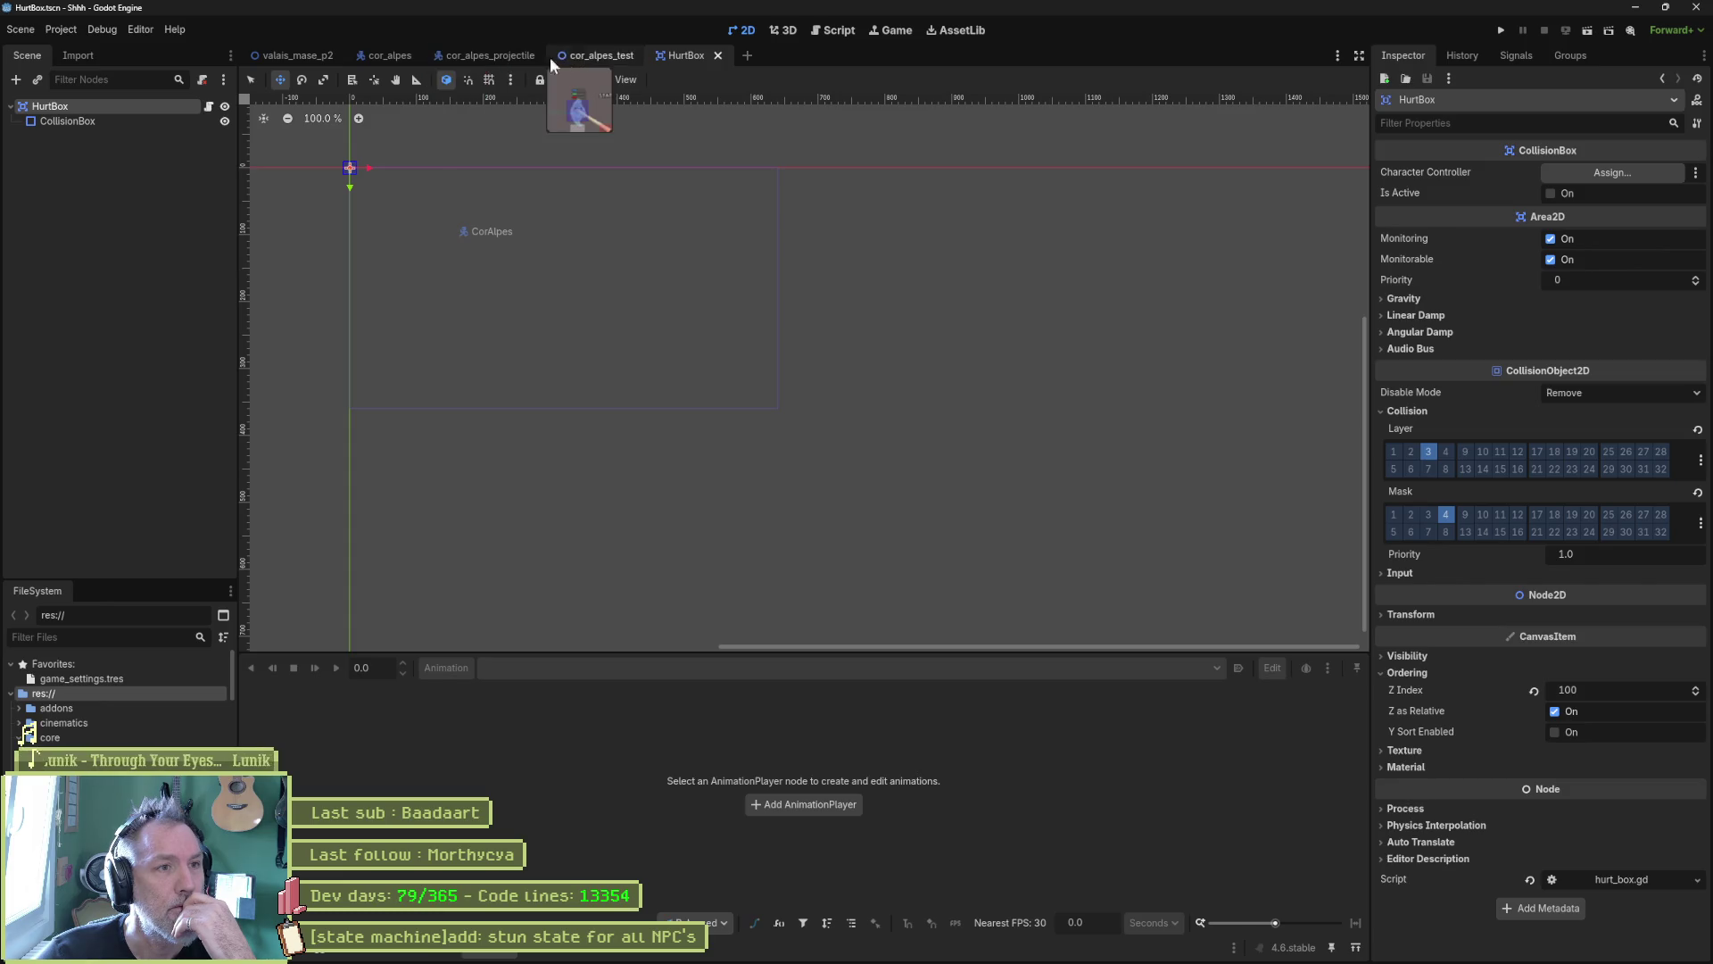
Step: Turn off the CorAlpes enemy's Attack in cor_alpes_test and run the scene
{"action": "left_click", "coordinate": [586, 56]}
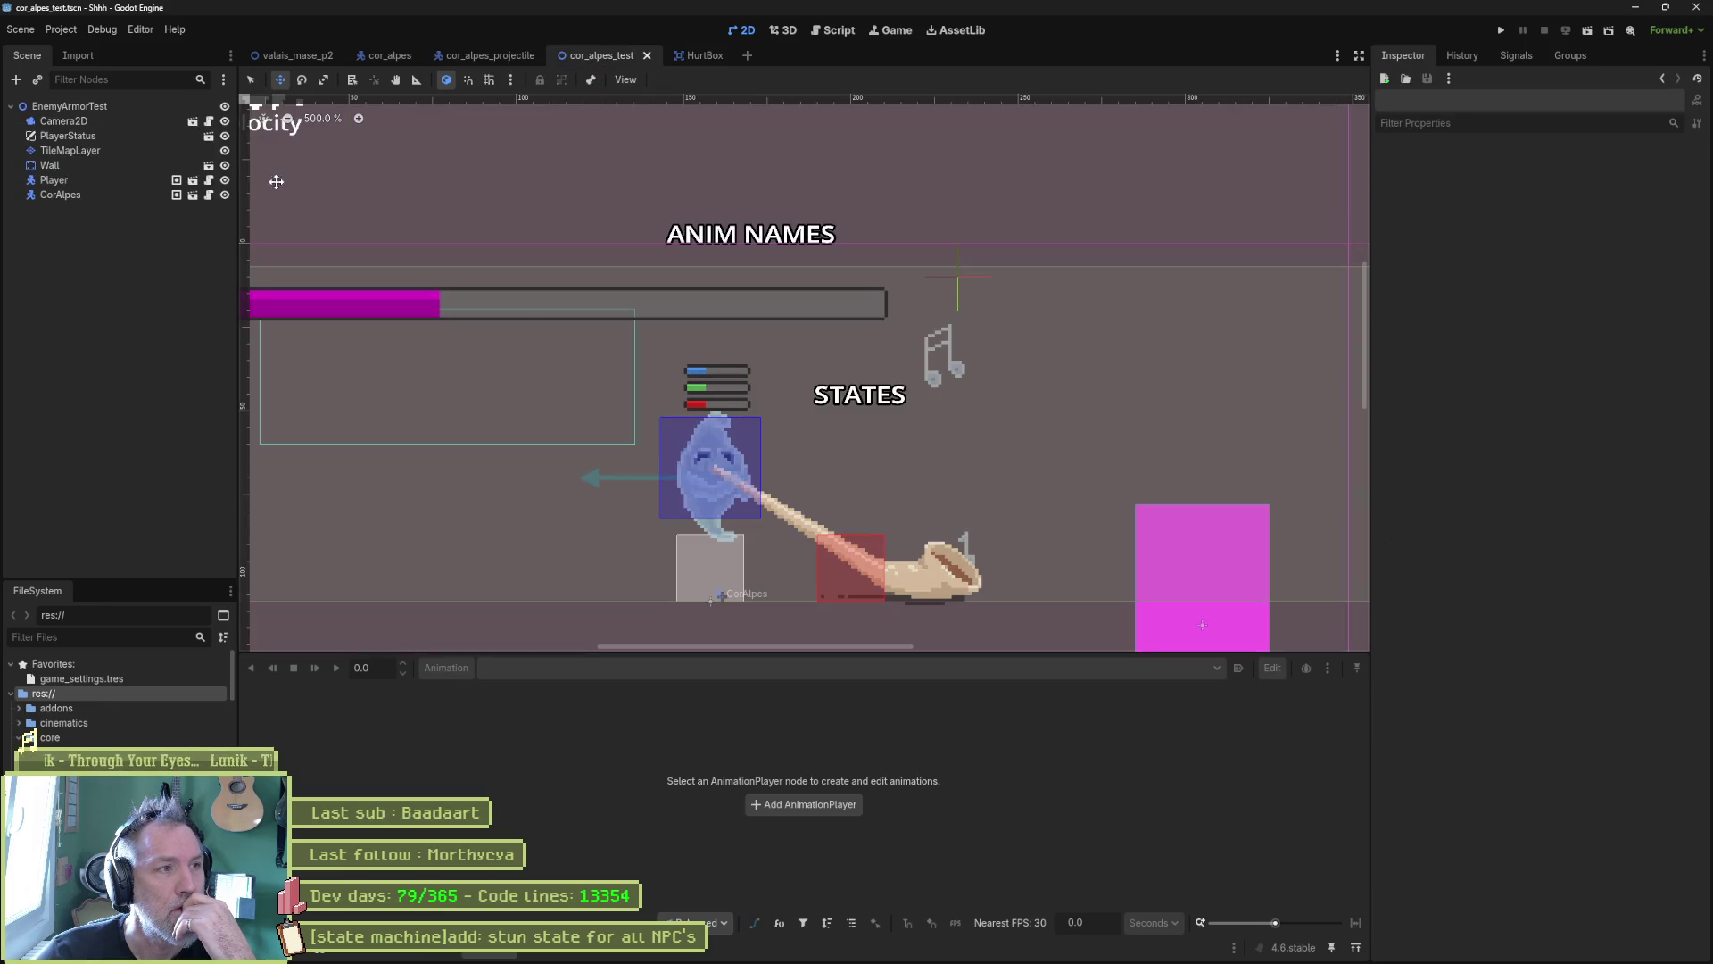
{"action": "left_click", "coordinate": [126, 192]}
{"action": "left_click", "coordinate": [1559, 175]}
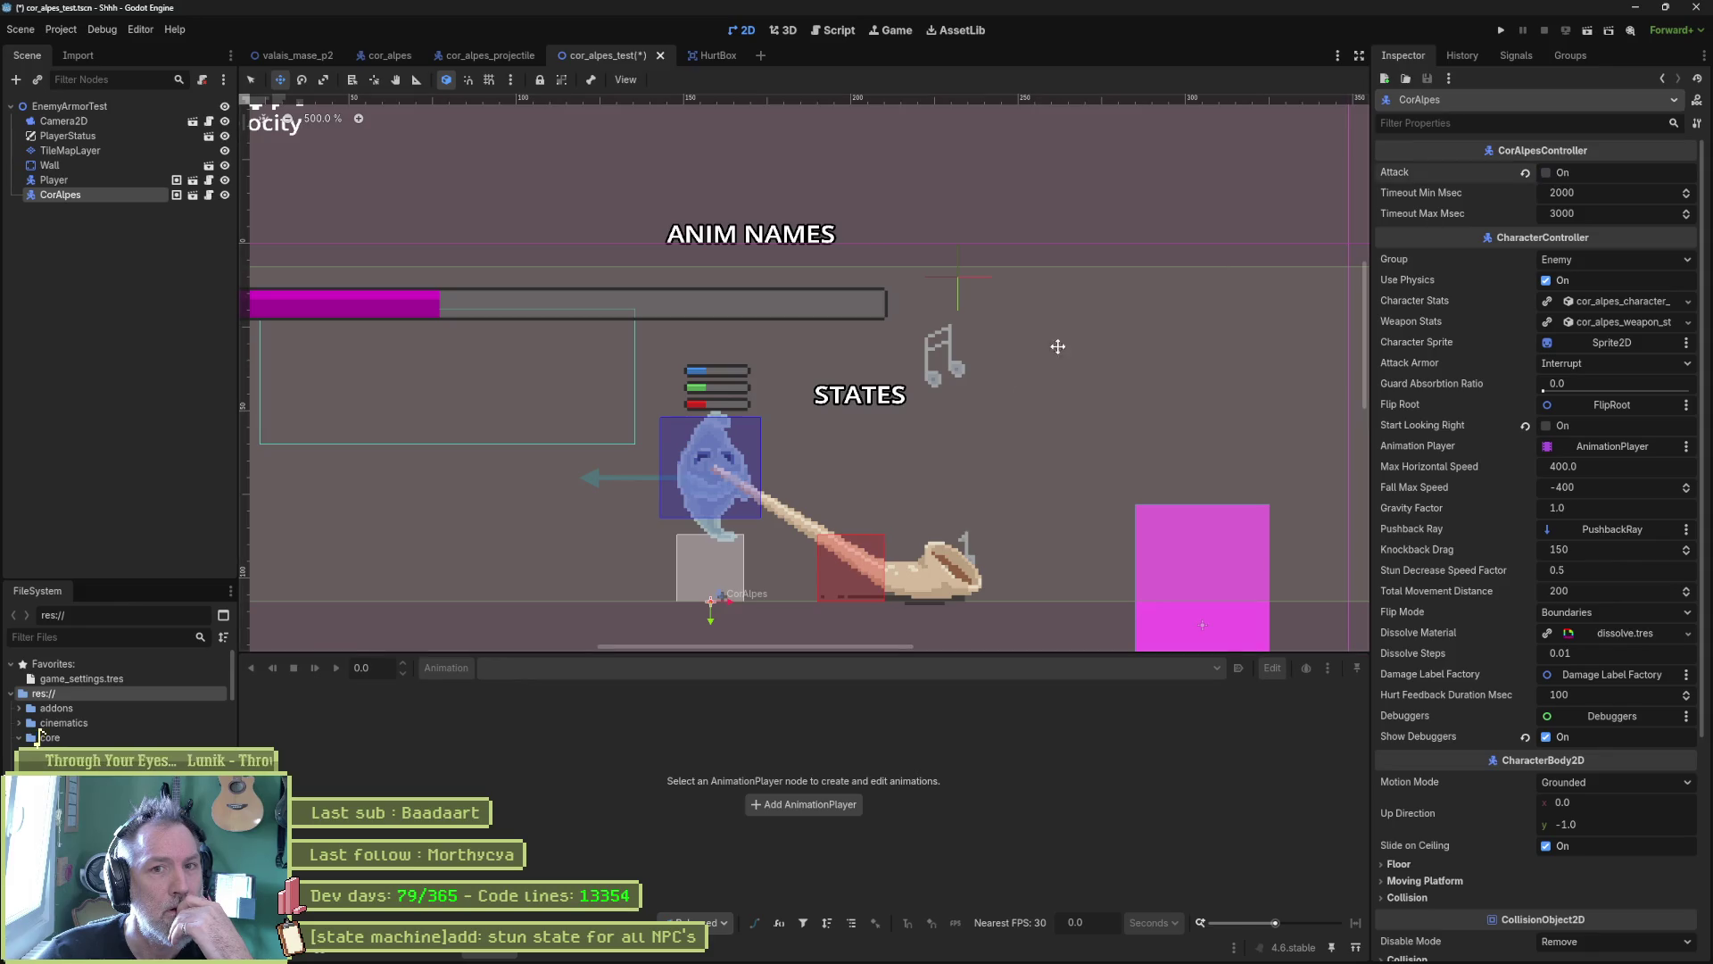
{"action": "key", "text": "F6"}
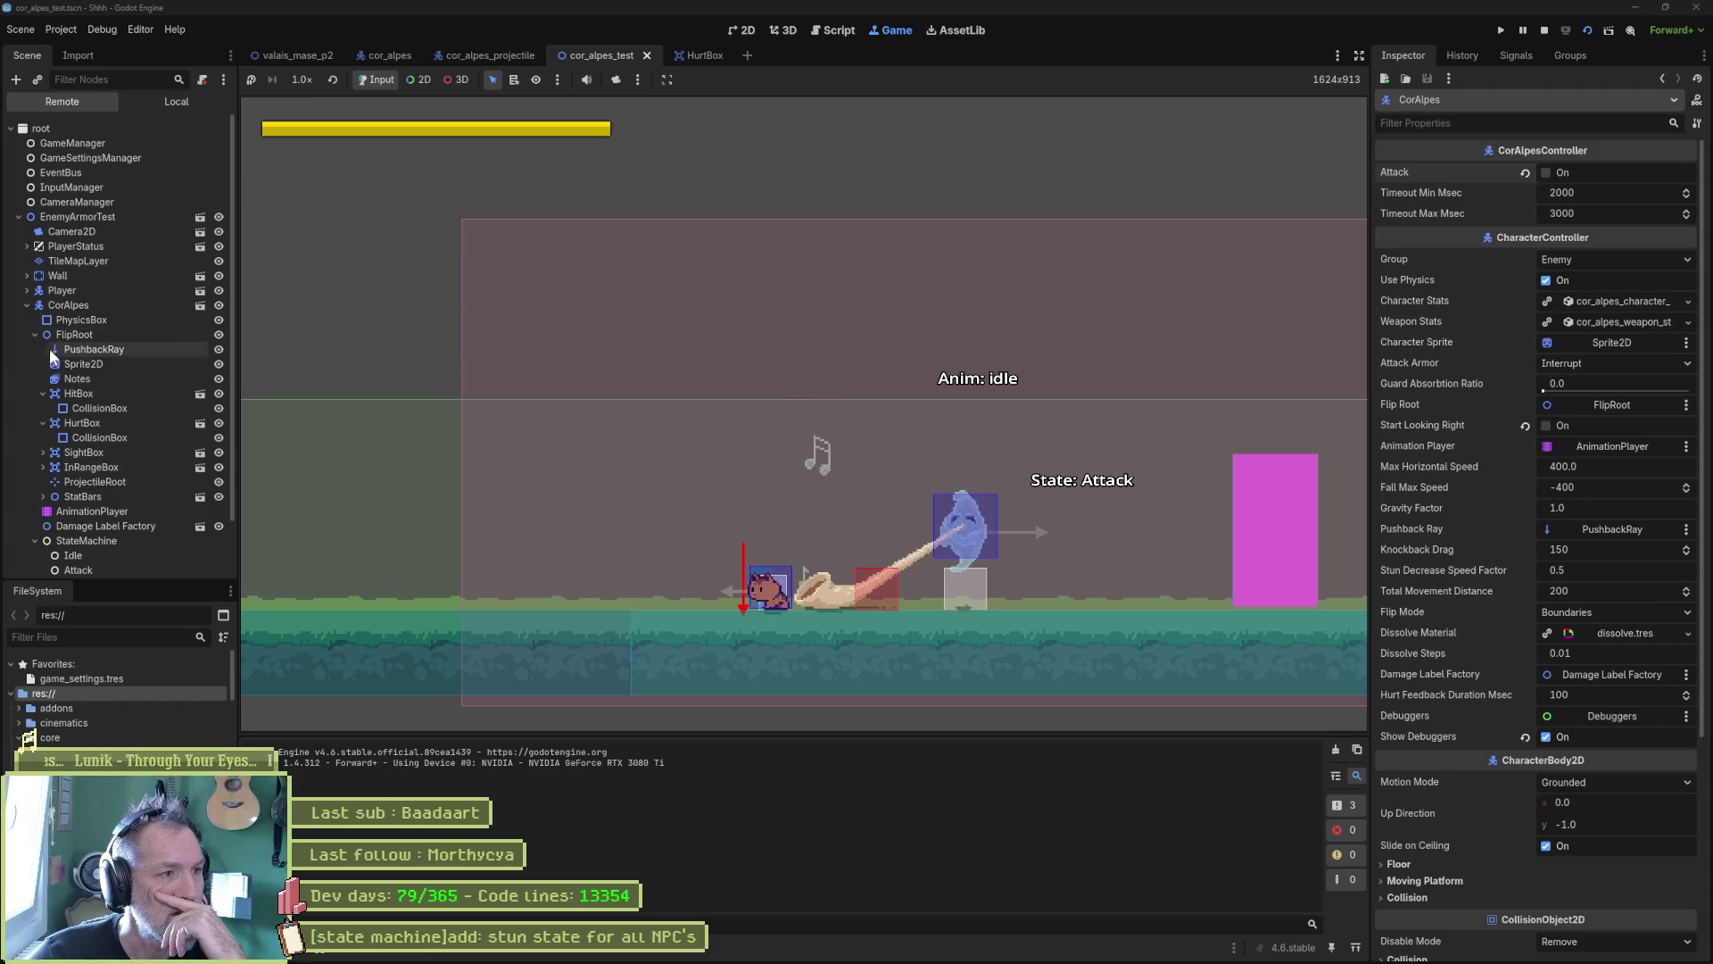
Step: Toggle the live HurtBox's CollisionShape2D Disabled and Is Active during play, then stop the game
{"action": "left_click", "coordinate": [108, 419]}
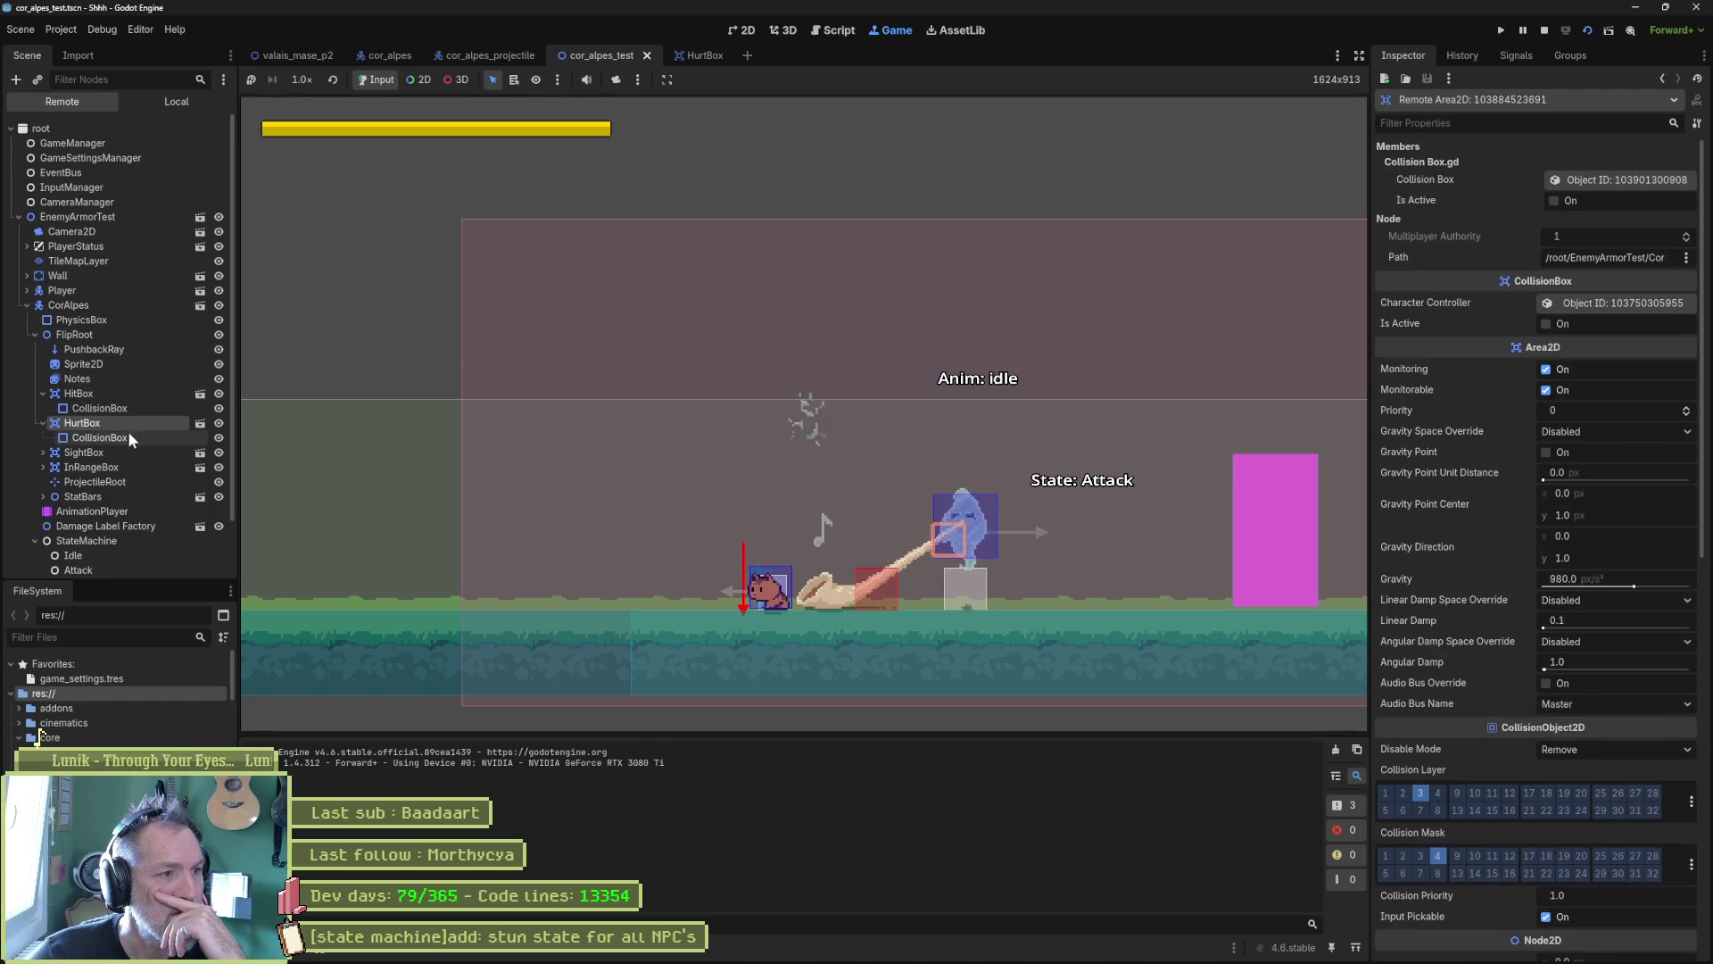
{"action": "left_click", "coordinate": [126, 434]}
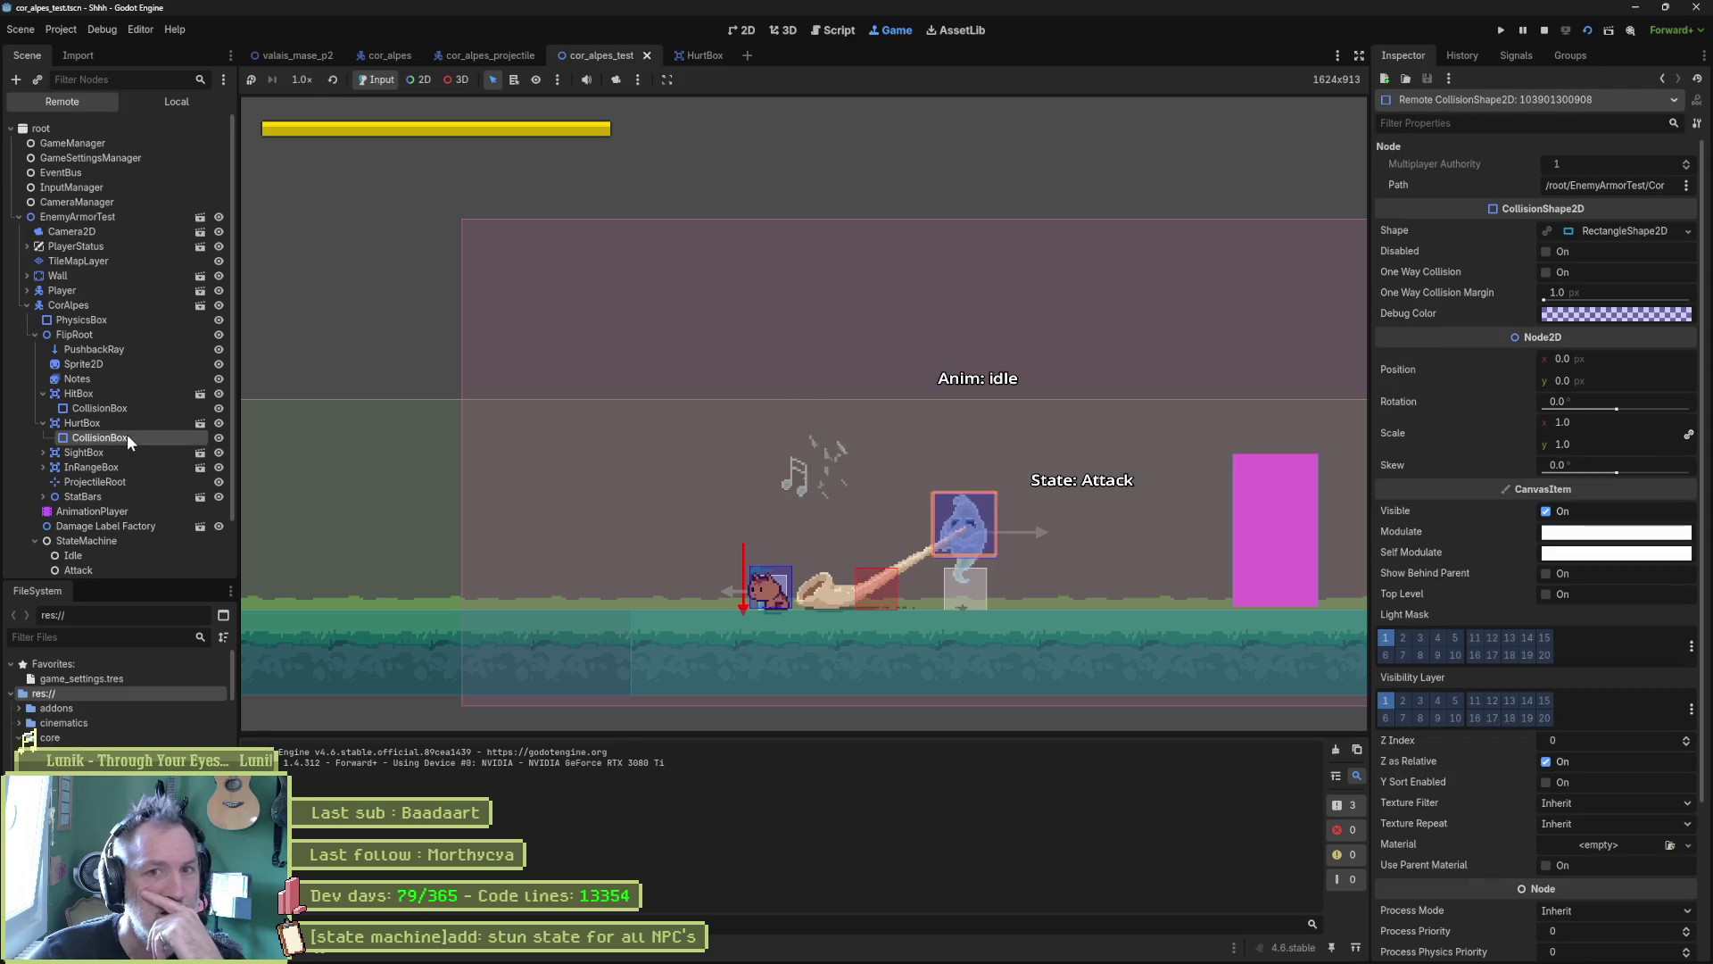
{"action": "left_click", "coordinate": [1547, 252]}
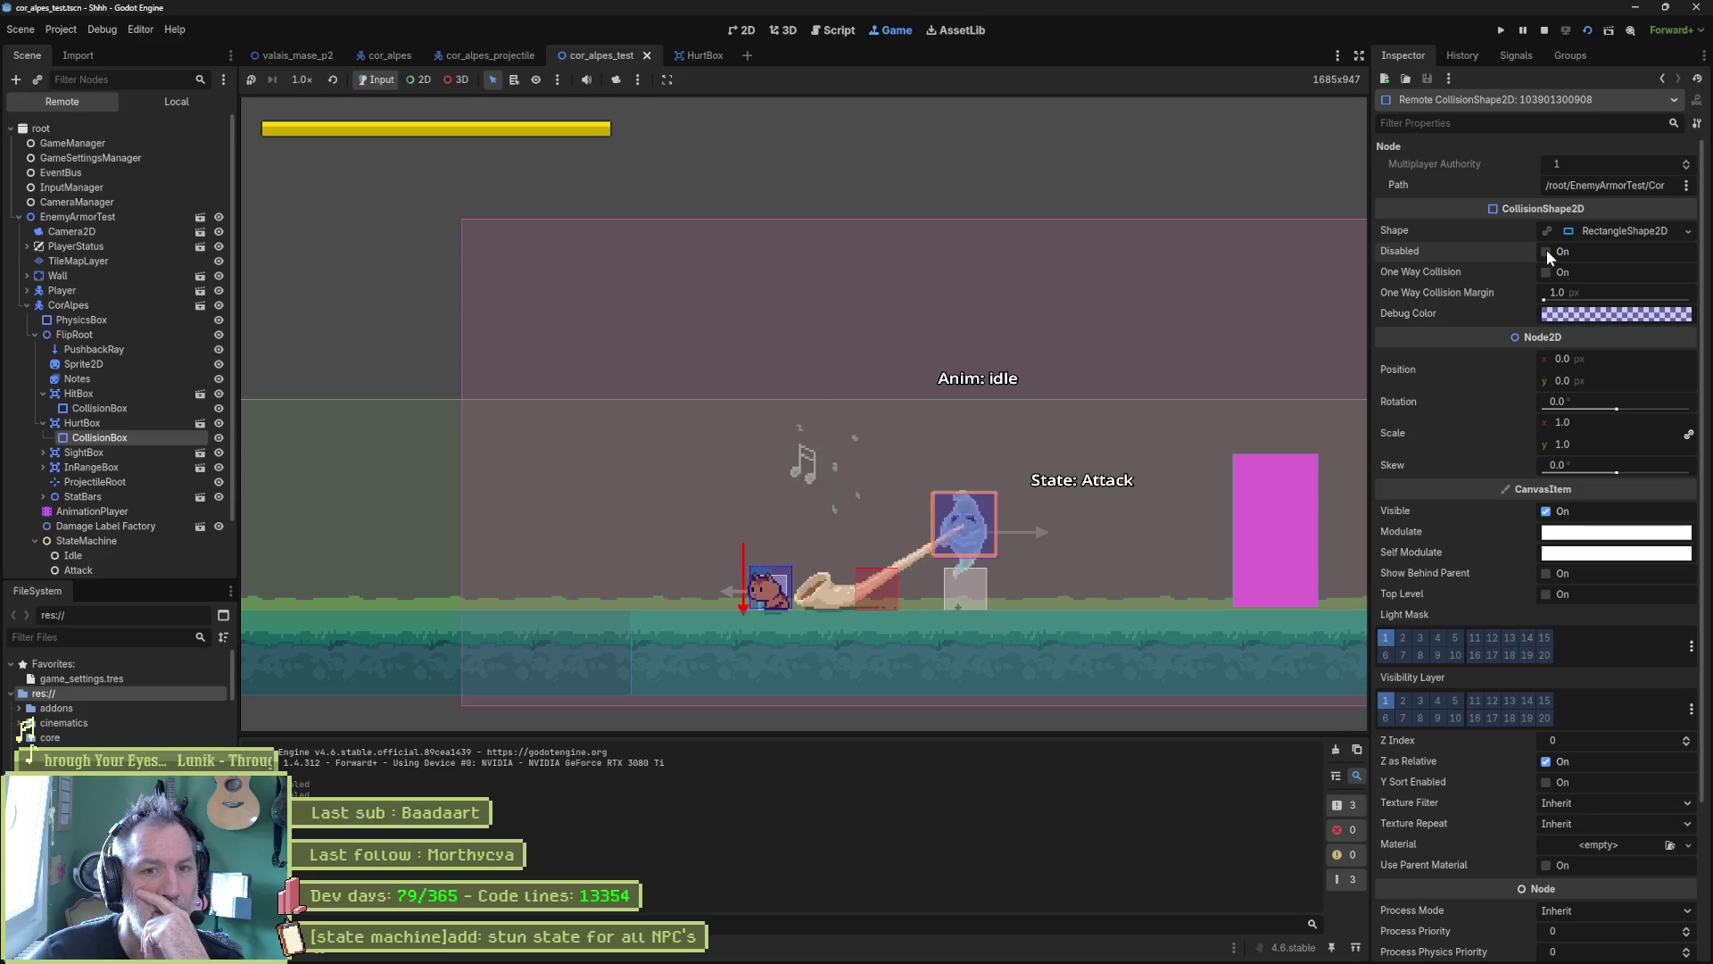
{"action": "left_click", "coordinate": [1546, 251]}
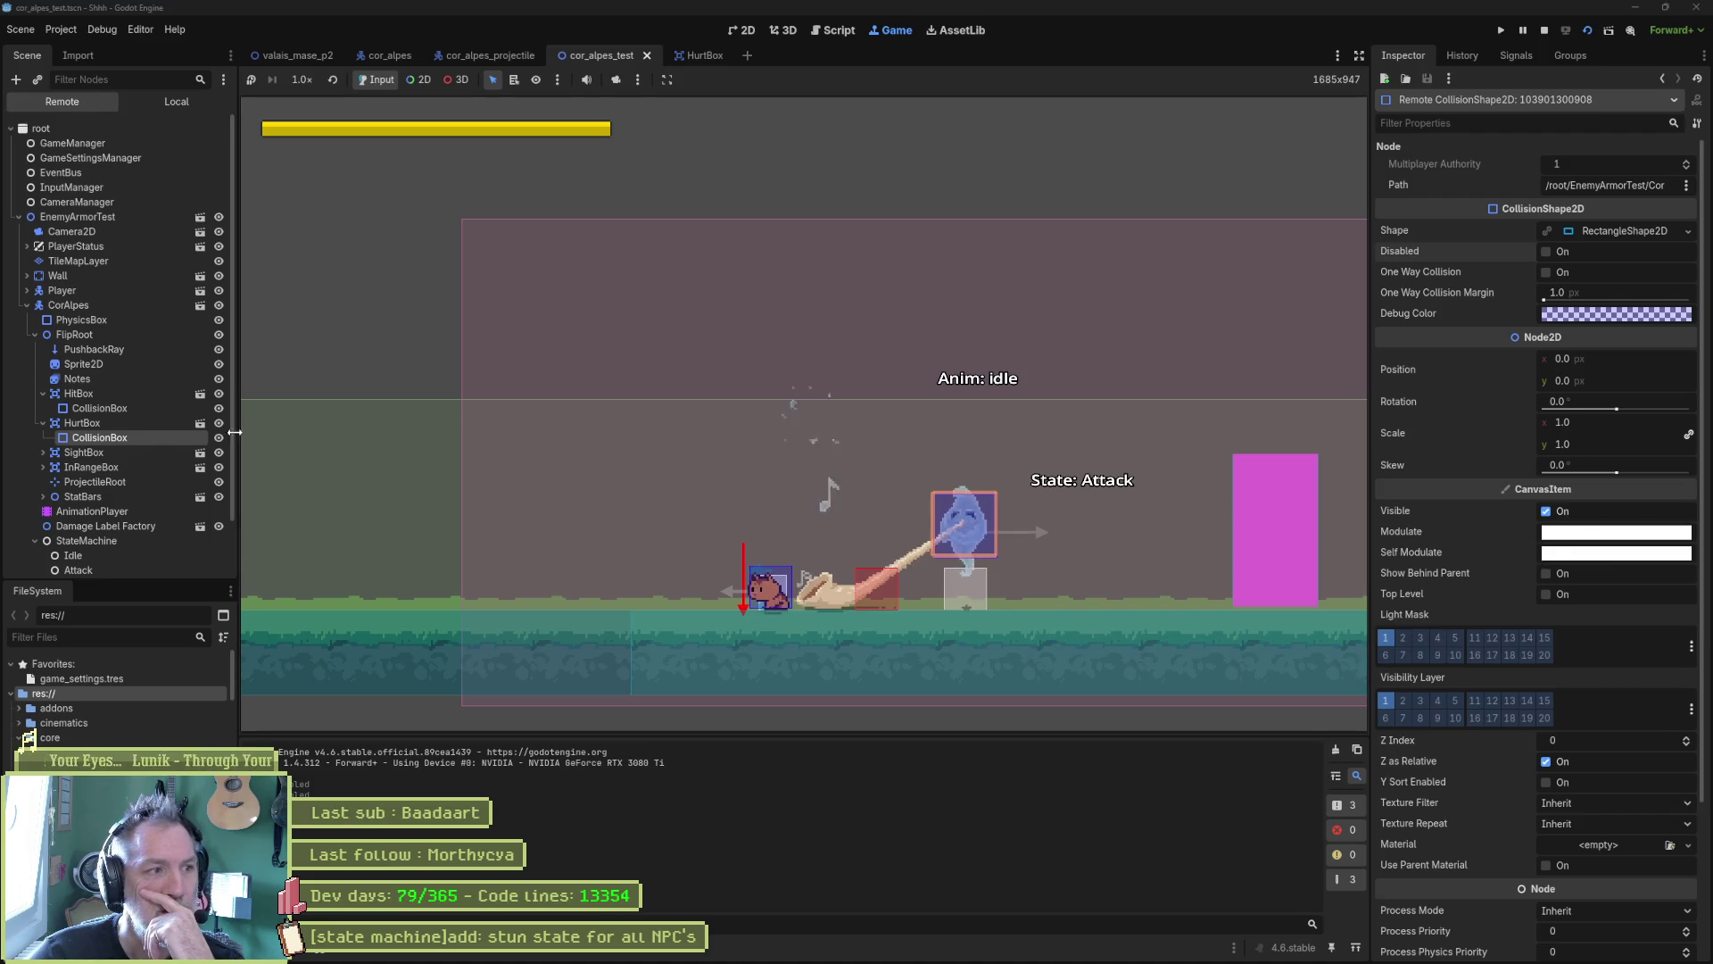
{"action": "left_click", "coordinate": [82, 423]}
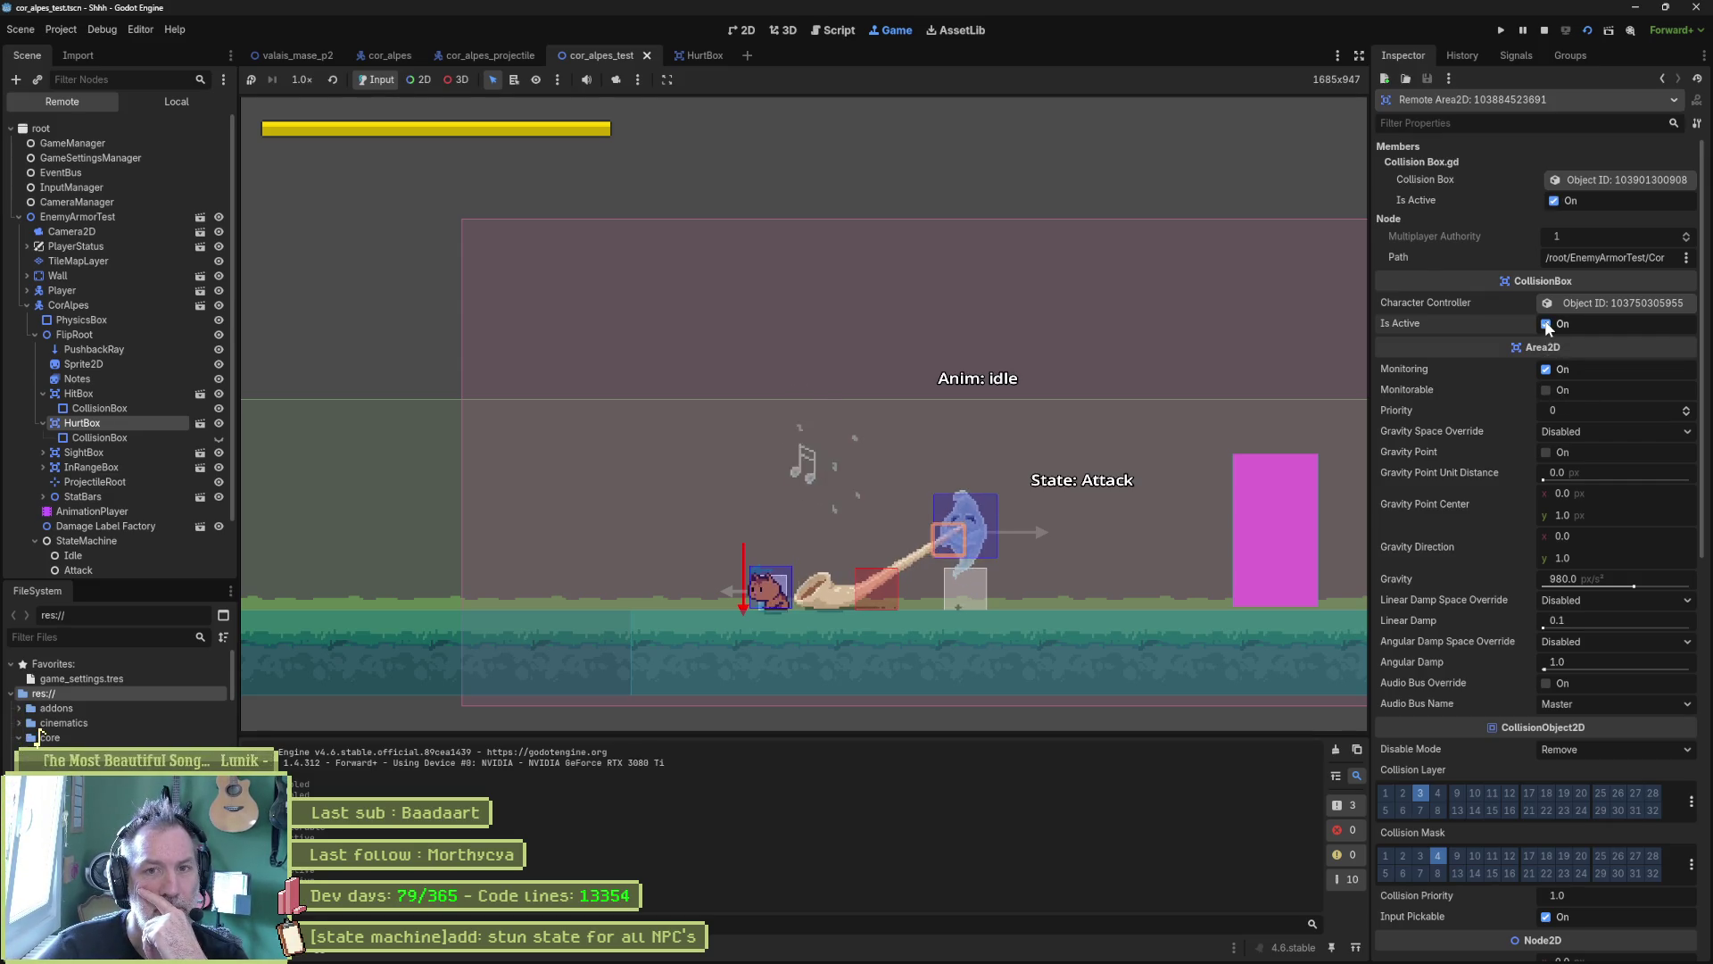
{"action": "left_click", "coordinate": [1554, 202]}
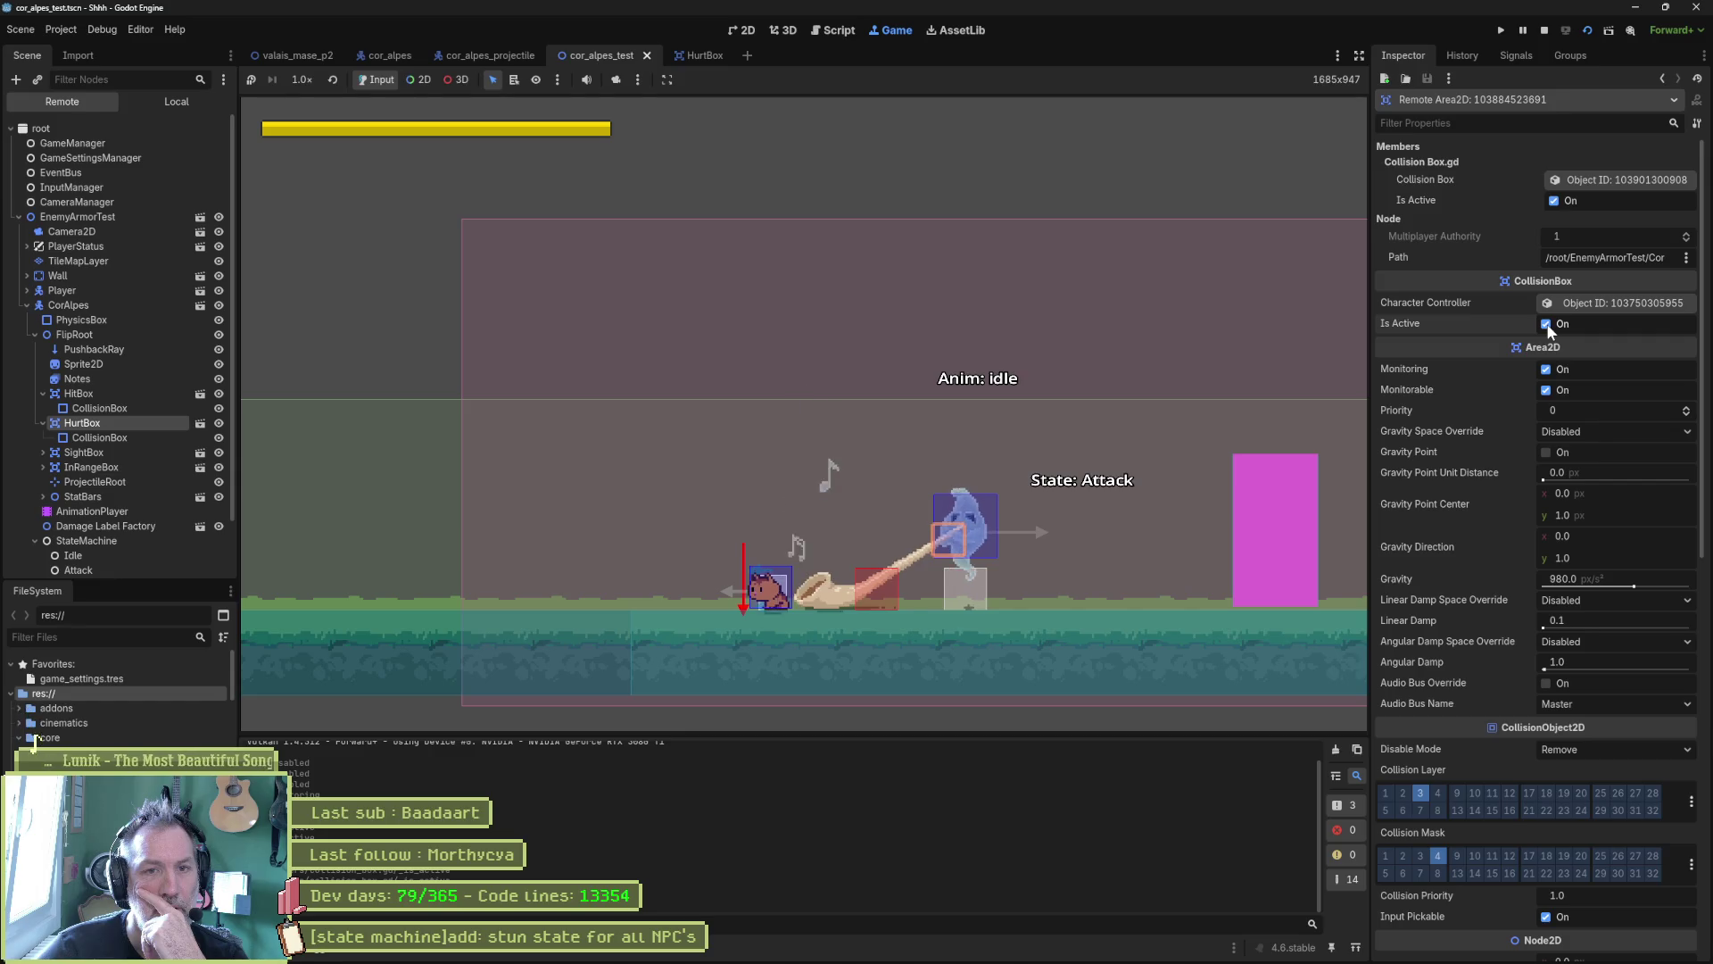
{"action": "left_click", "coordinate": [120, 437]}
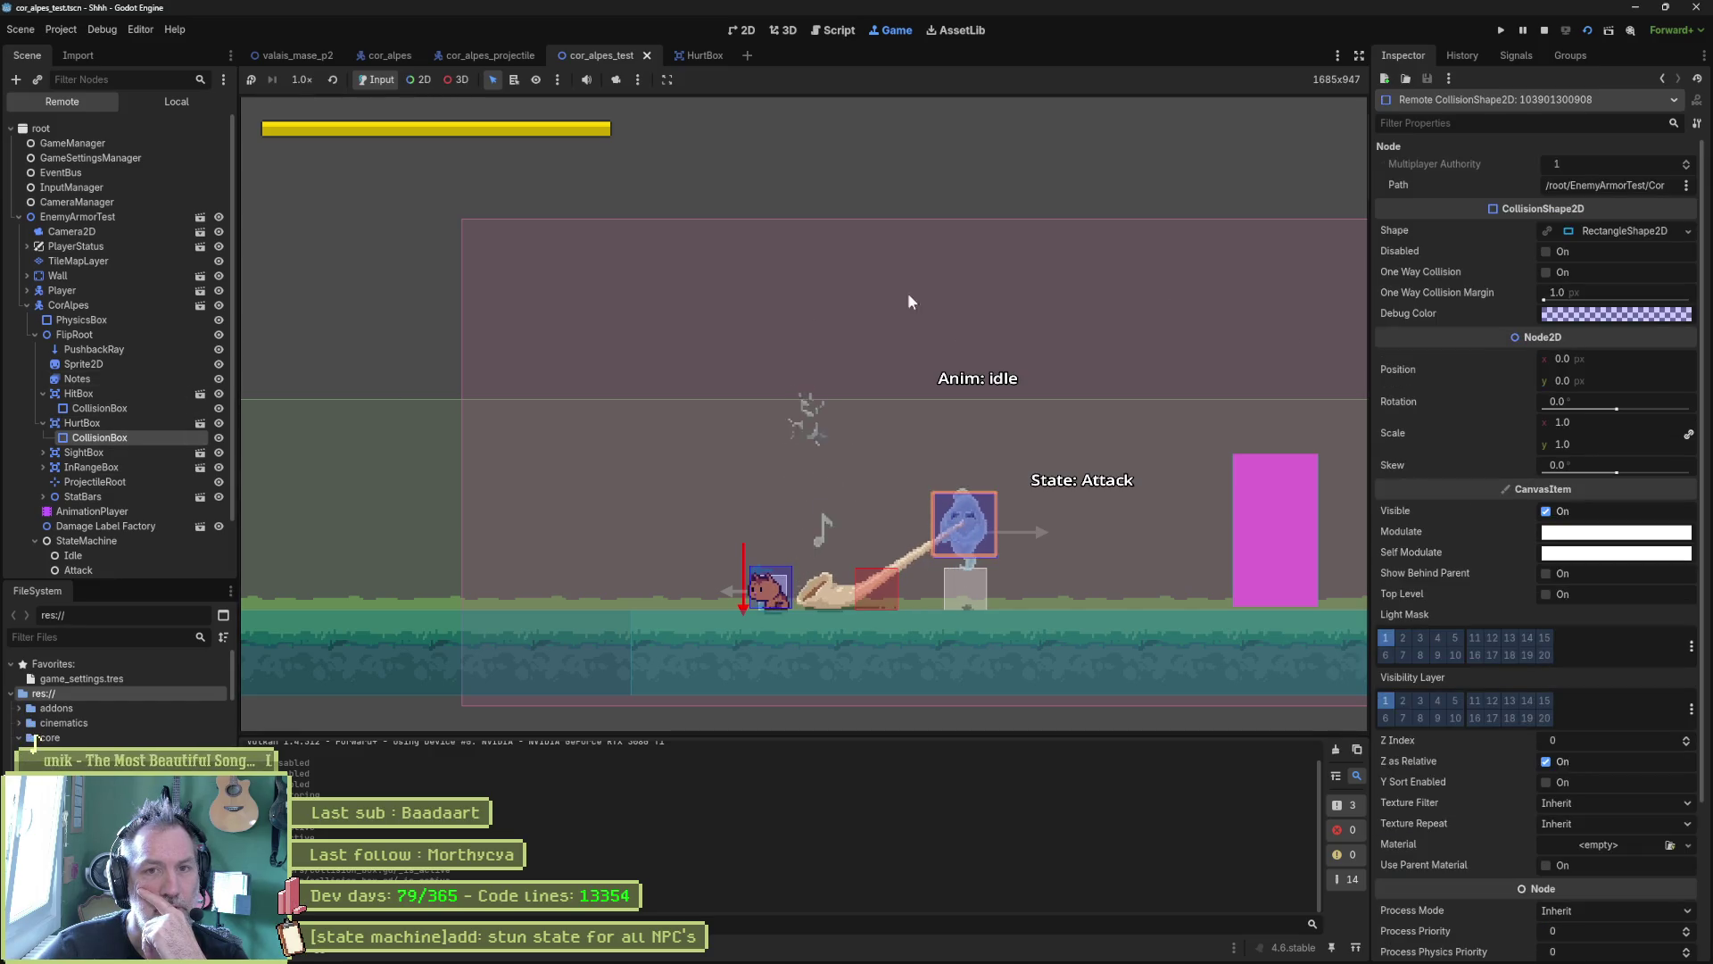
{"action": "left_click", "coordinate": [1546, 251]}
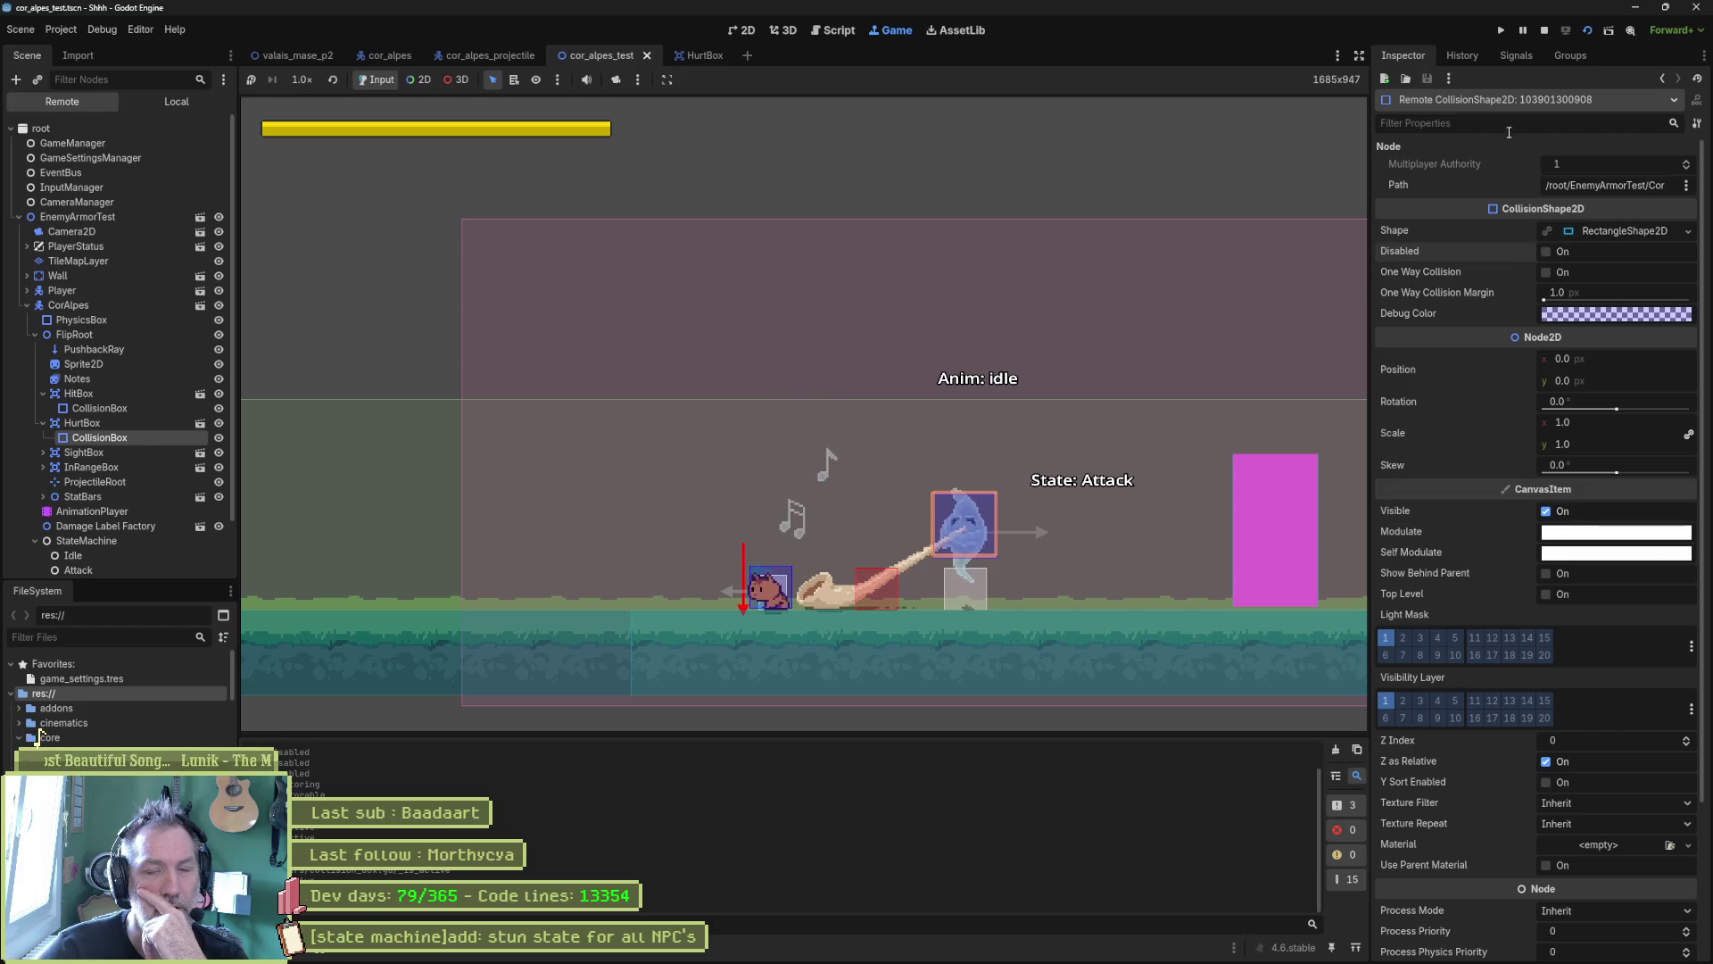
{"action": "left_click", "coordinate": [1545, 31]}
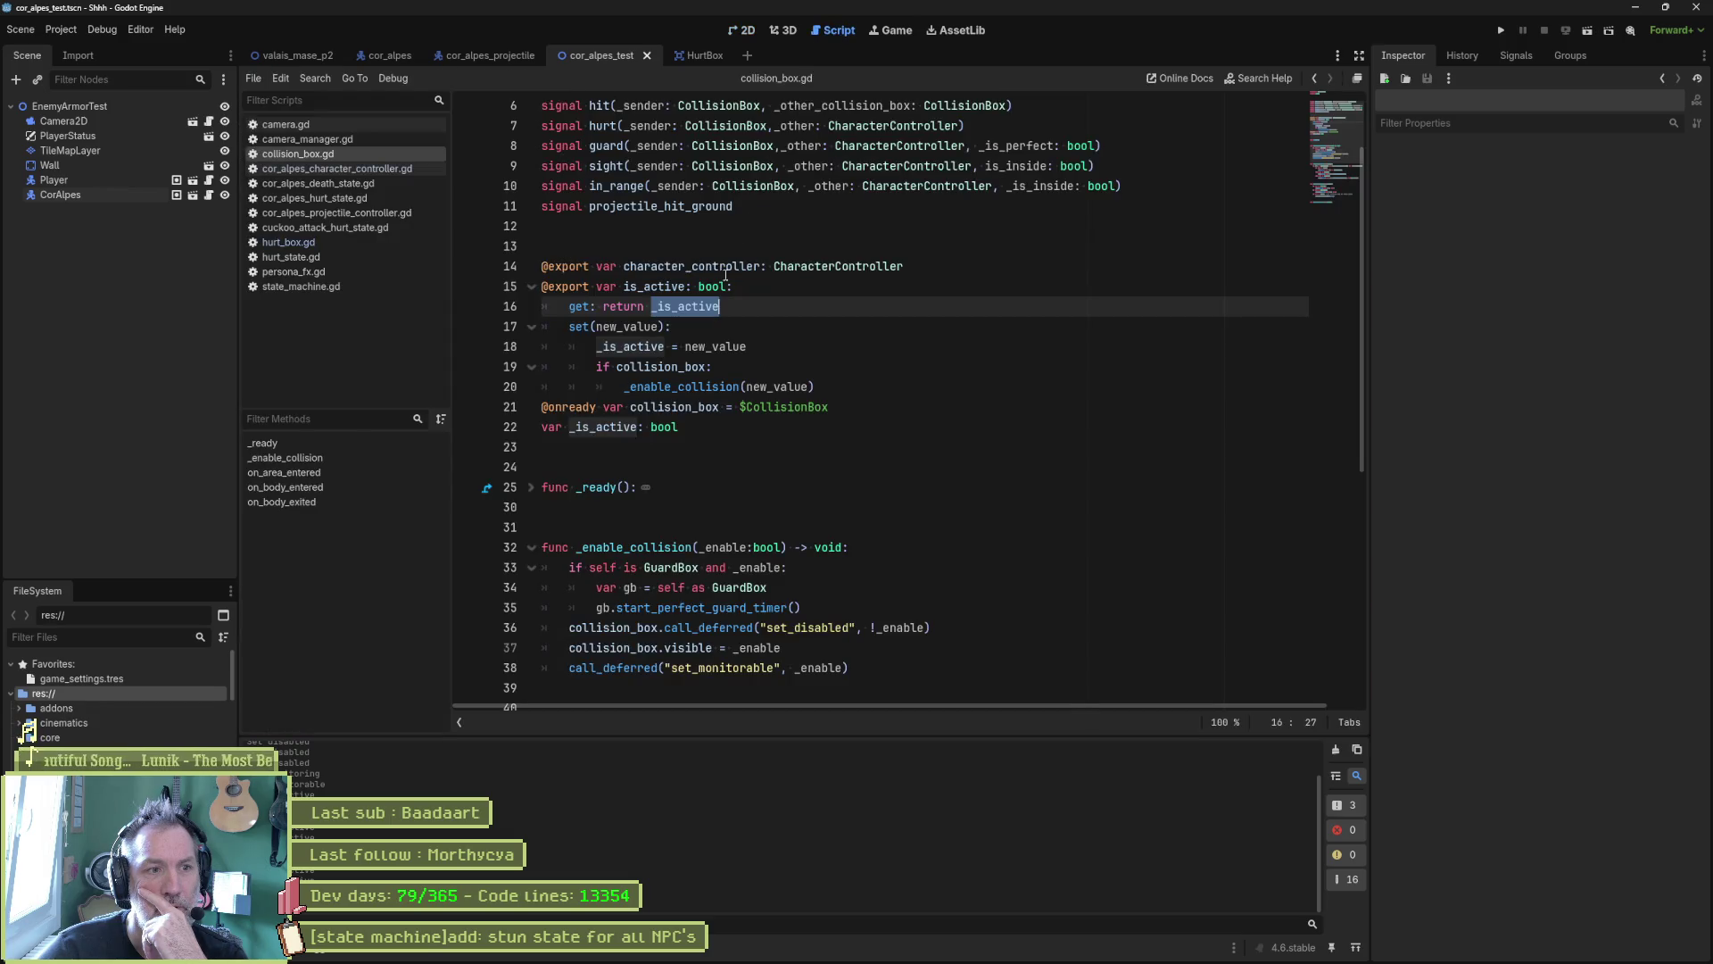
Step: Go to the _enable_collision definition and open a new line after line 36's deferred set_disabled call
{"action": "left_click", "coordinate": [705, 386]}
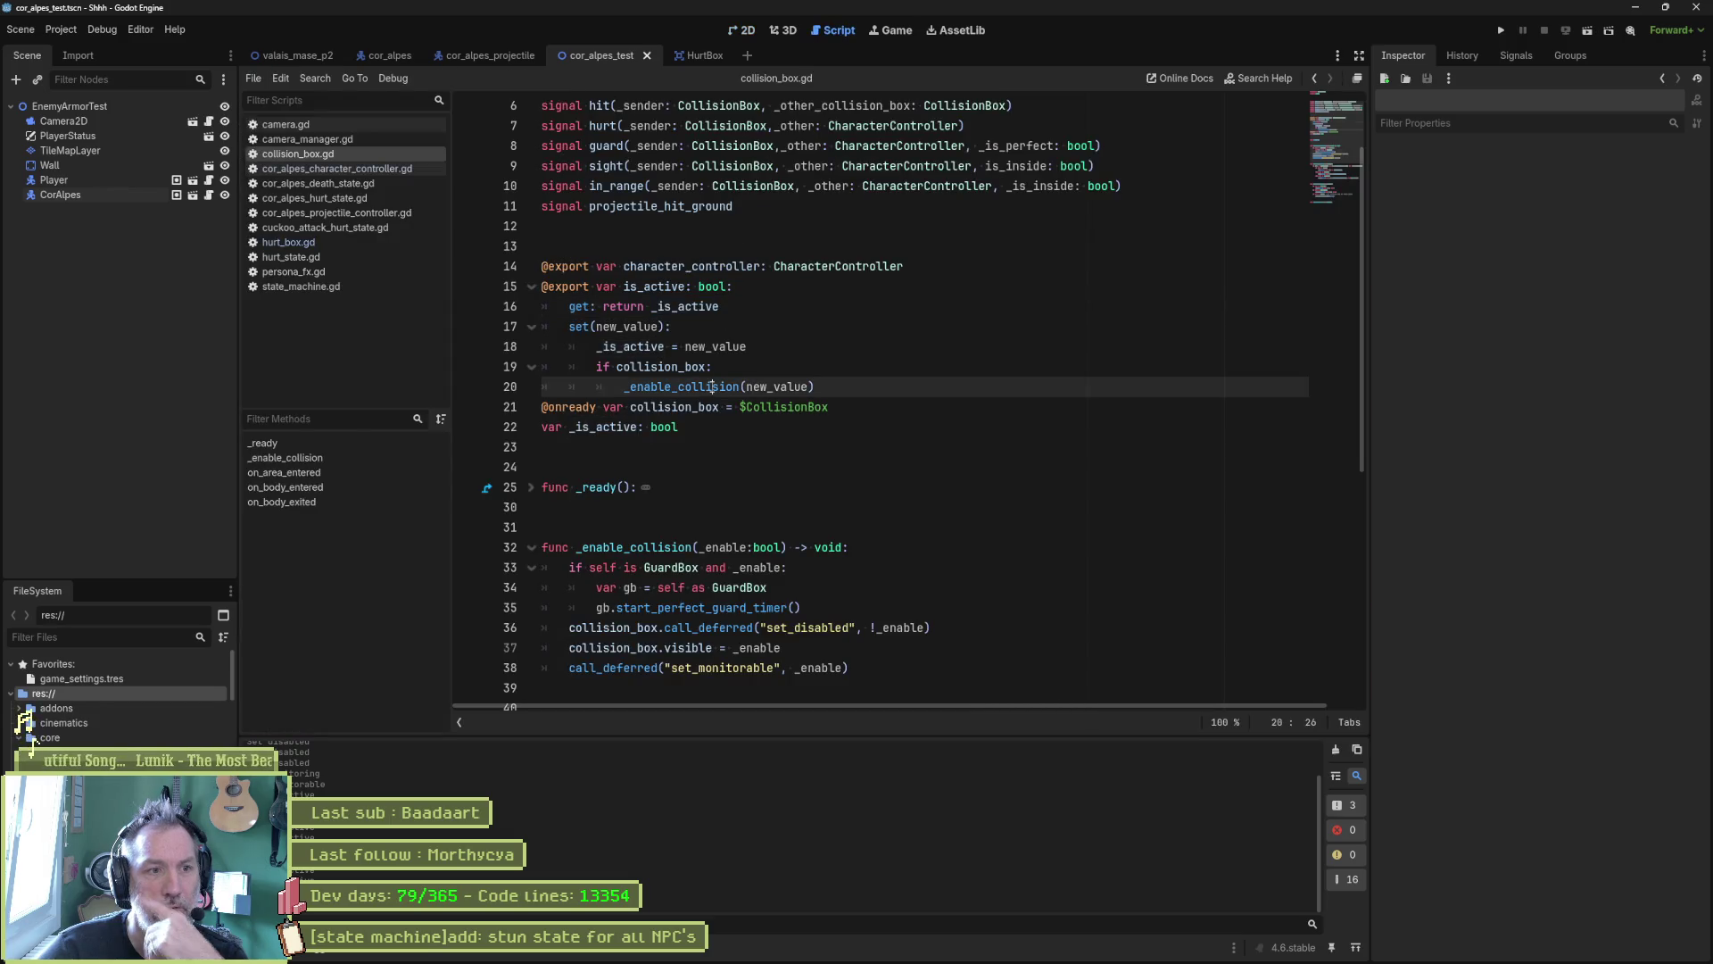
{"action": "left_click", "coordinate": [705, 386], "text": "ctrl"}
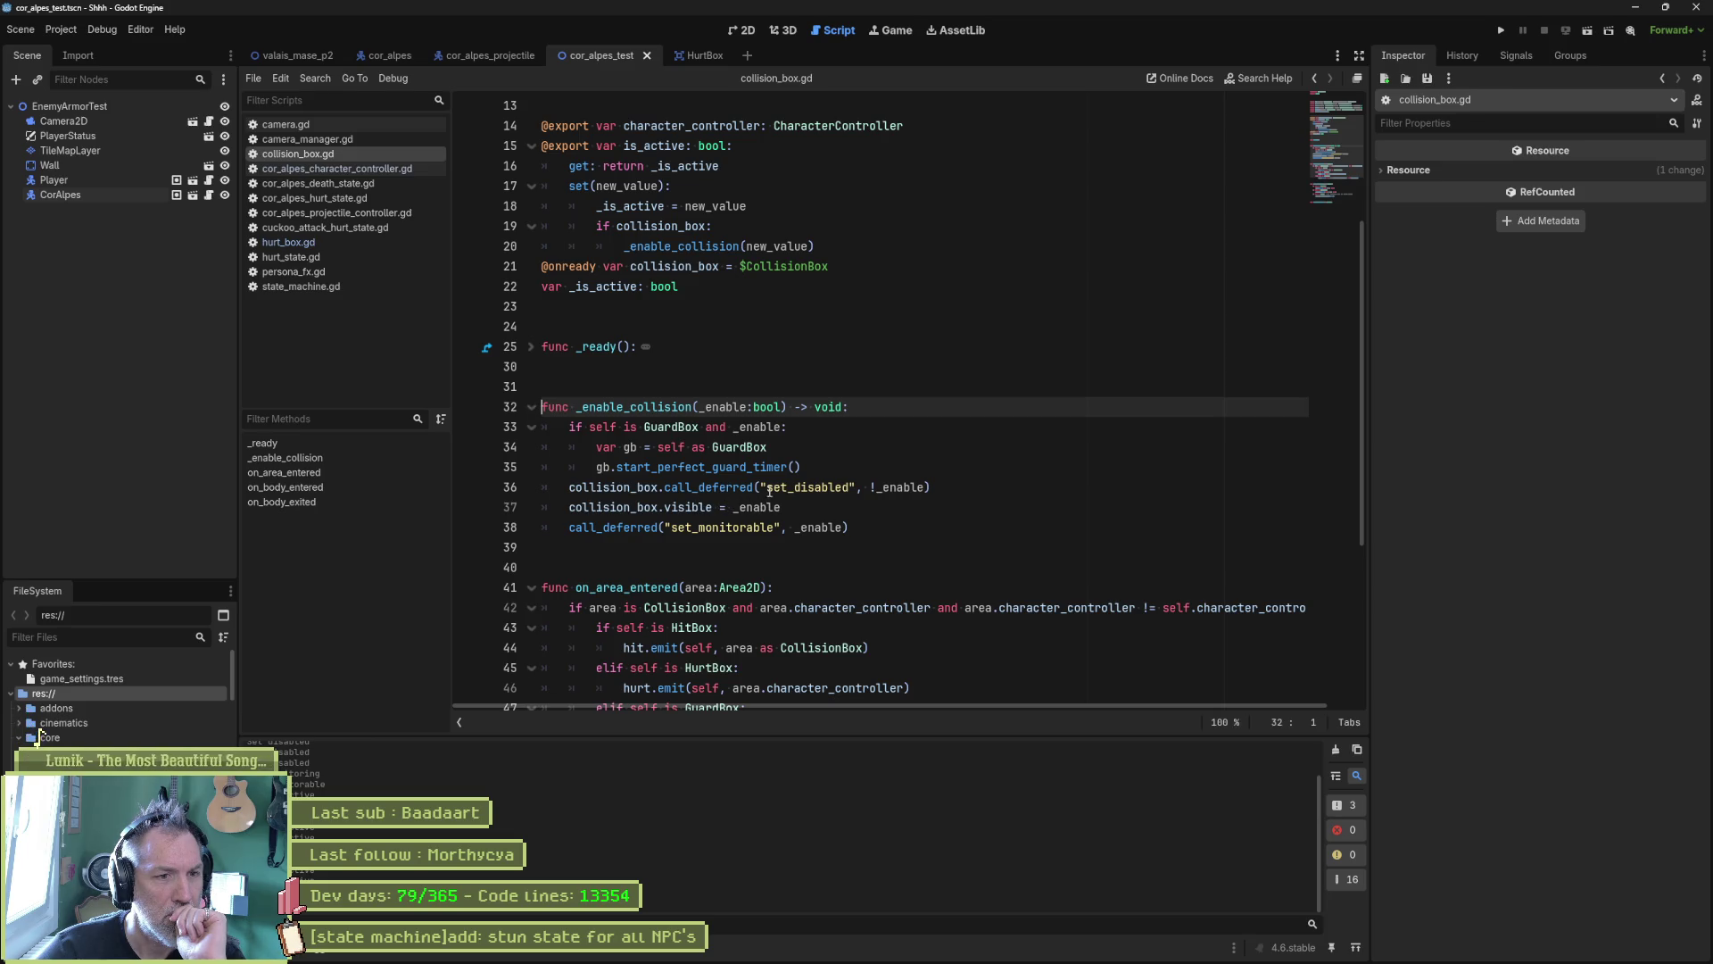
{"action": "double_click", "coordinate": [649, 488]}
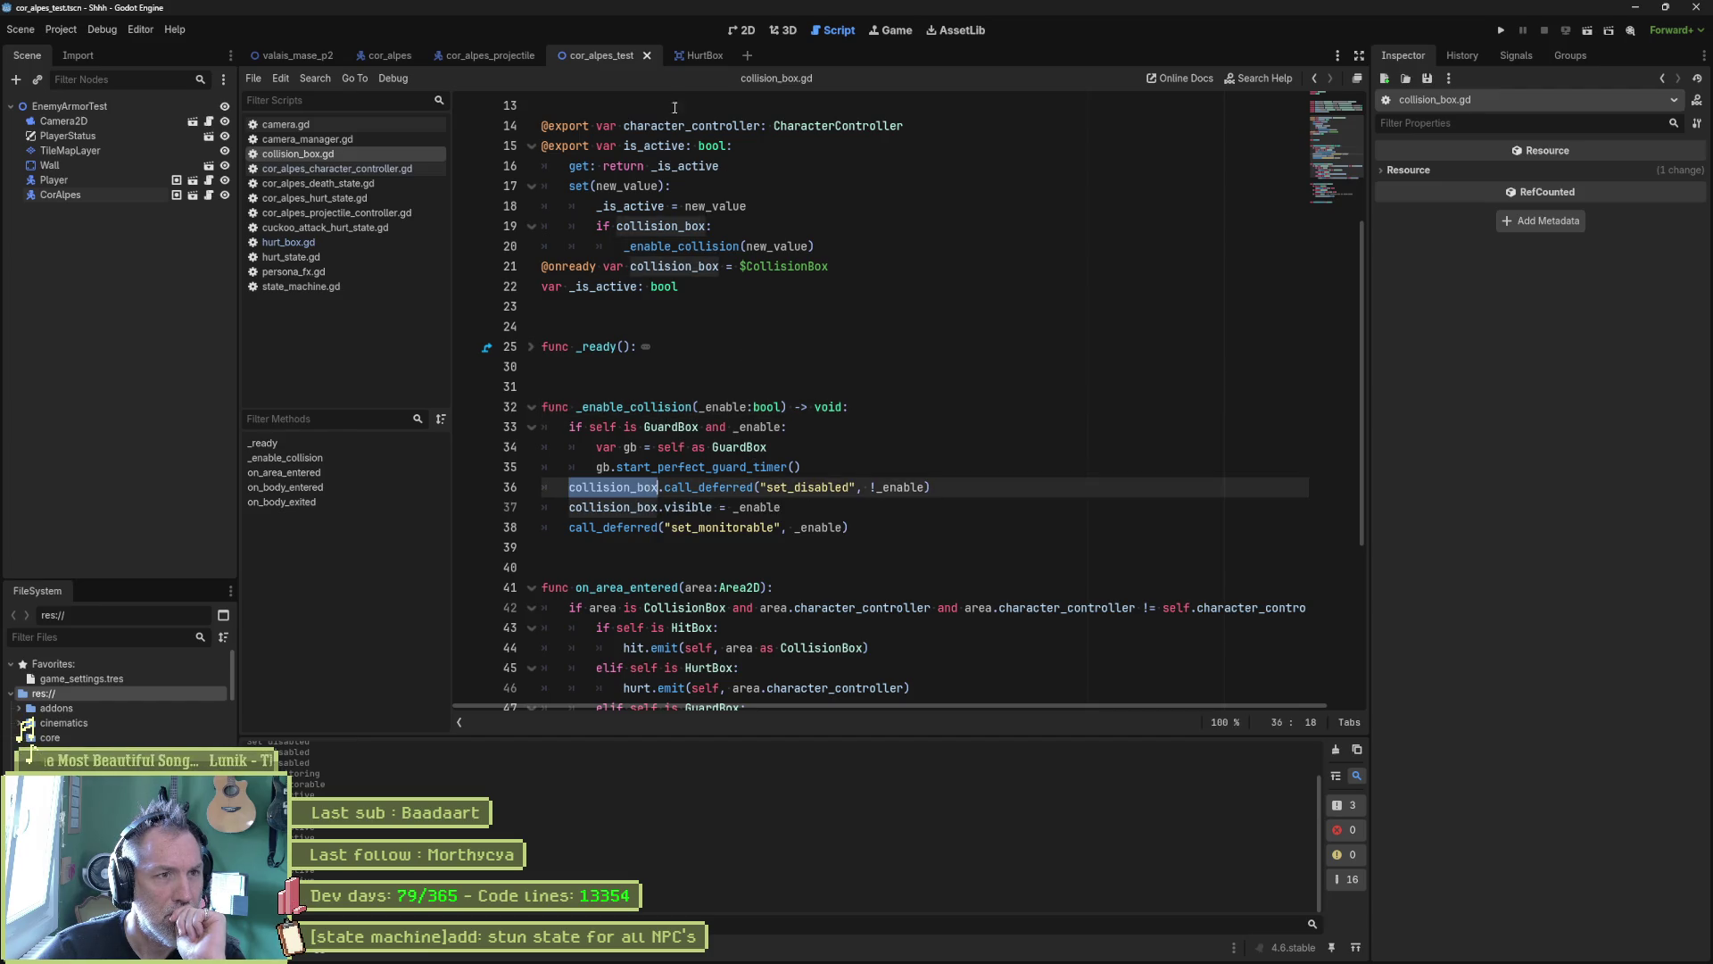
{"action": "left_click", "coordinate": [693, 56]}
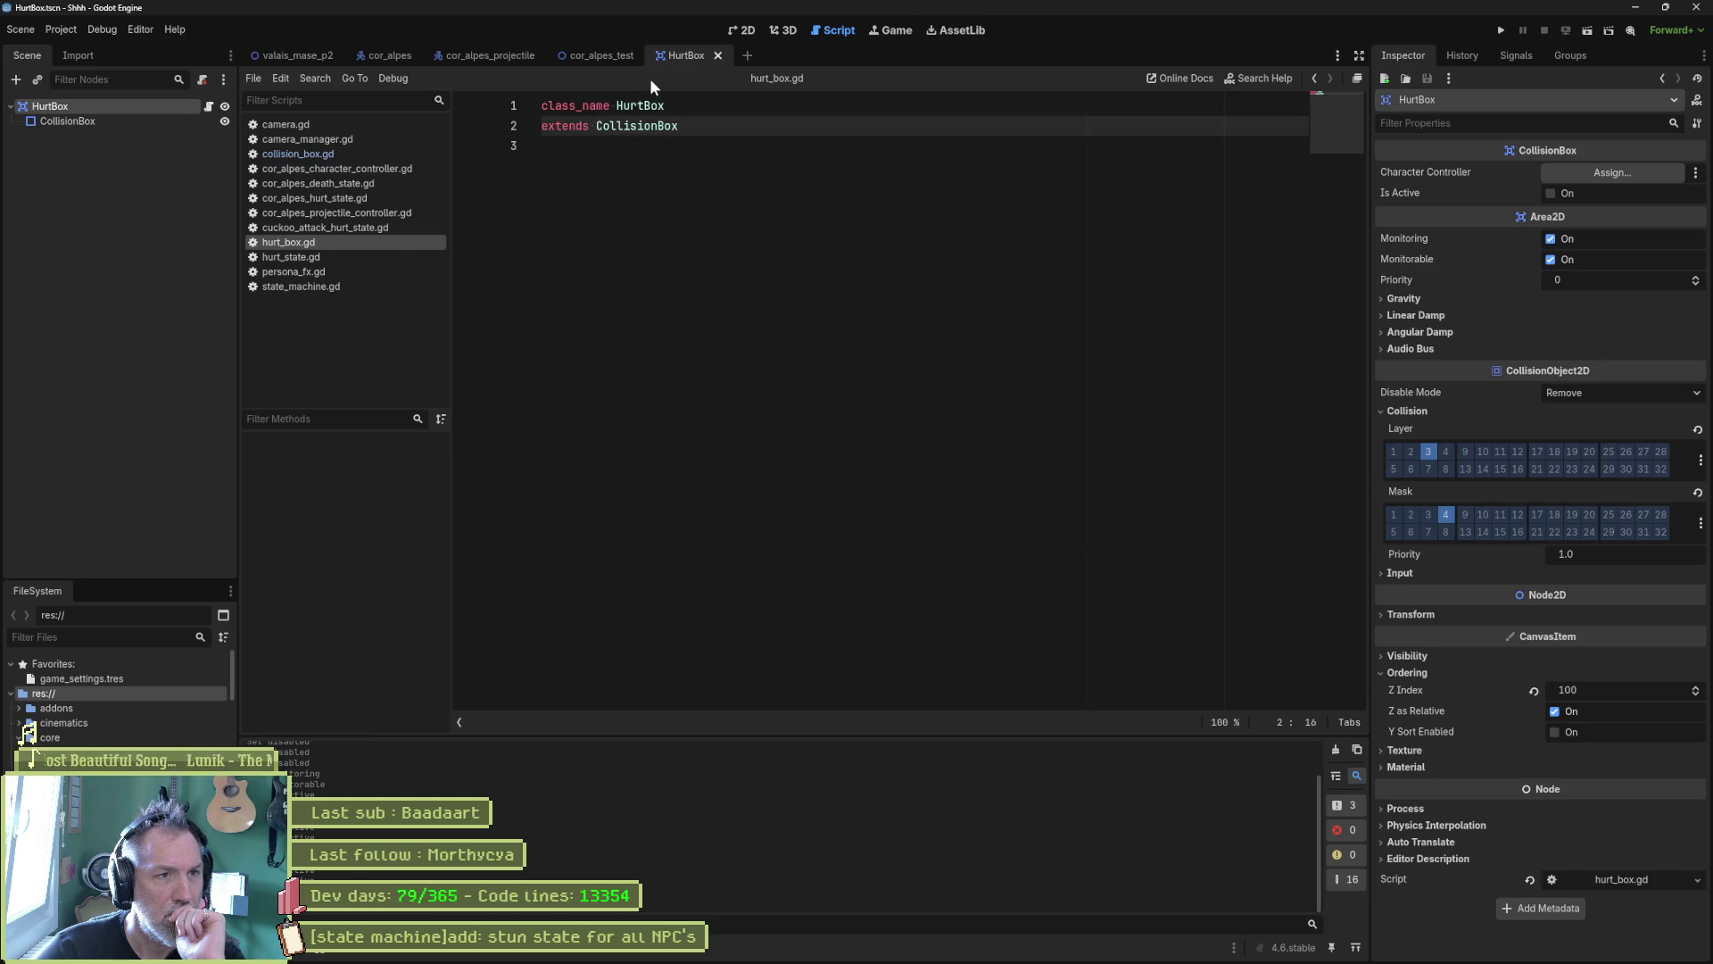
{"action": "left_click", "coordinate": [346, 154]}
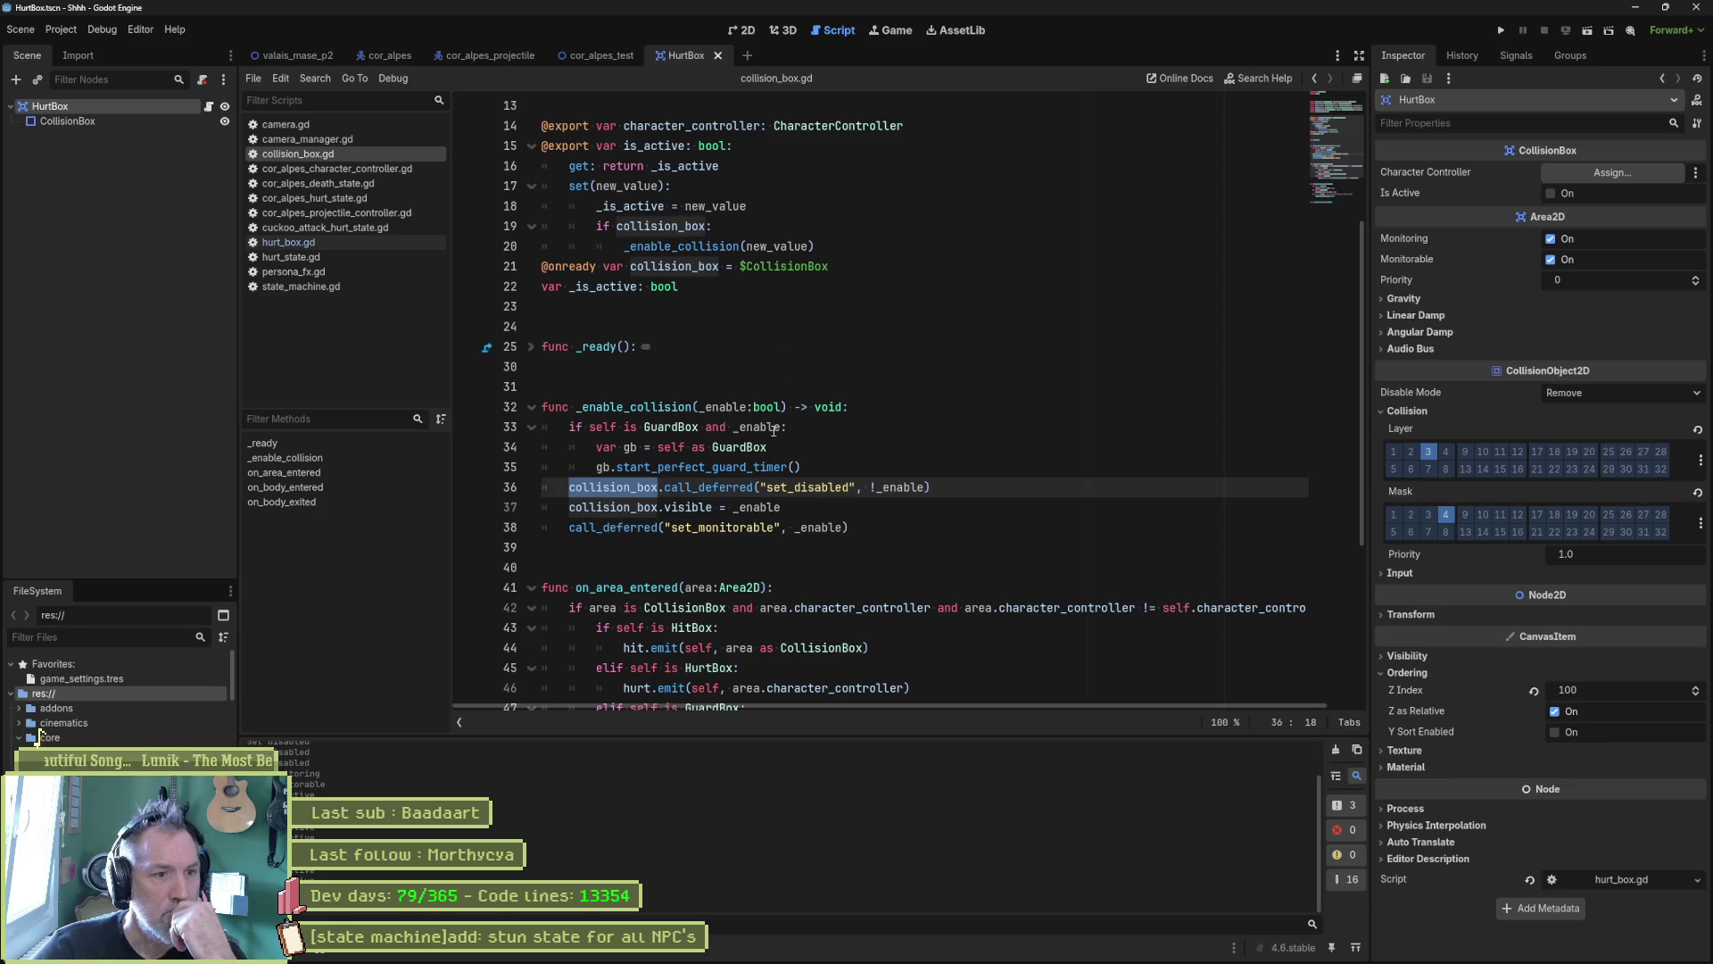
{"action": "double_click", "coordinate": [772, 487]}
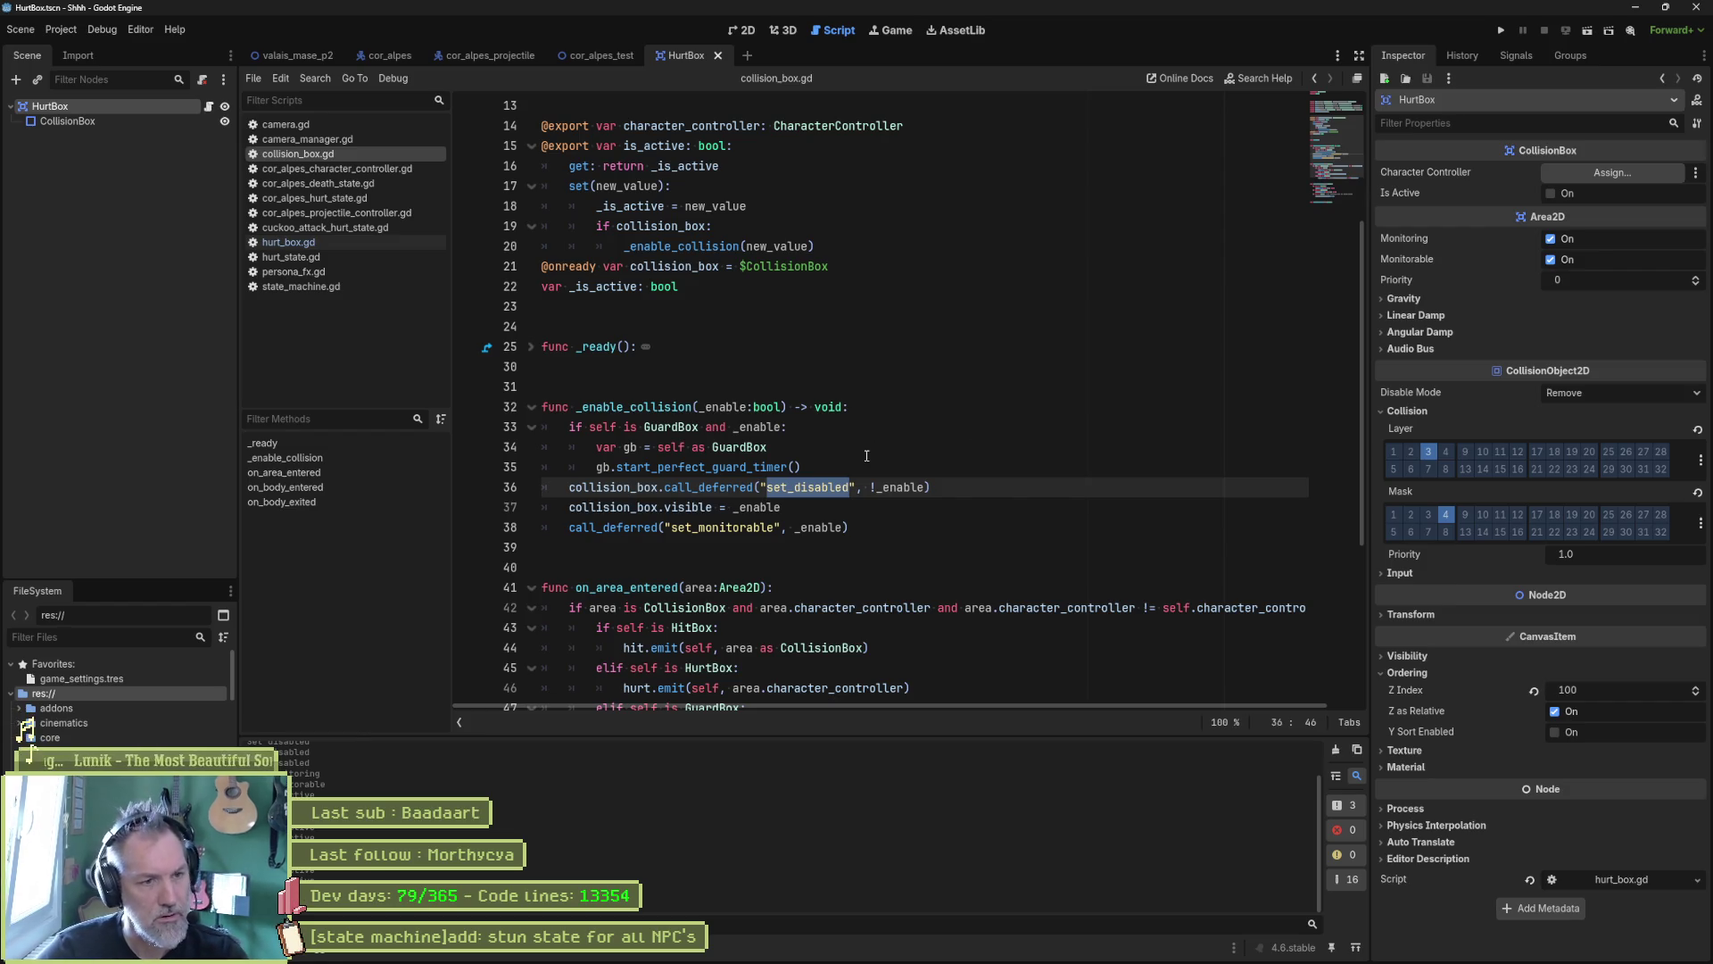
{"action": "left_click", "coordinate": [949, 487]}
{"action": "key", "text": "Return"}
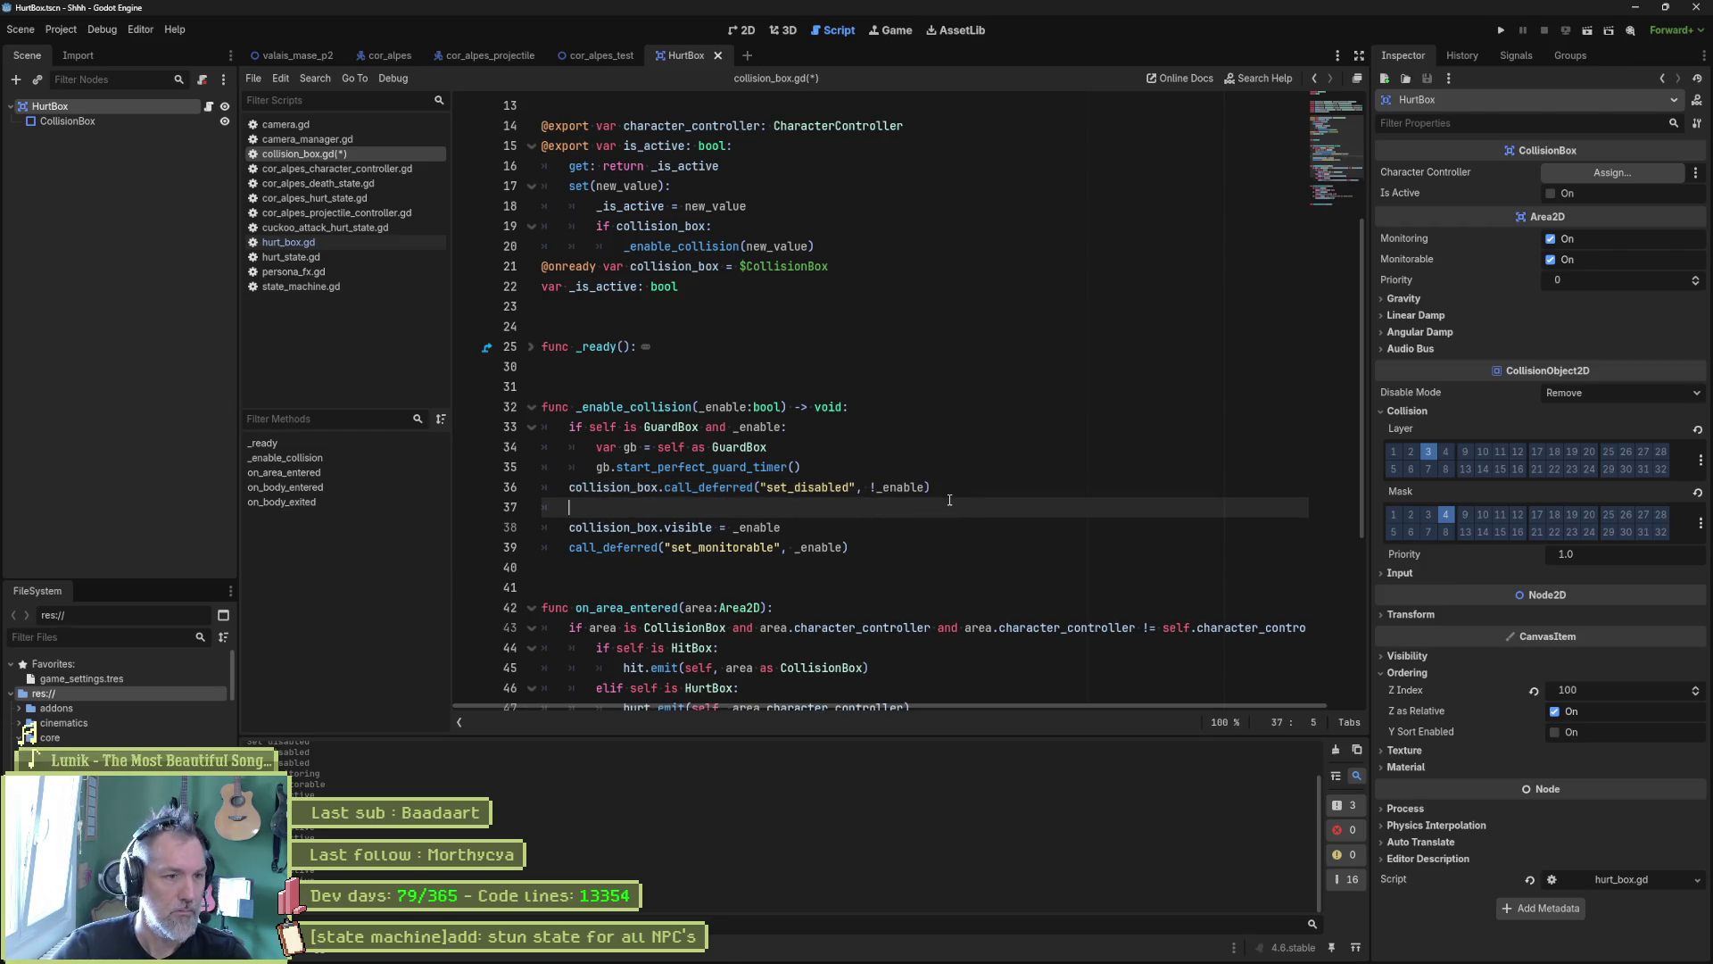
Step: Write 'collision_box.disabled = !_enable' on line 37
{"action": "type", "text": "coll"}
{"action": "key", "text": "Return"}
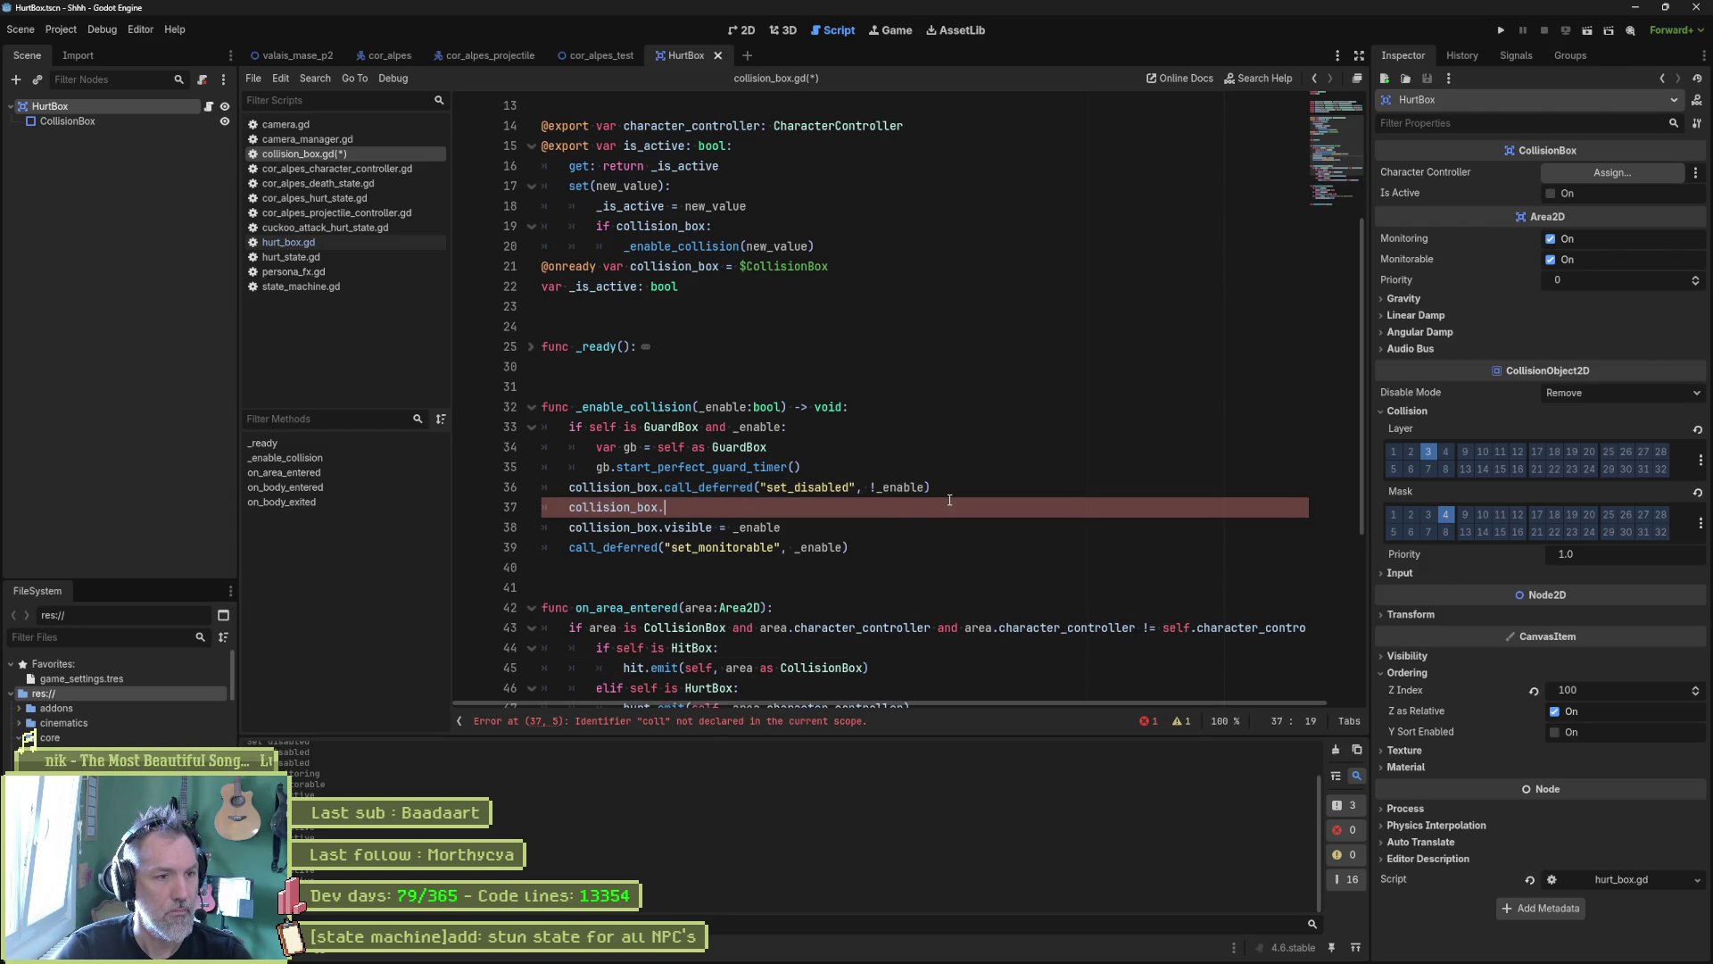
{"action": "type", "text": "set"}
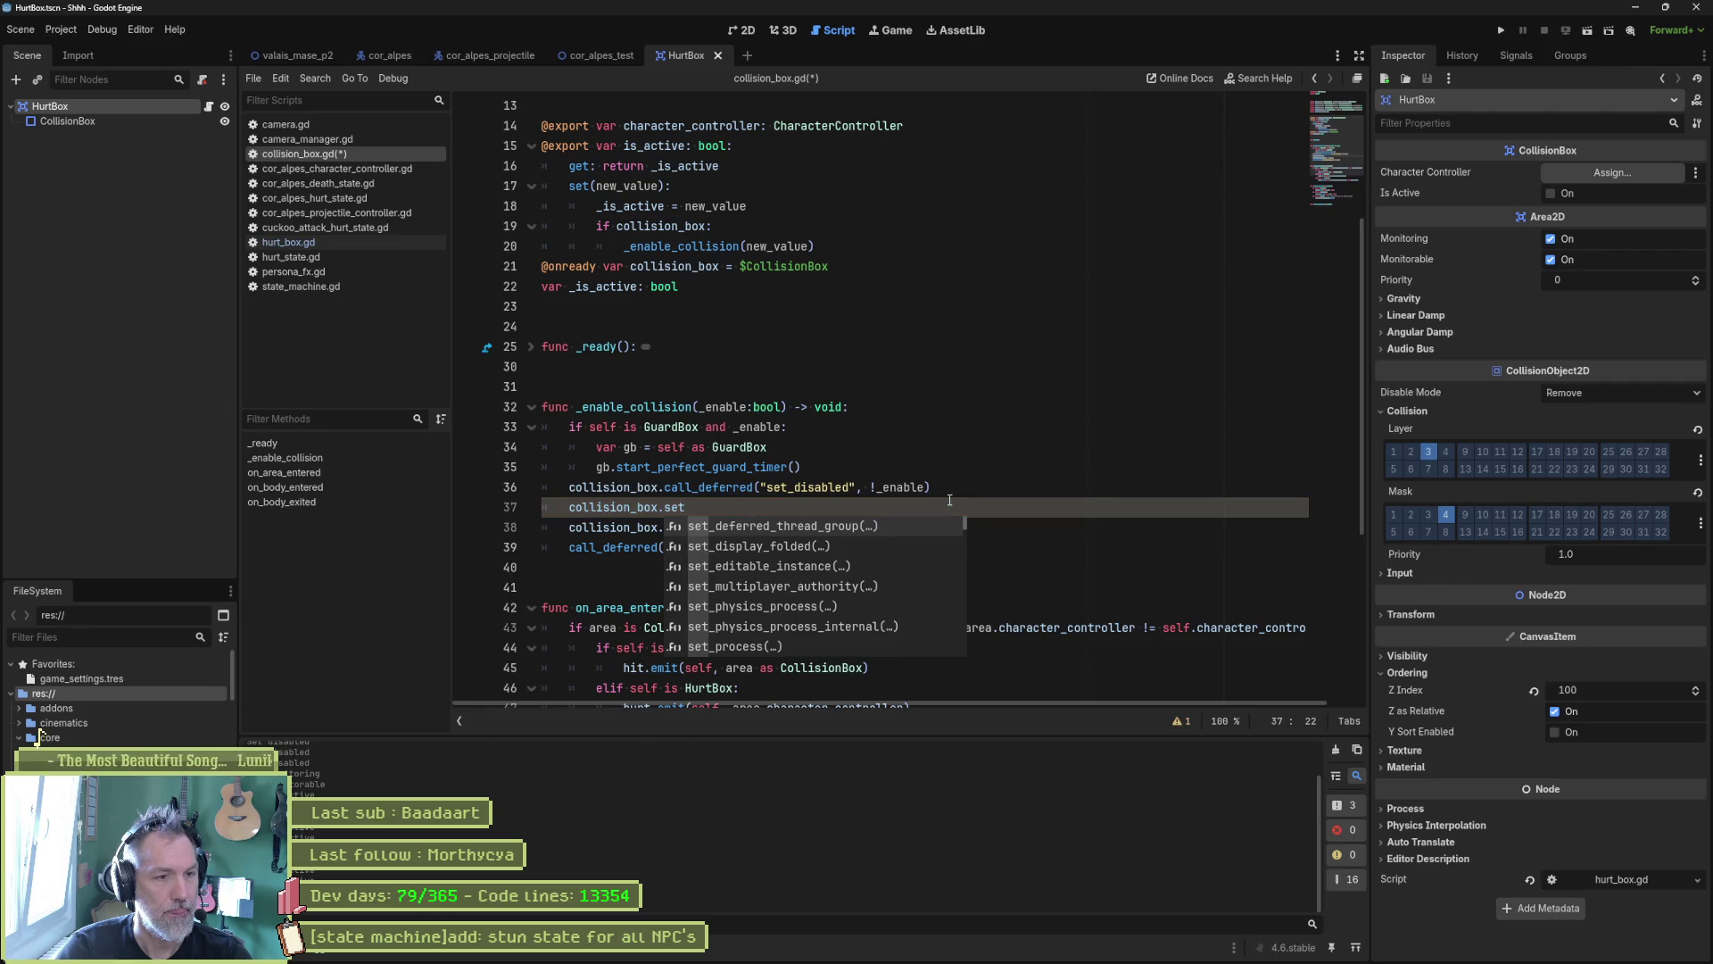
{"action": "type", "text": "_di"}
{"action": "key", "text": "BackSpace"}
{"action": "key", "text": "BackSpace"}
{"action": "key", "text": "BackSpace"}
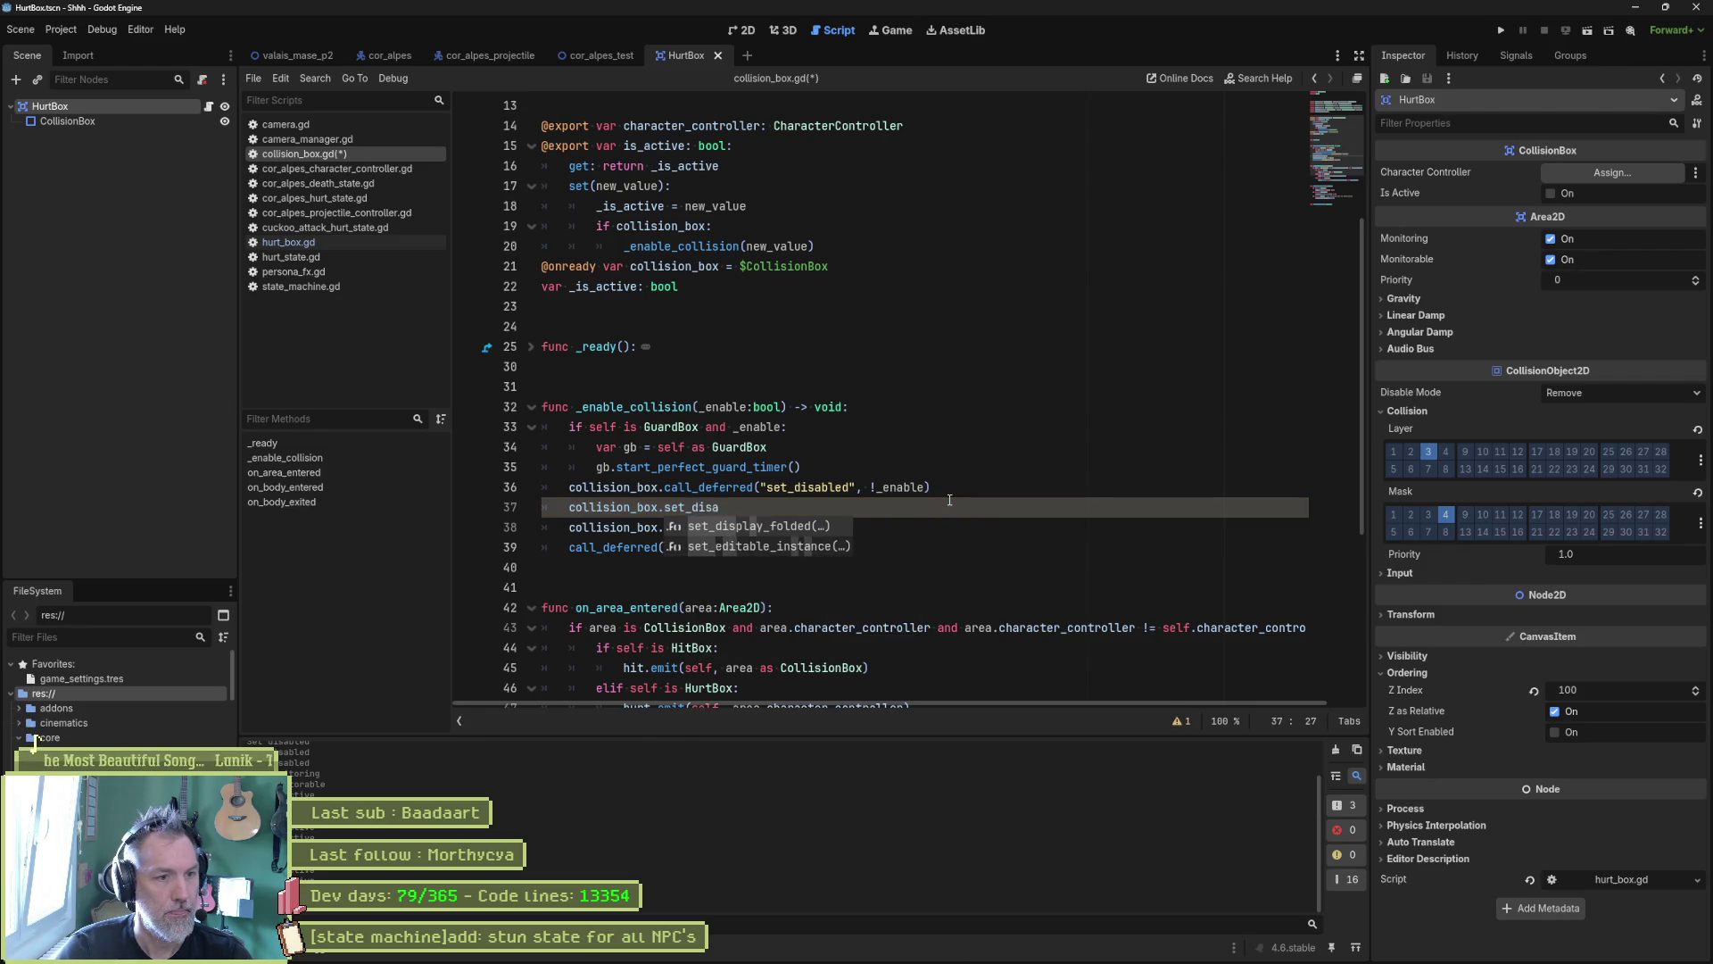
{"action": "type", "text": "disabl"}
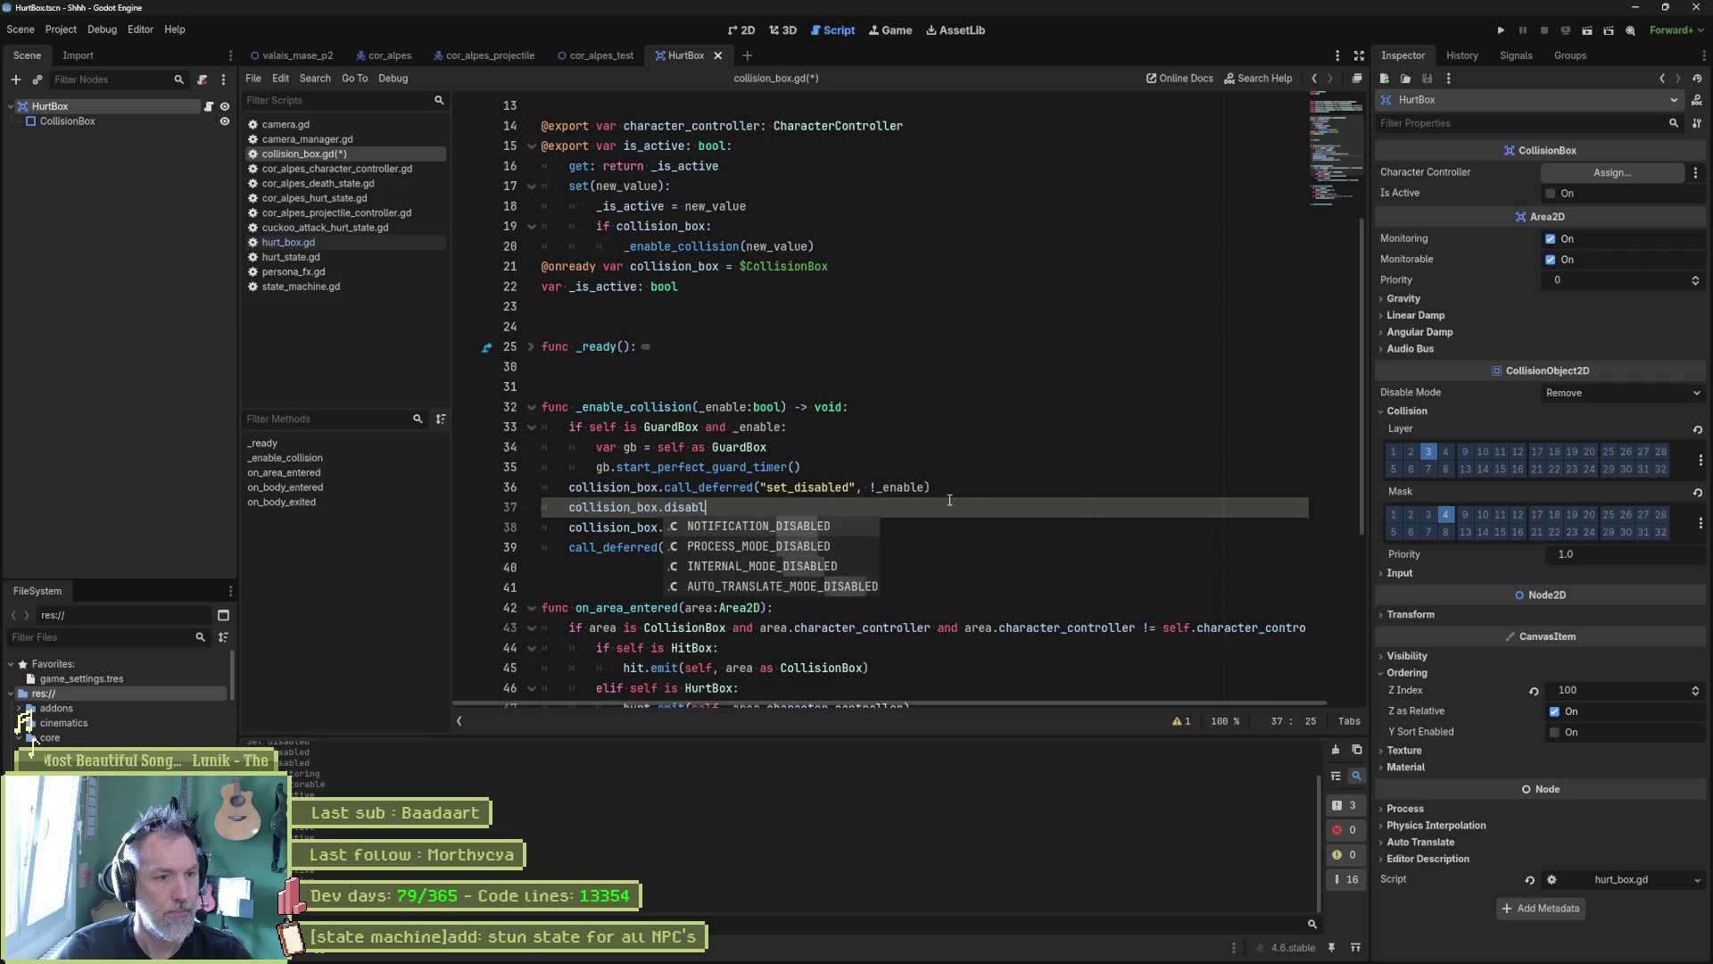
{"action": "type", "text": "ed = _"}
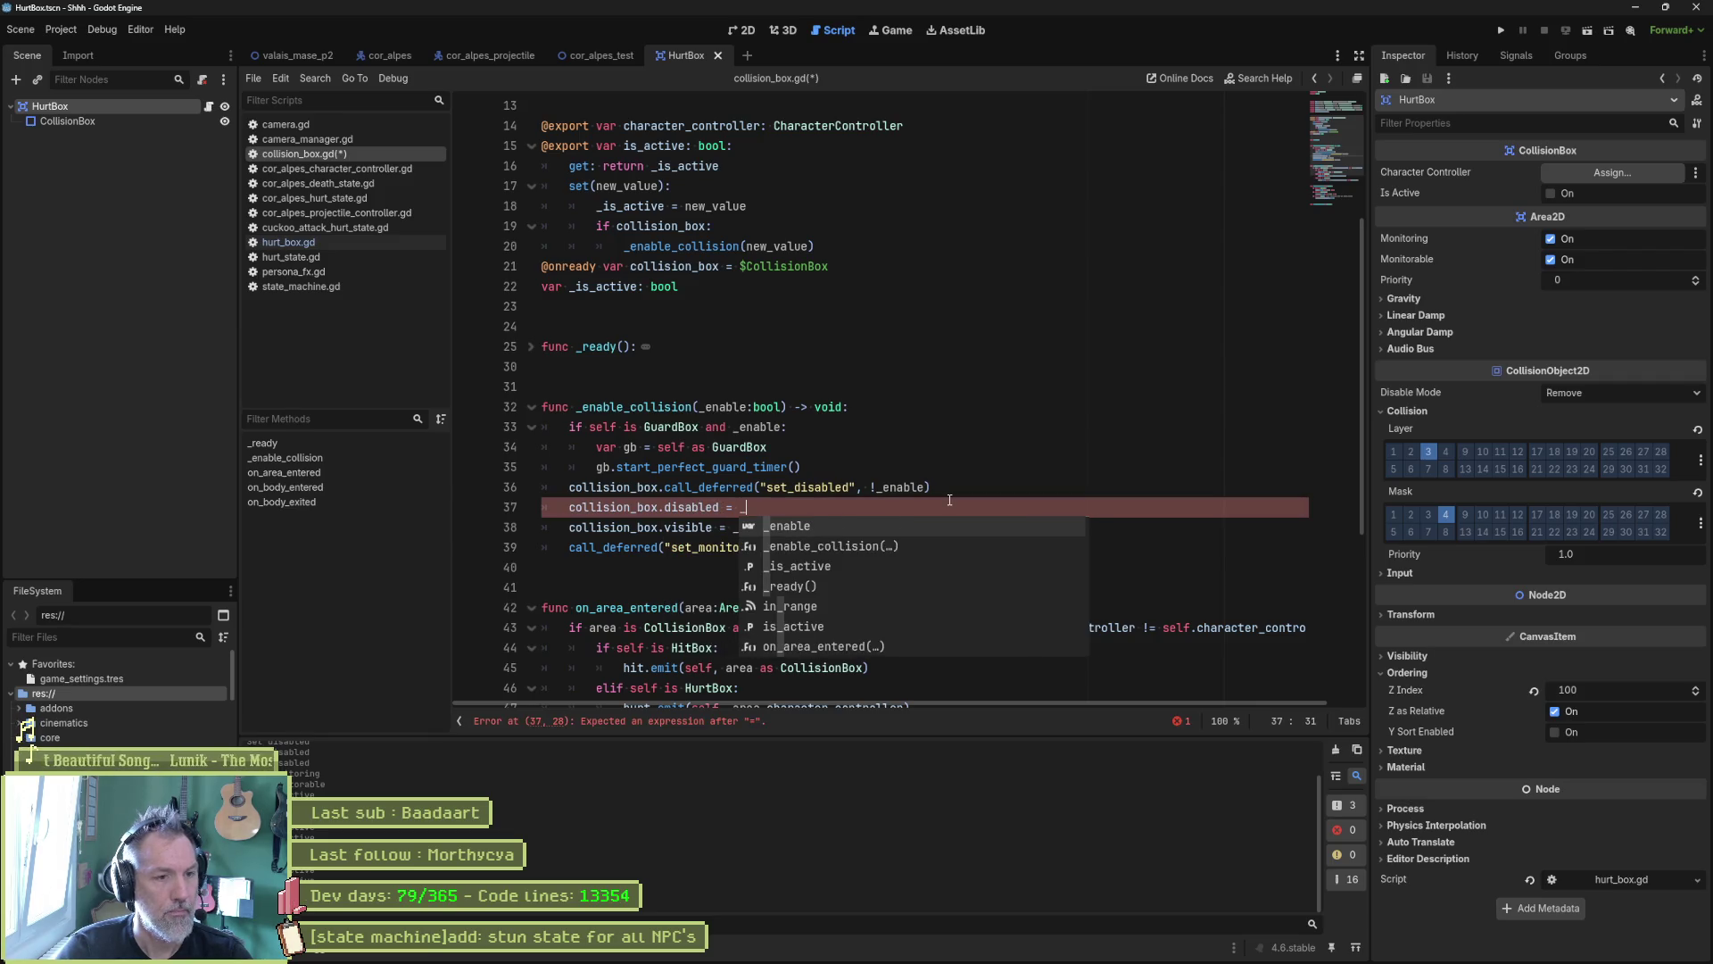
{"action": "key", "text": "BackSpace"}
{"action": "type", "text": "!_enable"}
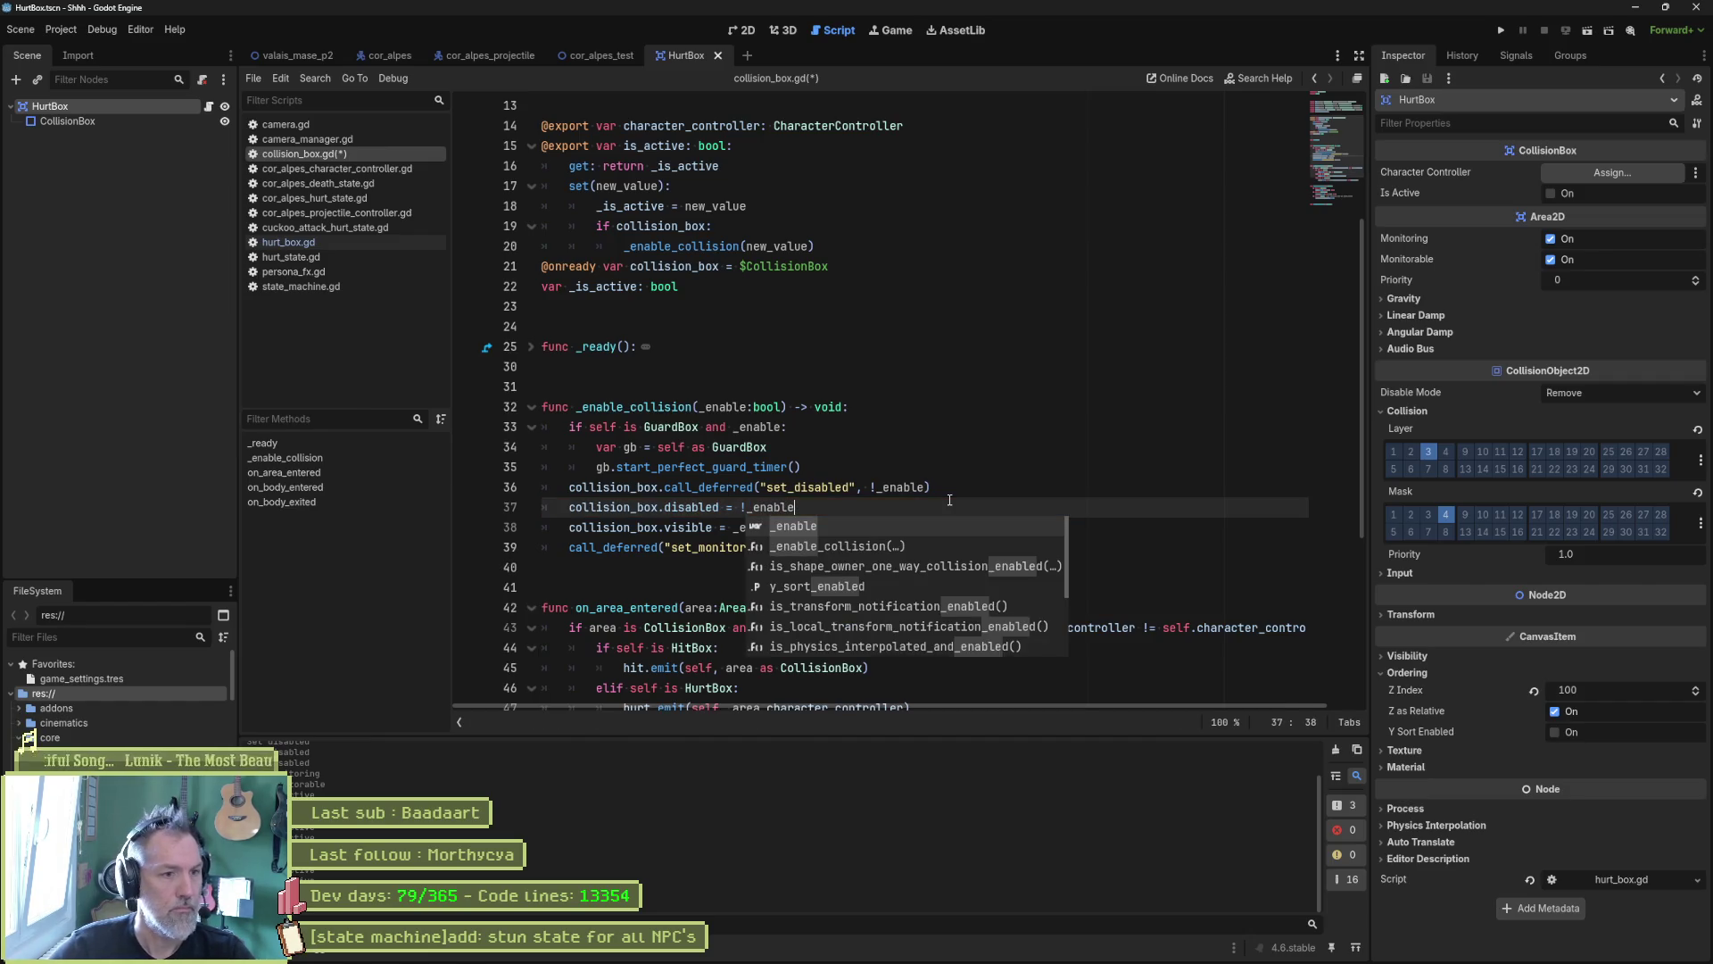
Step: Comment out the deferred set_disabled line, save collision_box.gd and run the project
{"action": "left_click", "coordinate": [566, 486]}
{"action": "key", "text": "ctrl+k"}
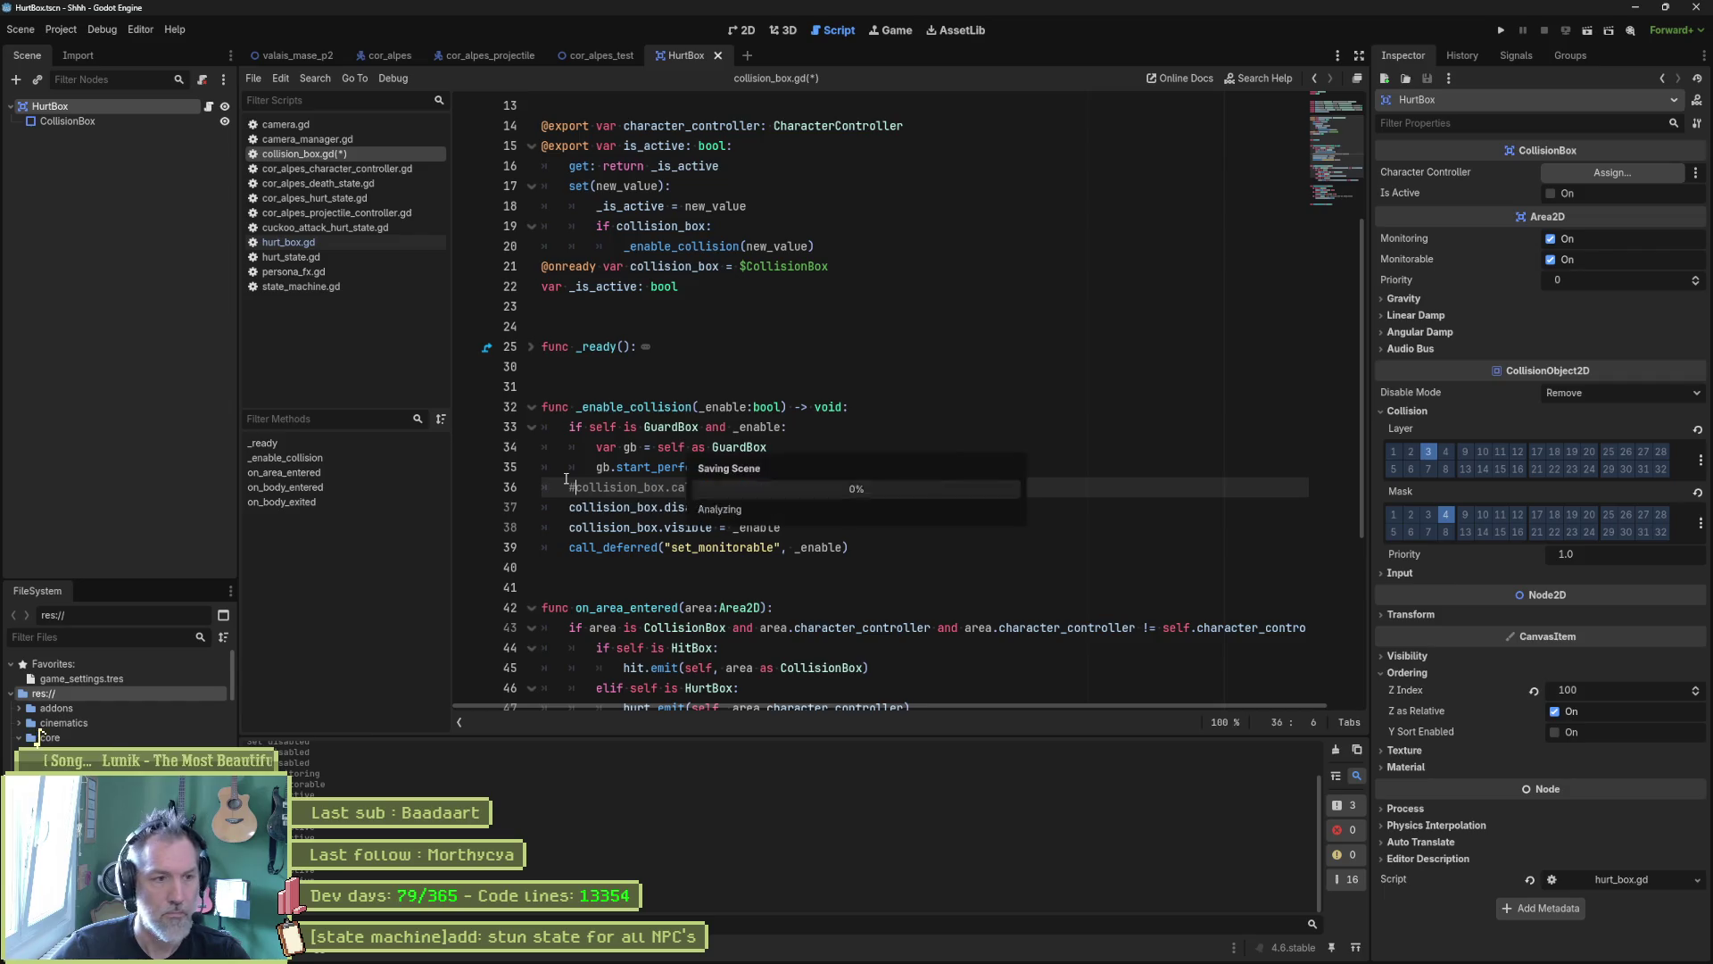
{"action": "key", "text": "ctrl+s"}
{"action": "key", "text": "F5"}
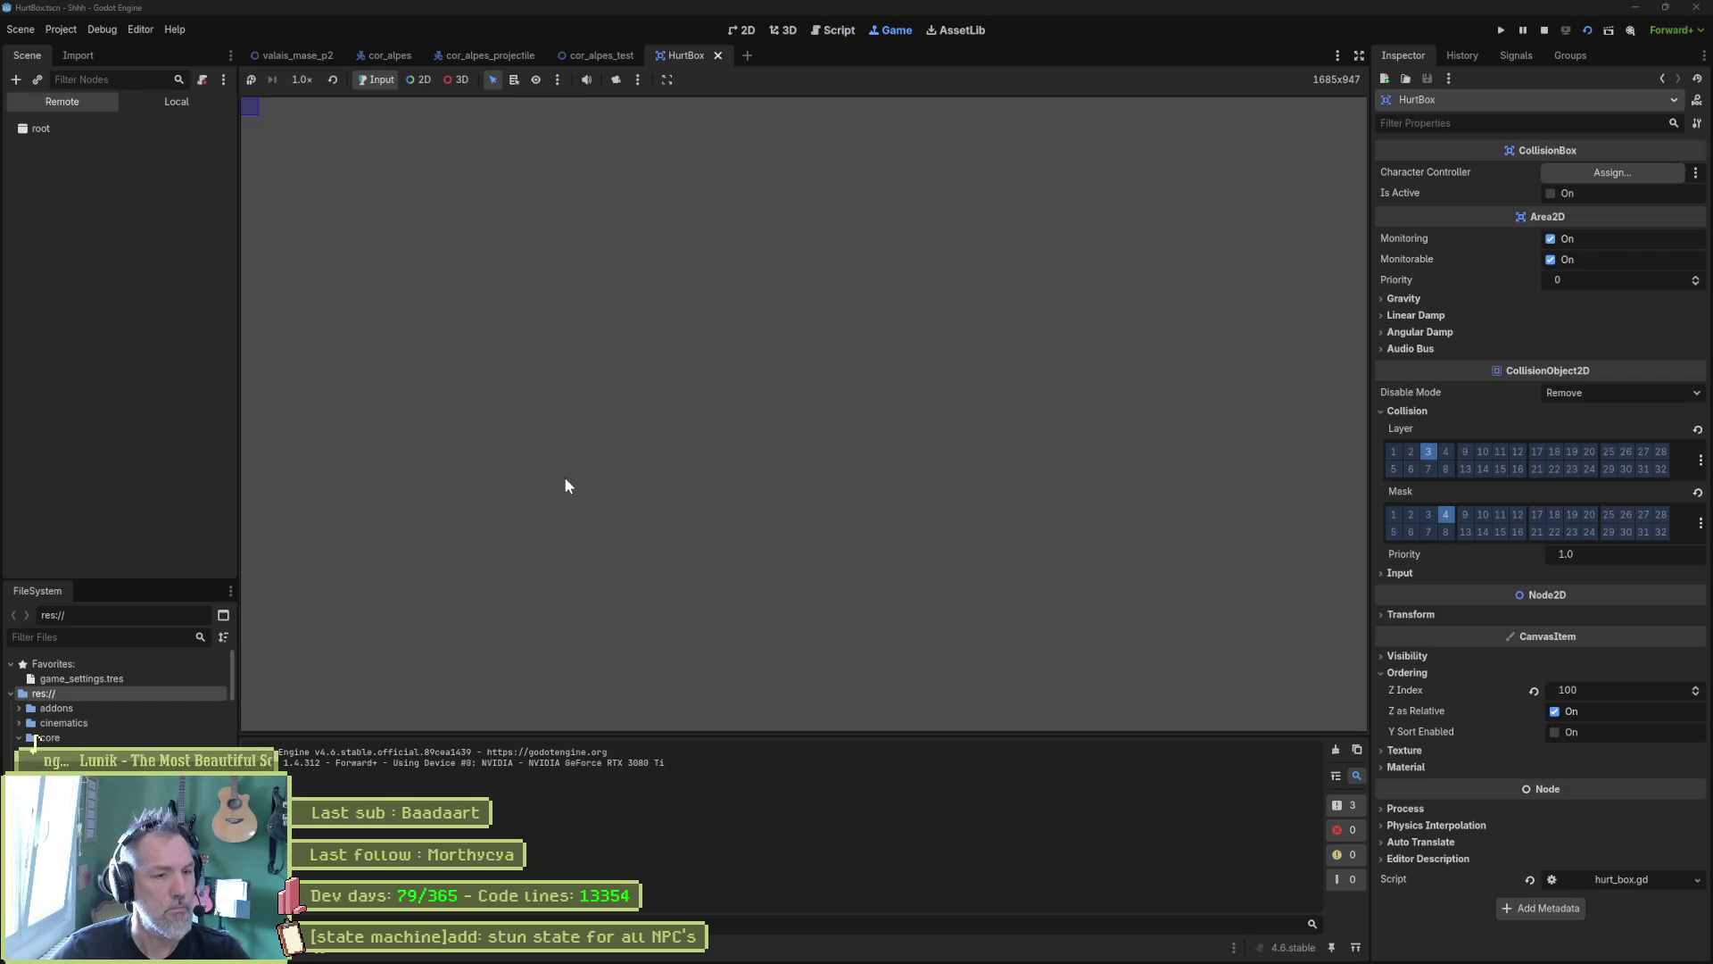
Step: Restart the game from the cor_alpes_test scene and select the live HurtBox
{"action": "key", "text": "F8"}
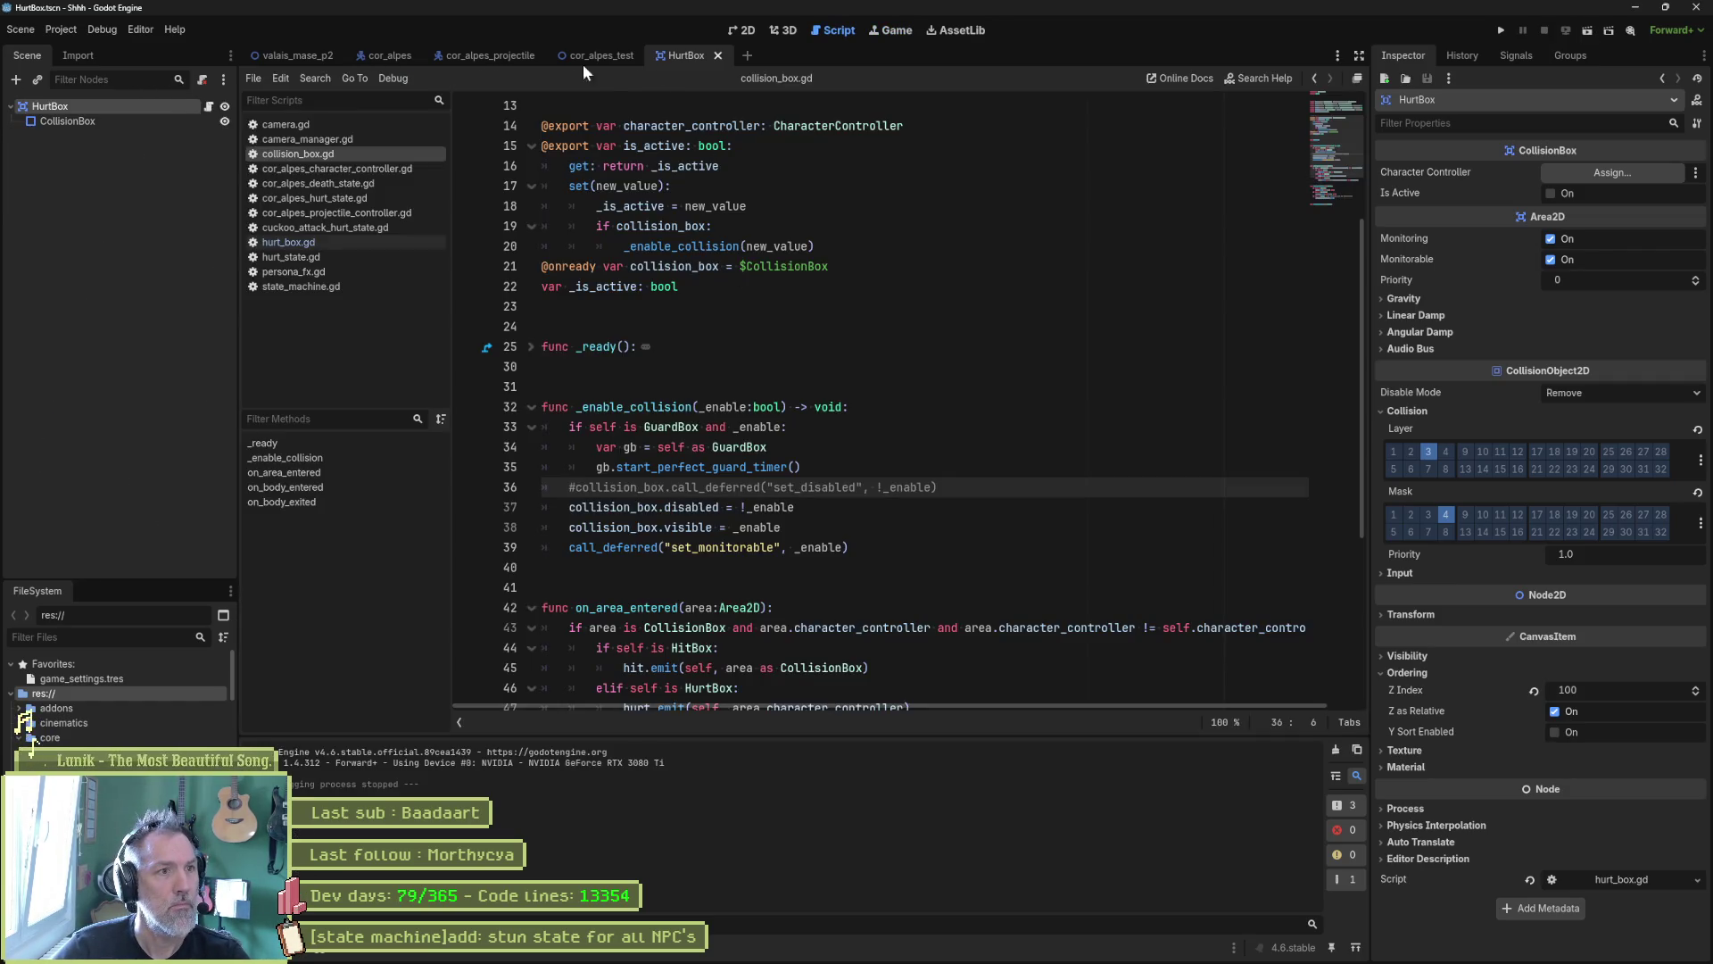
{"action": "left_click", "coordinate": [582, 61]}
{"action": "key", "text": "F5"}
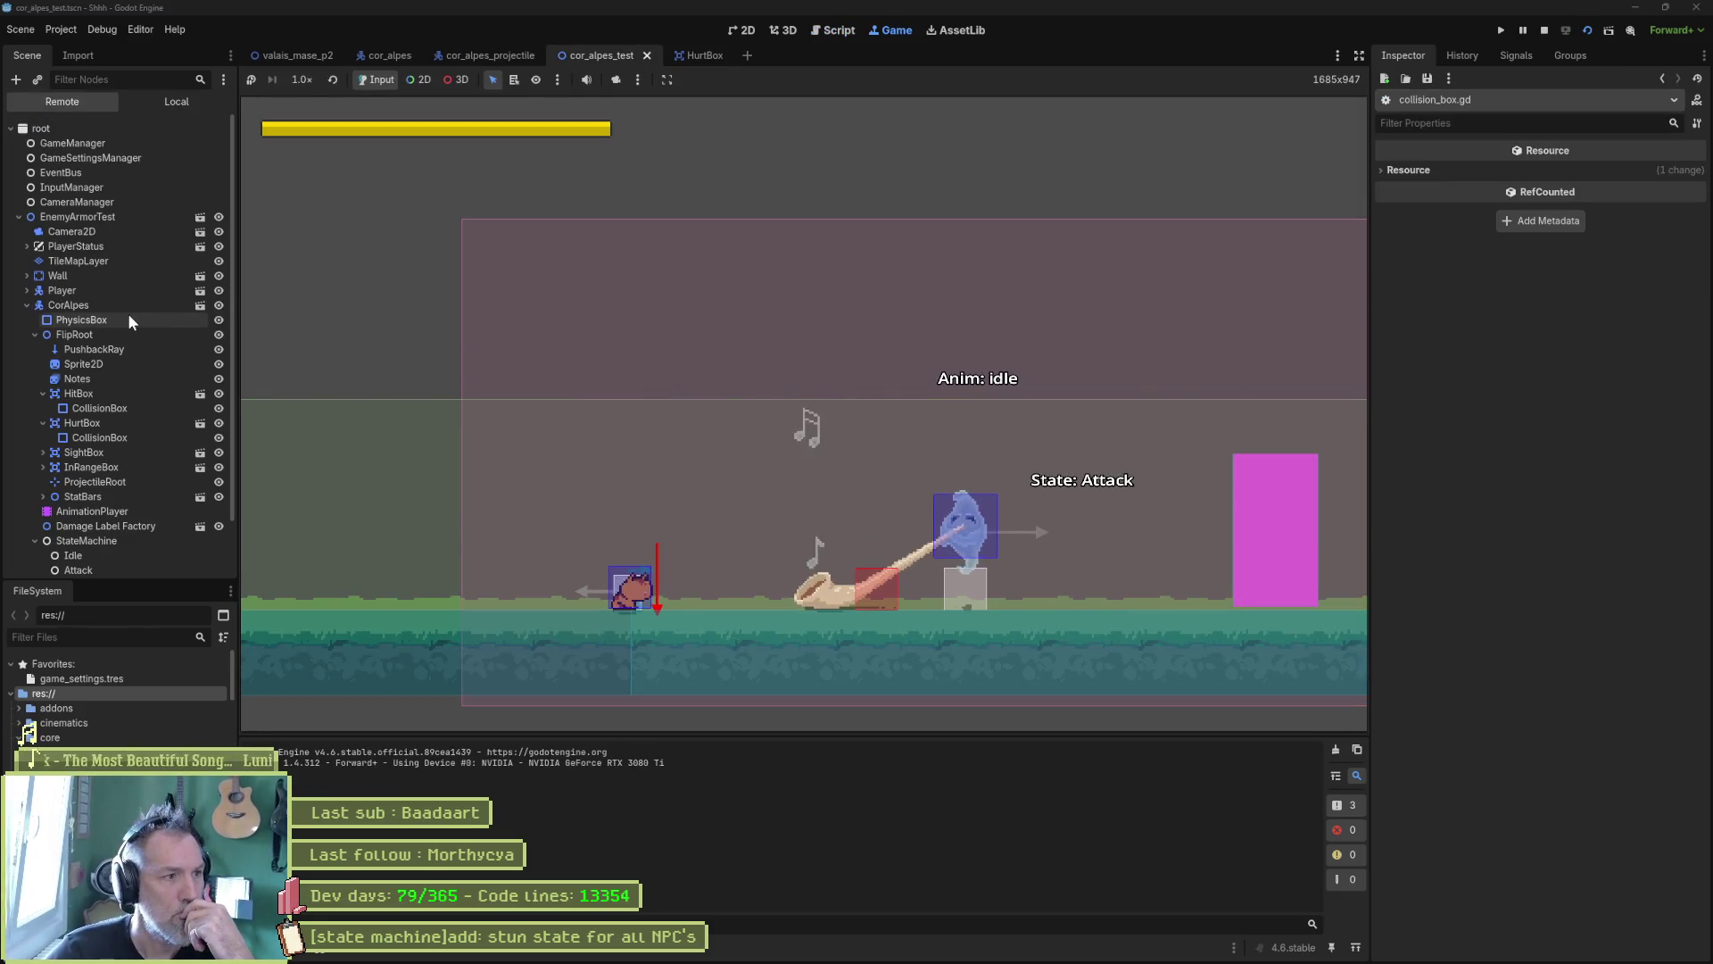
{"action": "left_click", "coordinate": [134, 422]}
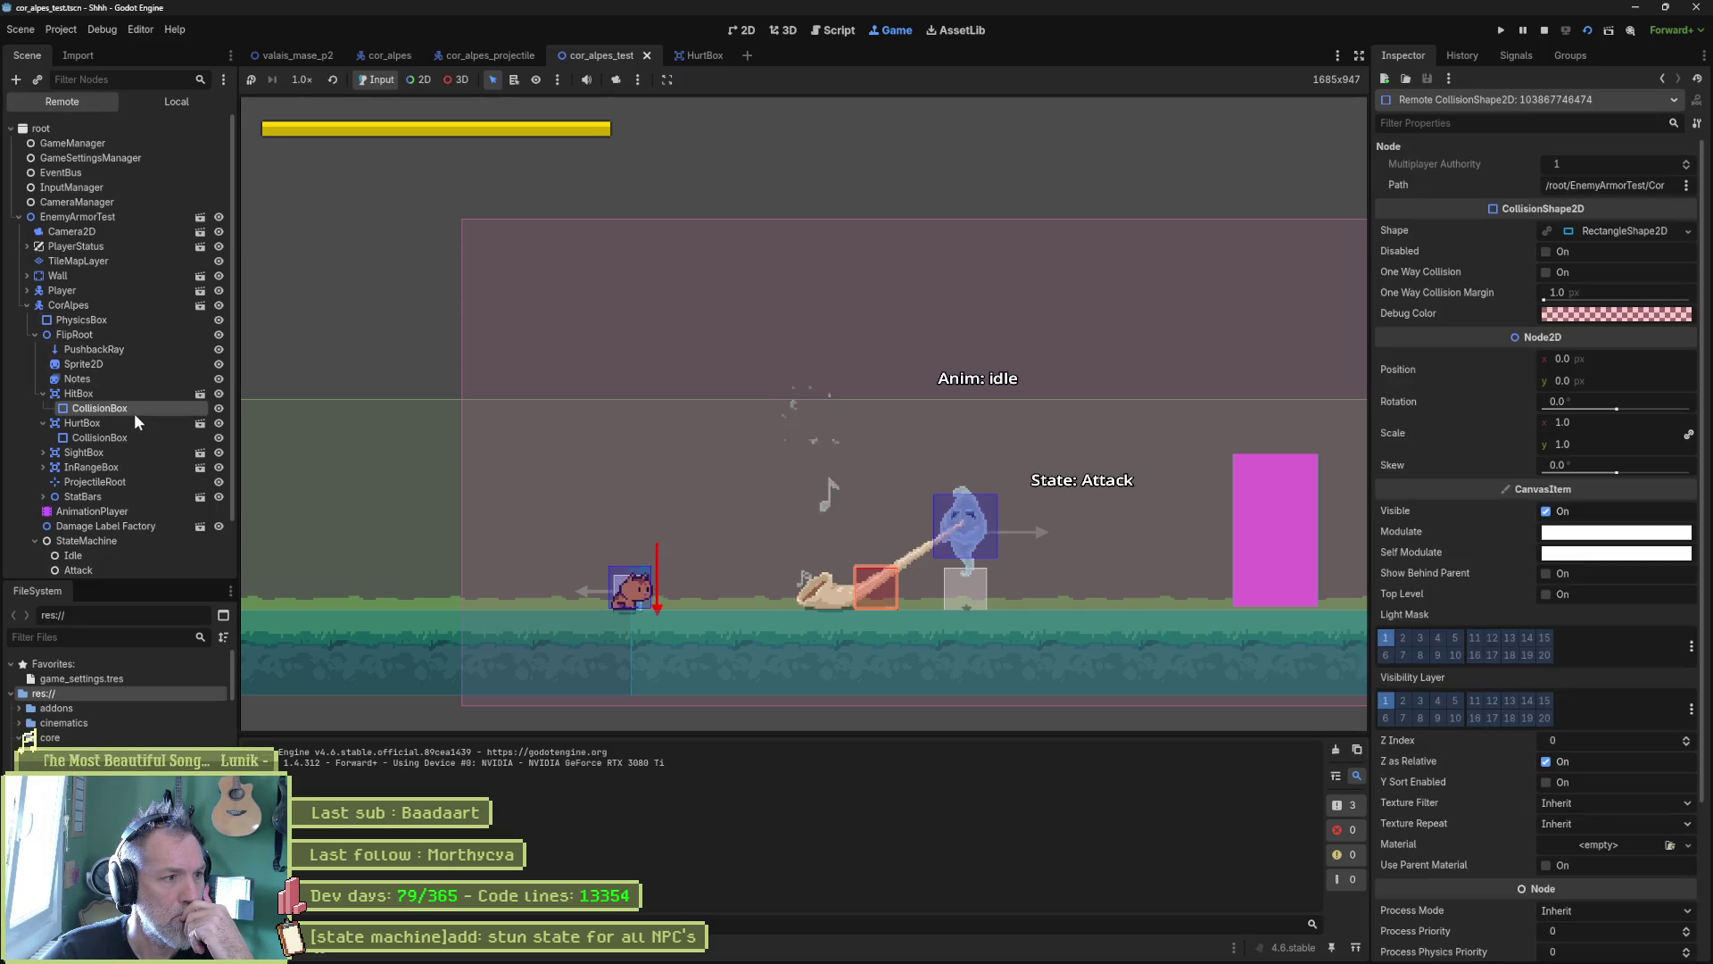
Step: Switch the live HurtBox's Is Active on and off repeatedly in the Inspector
{"action": "left_click", "coordinate": [1555, 200]}
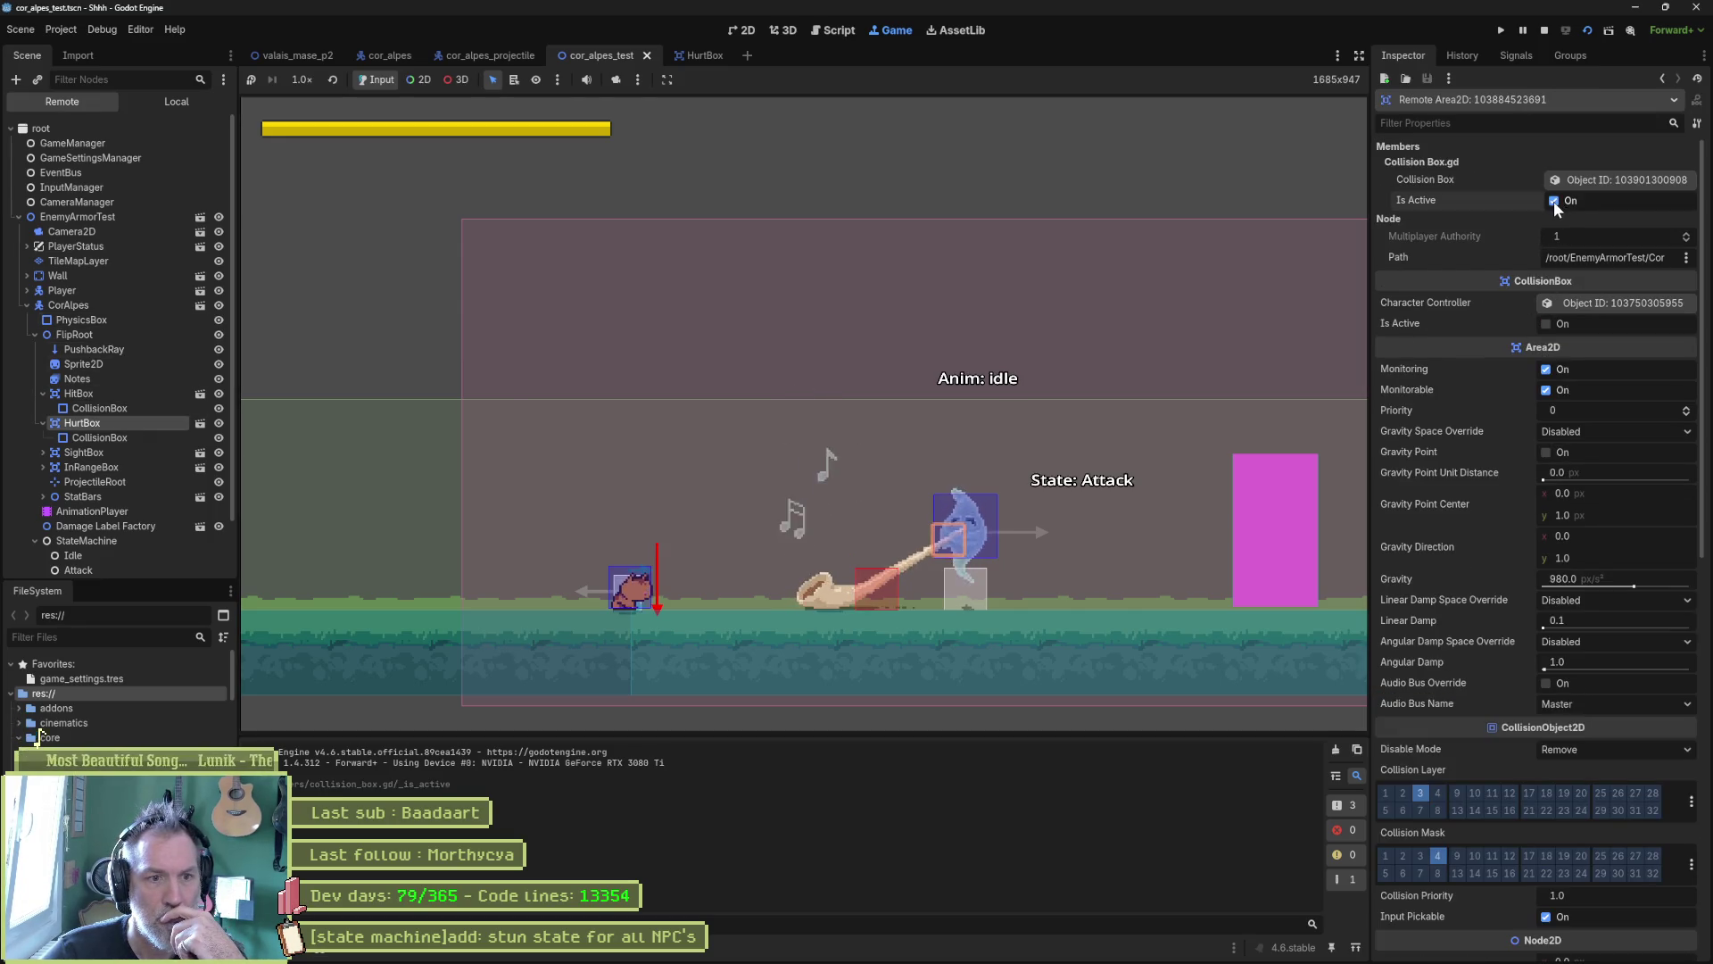
{"action": "left_click", "coordinate": [1545, 324]}
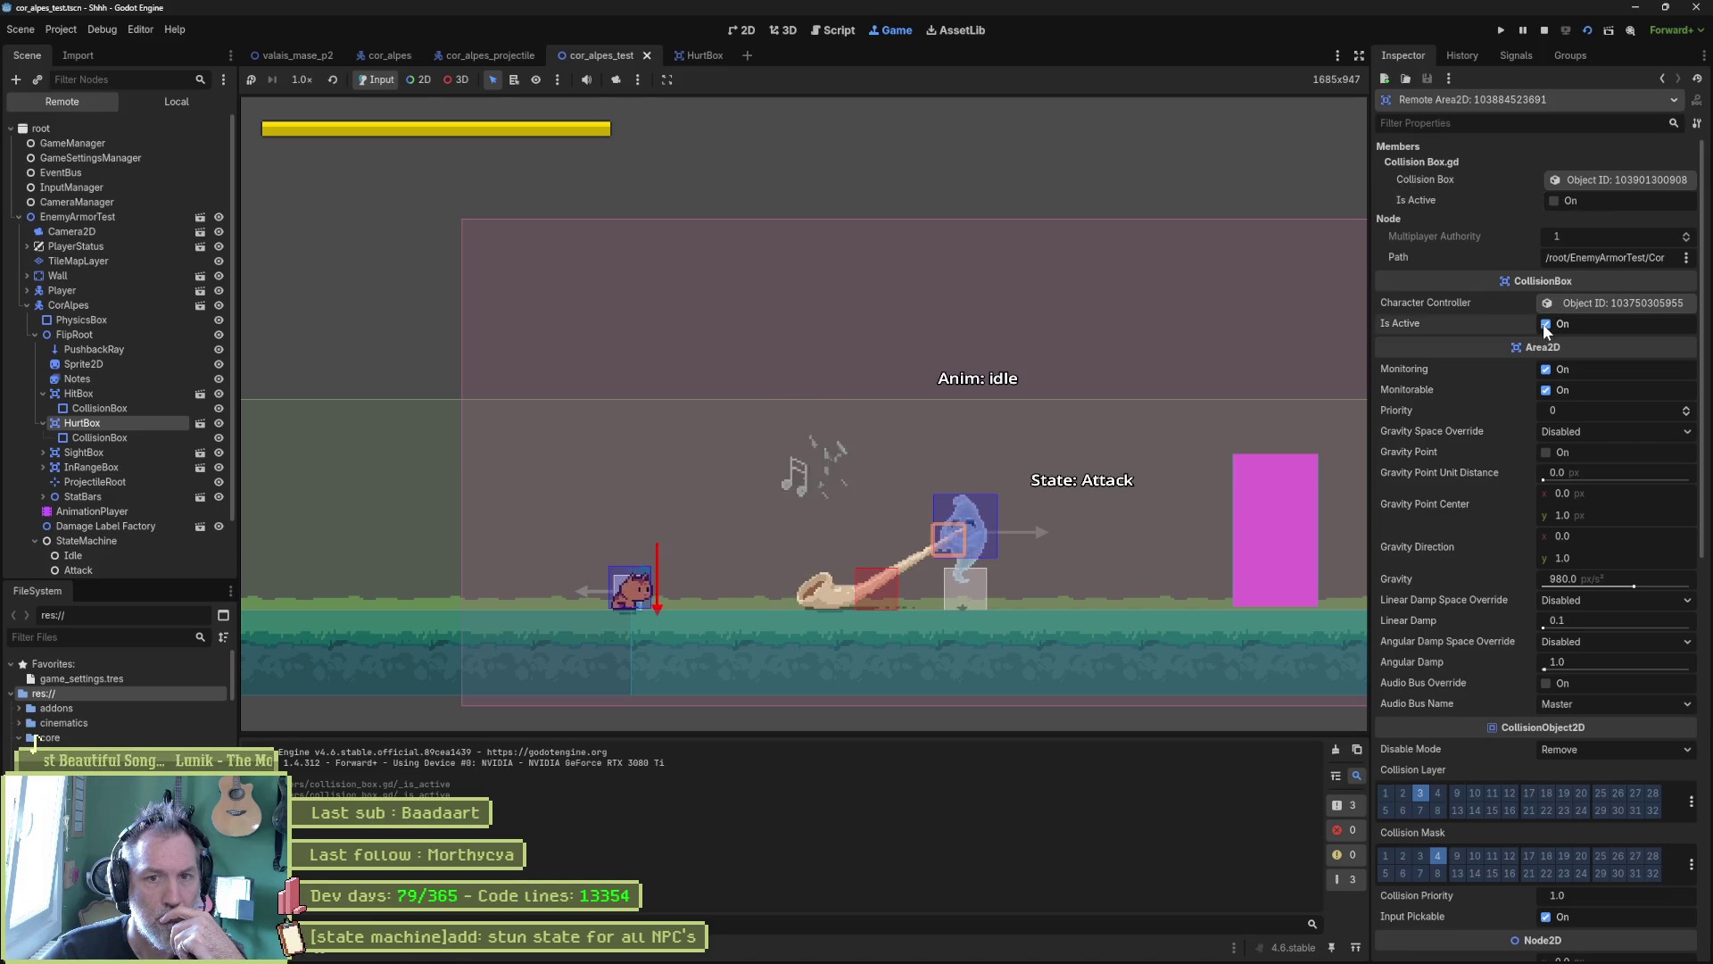
{"action": "left_click", "coordinate": [1545, 324]}
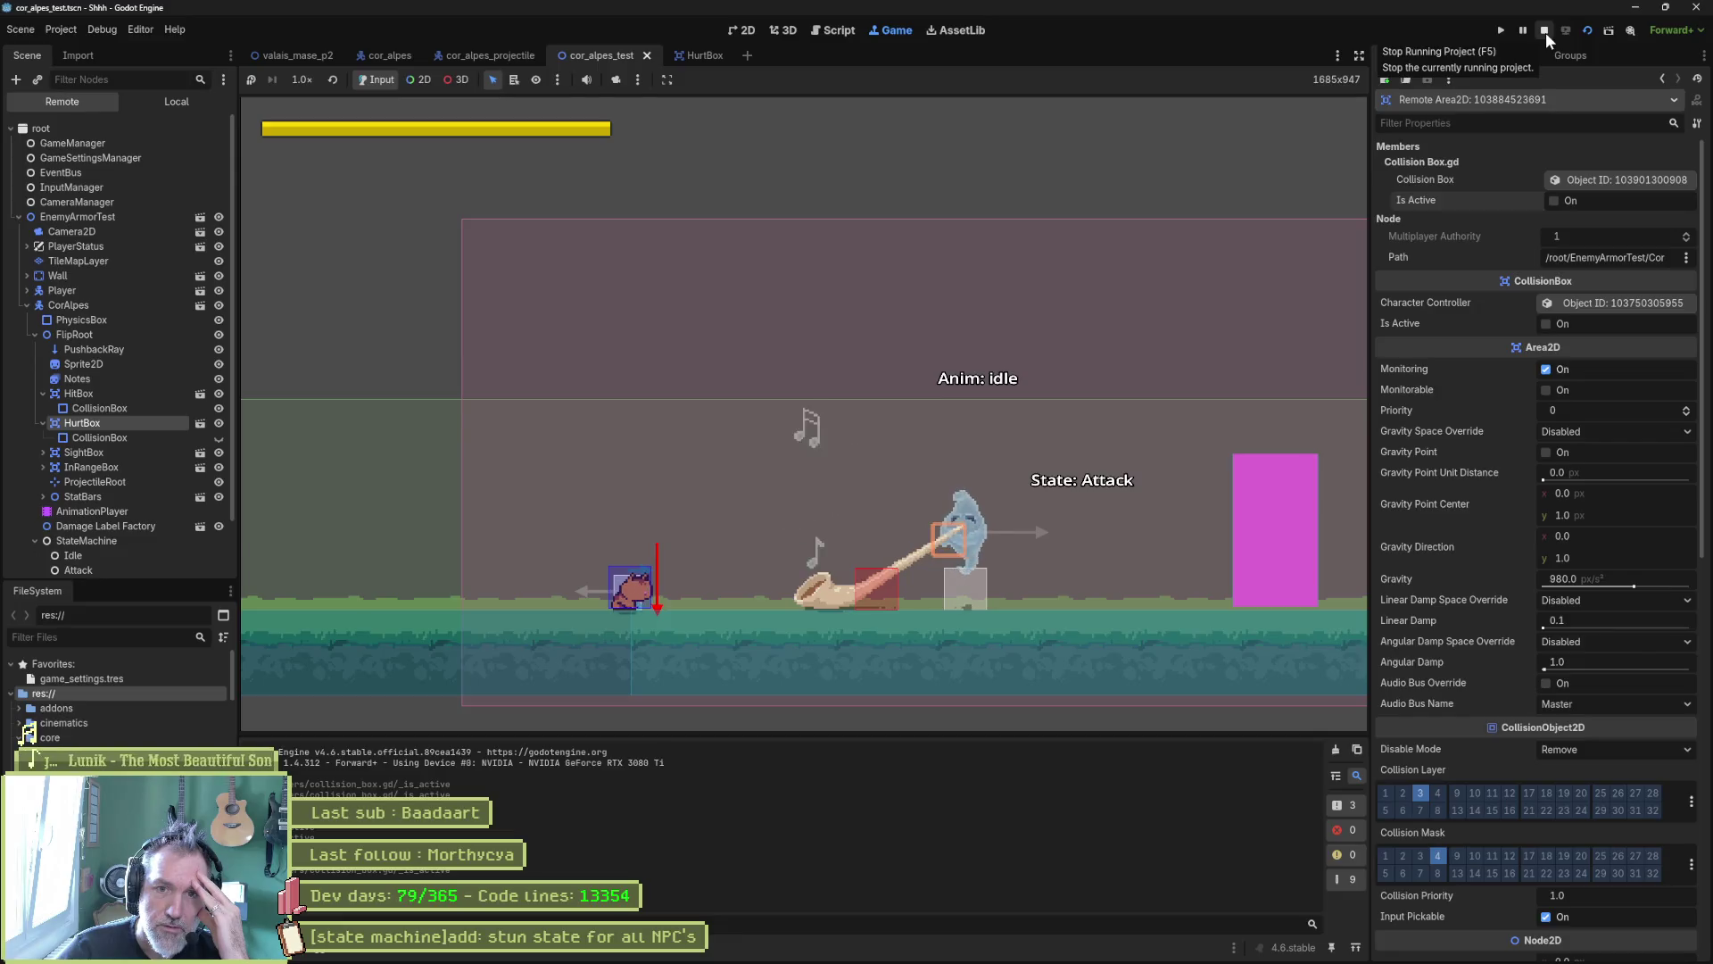
{"action": "left_click", "coordinate": [1548, 323]}
{"action": "left_click", "coordinate": [1547, 323]}
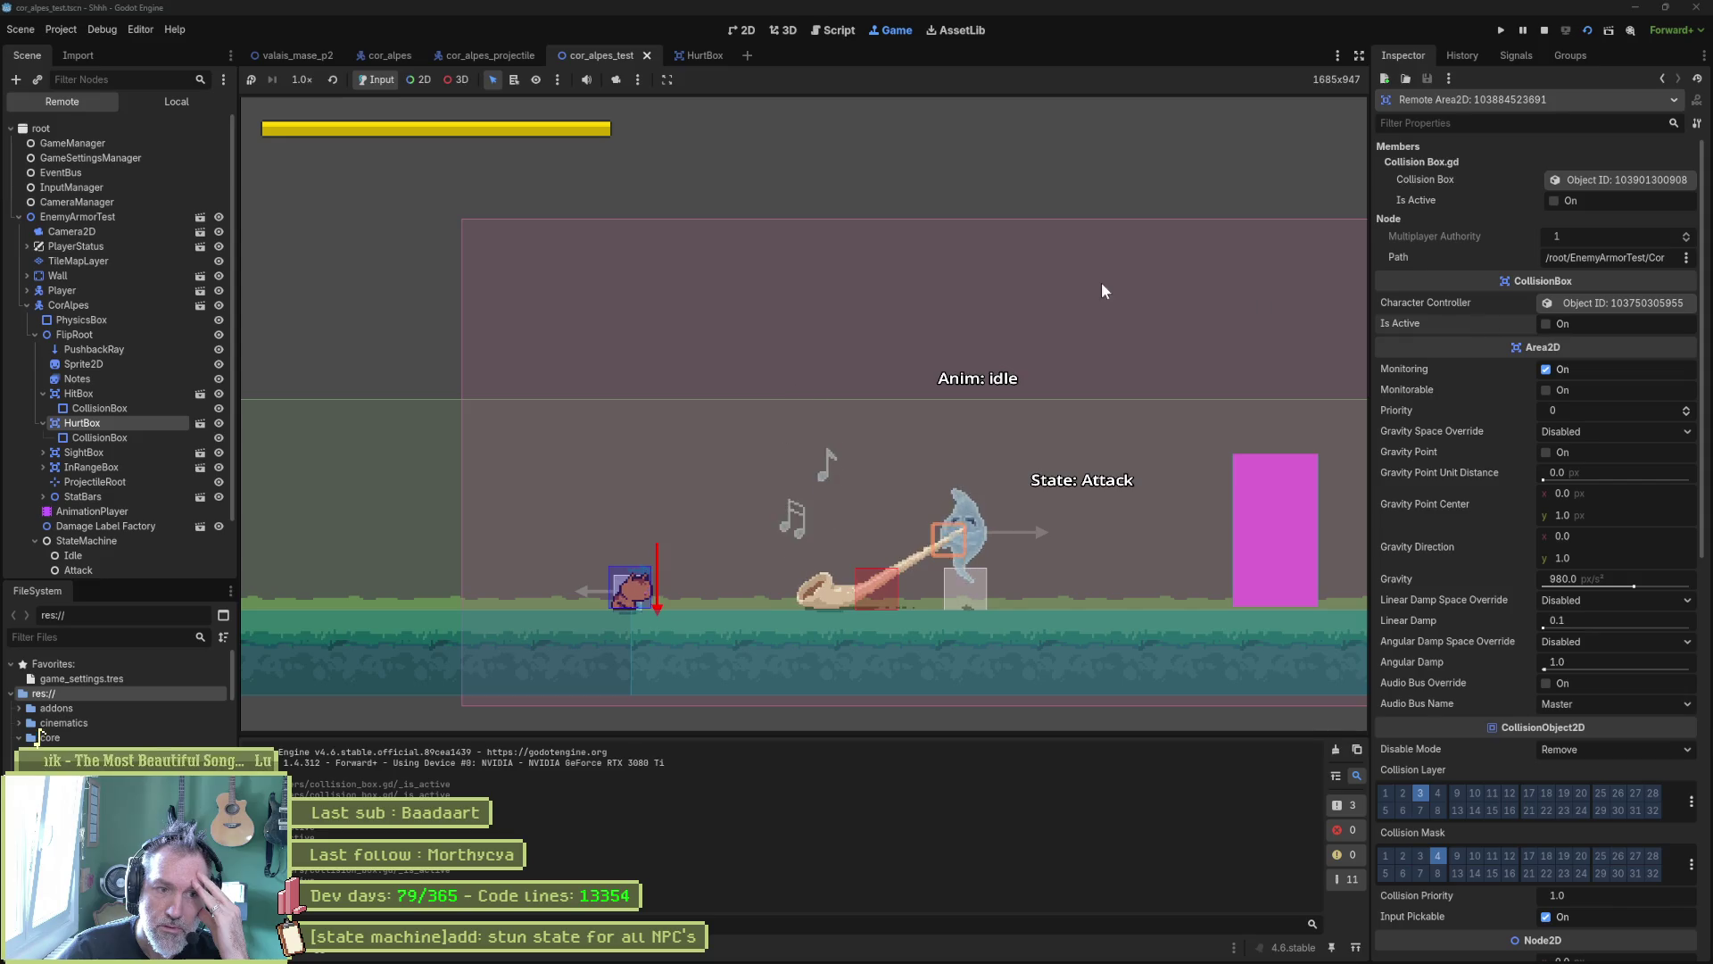
{"action": "left_click", "coordinate": [1546, 323]}
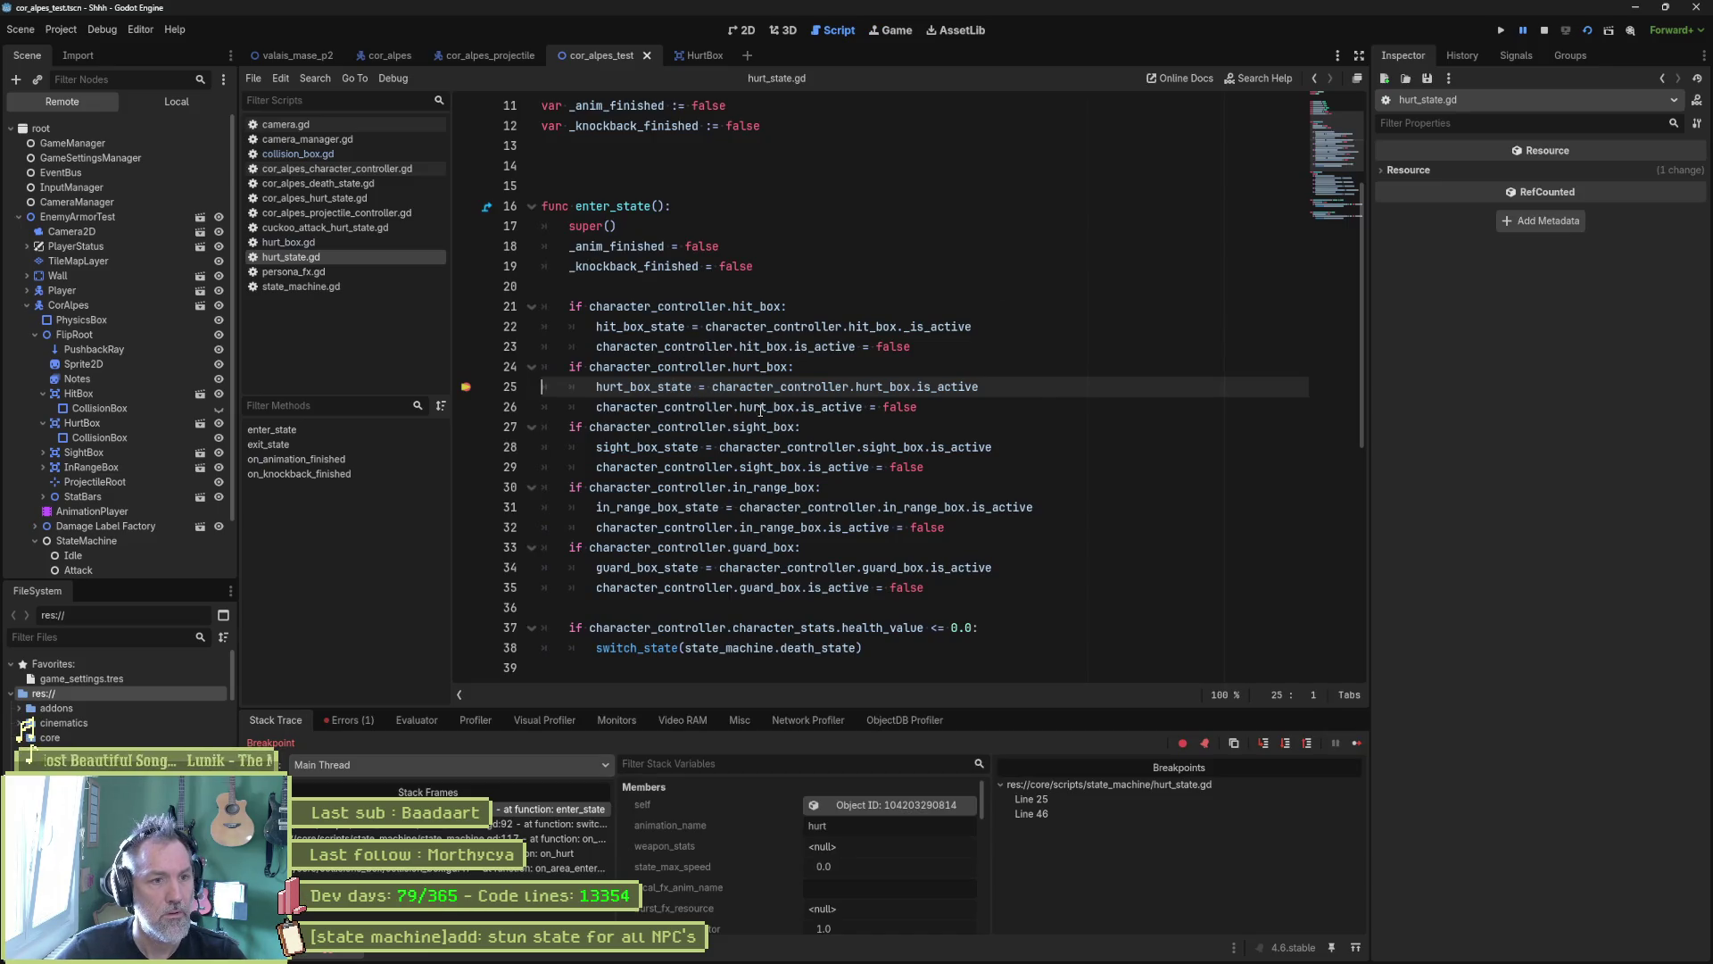
Step: Evaluate hurt_box.is_active at line 25, resume the game, then return to collision_box.gd's commented call_deferred line
{"action": "left_click_drag", "start_coordinate": [713, 390], "coordinate": [979, 390]}
{"action": "key", "text": "ctrl+shift+e"}
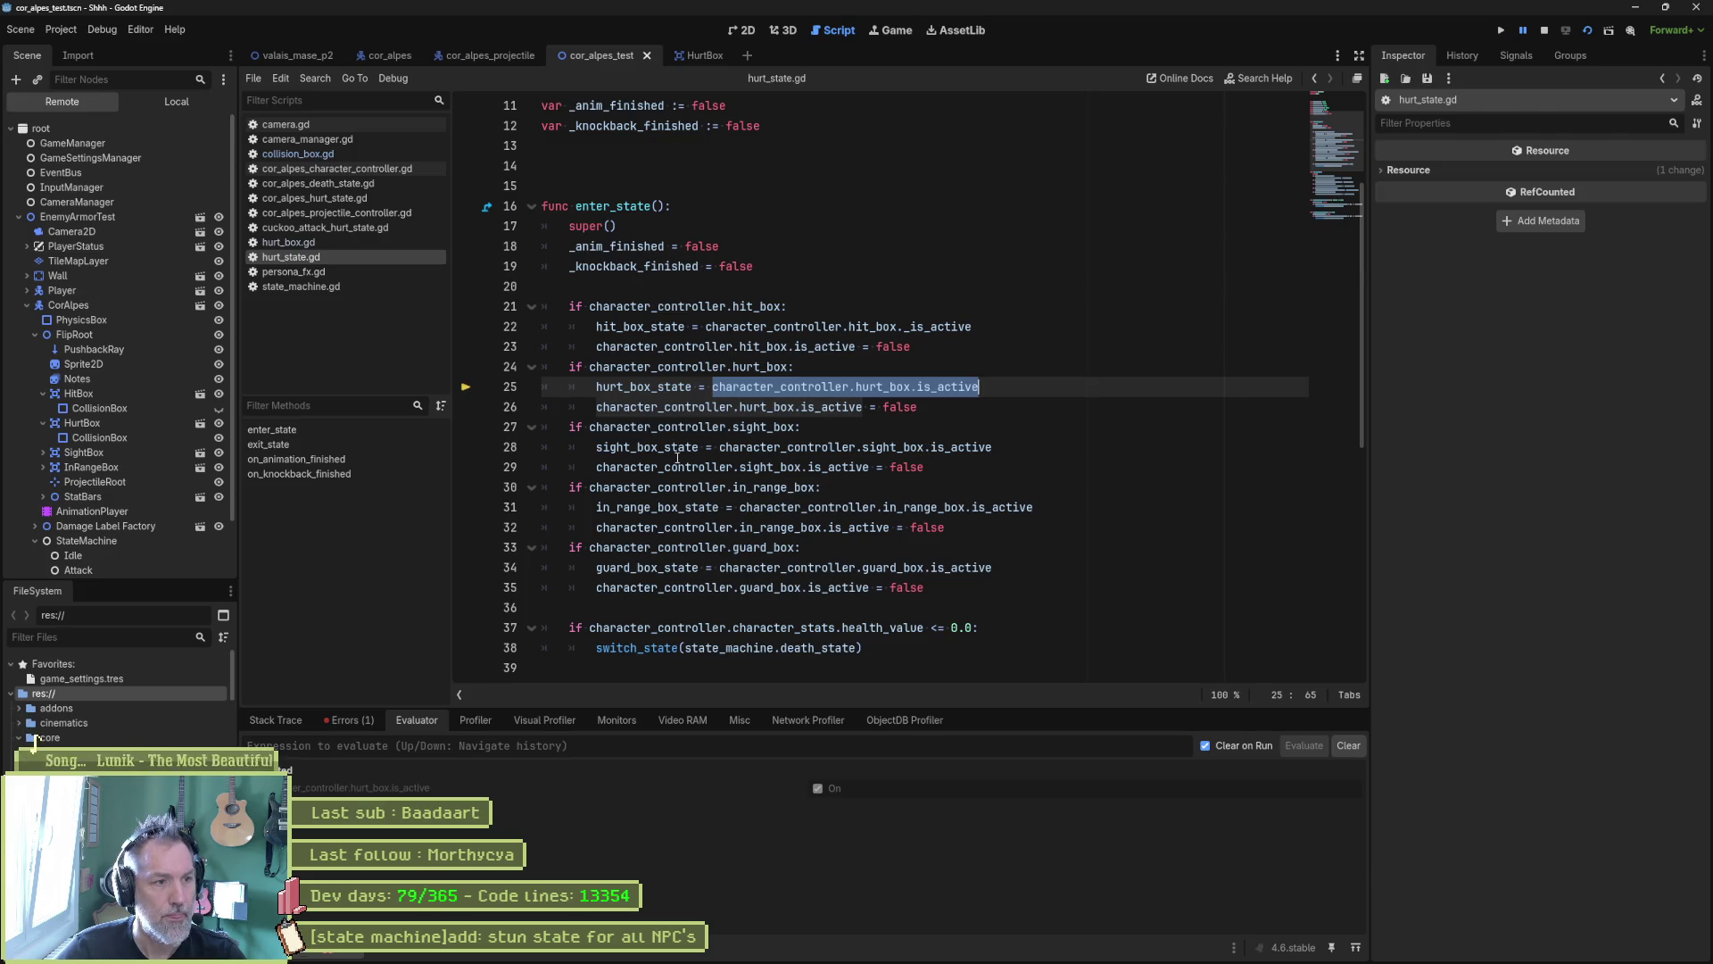
{"action": "left_click", "coordinate": [277, 720]}
{"action": "left_click", "coordinate": [1357, 742]}
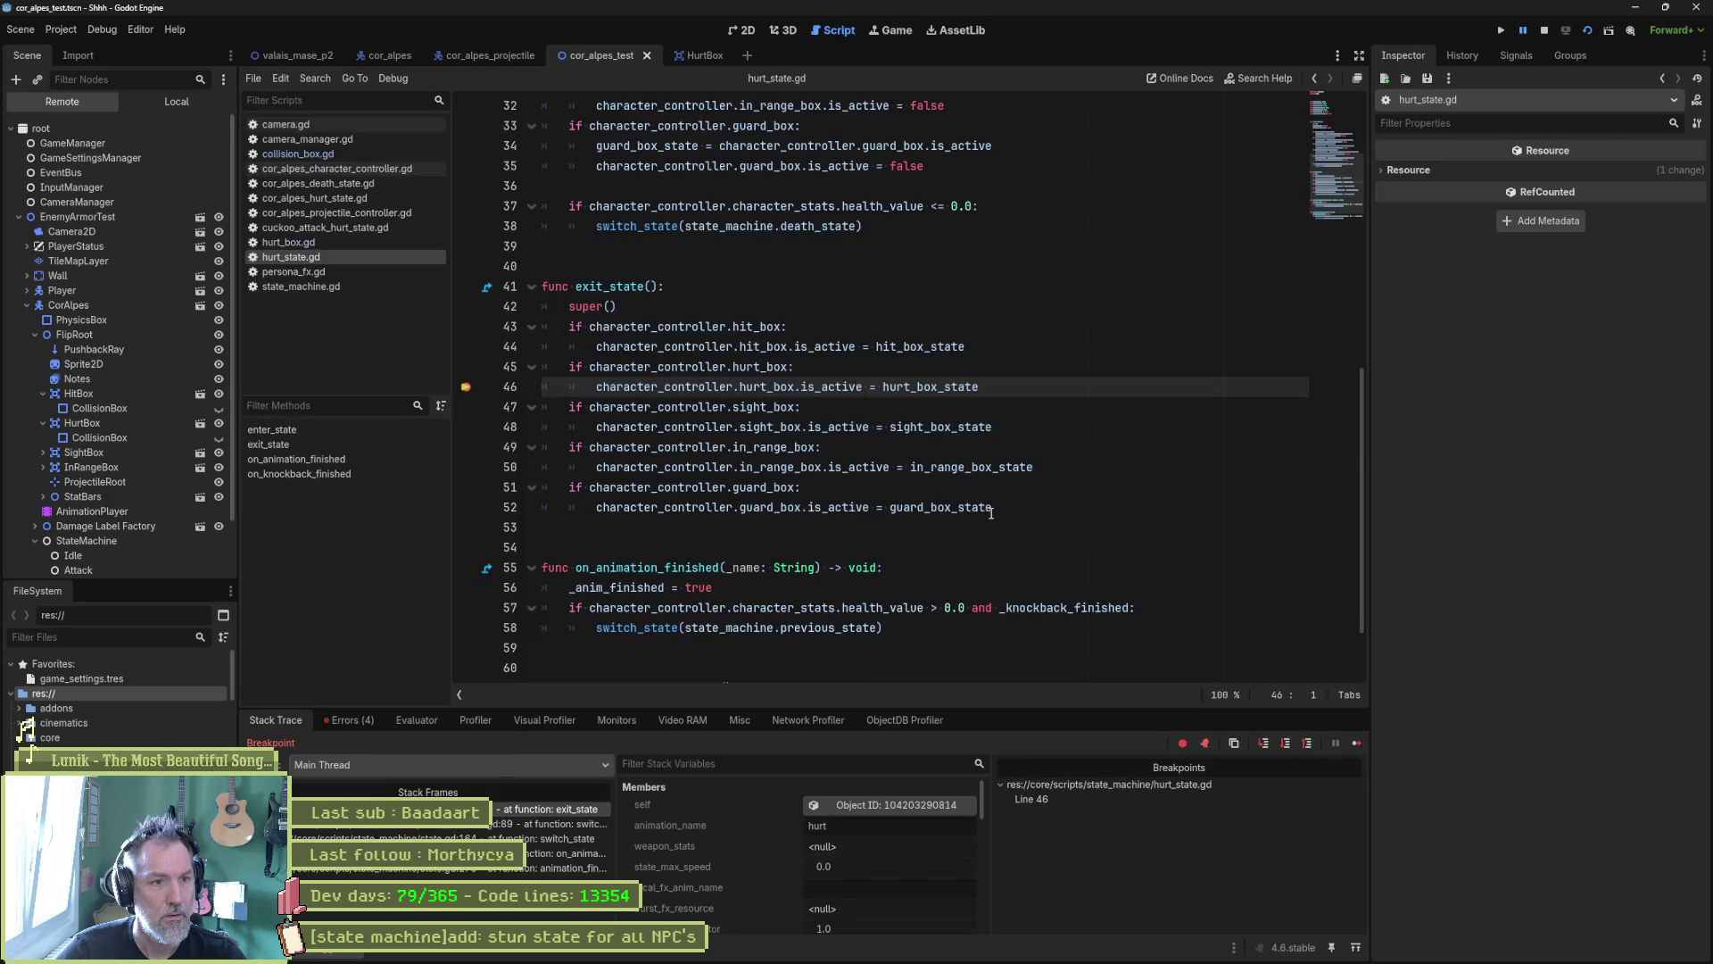
{"action": "left_click", "coordinate": [1357, 743]}
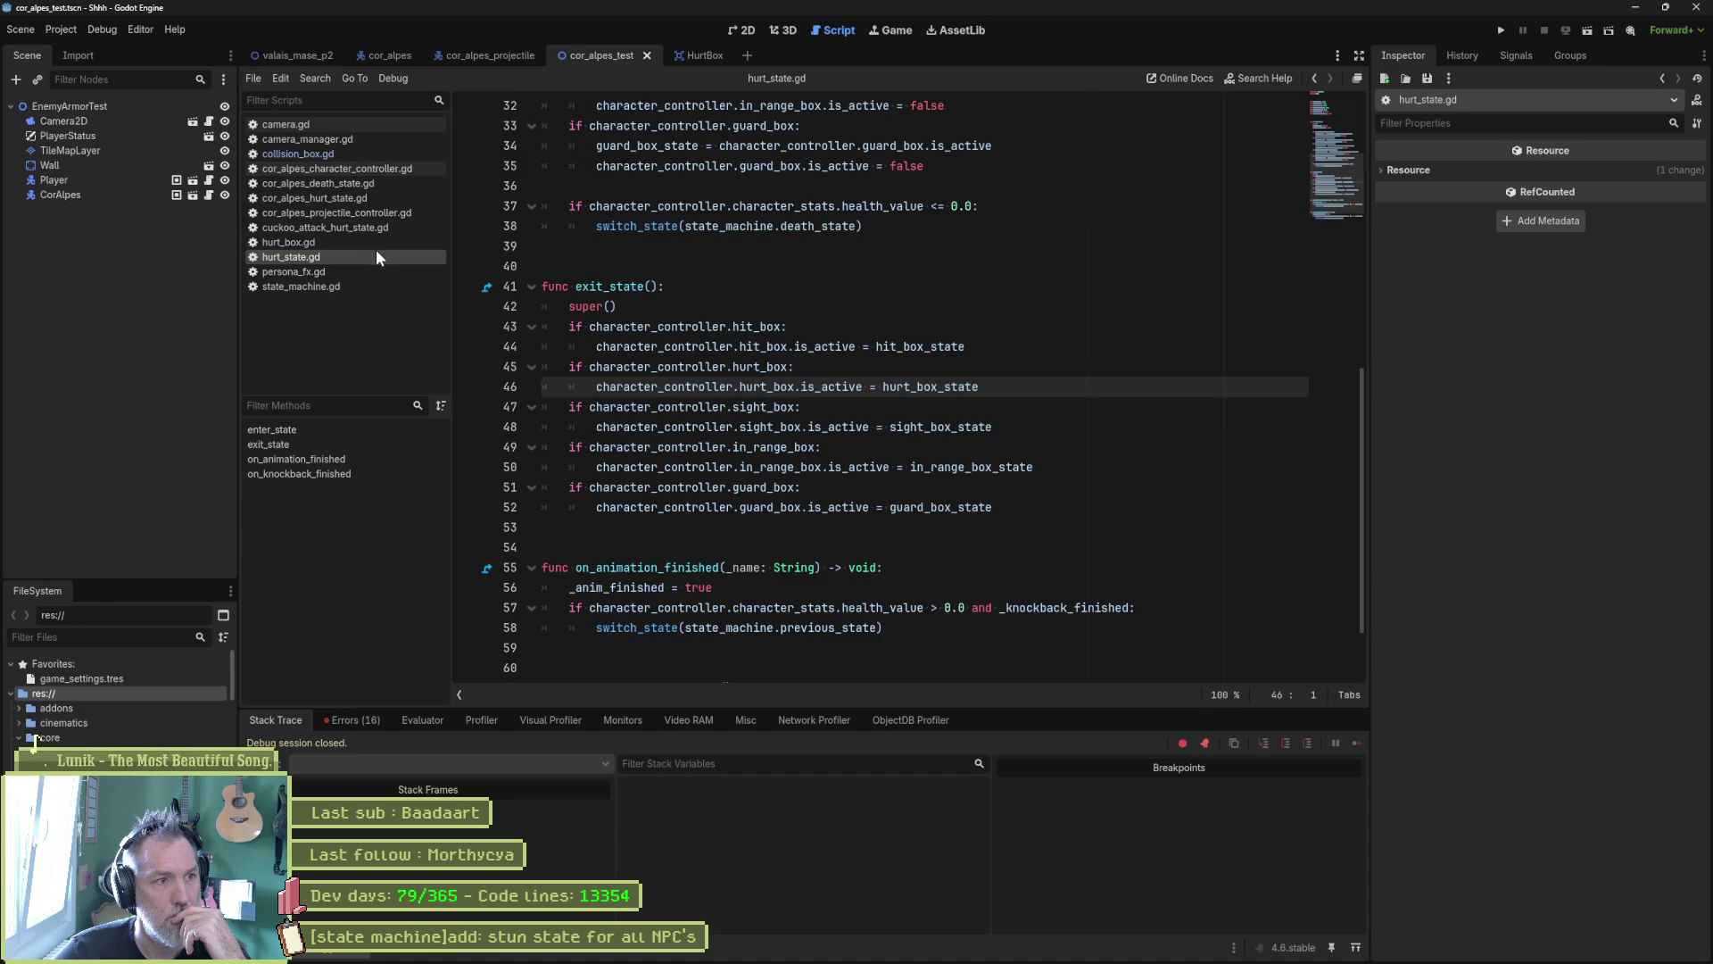
{"action": "left_click", "coordinate": [375, 155]}
{"action": "left_click", "coordinate": [730, 487]}
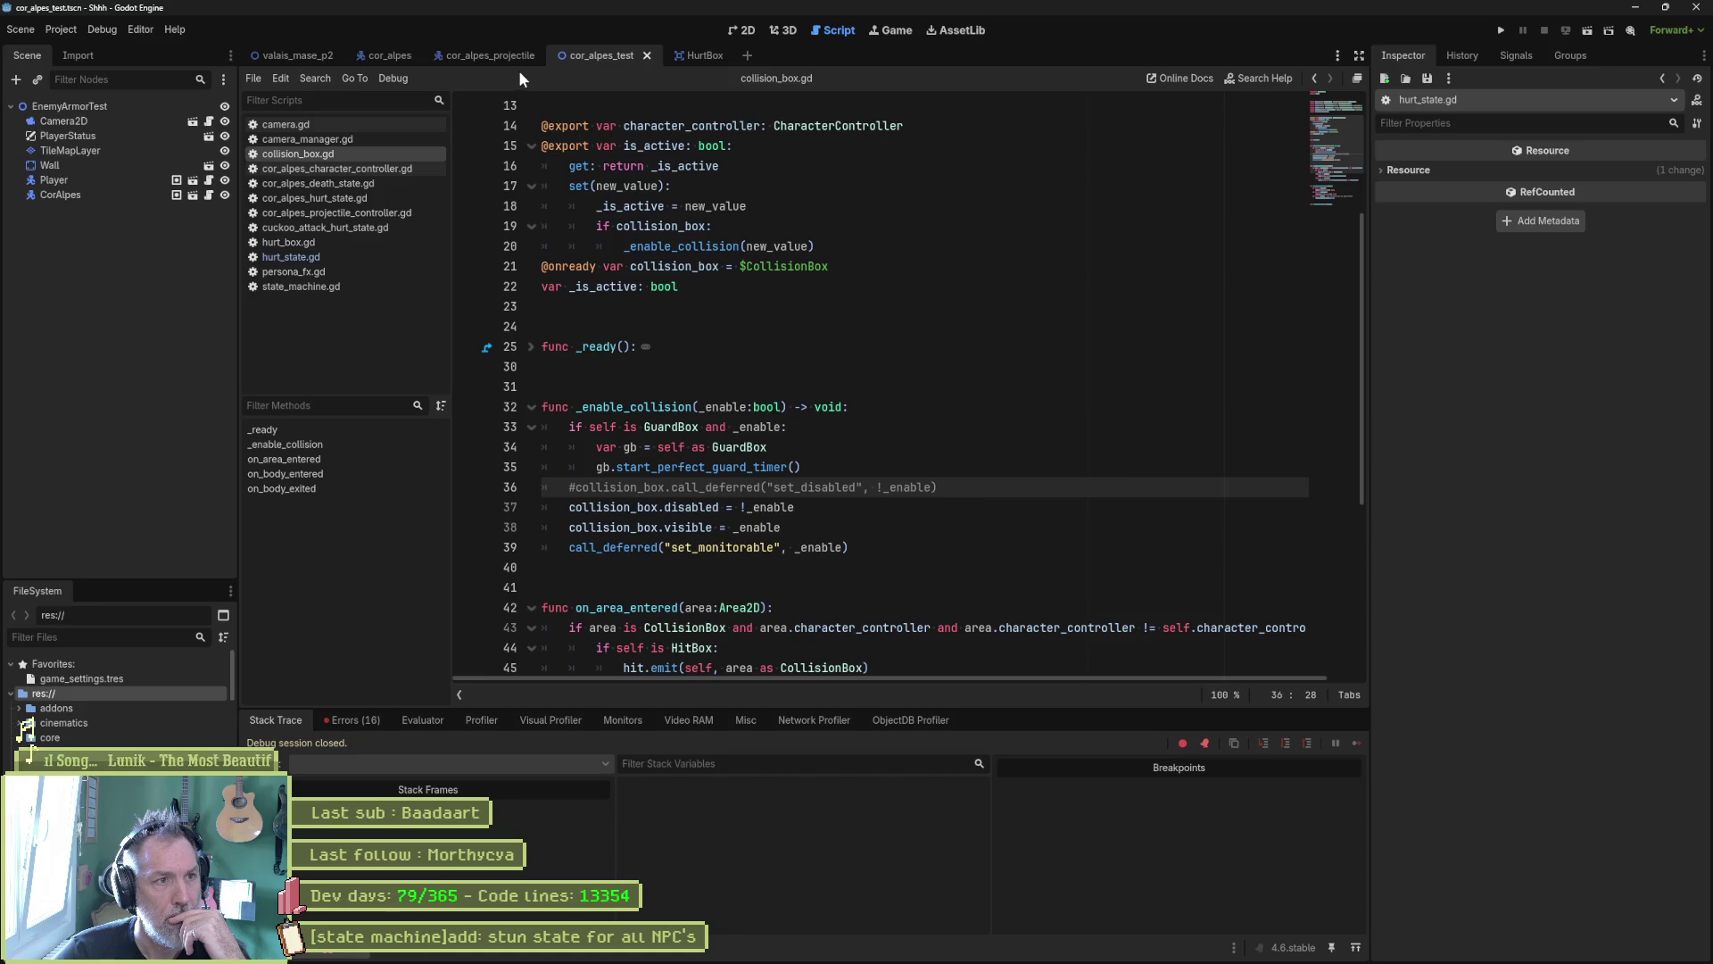
Step: Inspect the HurtBox scene's CollisionBox and HurtBox nodes, then return to the cor_alpes_projectile scene
{"action": "left_click", "coordinate": [707, 55]}
{"action": "left_click", "coordinate": [67, 121]}
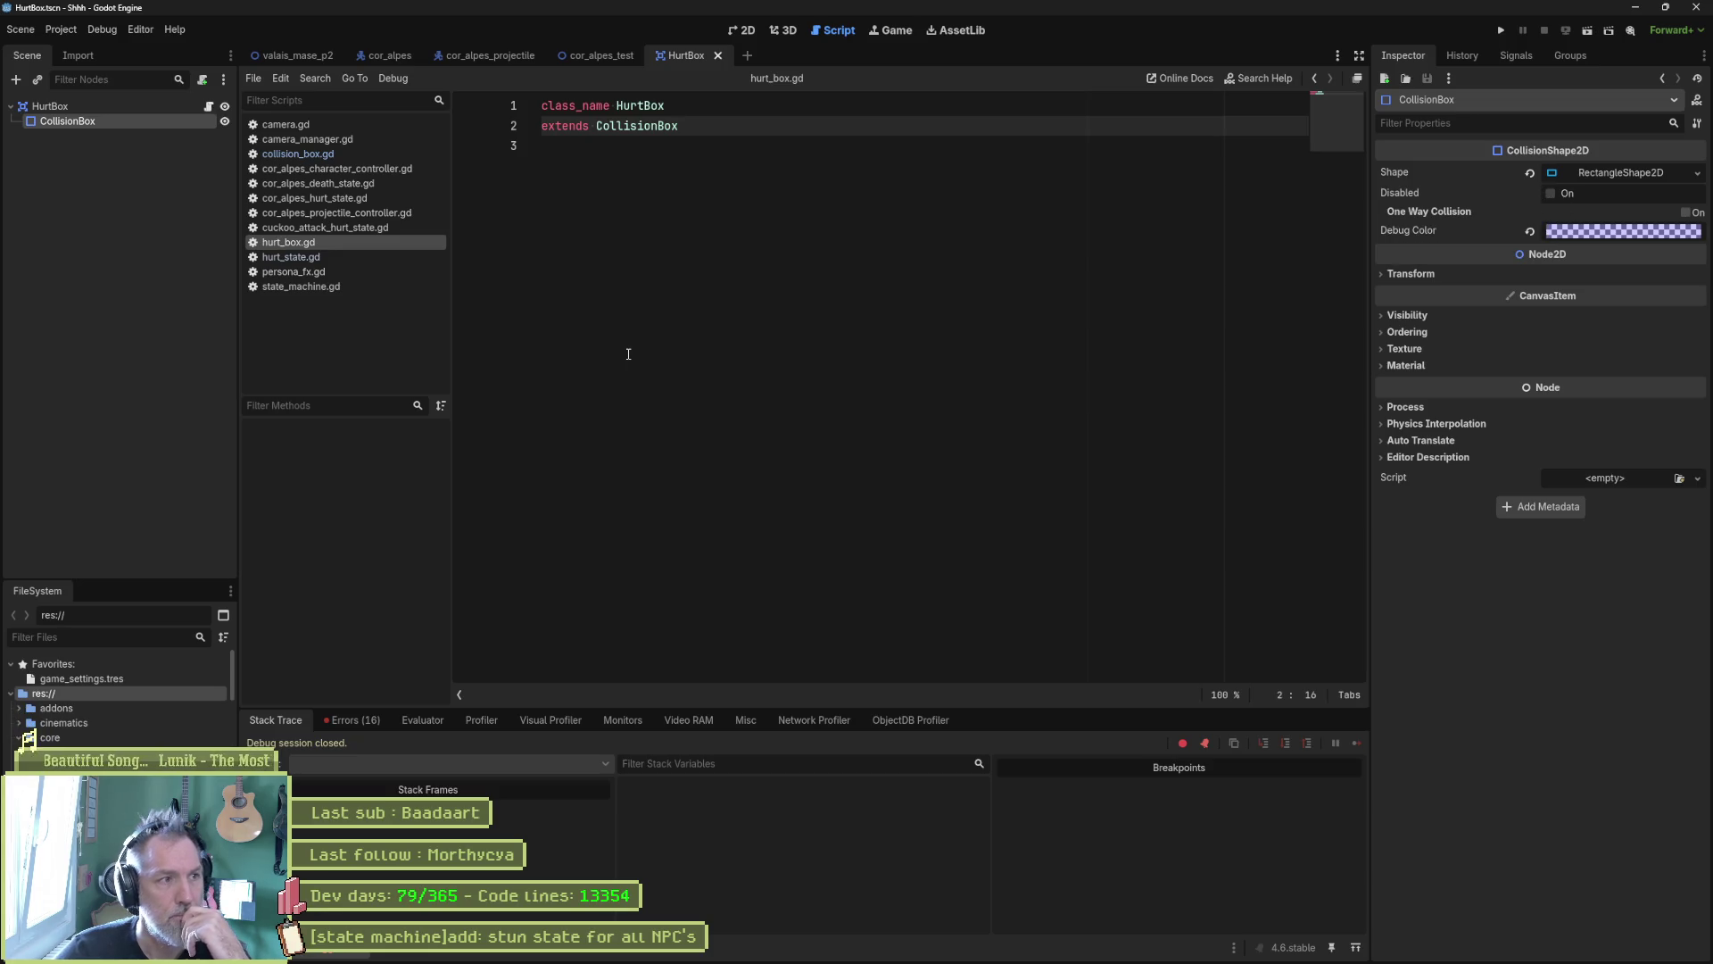
{"action": "left_click", "coordinate": [159, 112]}
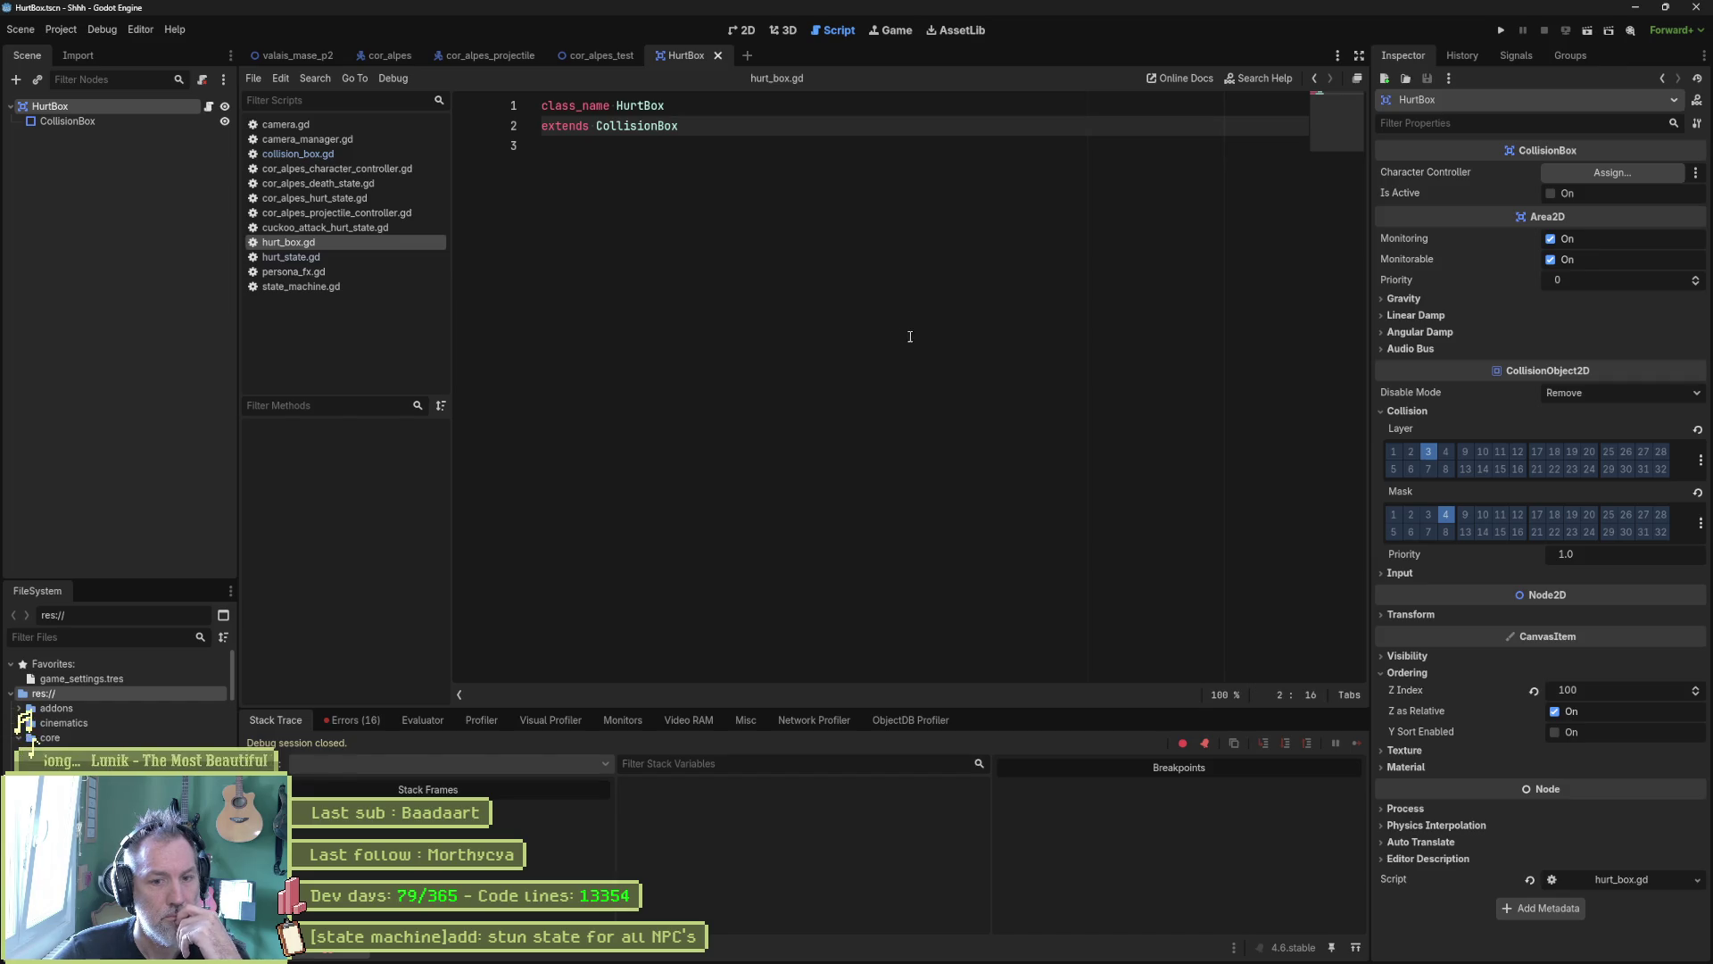
{"action": "left_click", "coordinate": [571, 53]}
{"action": "left_click", "coordinate": [489, 62]}
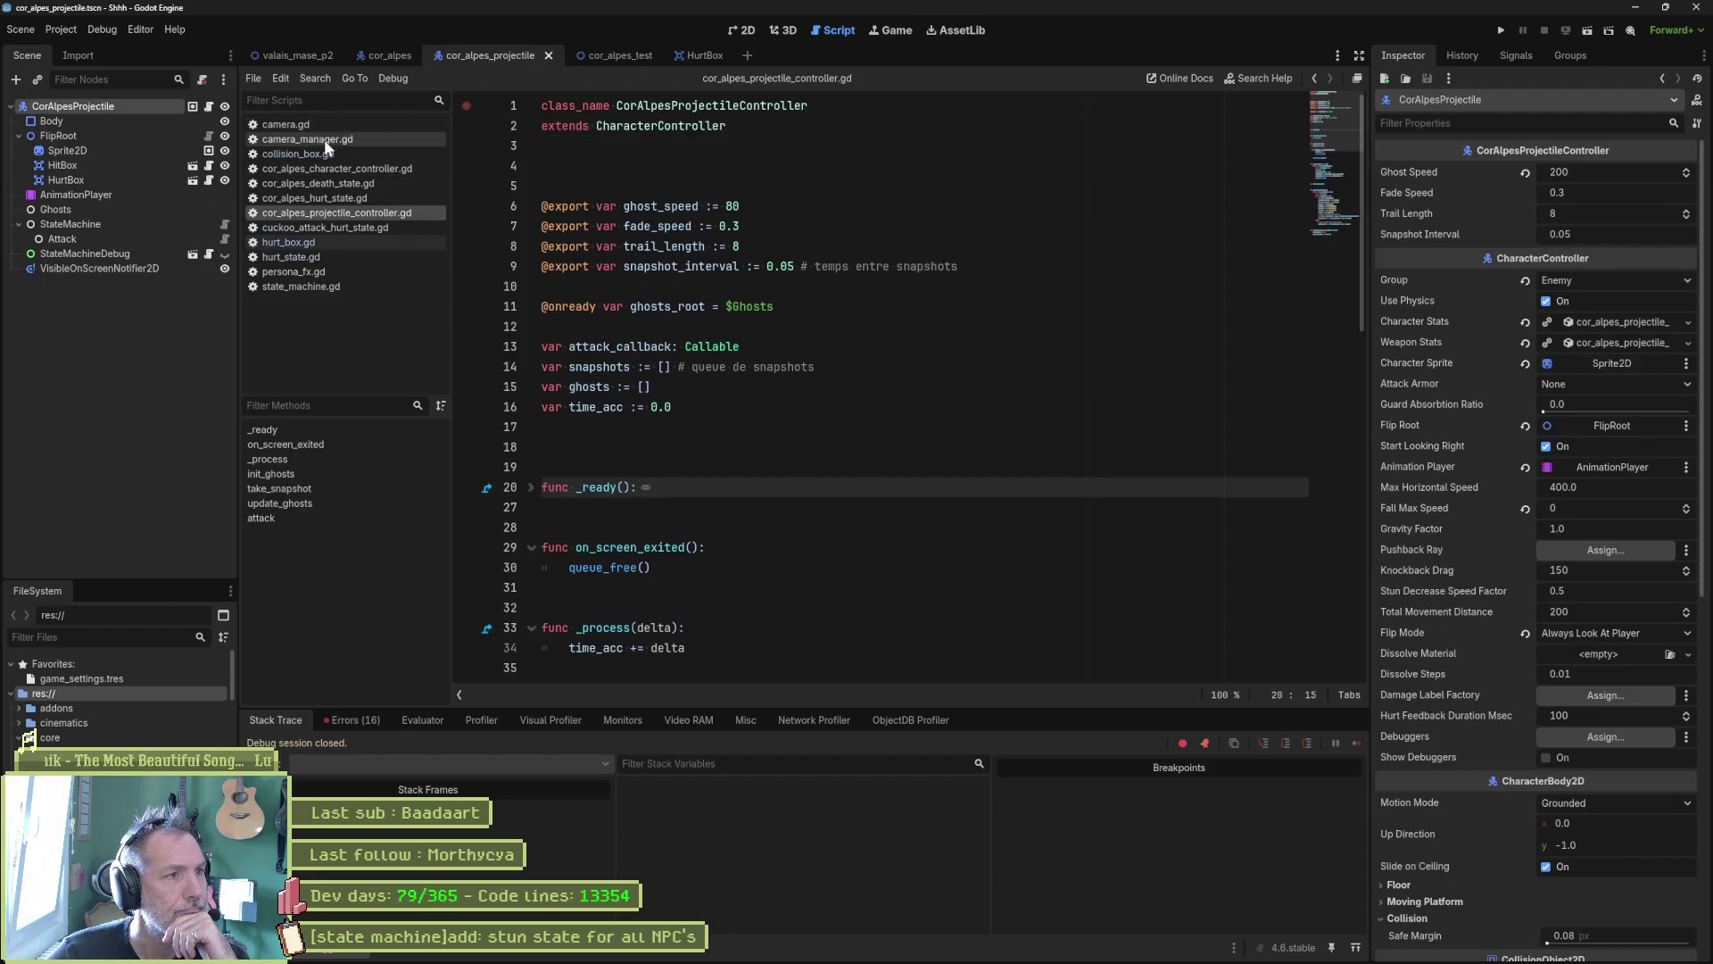
Step: Open collision_box.gd at the commented deferred set_disabled line 36
{"action": "left_click", "coordinate": [303, 154]}
{"action": "left_click", "coordinate": [808, 486]}
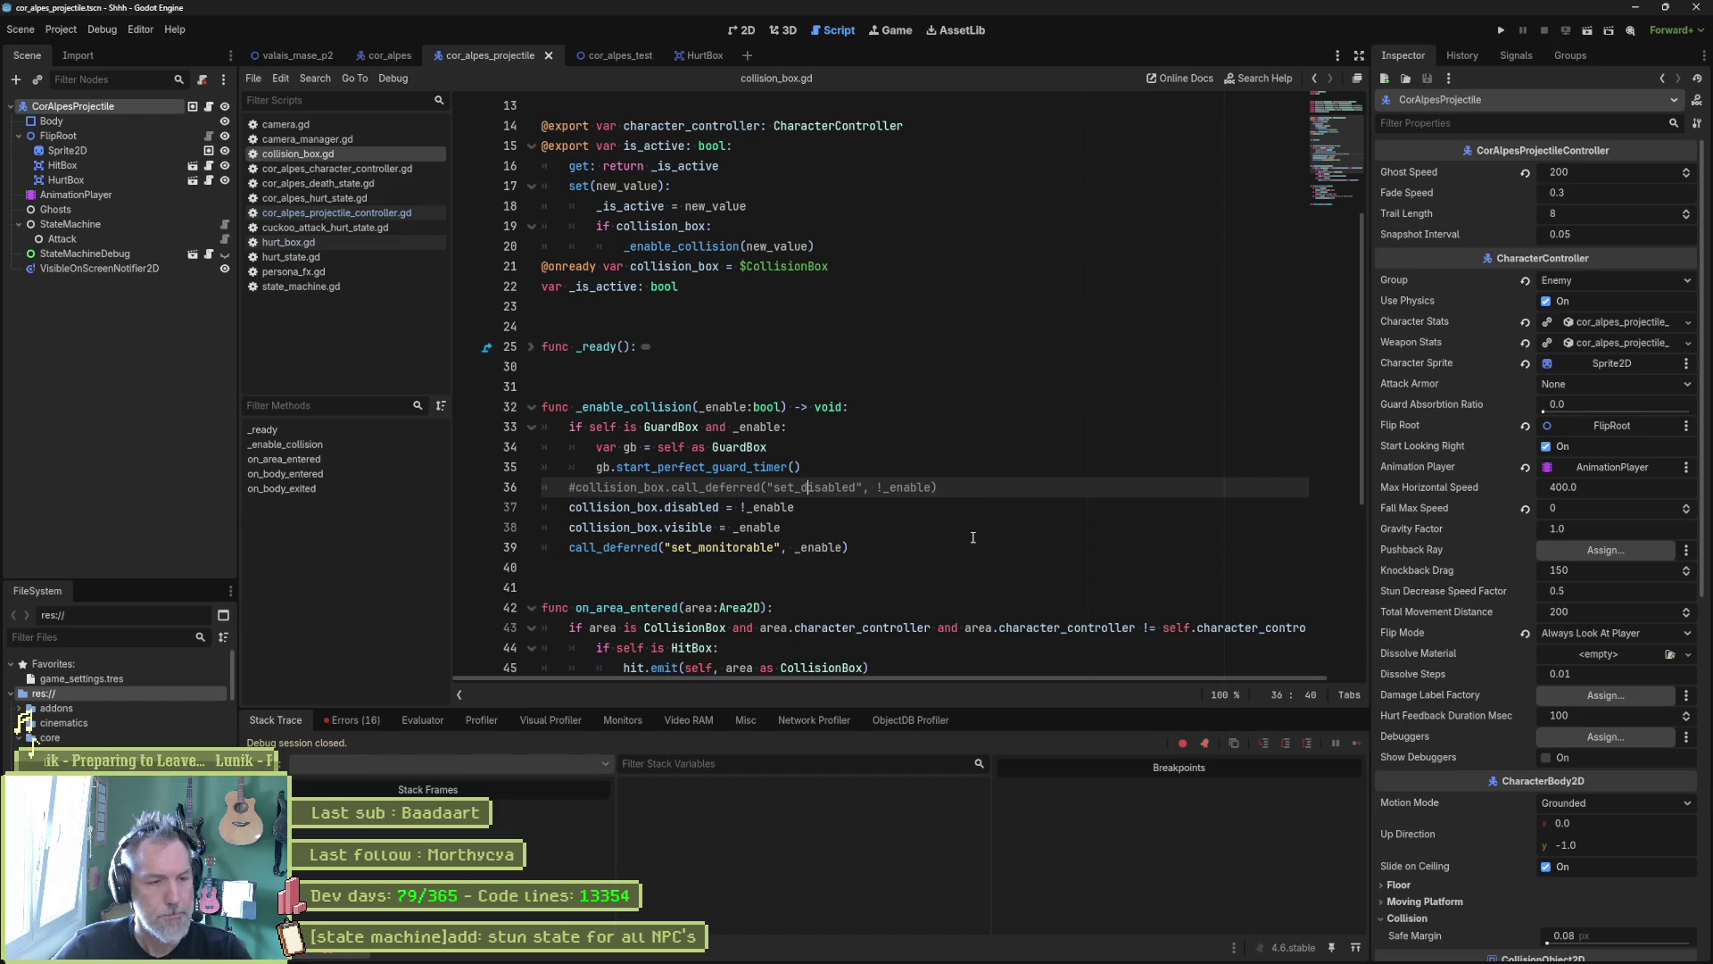
Step: Delete the commented call_deferred line and select call_deferred's description in its documentation
{"action": "key", "text": "ctrl+shift+k"}
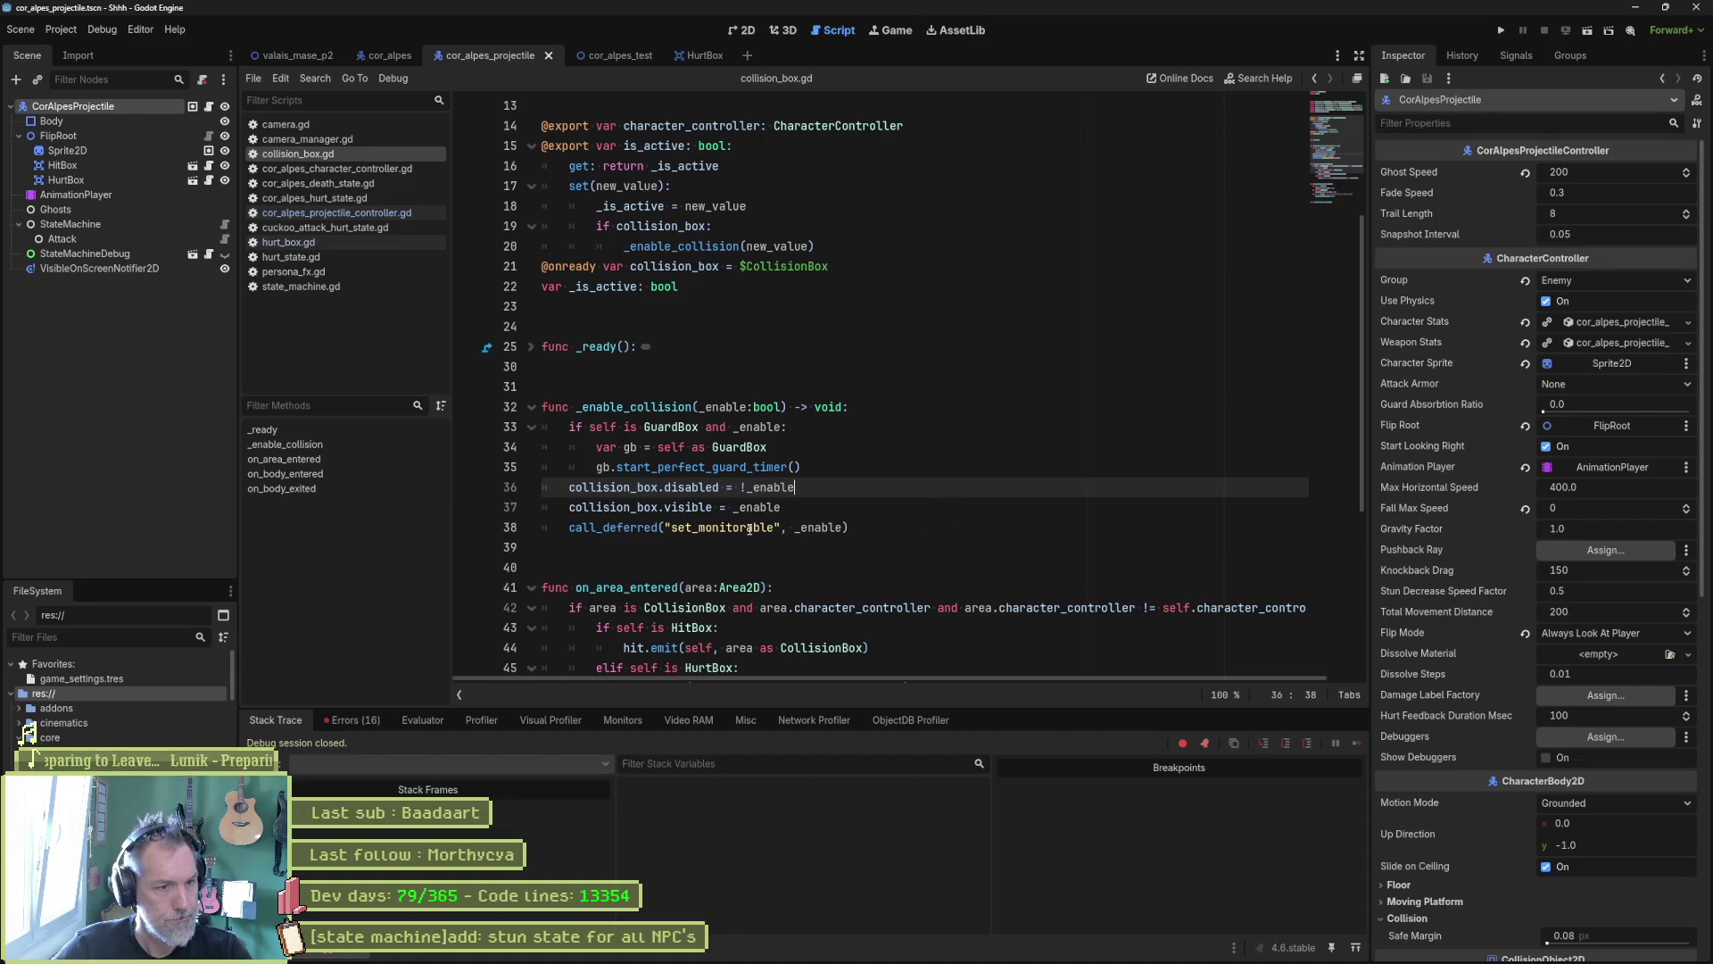
{"action": "left_click", "coordinate": [630, 528], "text": "ctrl"}
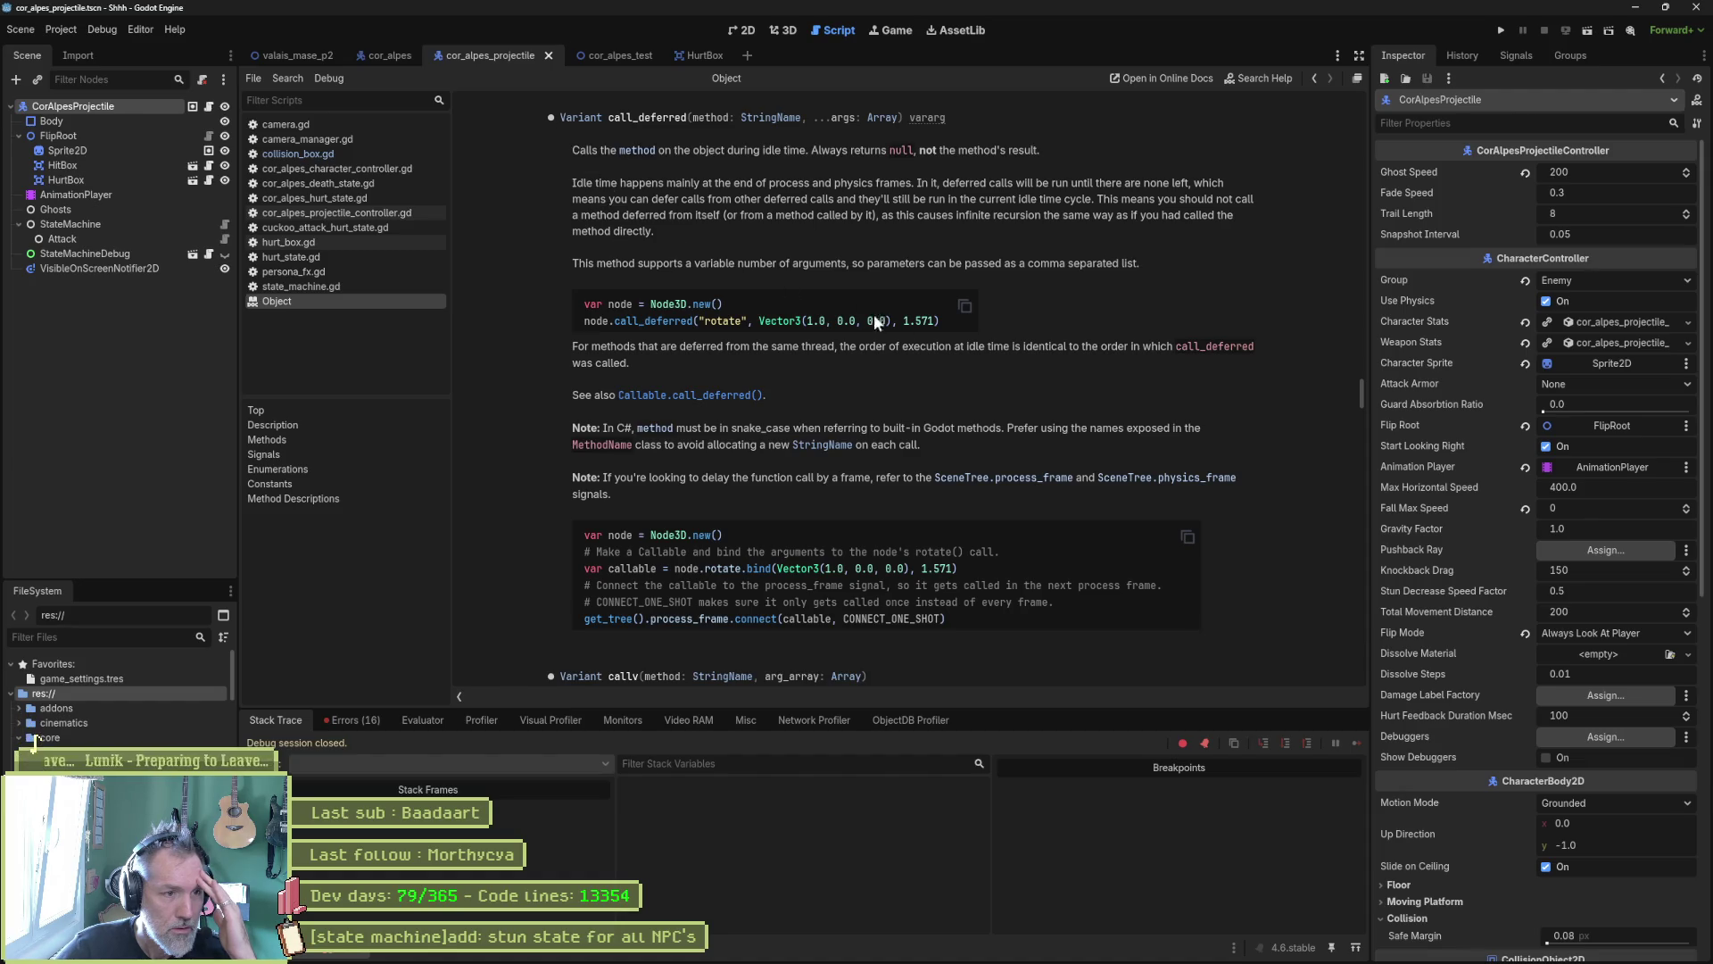
{"action": "mouse_move", "coordinate": [827, 389]}
{"action": "left_mouse_down"}
{"action": "mouse_move", "coordinate": [669, 264]}
{"action": "mouse_move", "coordinate": [558, 142]}
{"action": "left_mouse_up"}
{"action": "left_click", "coordinate": [754, 958]}
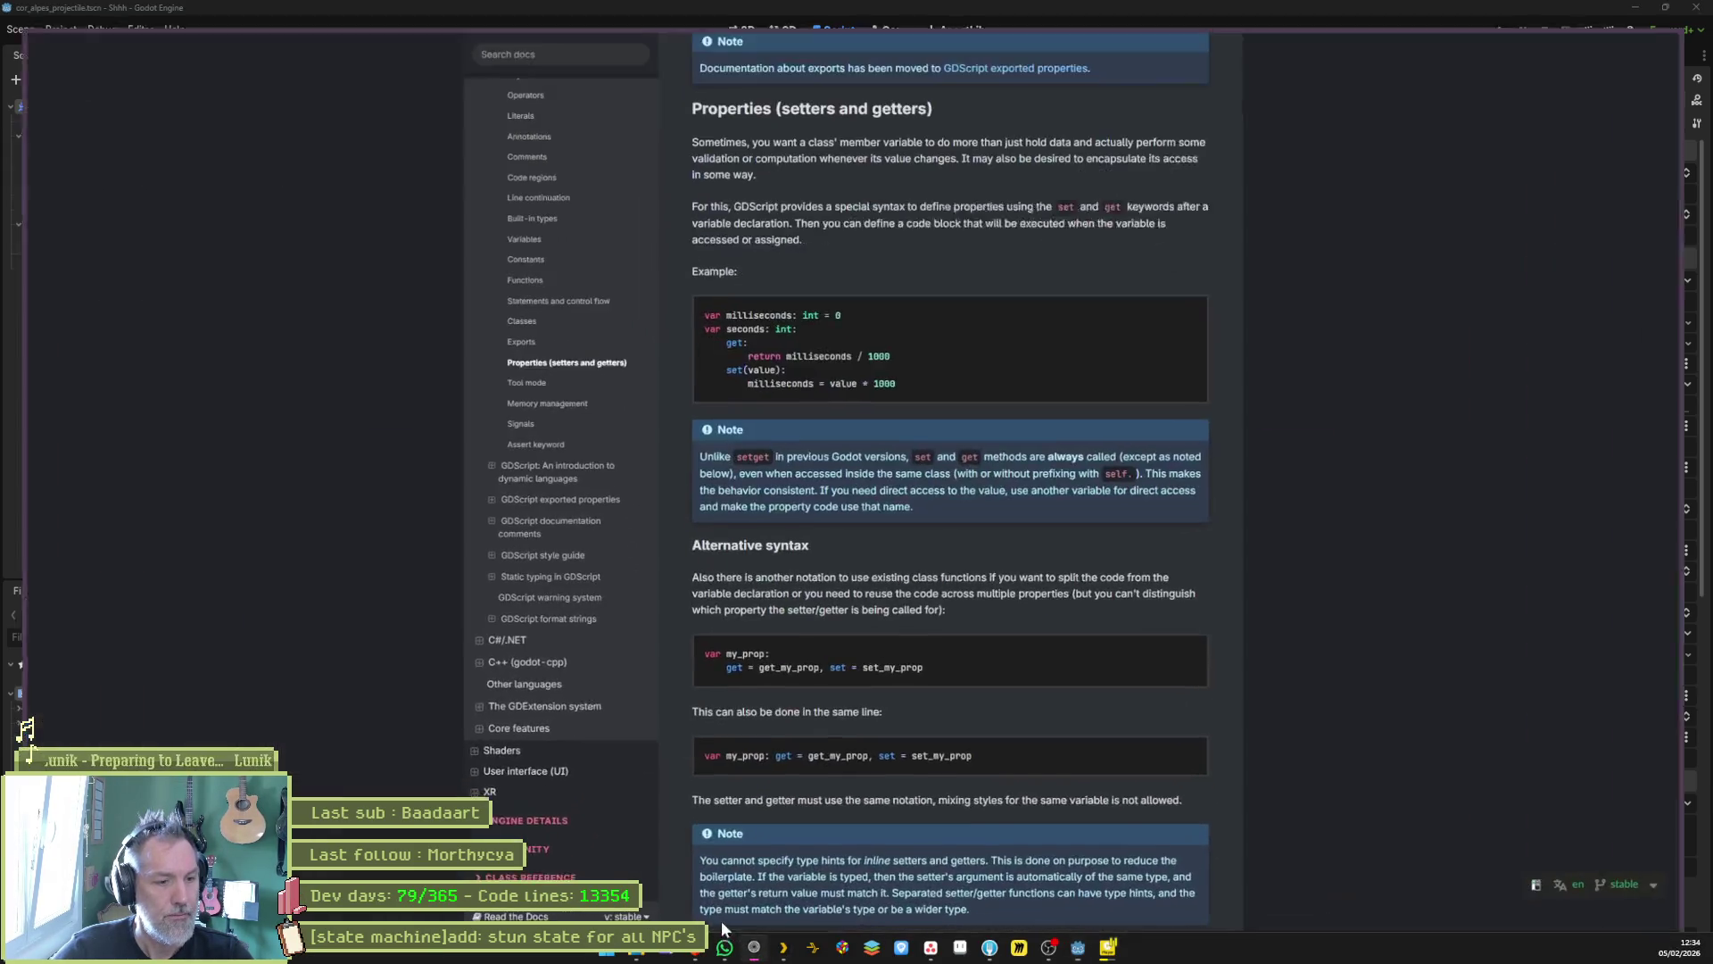
{"action": "mouse_move", "coordinate": [129, 77]}
{"action": "left_click", "coordinate": [53, 202]}
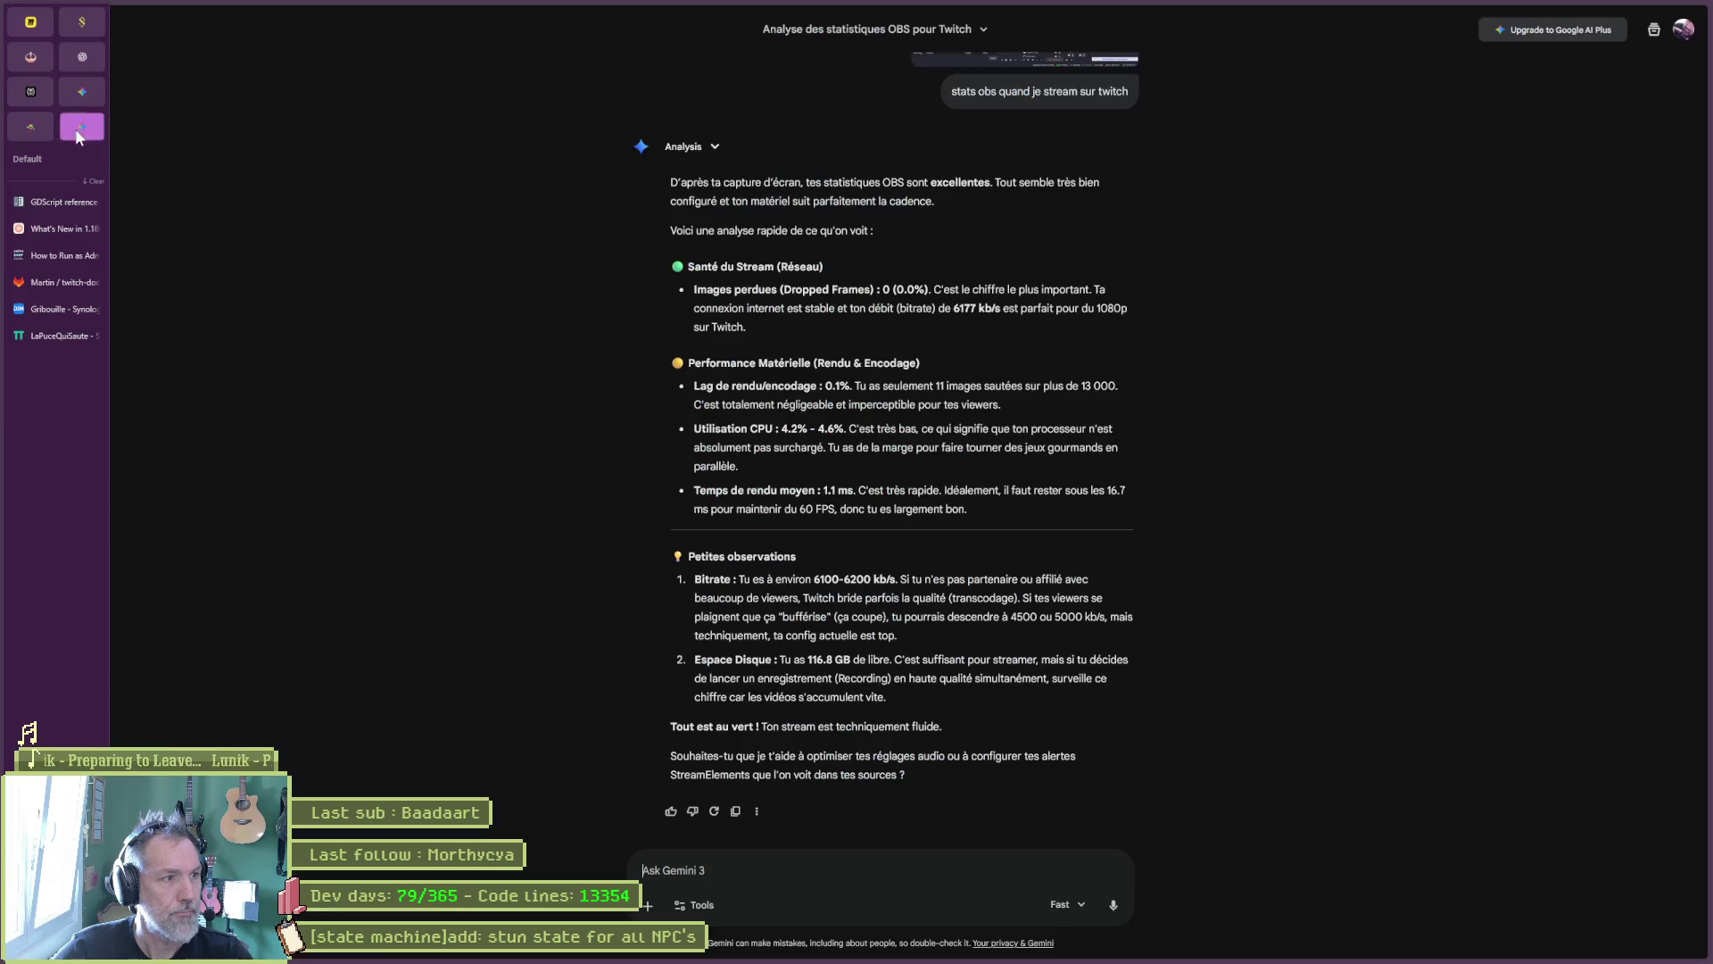
{"action": "left_click", "coordinate": [665, 897]}
{"action": "type", "text": "epx"}
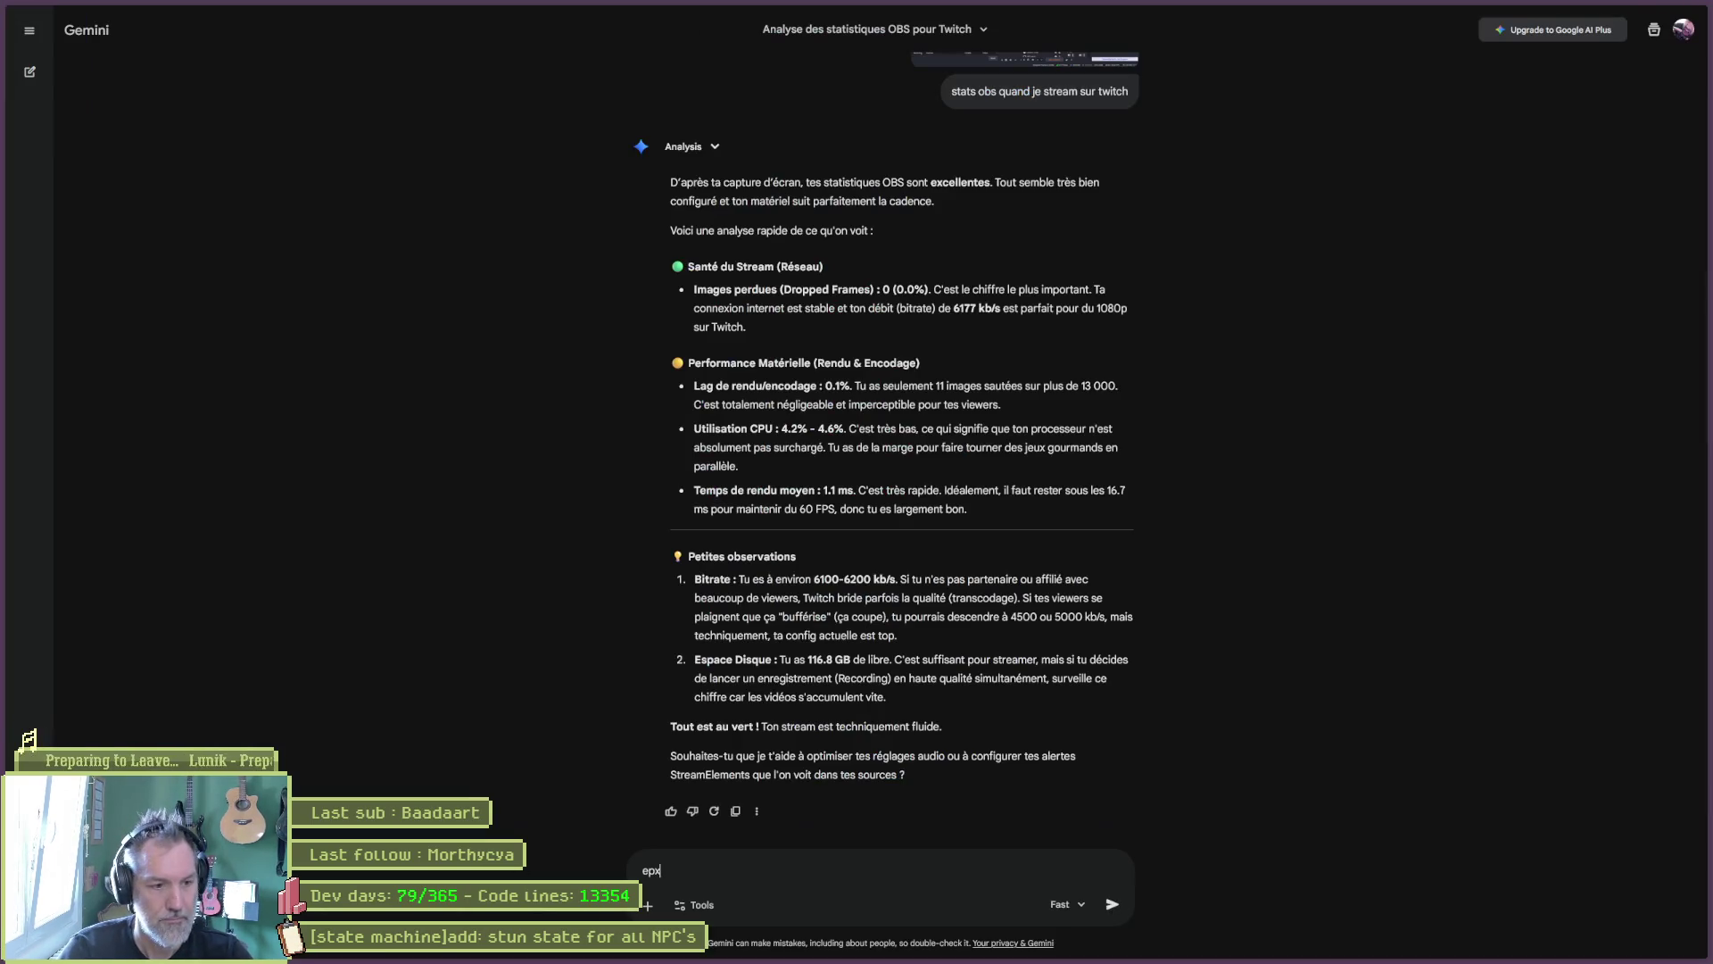
{"action": "type", "text": "plique-"}
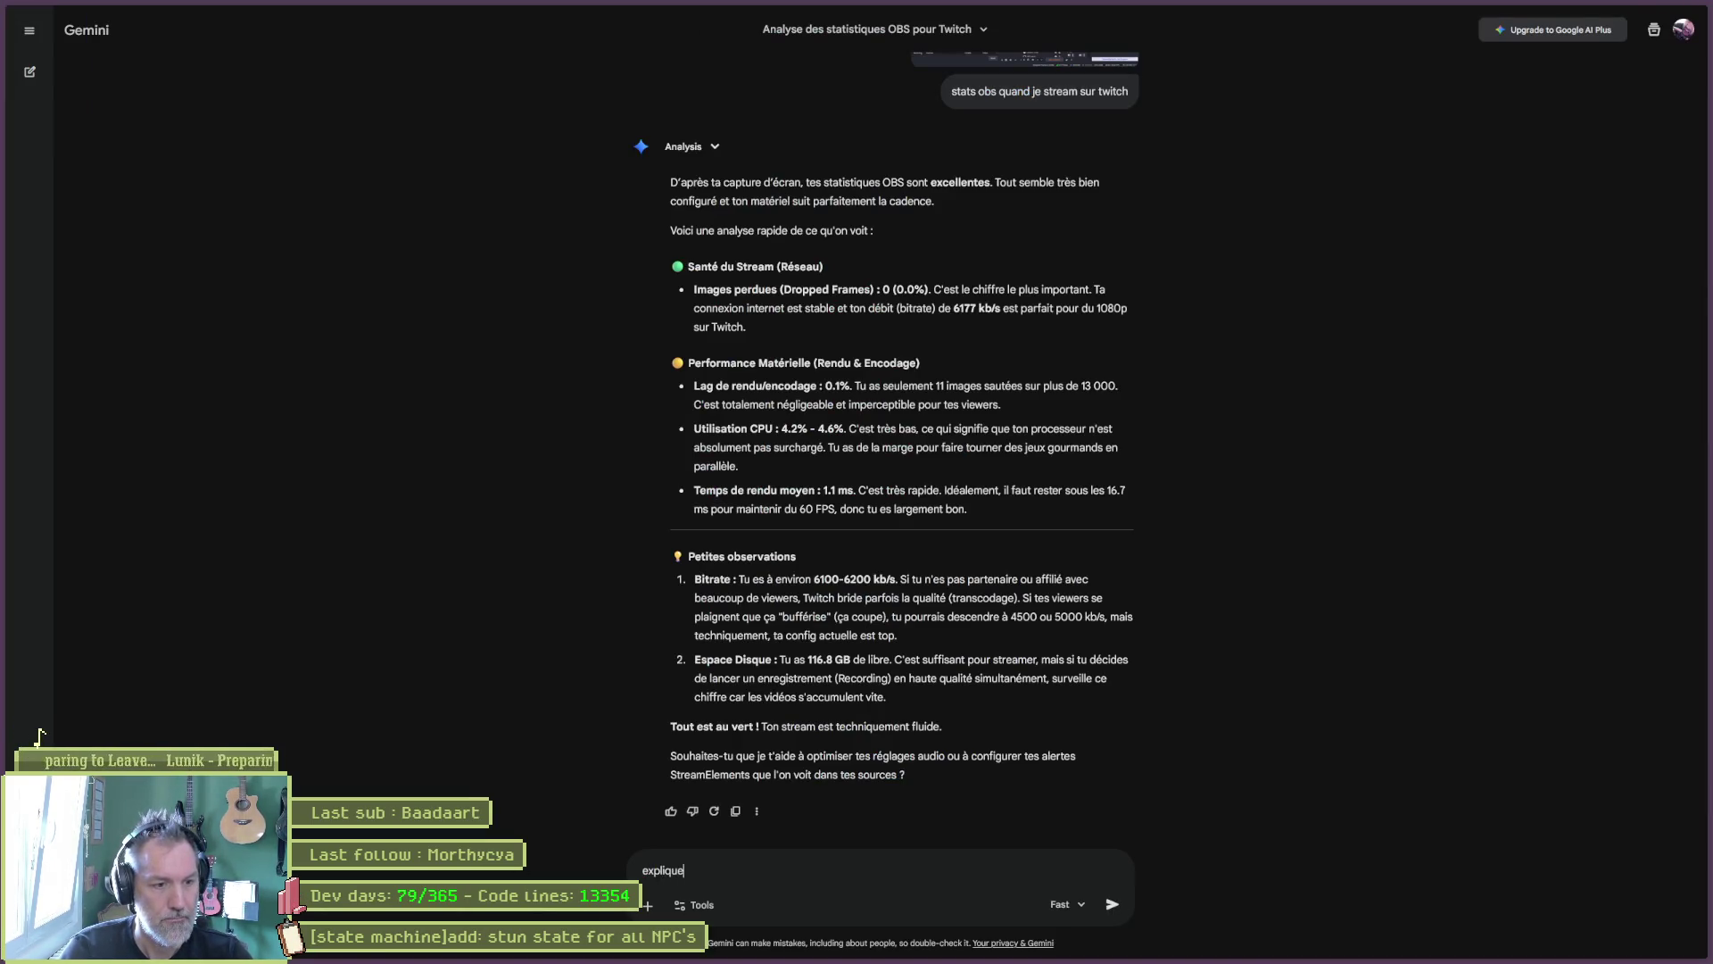
{"action": "type", "text": "moi"}
{"action": "key", "text": "shift+Return"}
{"action": "key", "text": "shift+Return"}
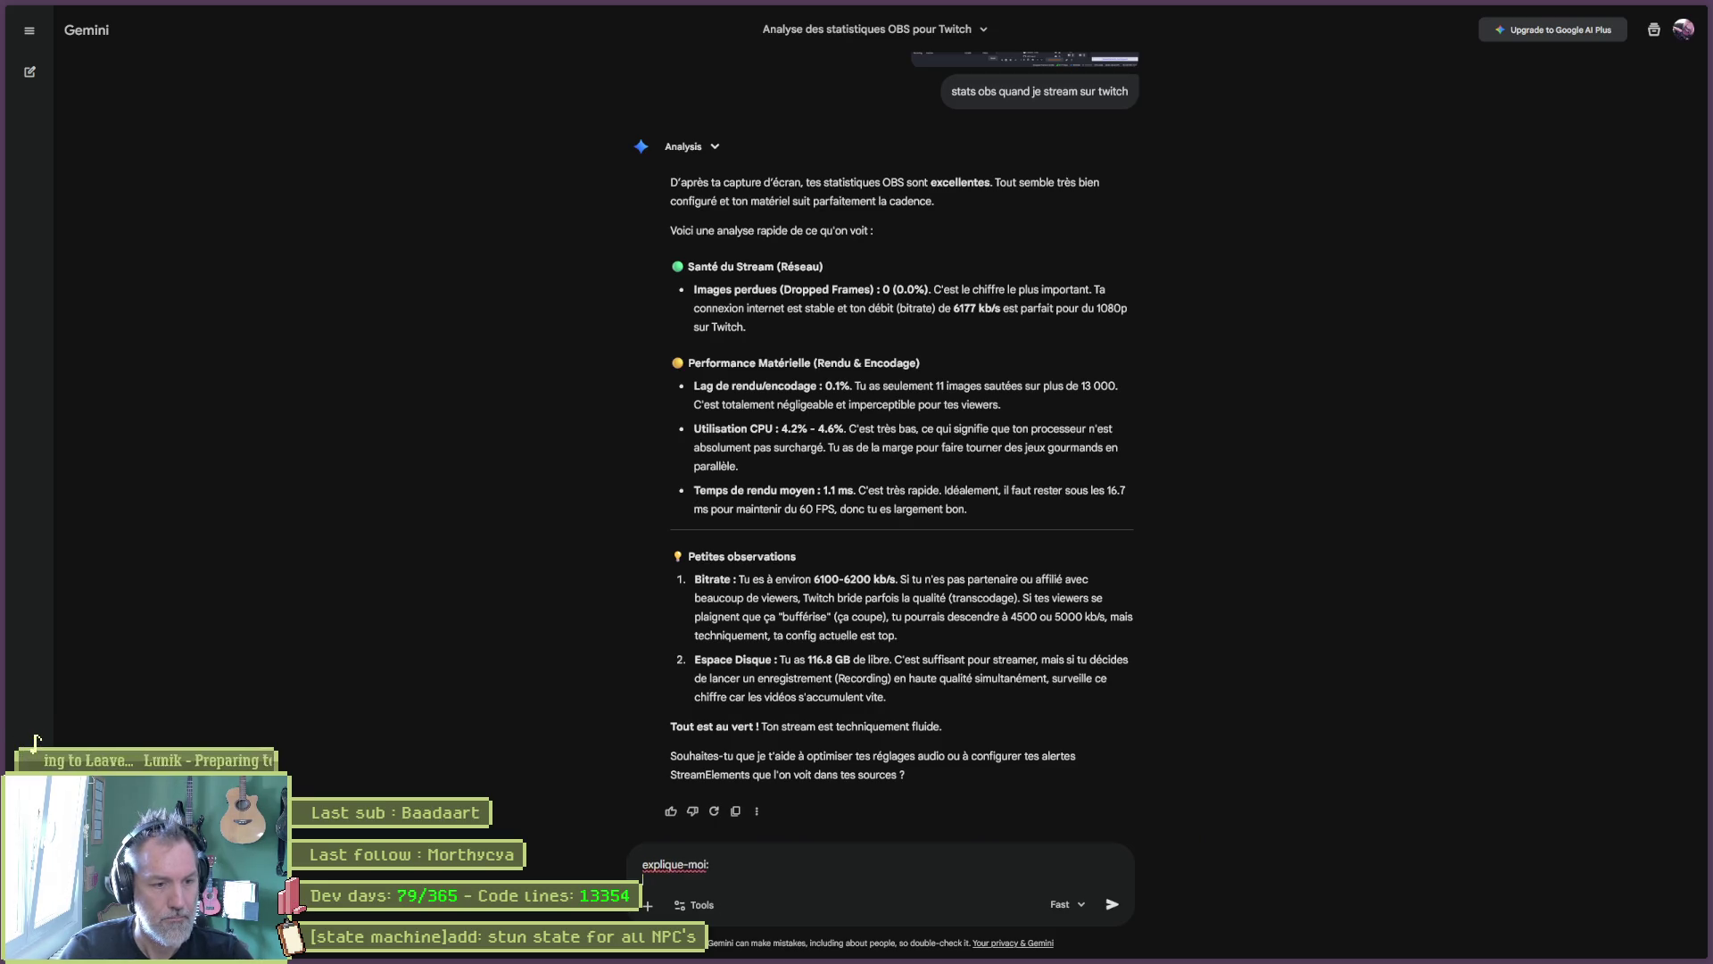
{"action": "key", "text": "ctrl+v"}
{"action": "key", "text": "Return"}
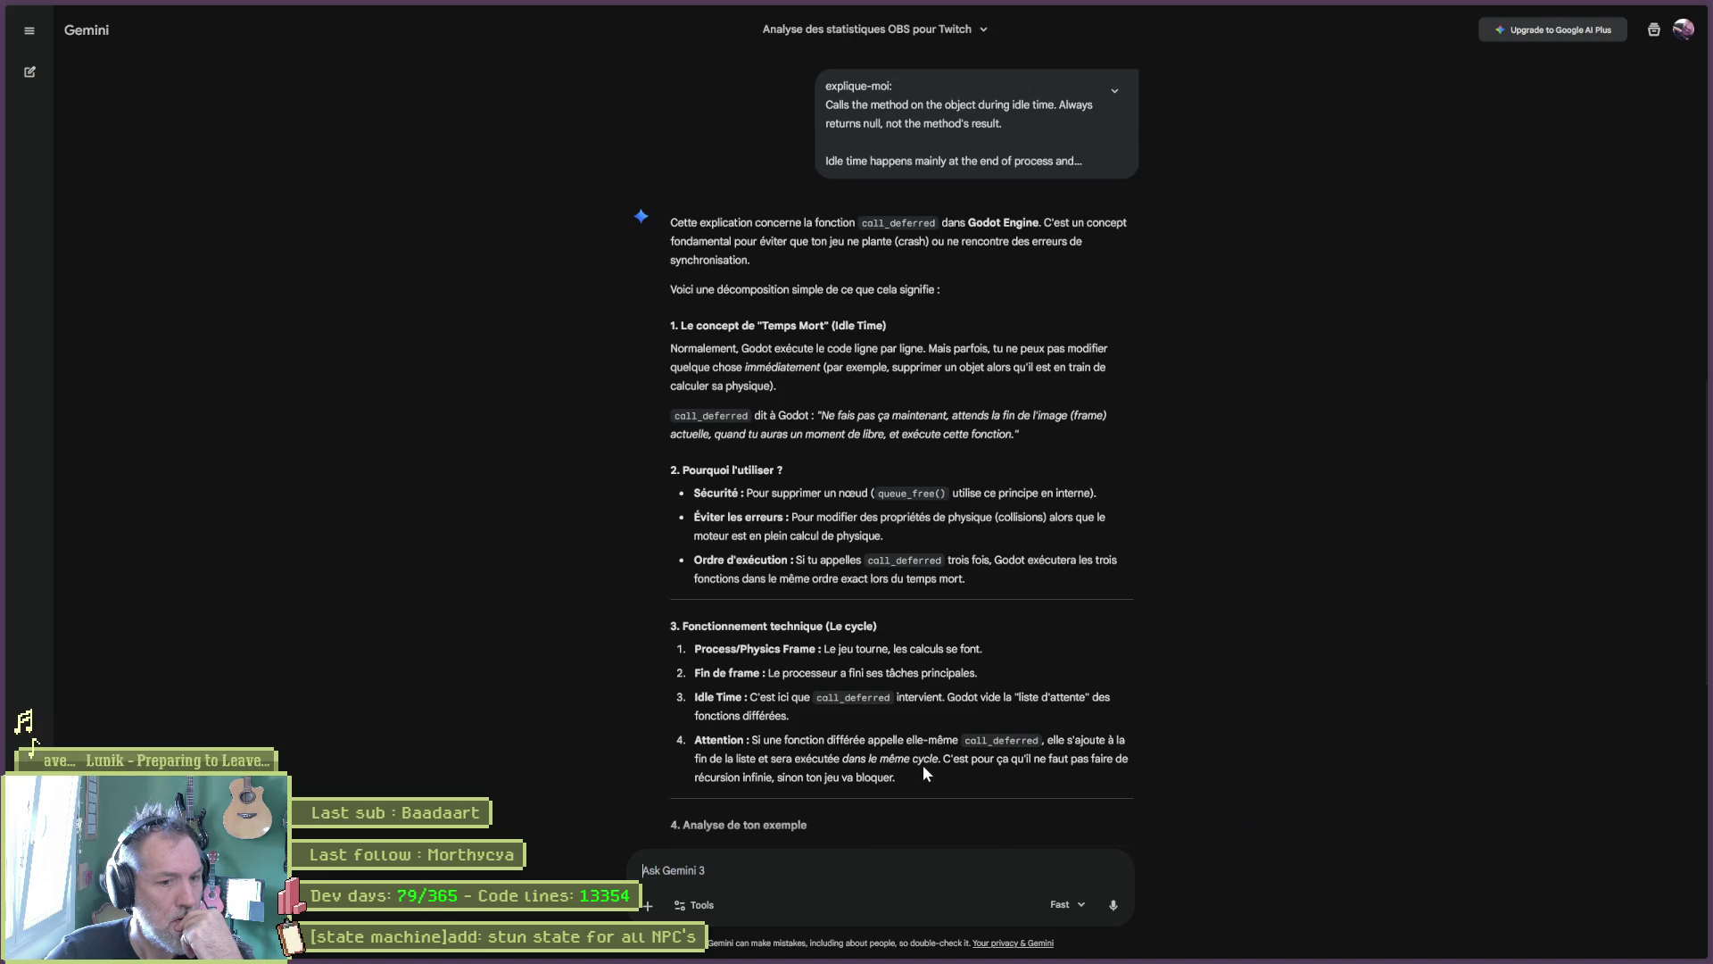
{"action": "scroll", "coordinate": [857, 781], "scroll_direction": "down", "scroll_amount": 3}
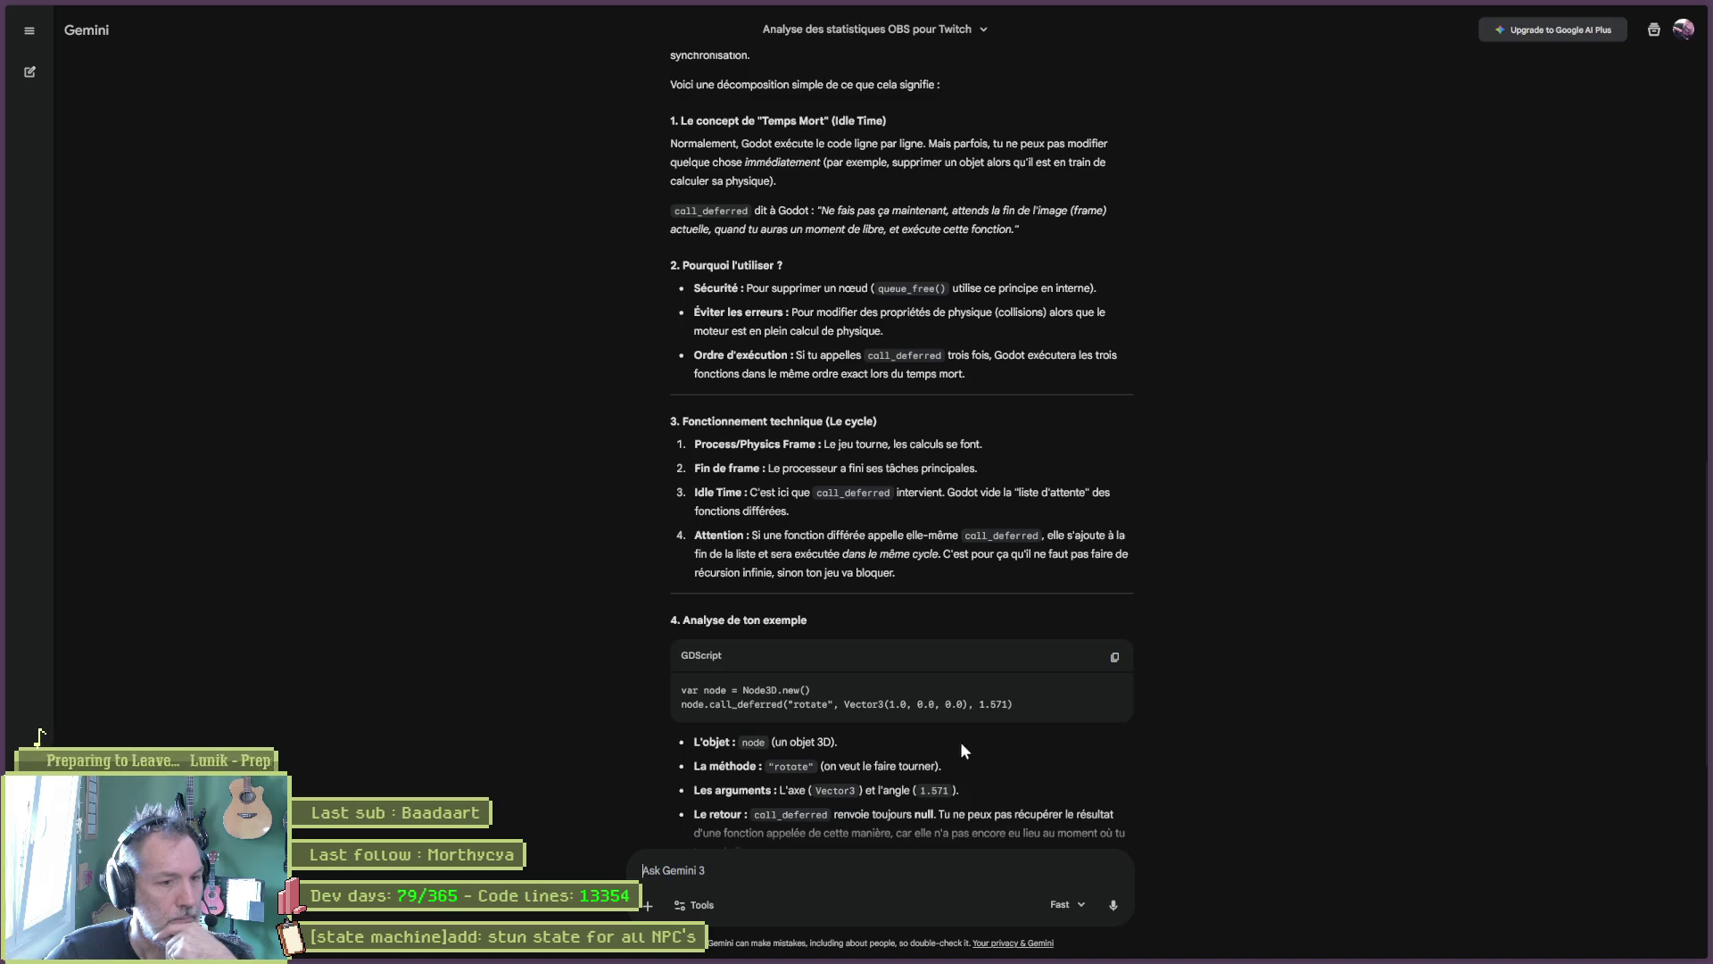
{"action": "scroll", "coordinate": [980, 751], "scroll_direction": "down", "scroll_amount": 1}
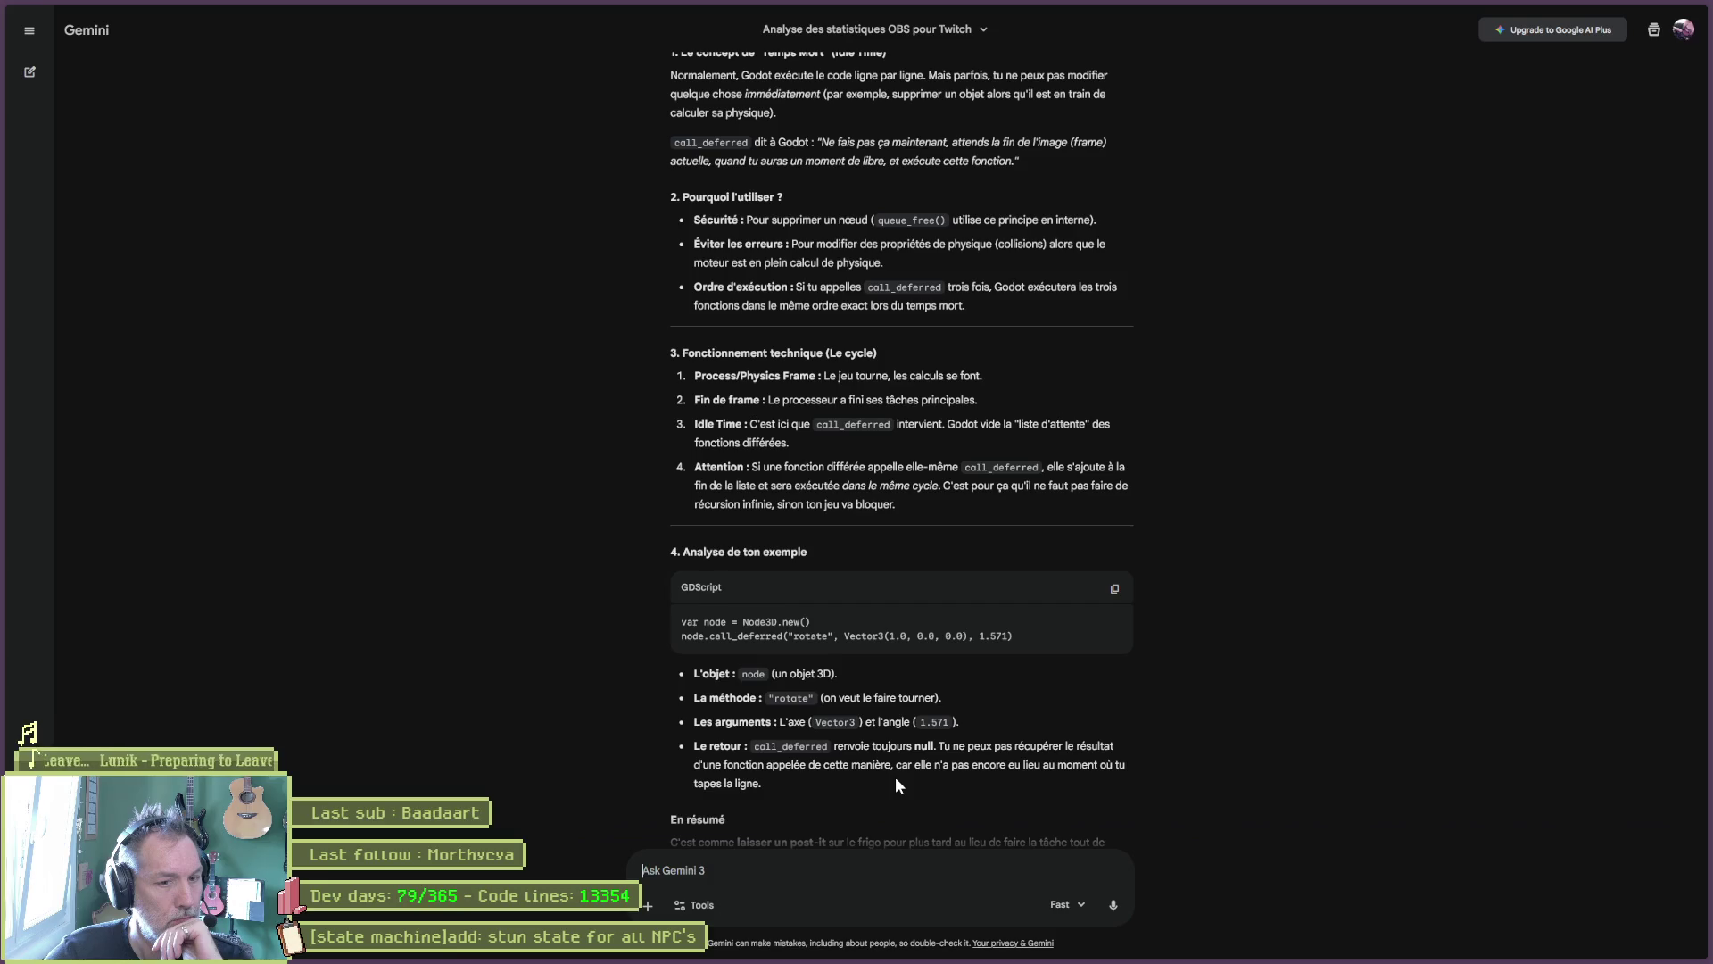
{"action": "scroll", "coordinate": [896, 779], "scroll_direction": "down", "scroll_amount": 3}
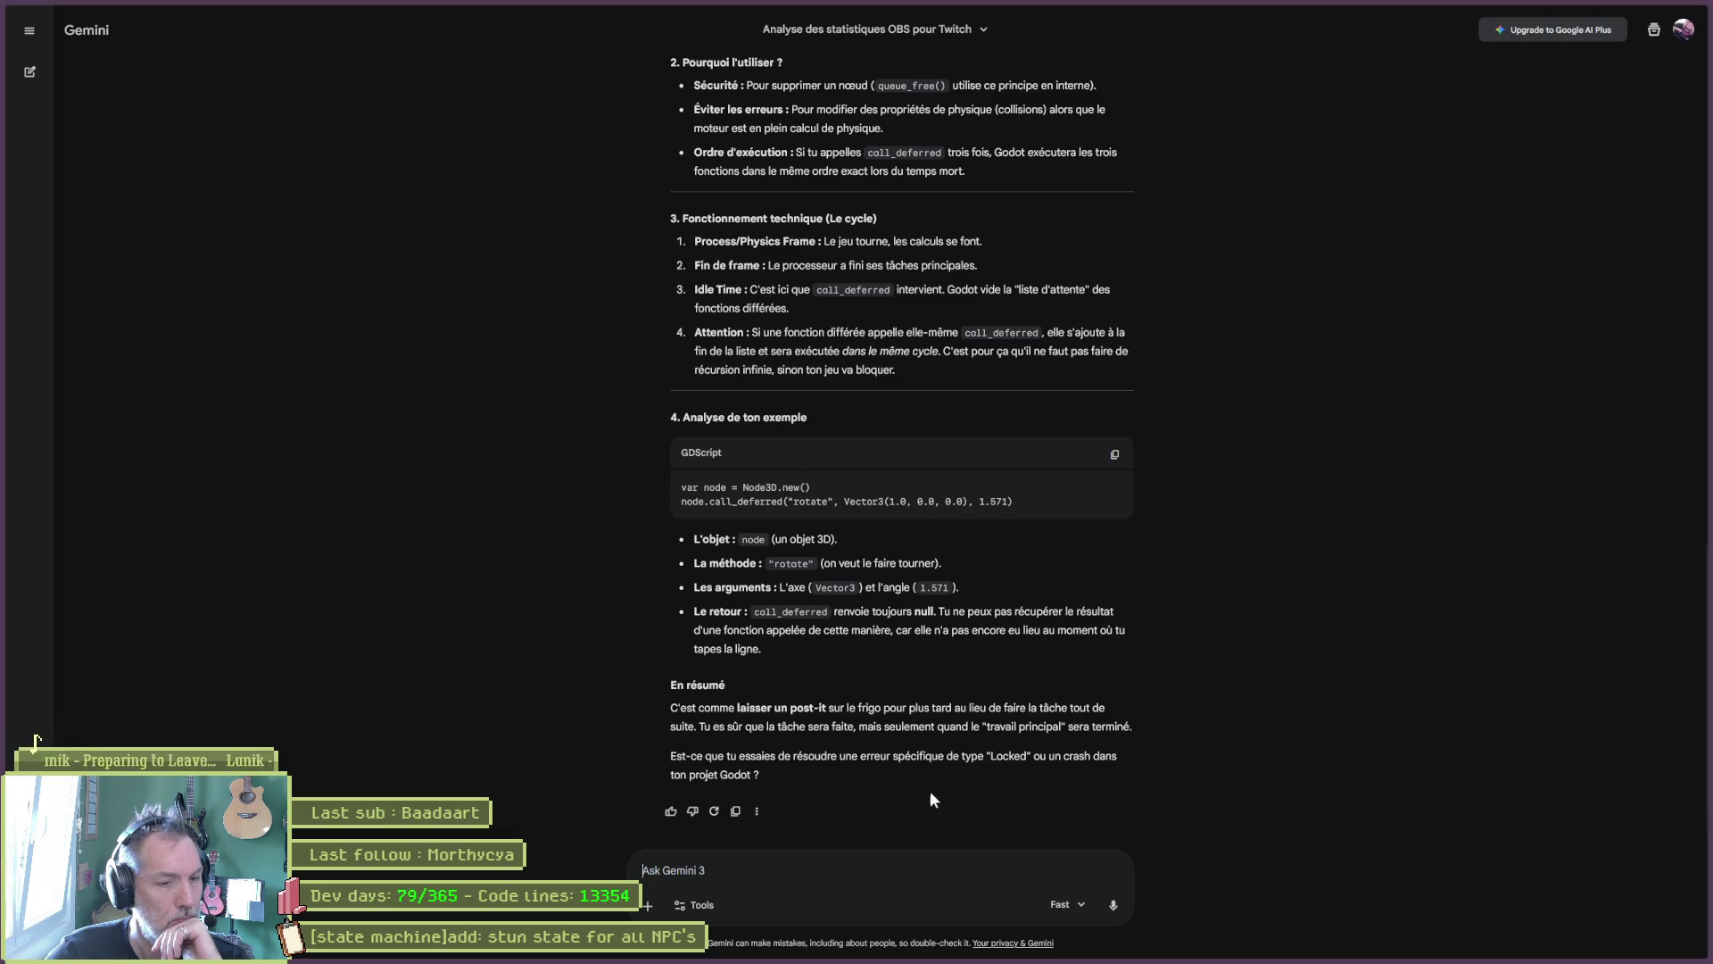
{"action": "mouse_move", "coordinate": [933, 960]}
{"action": "left_click", "coordinate": [1078, 949]}
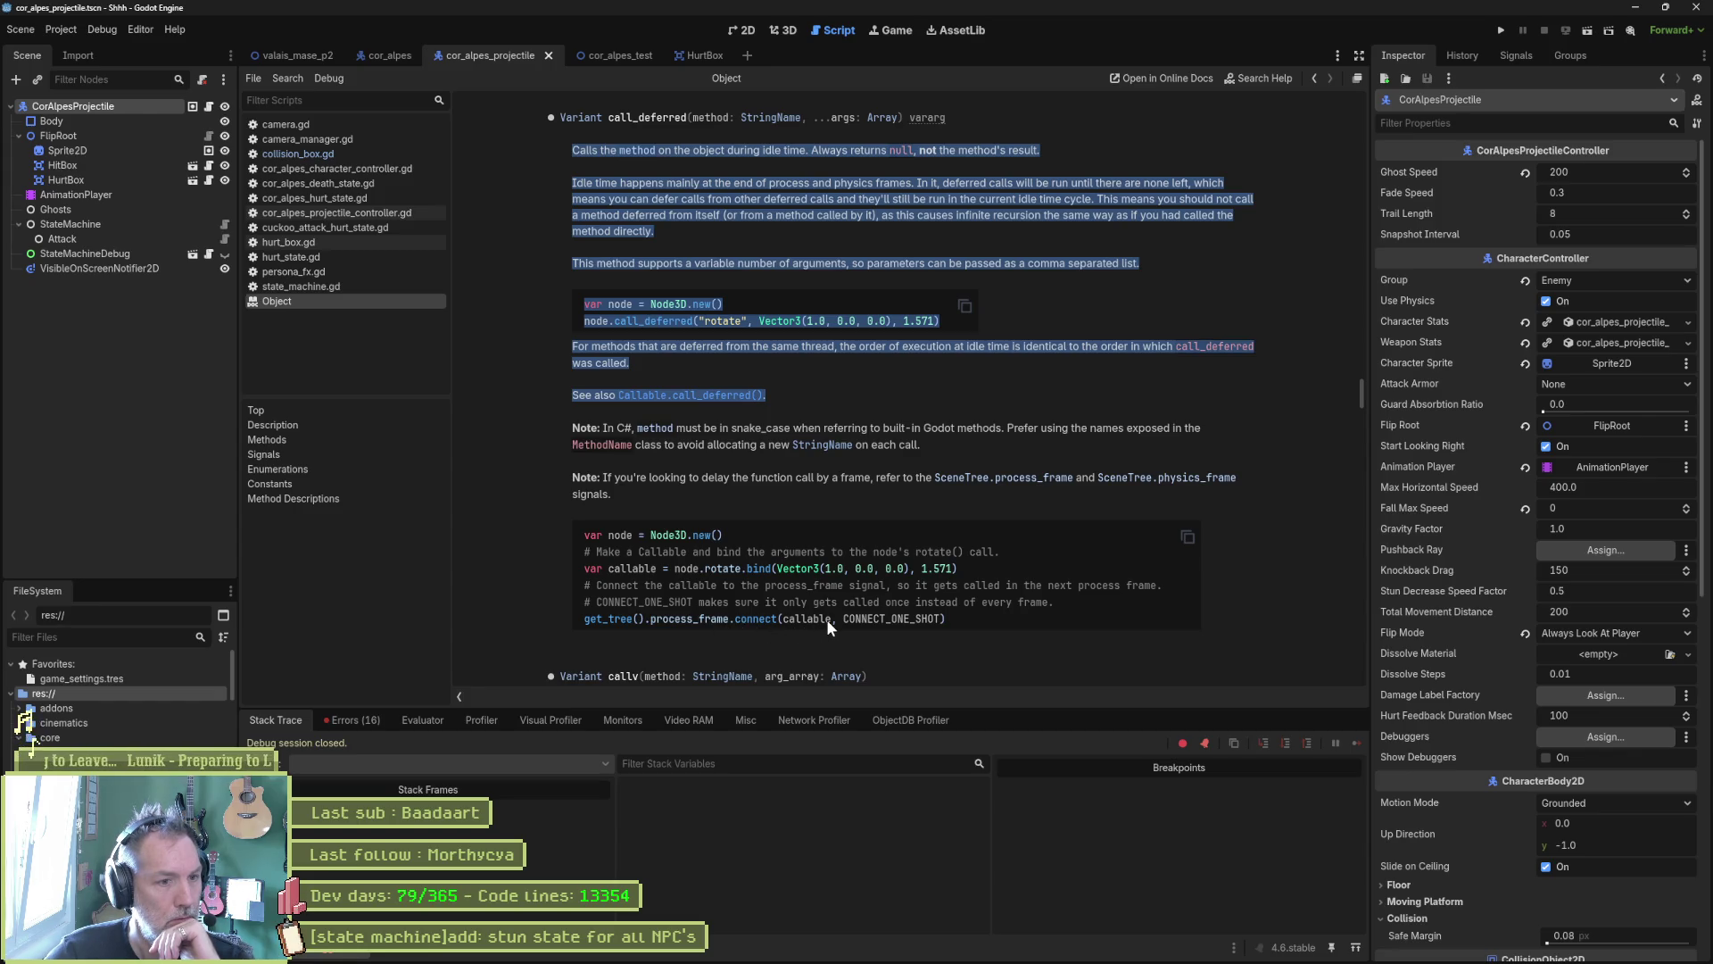
Step: Review the call_deferred description in the Object docs, then return to collision_box.gd line 35
{"action": "scroll", "coordinate": [1030, 641], "scroll_direction": "down", "scroll_amount": 2}
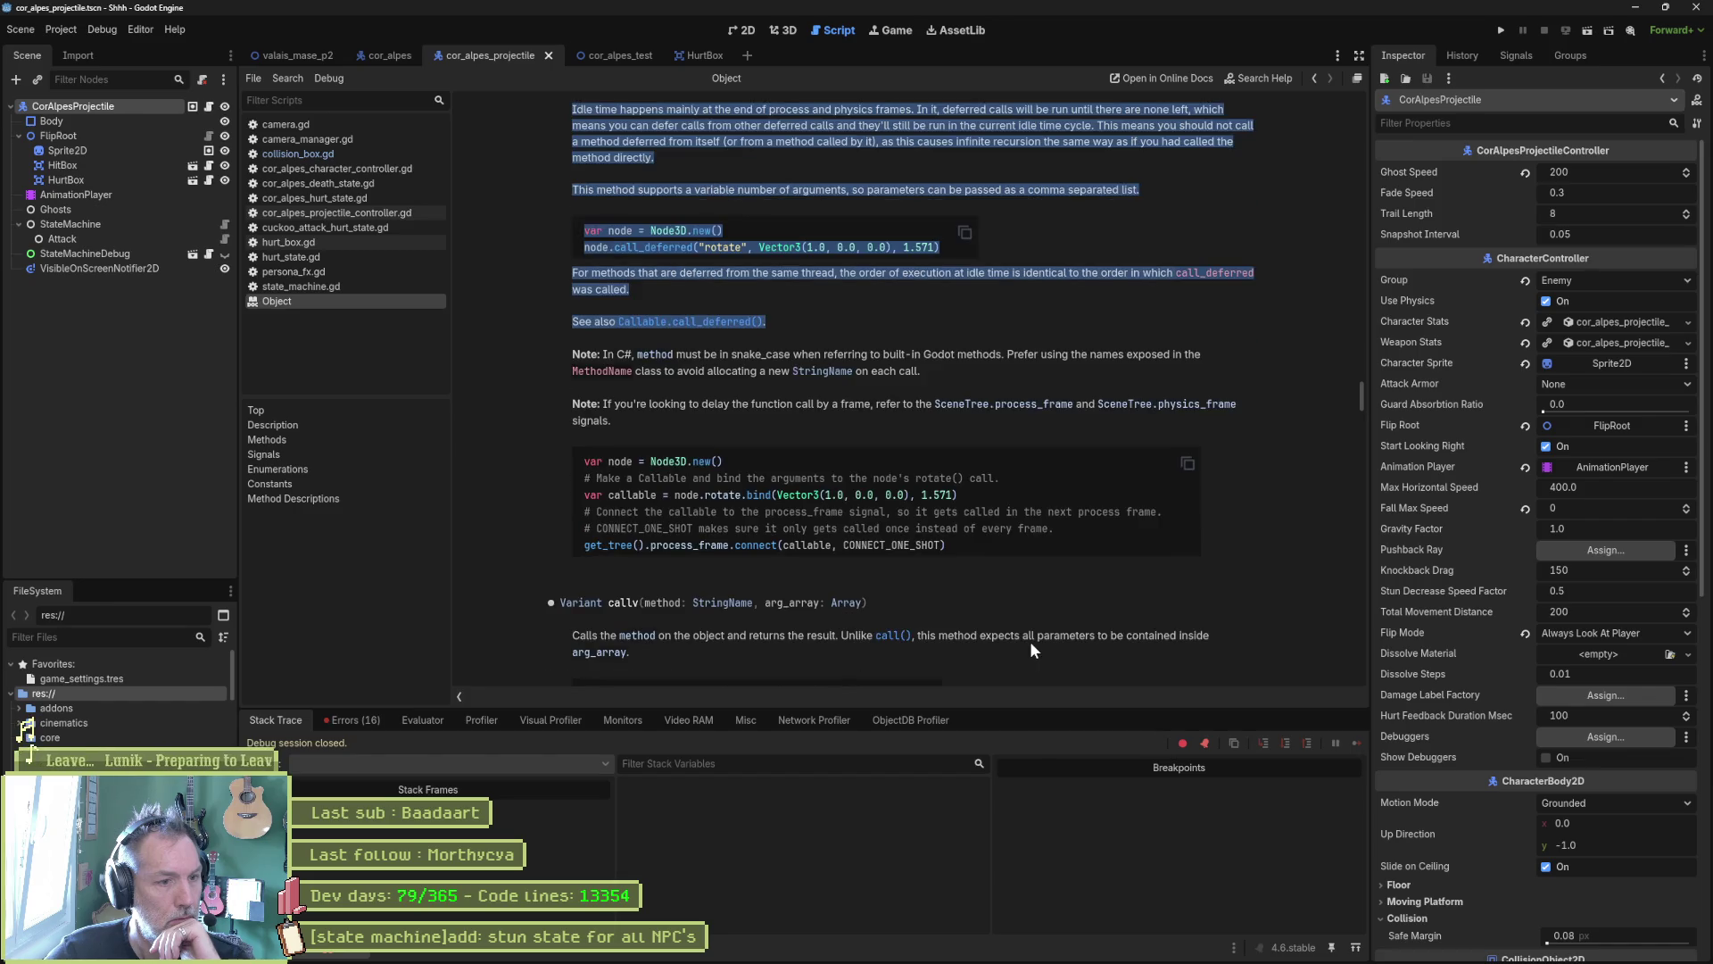
{"action": "scroll", "coordinate": [1014, 645], "scroll_direction": "up", "scroll_amount": 4}
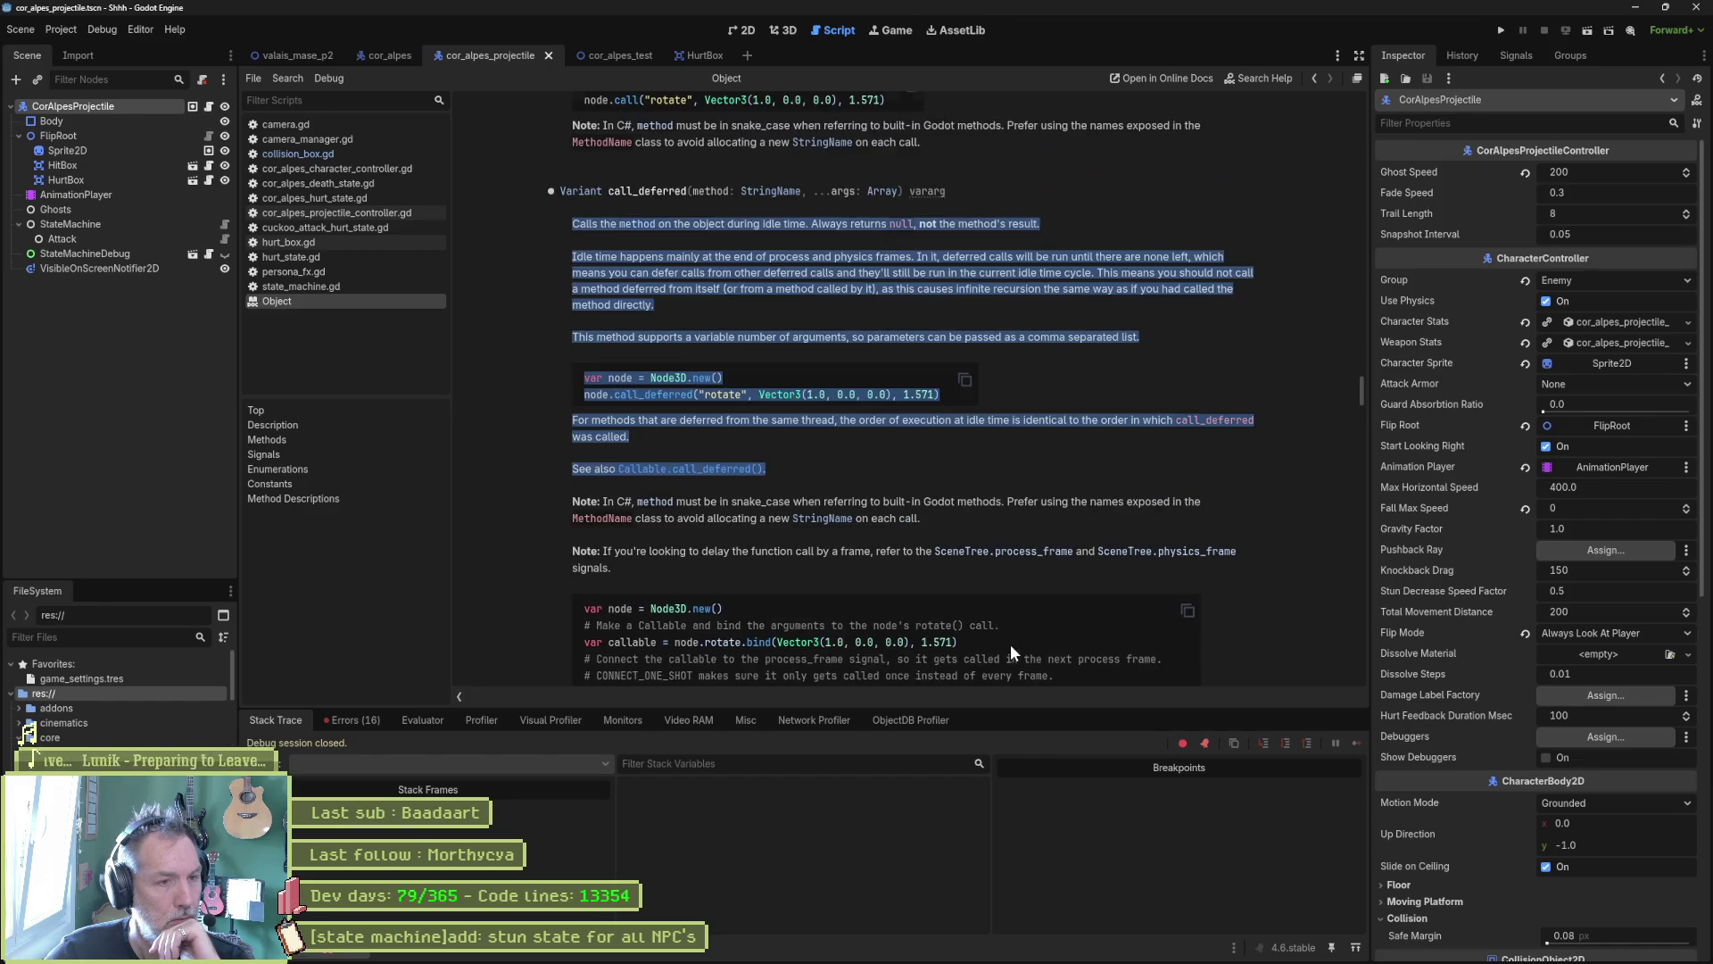
{"action": "left_click", "coordinate": [1089, 457]}
{"action": "key", "text": "alt+Left"}
{"action": "left_click", "coordinate": [965, 473]}
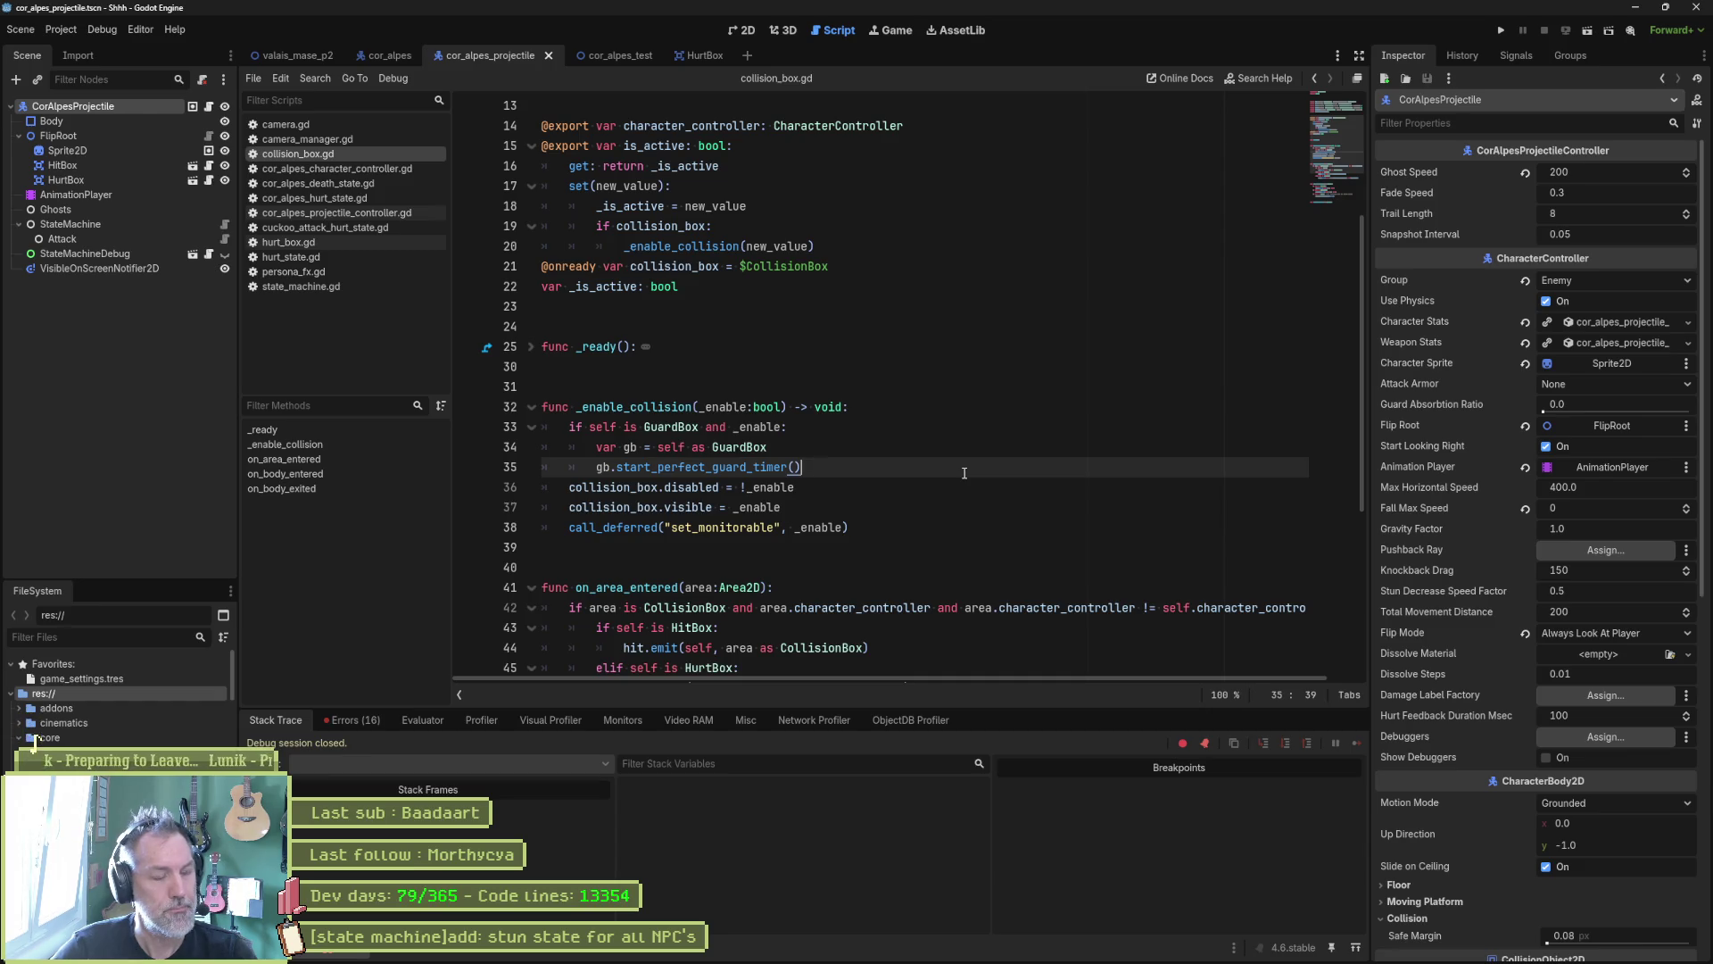
Step: Restore and uncomment the deferred set_disabled line 36 in _enable_collision
{"action": "key", "text": "ctrl+z"}
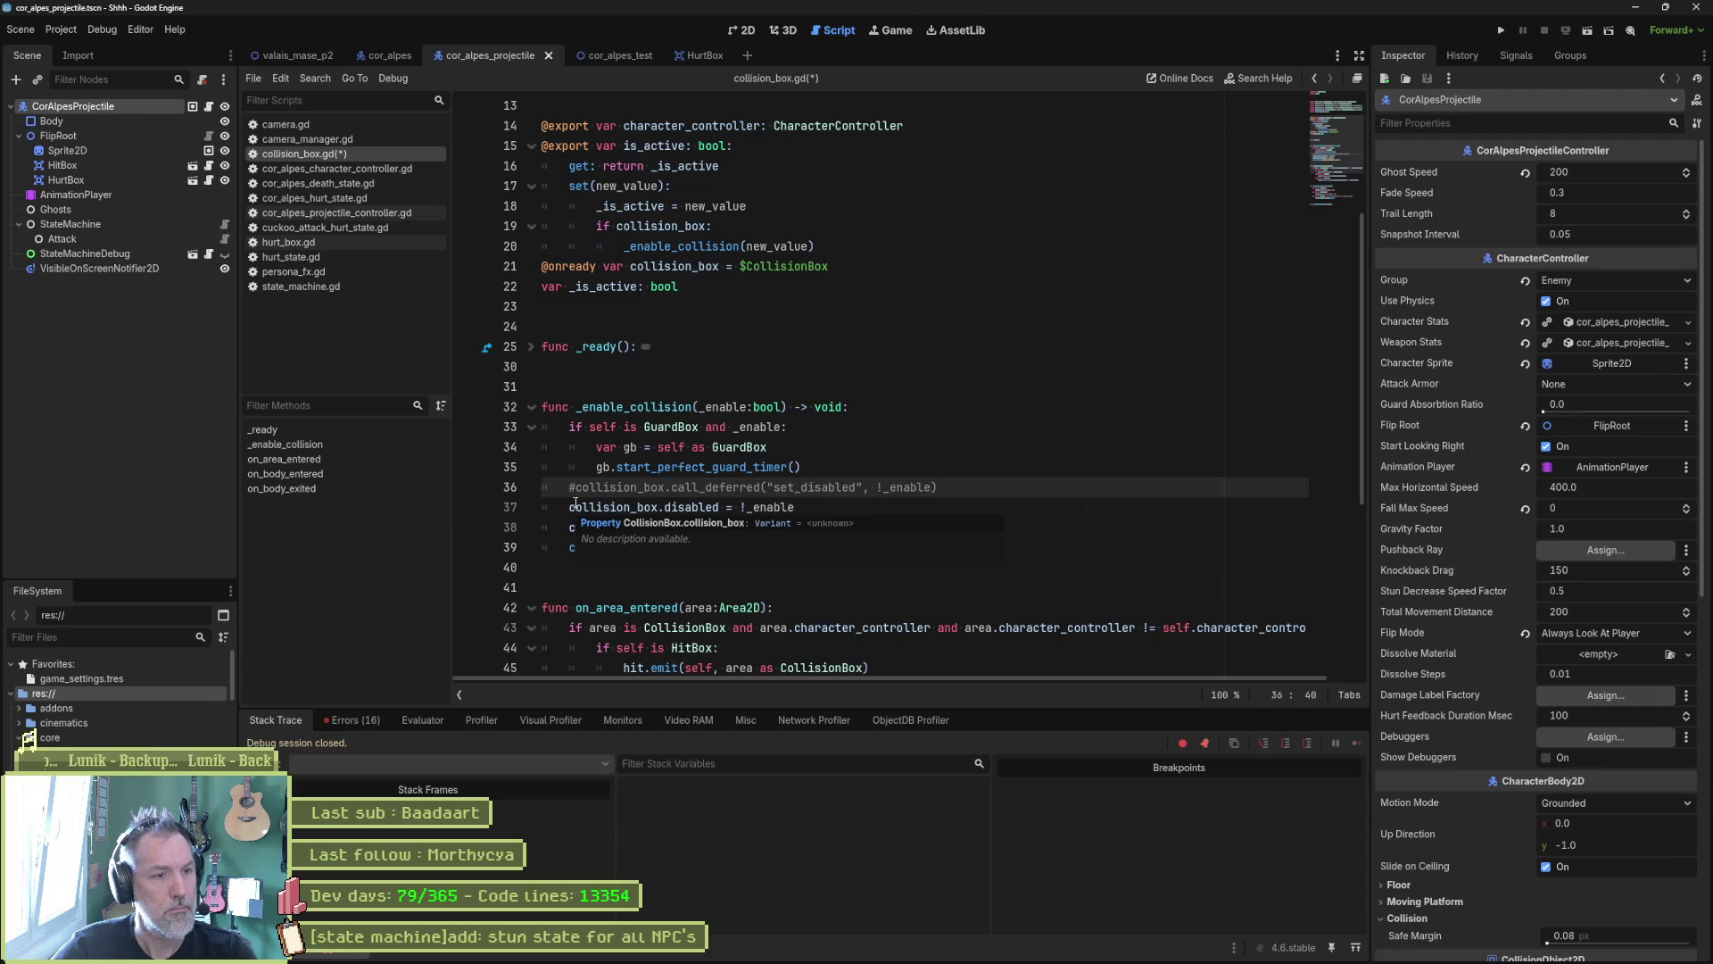
{"action": "key", "text": "ctrl+k"}
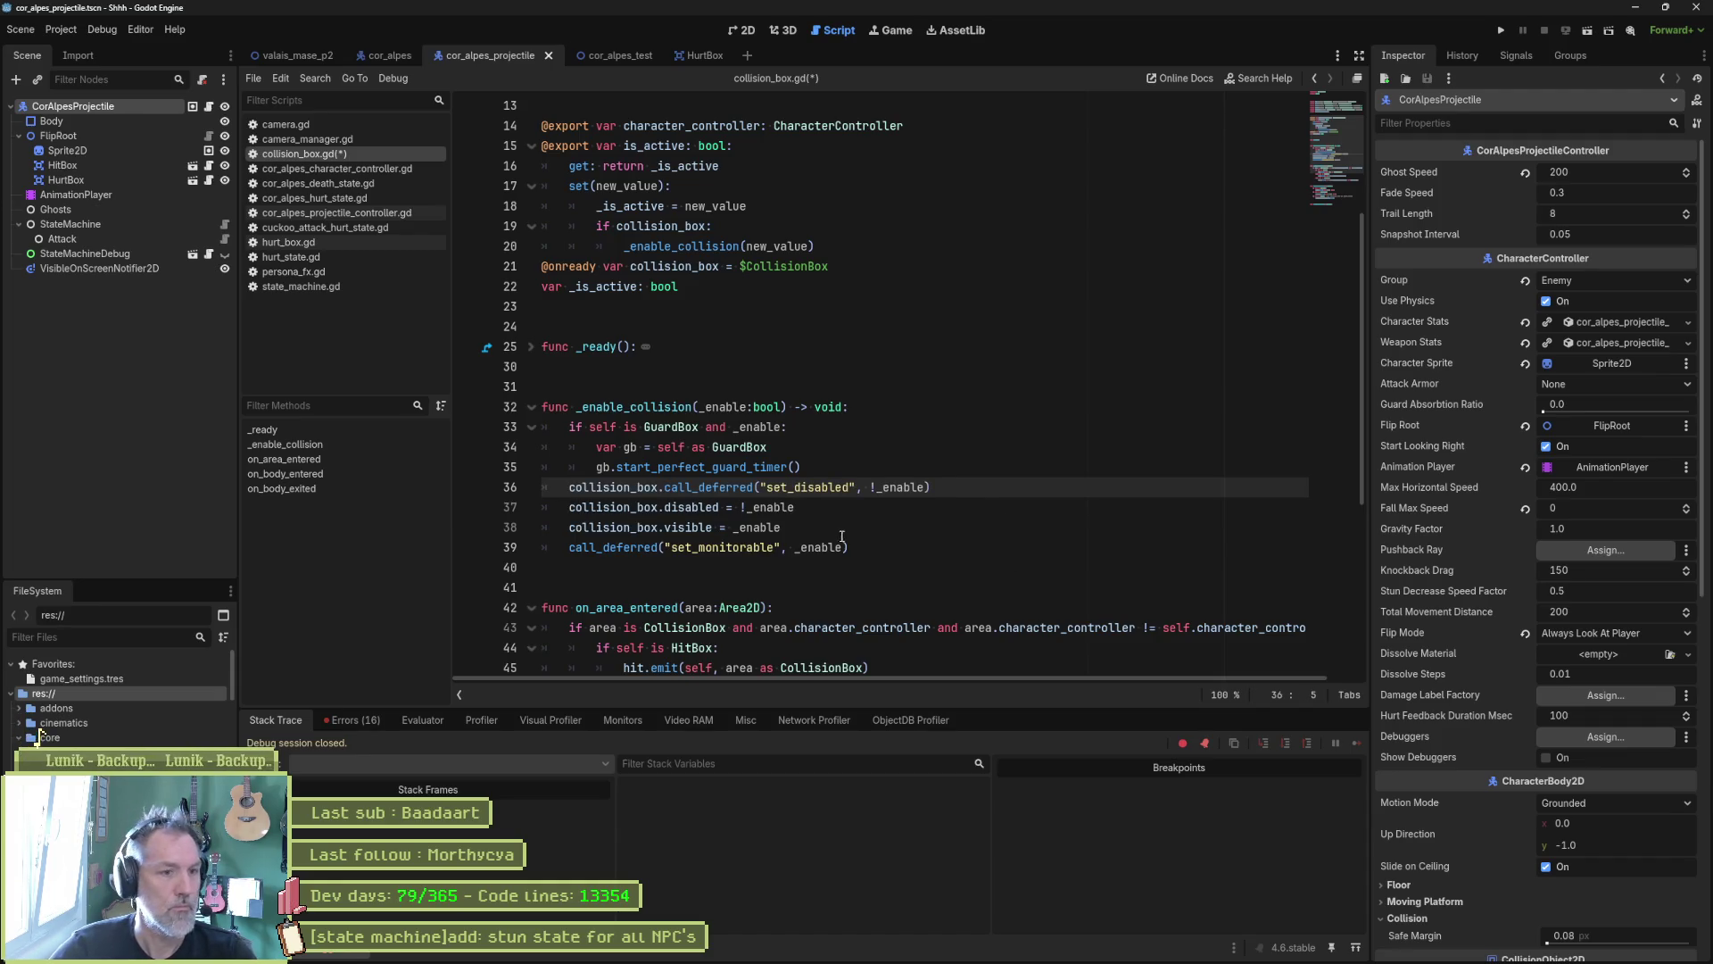
{"action": "left_click_drag", "start_coordinate": [850, 547], "coordinate": [516, 404]}
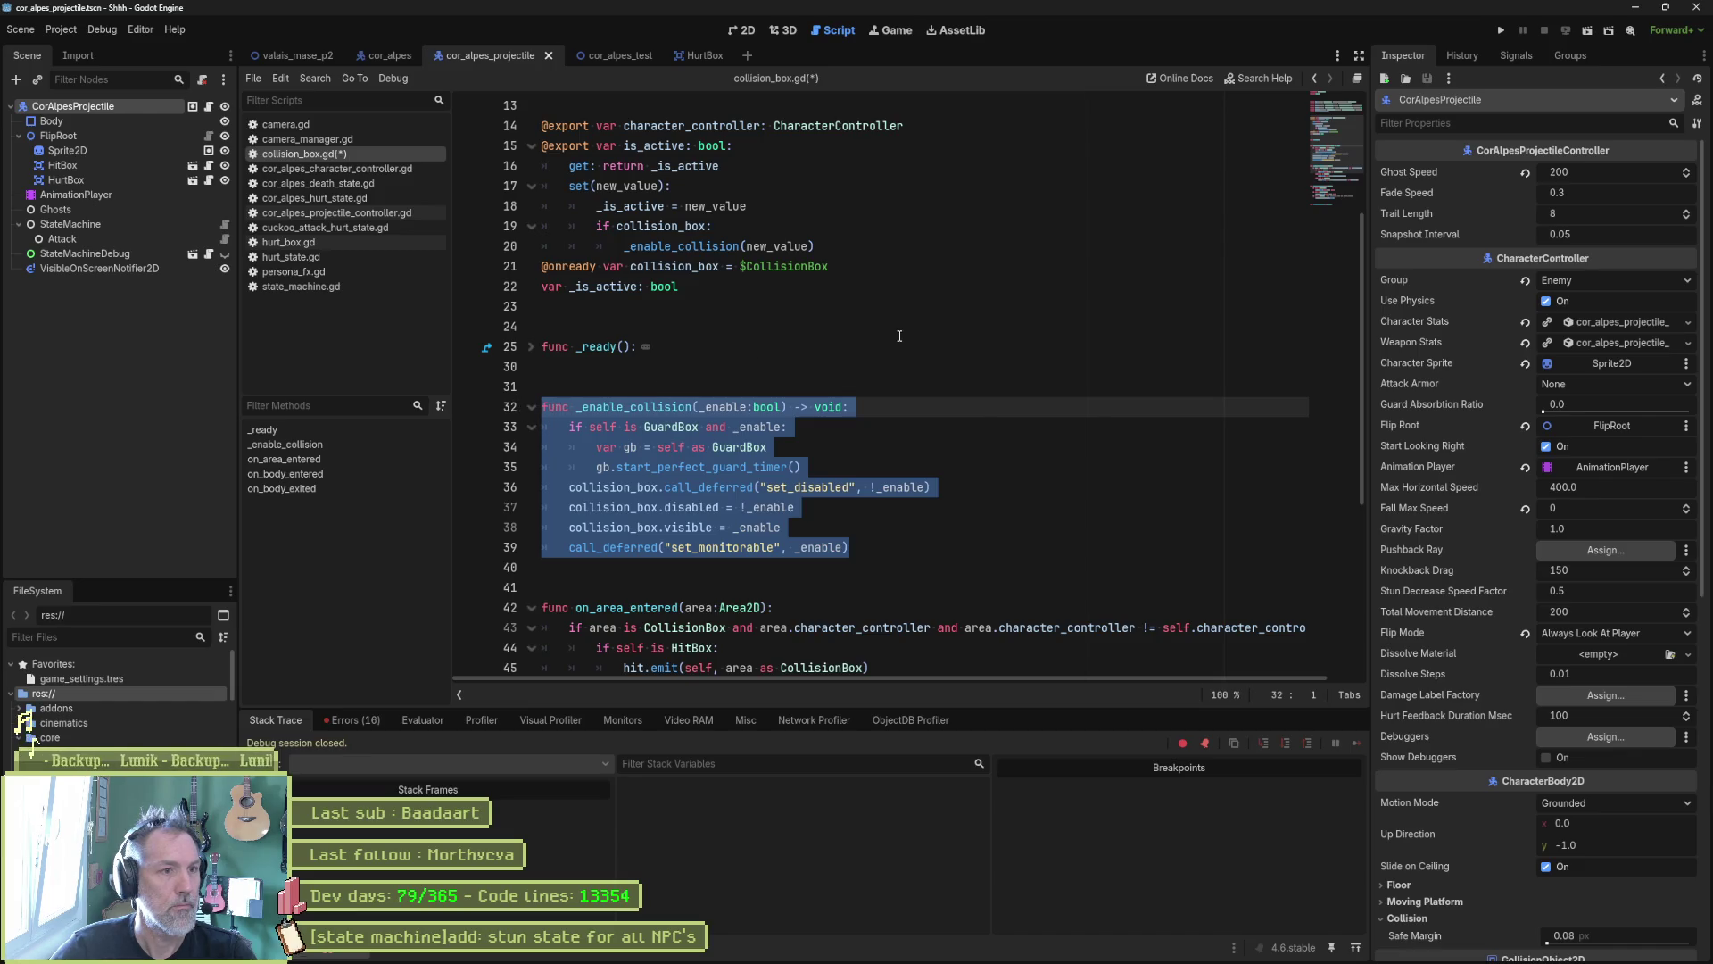
Step: Snip a screenshot of the _enable_collision function code
{"action": "scroll", "coordinate": [900, 336], "scroll_direction": "up", "scroll_amount": 1}
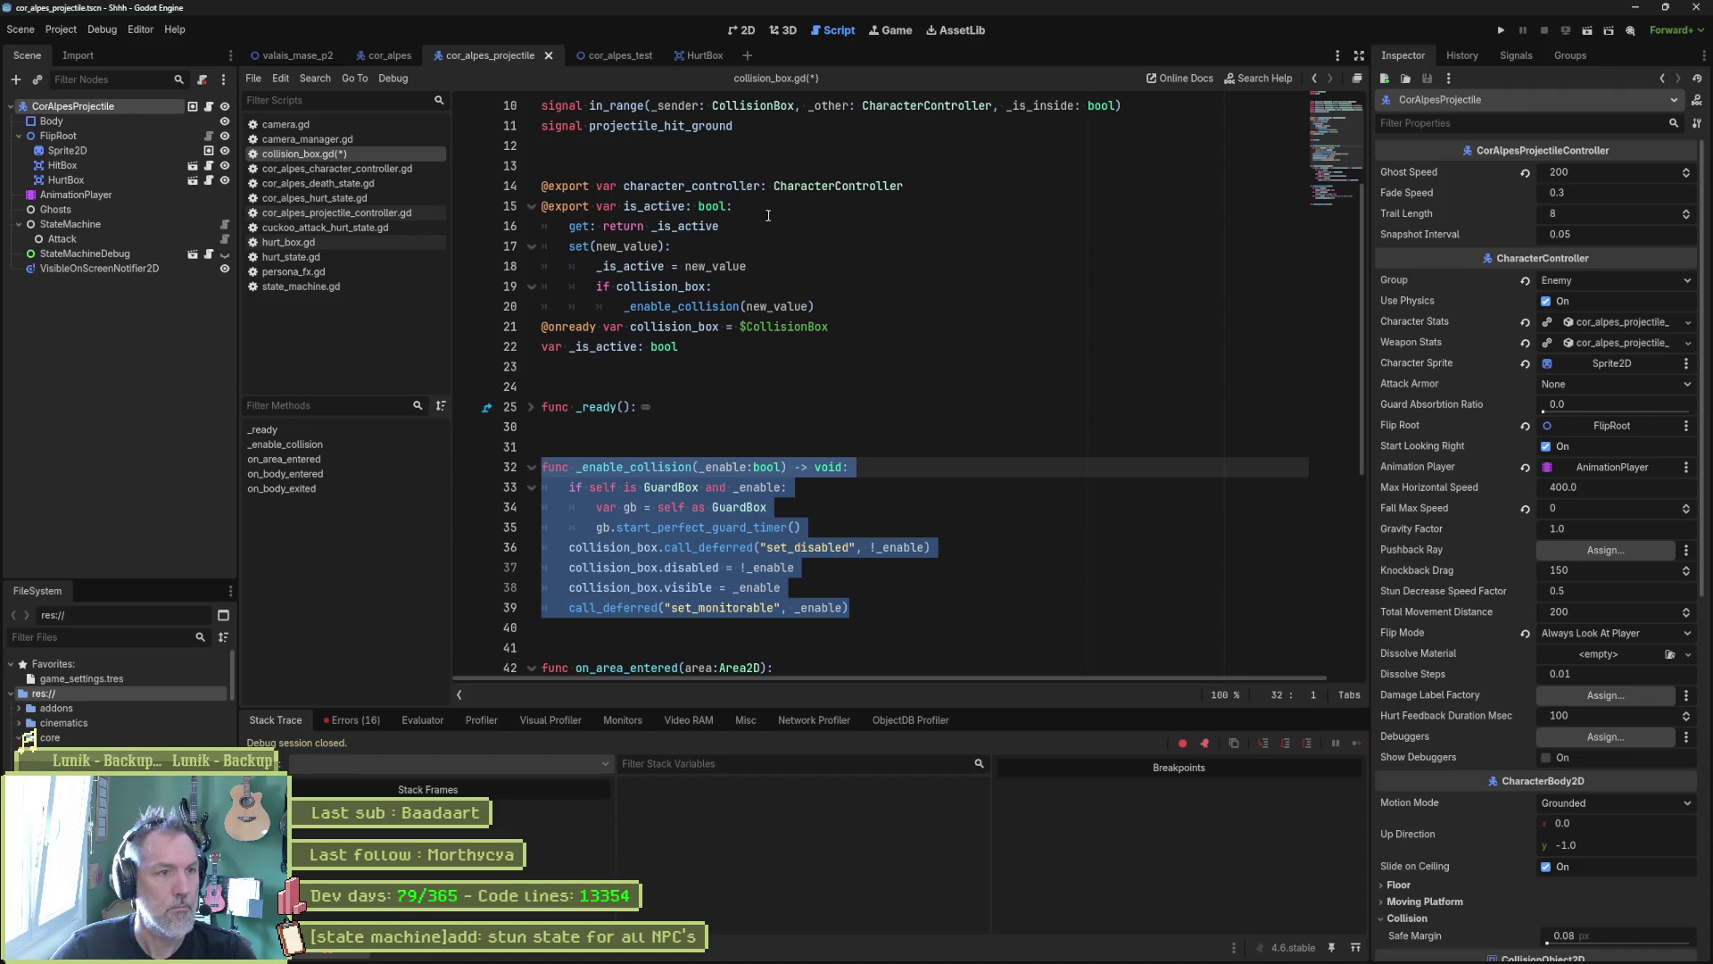
{"action": "key", "text": "super+shift+s"}
{"action": "mouse_move", "coordinate": [242, 41]}
{"action": "left_mouse_down"}
{"action": "mouse_move", "coordinate": [1358, 471]}
{"action": "mouse_move", "coordinate": [1708, 714]}
{"action": "left_mouse_up"}
{"action": "mouse_move", "coordinate": [624, 956]}
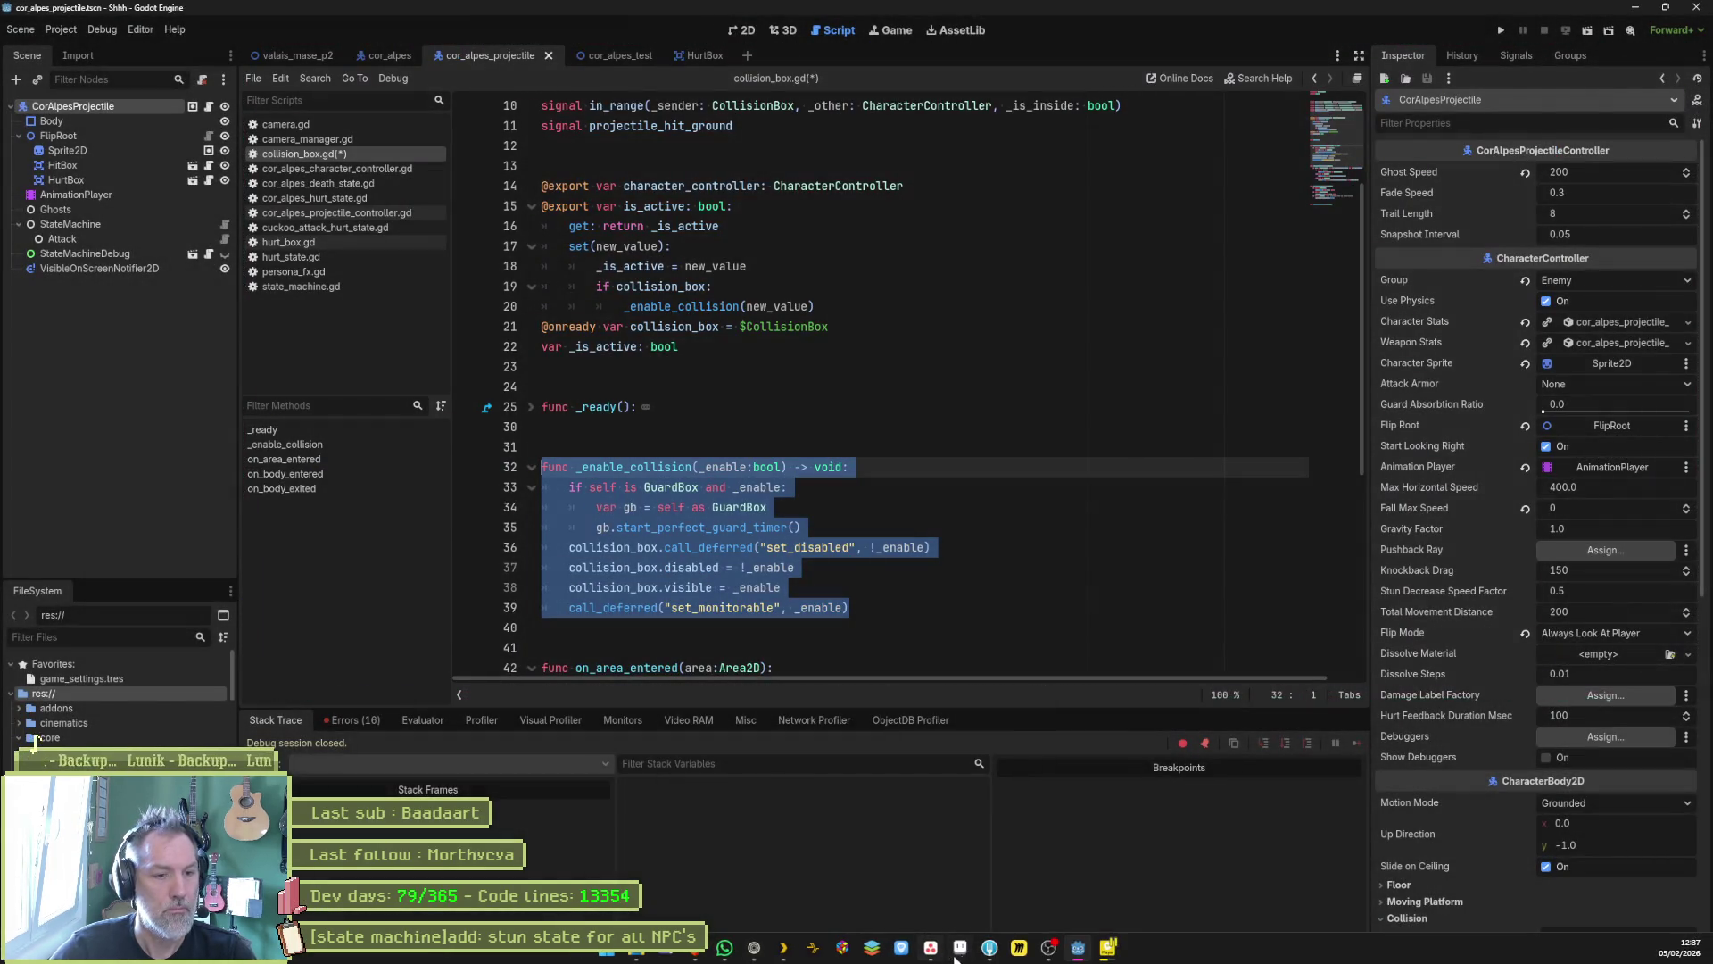
{"action": "left_click", "coordinate": [754, 948]}
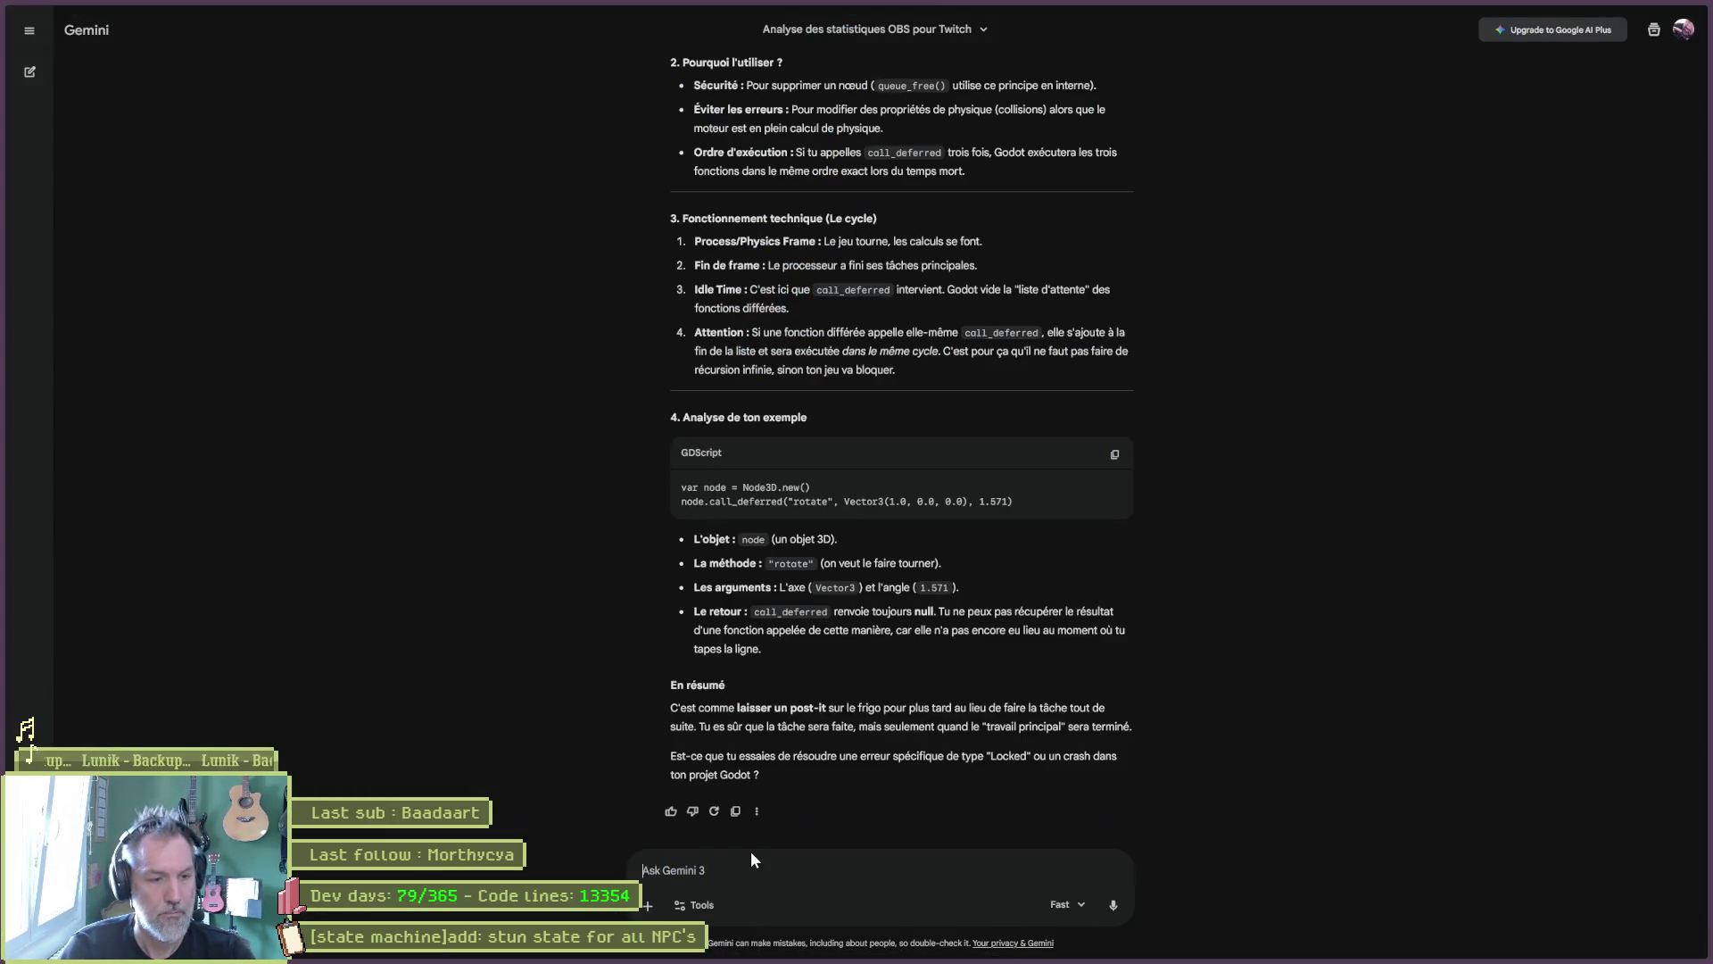
Step: Ask Gemini in French why call_deferred won't disable the collisionbox, attaching the code screenshot
{"action": "type", "text": "dans mon code, si "}
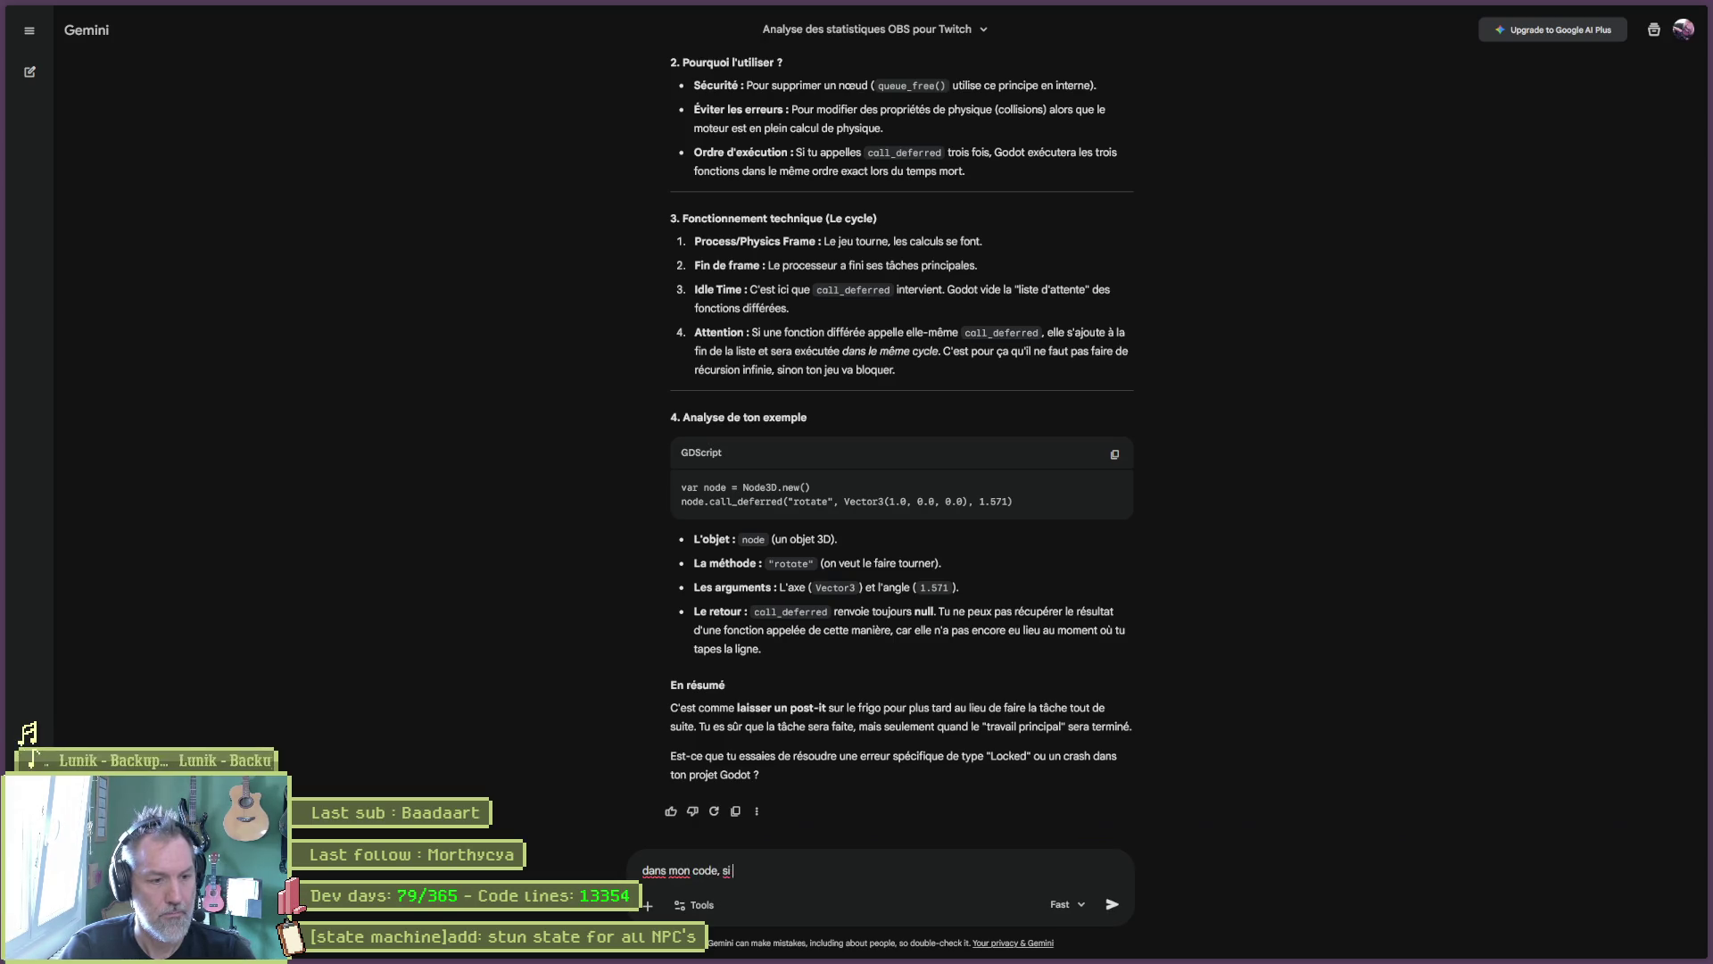
{"action": "type", "text": "j'utilise"}
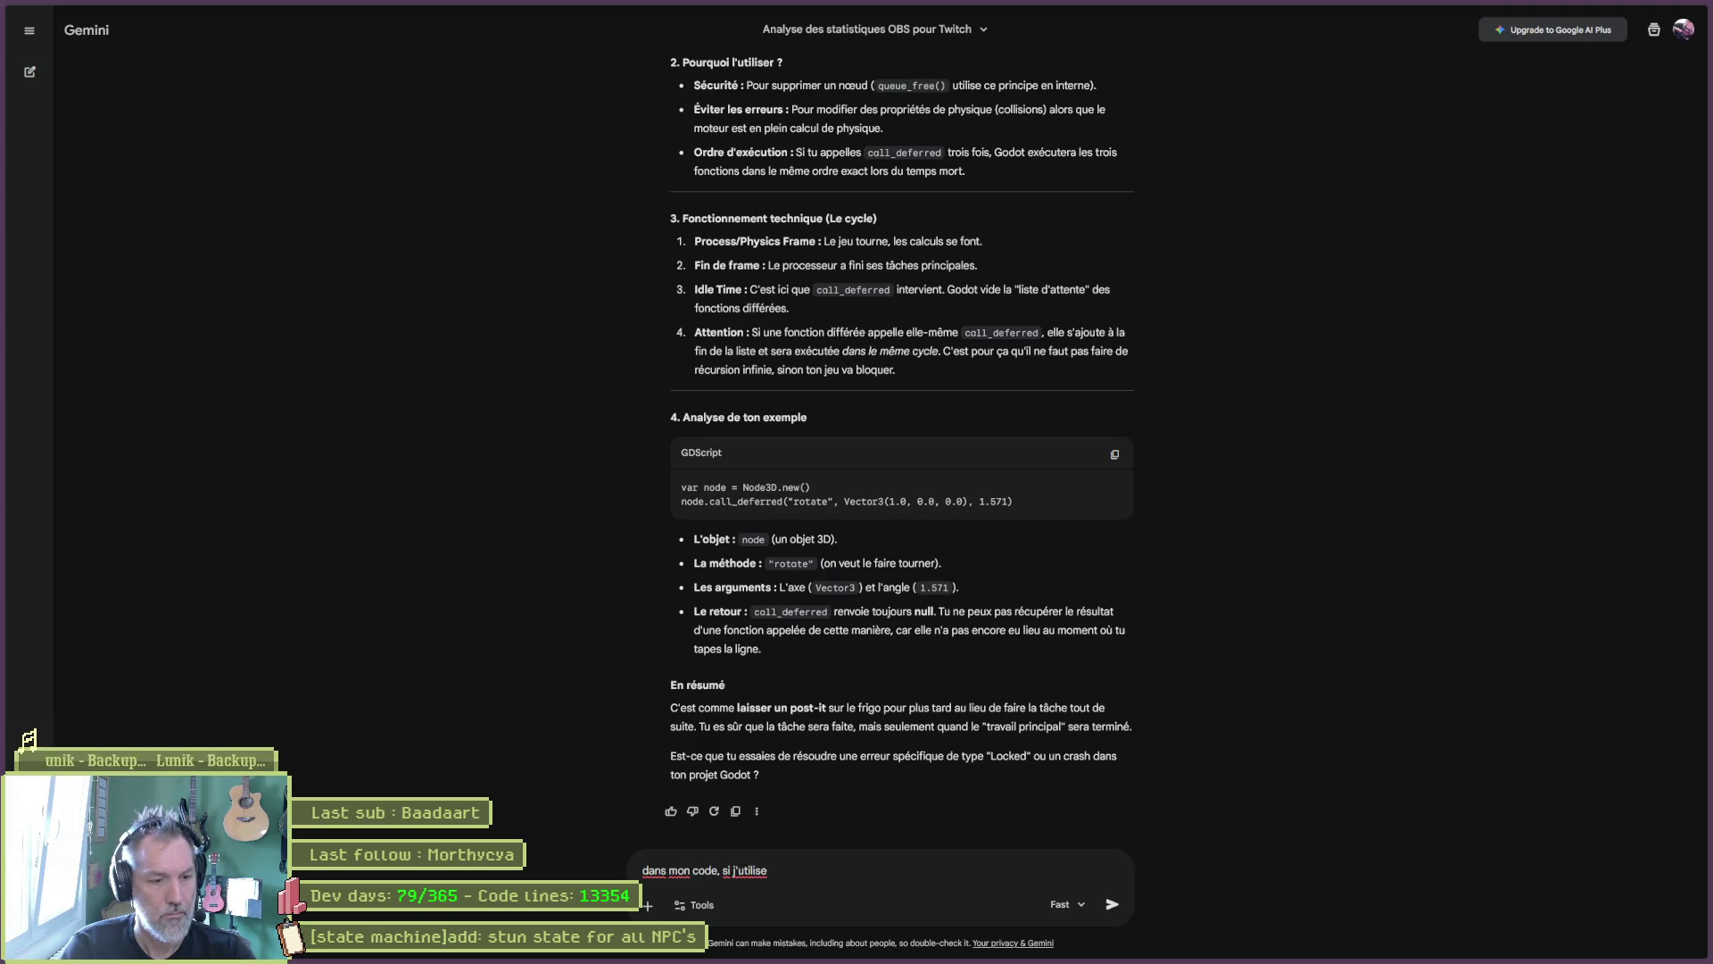
{"action": "type", "text": " le call_"}
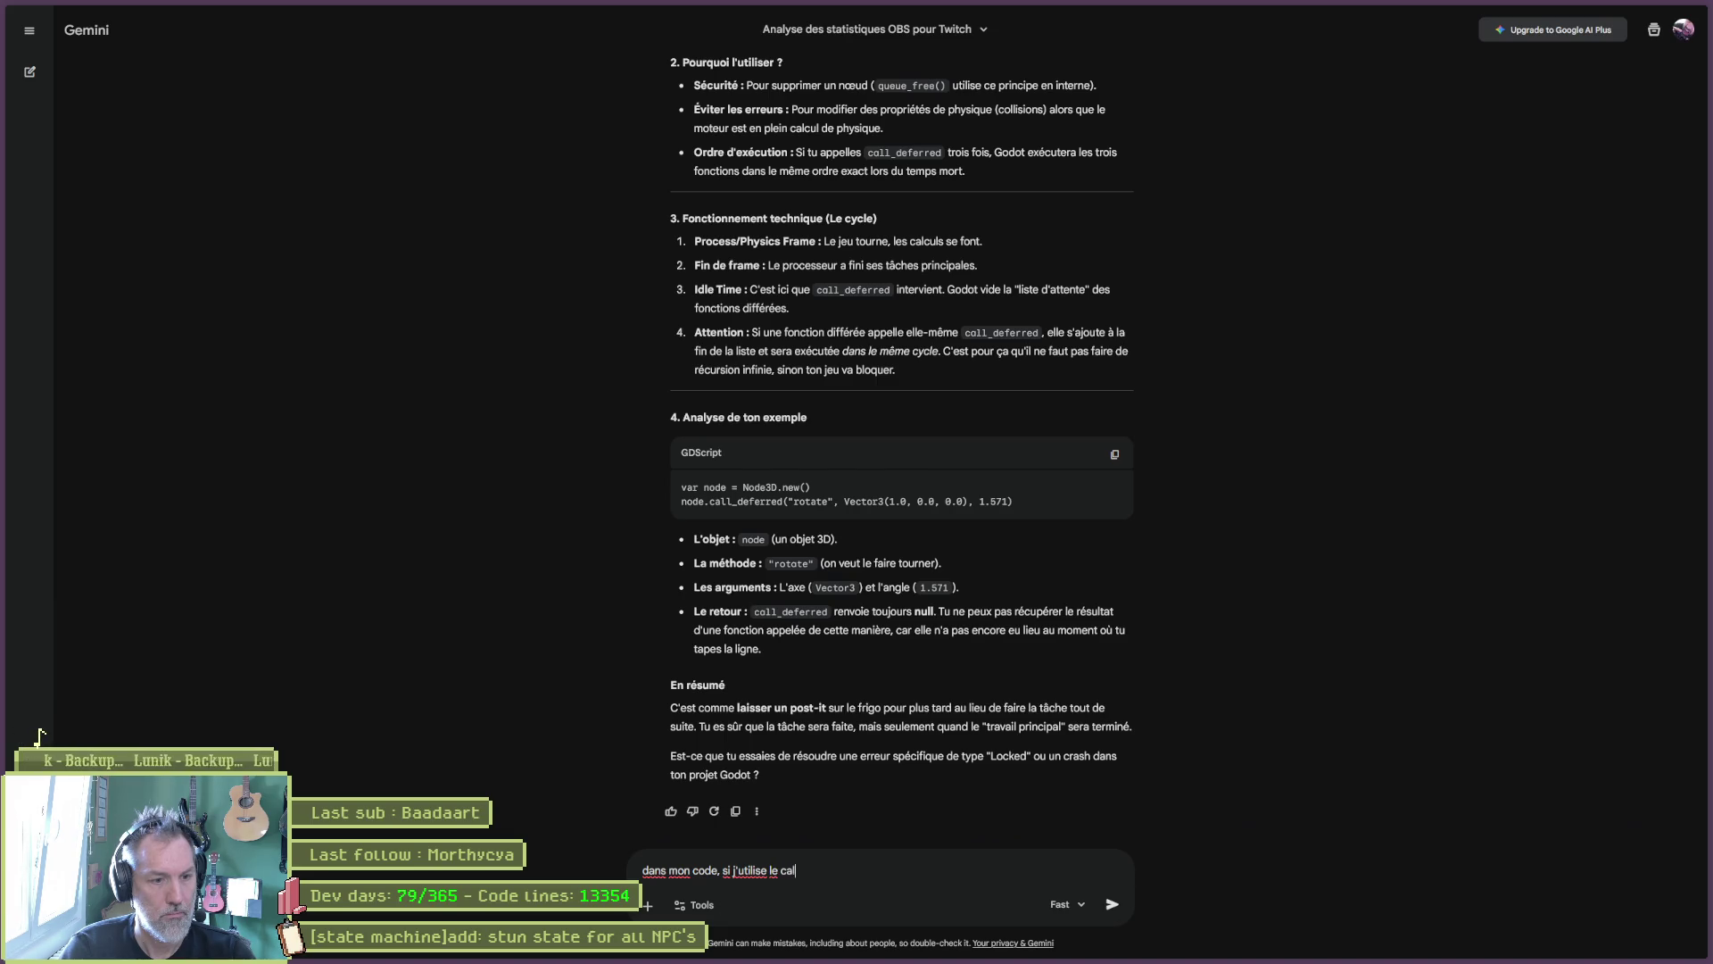
{"action": "type", "text": "dfereed"}
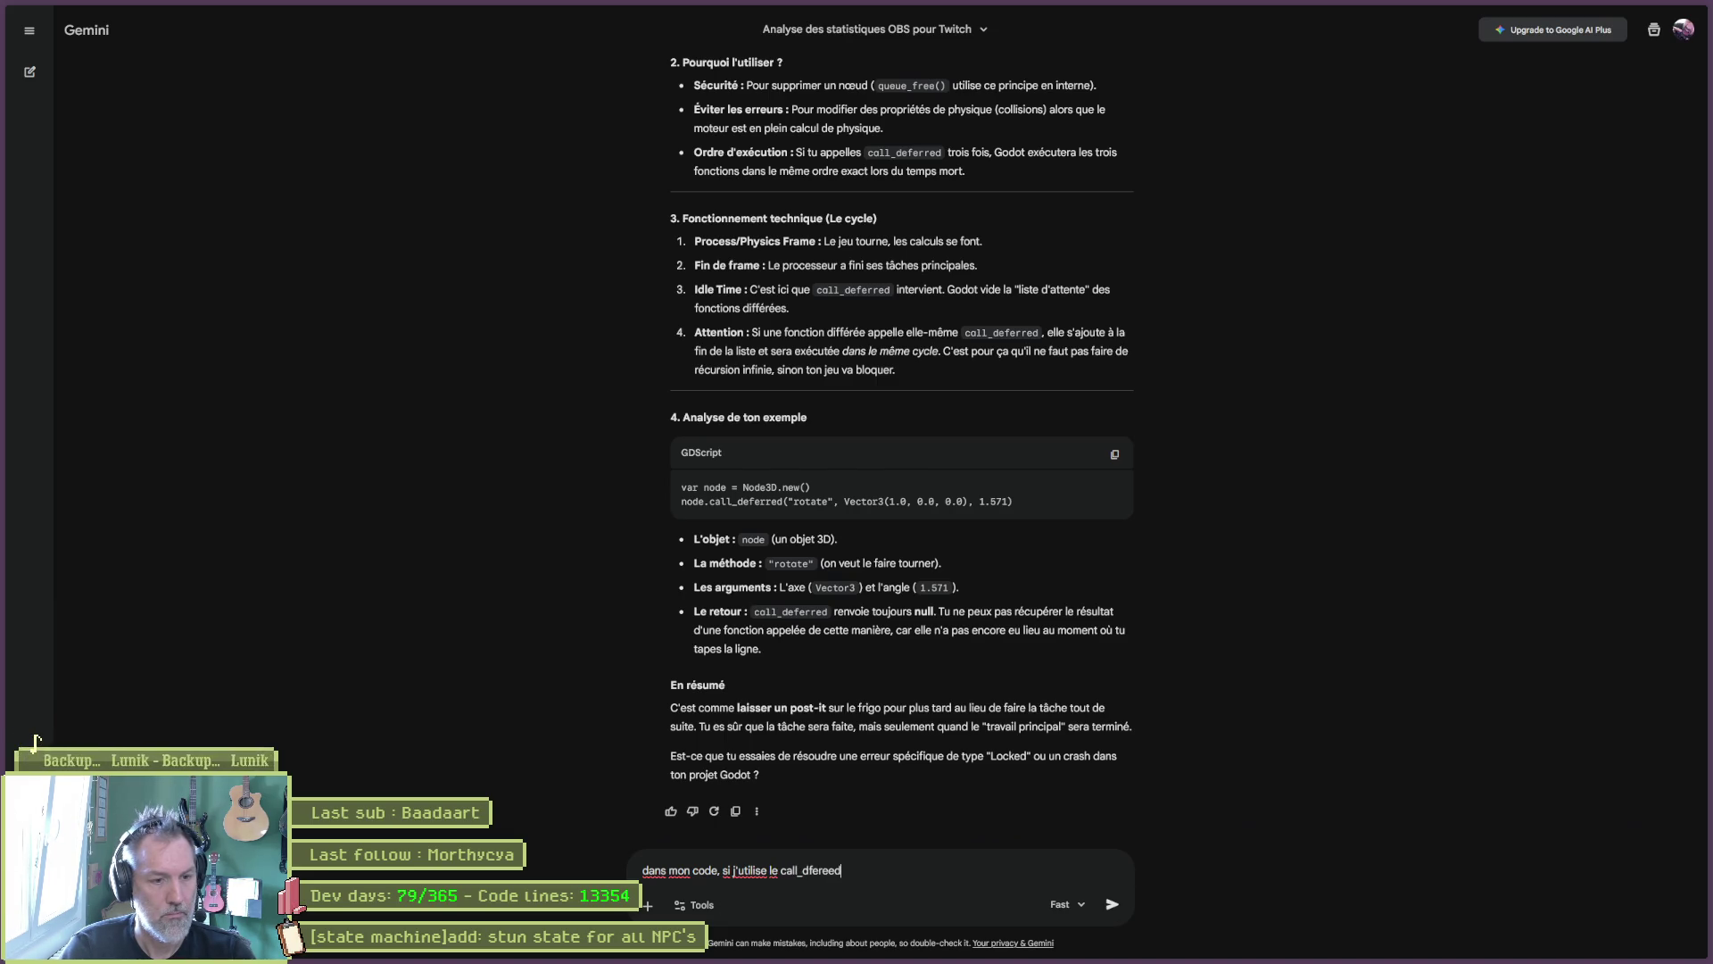
{"action": "key", "text": "BackSpace"}
{"action": "key", "text": "BackSpace"}
{"action": "key", "text": "BackSpace"}
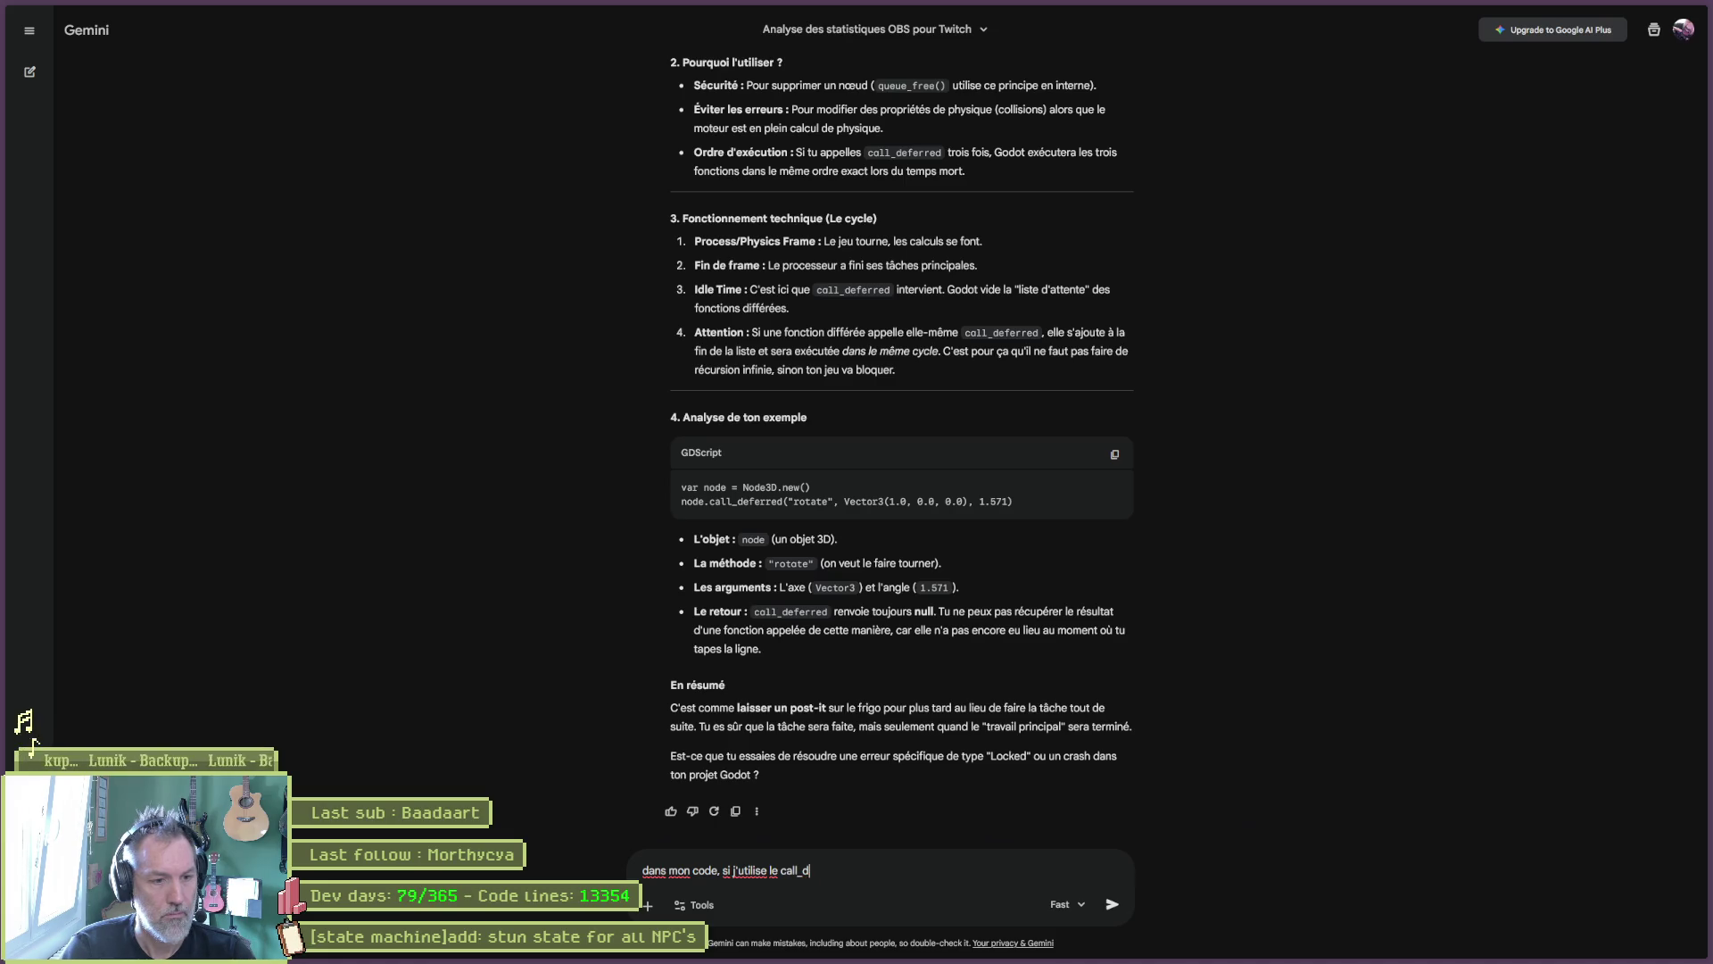
{"action": "type", "text": "eferred, la"}
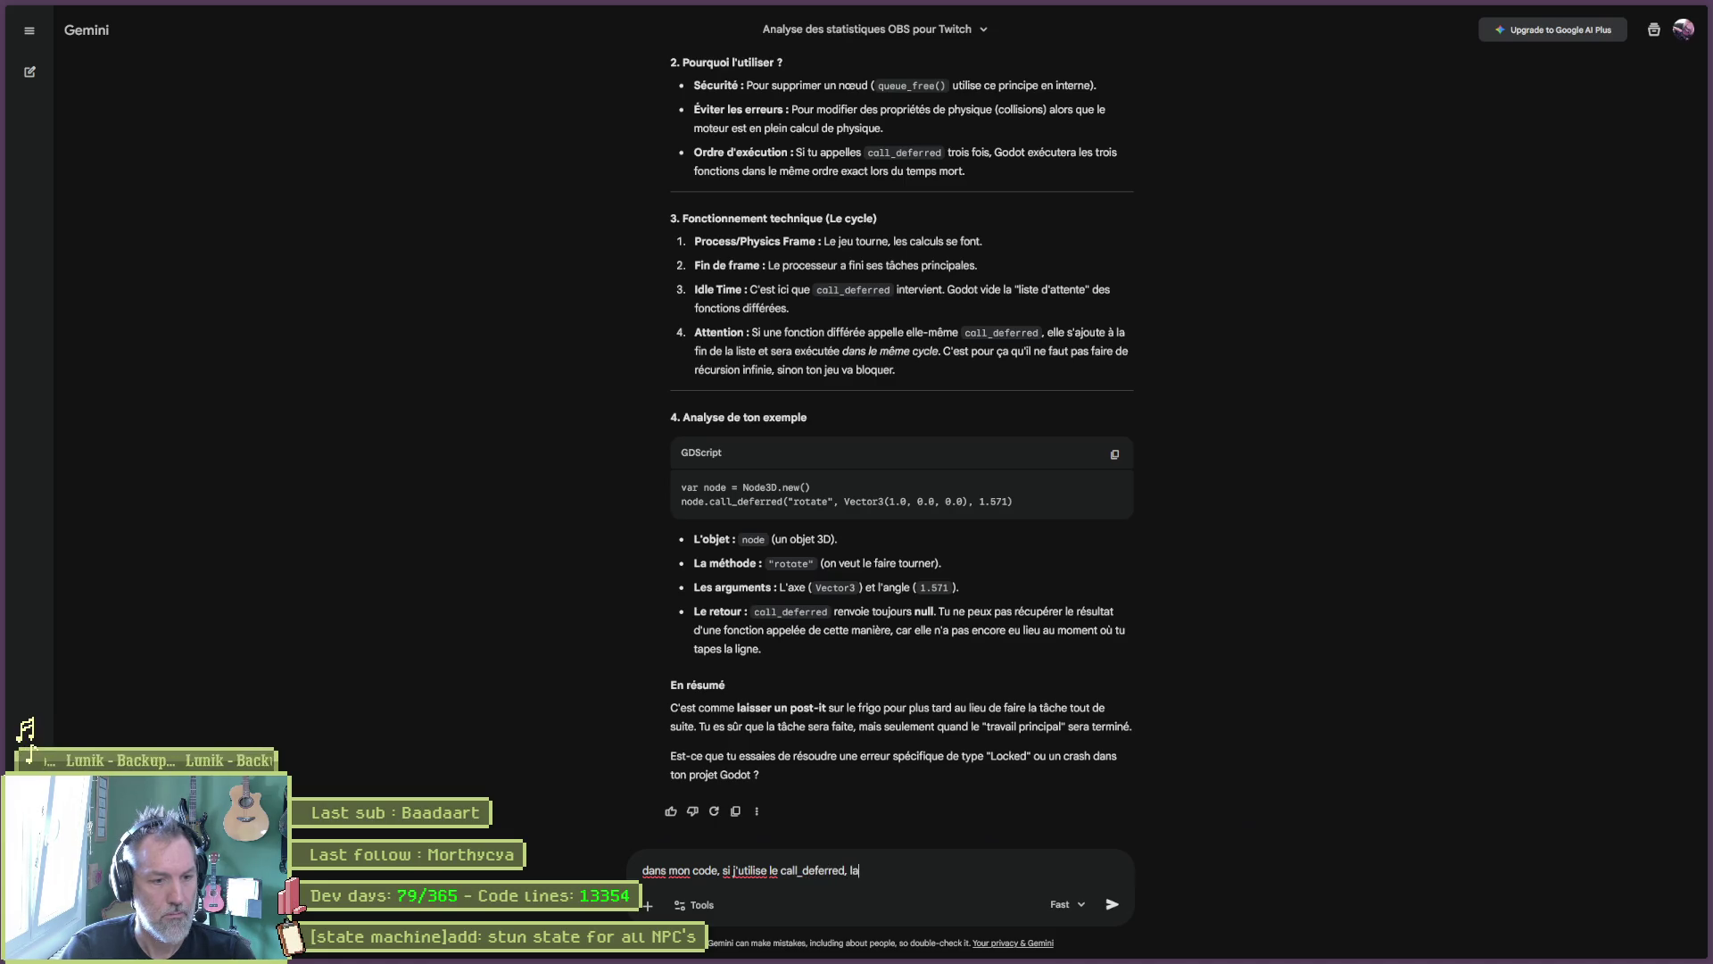
{"action": "type", "text": " collision"}
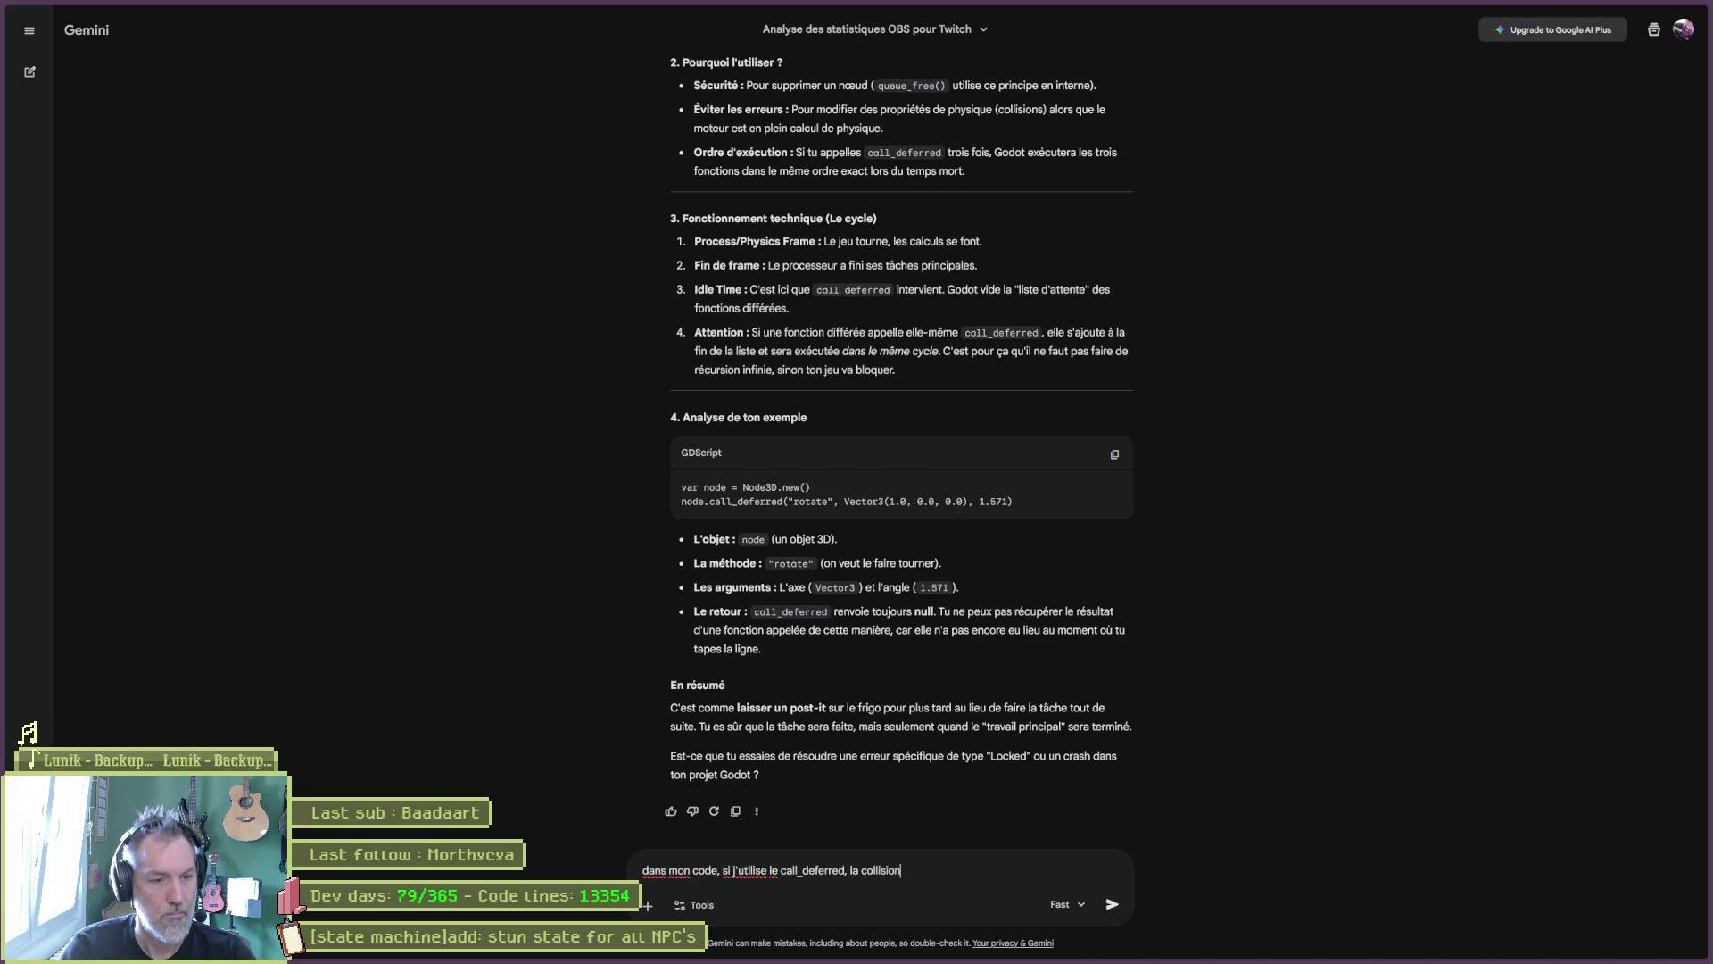
{"action": "type", "text": "box ("}
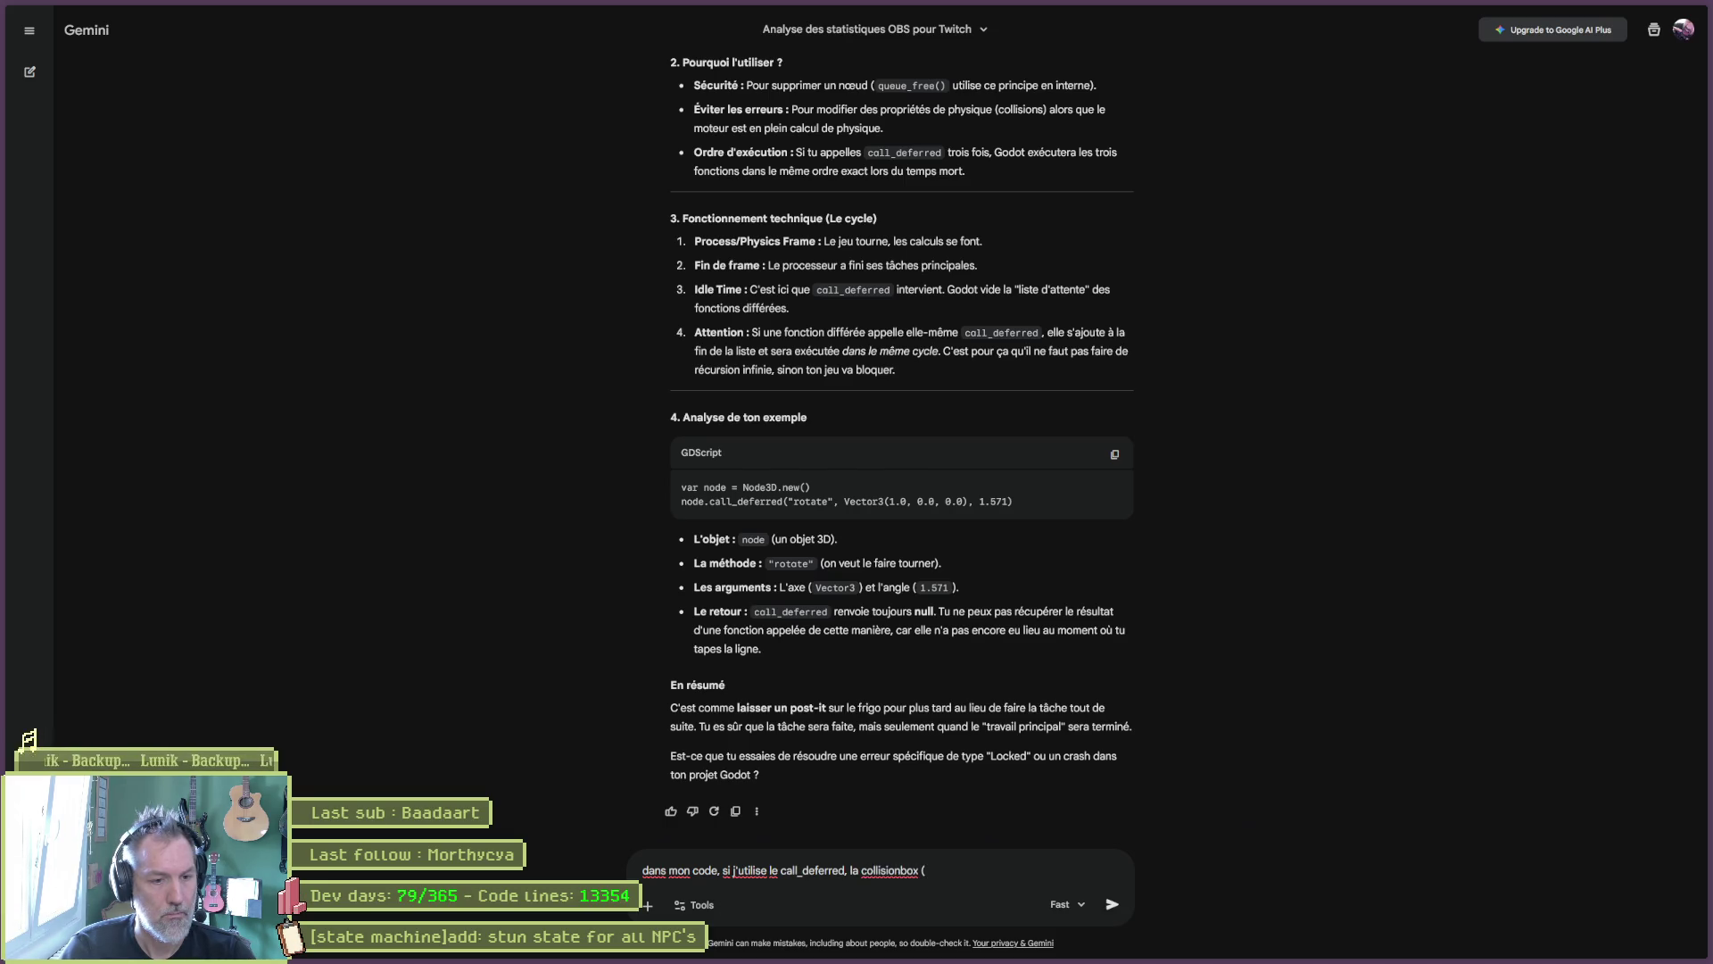
{"action": "key", "text": "BackSpace"}
{"action": "type", "text": "ne se desa"}
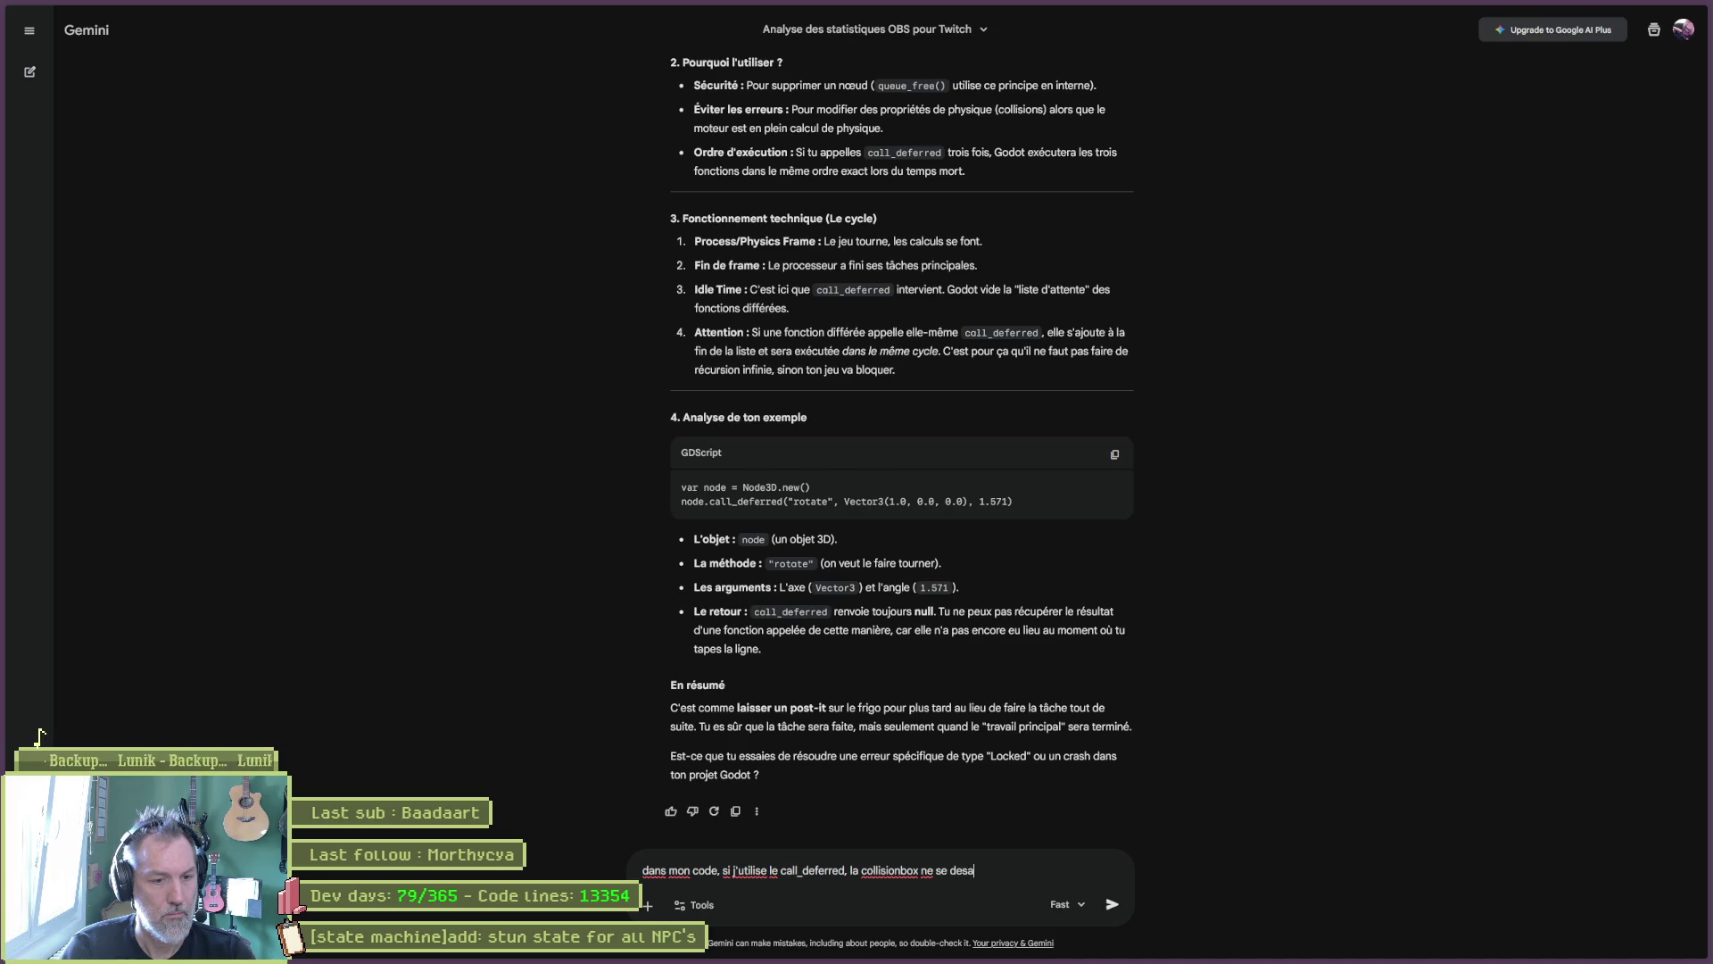
{"action": "type", "text": "ctive pas alros qu"}
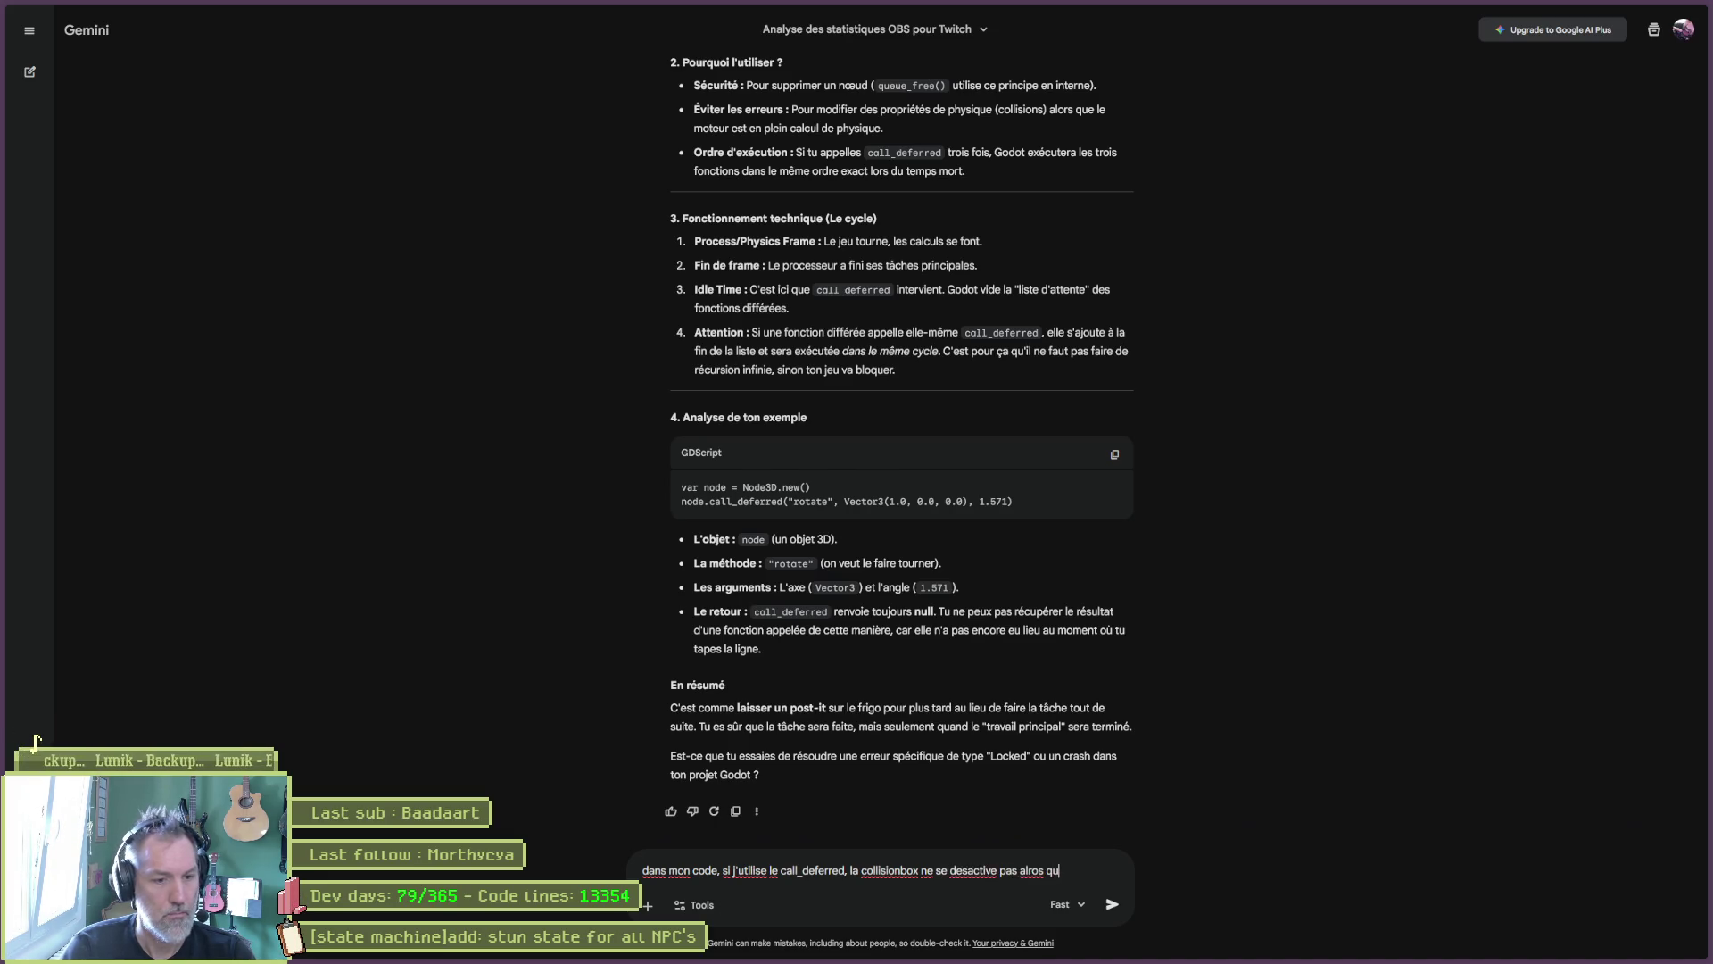
{"action": "key", "text": "BackSpace"}
{"action": "key", "text": "BackSpace"}
{"action": "key", "text": "BackSpace"}
{"action": "key", "text": "BackSpace"}
{"action": "key", "text": "BackSpace"}
{"action": "key", "text": "BackSpace"}
{"action": "type", "text": "ors "}
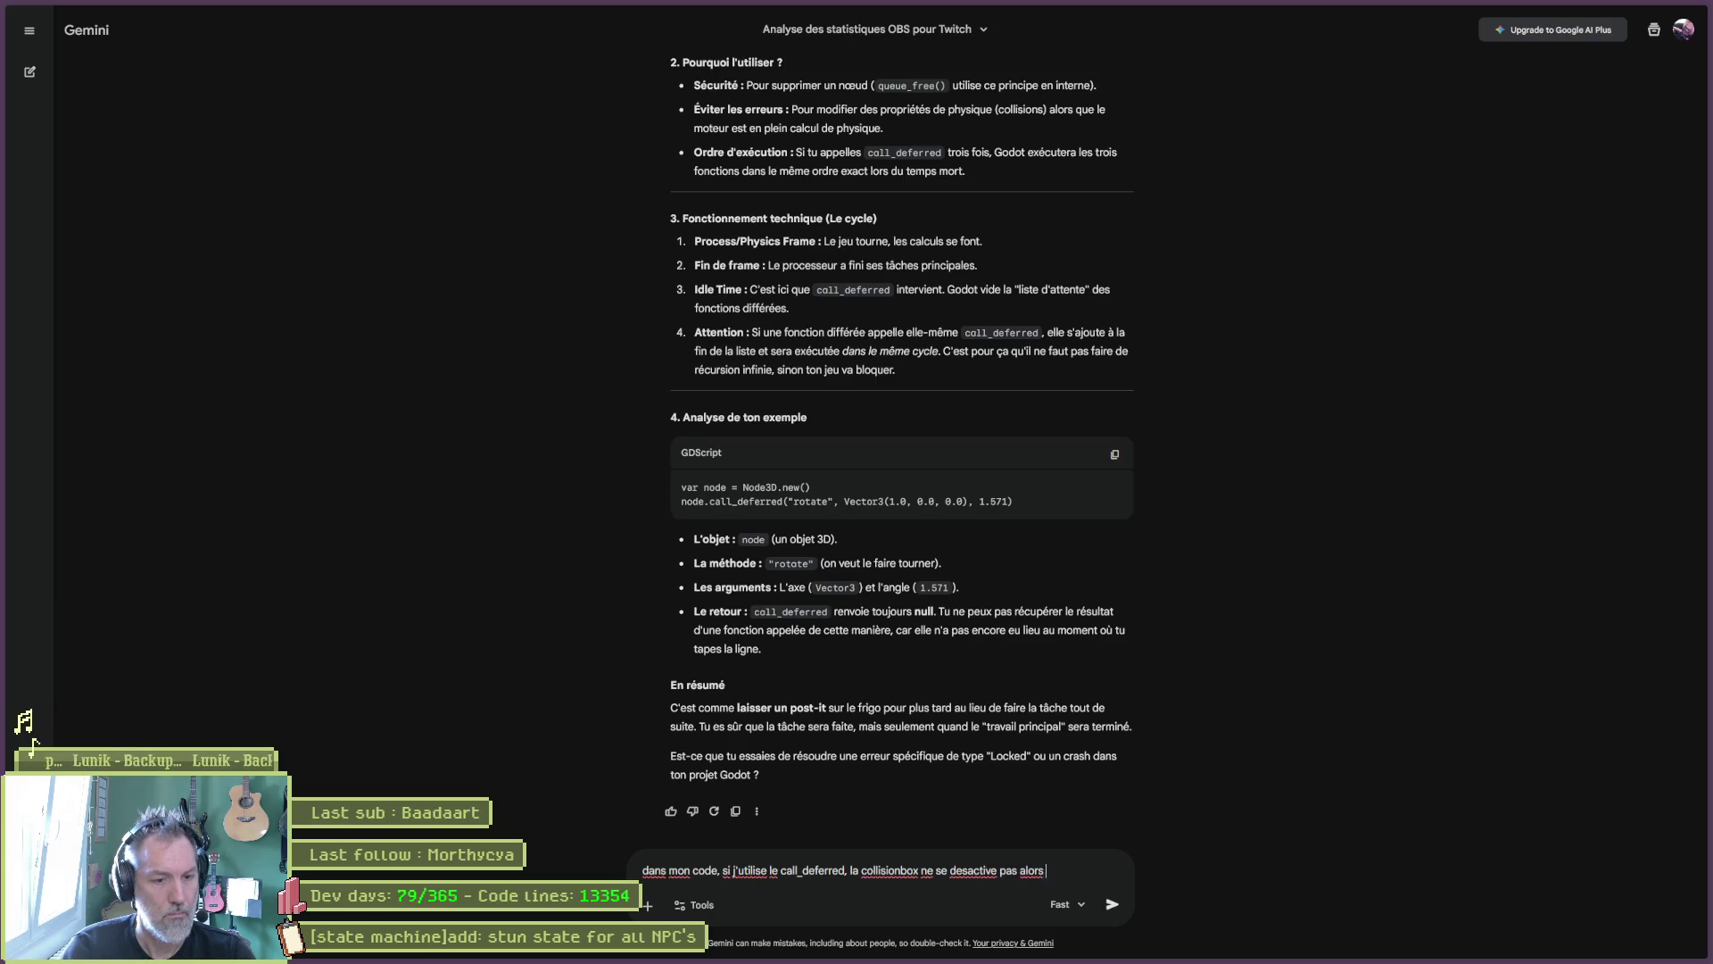
{"action": "type", "text": "que si je call set"}
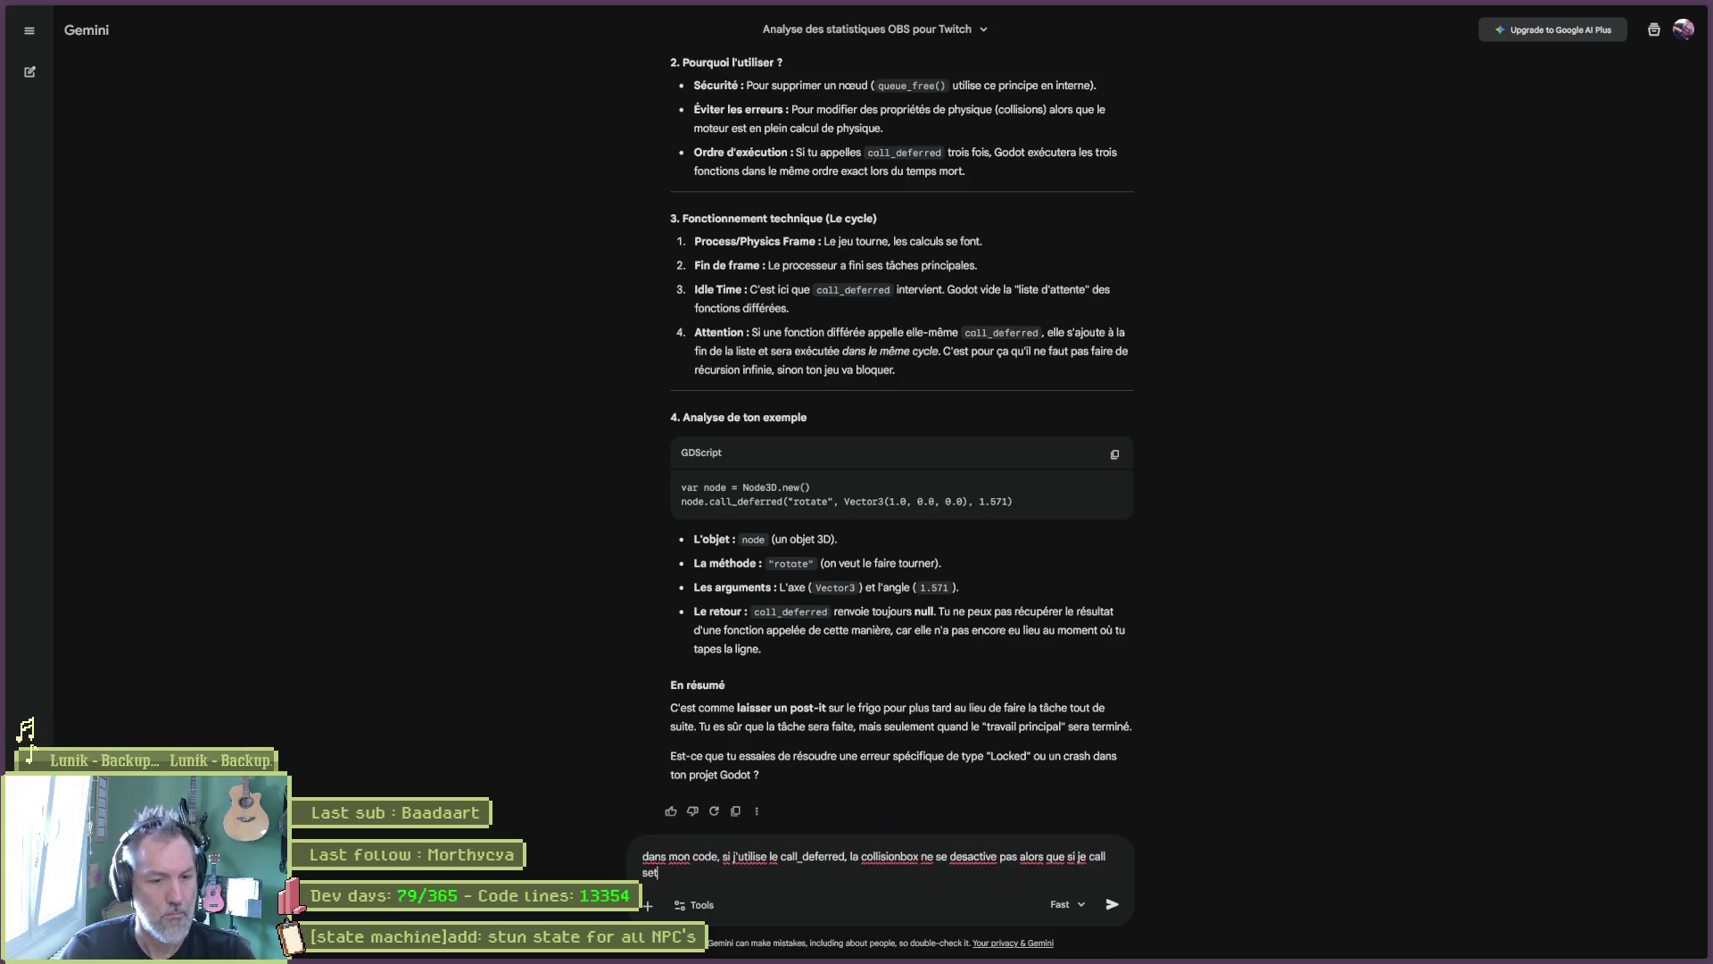
{"action": "key", "text": "BackSpace"}
{"action": "key", "text": "BackSpace"}
{"action": "key", "text": "BackSpace"}
{"action": "type", "text": "enable"}
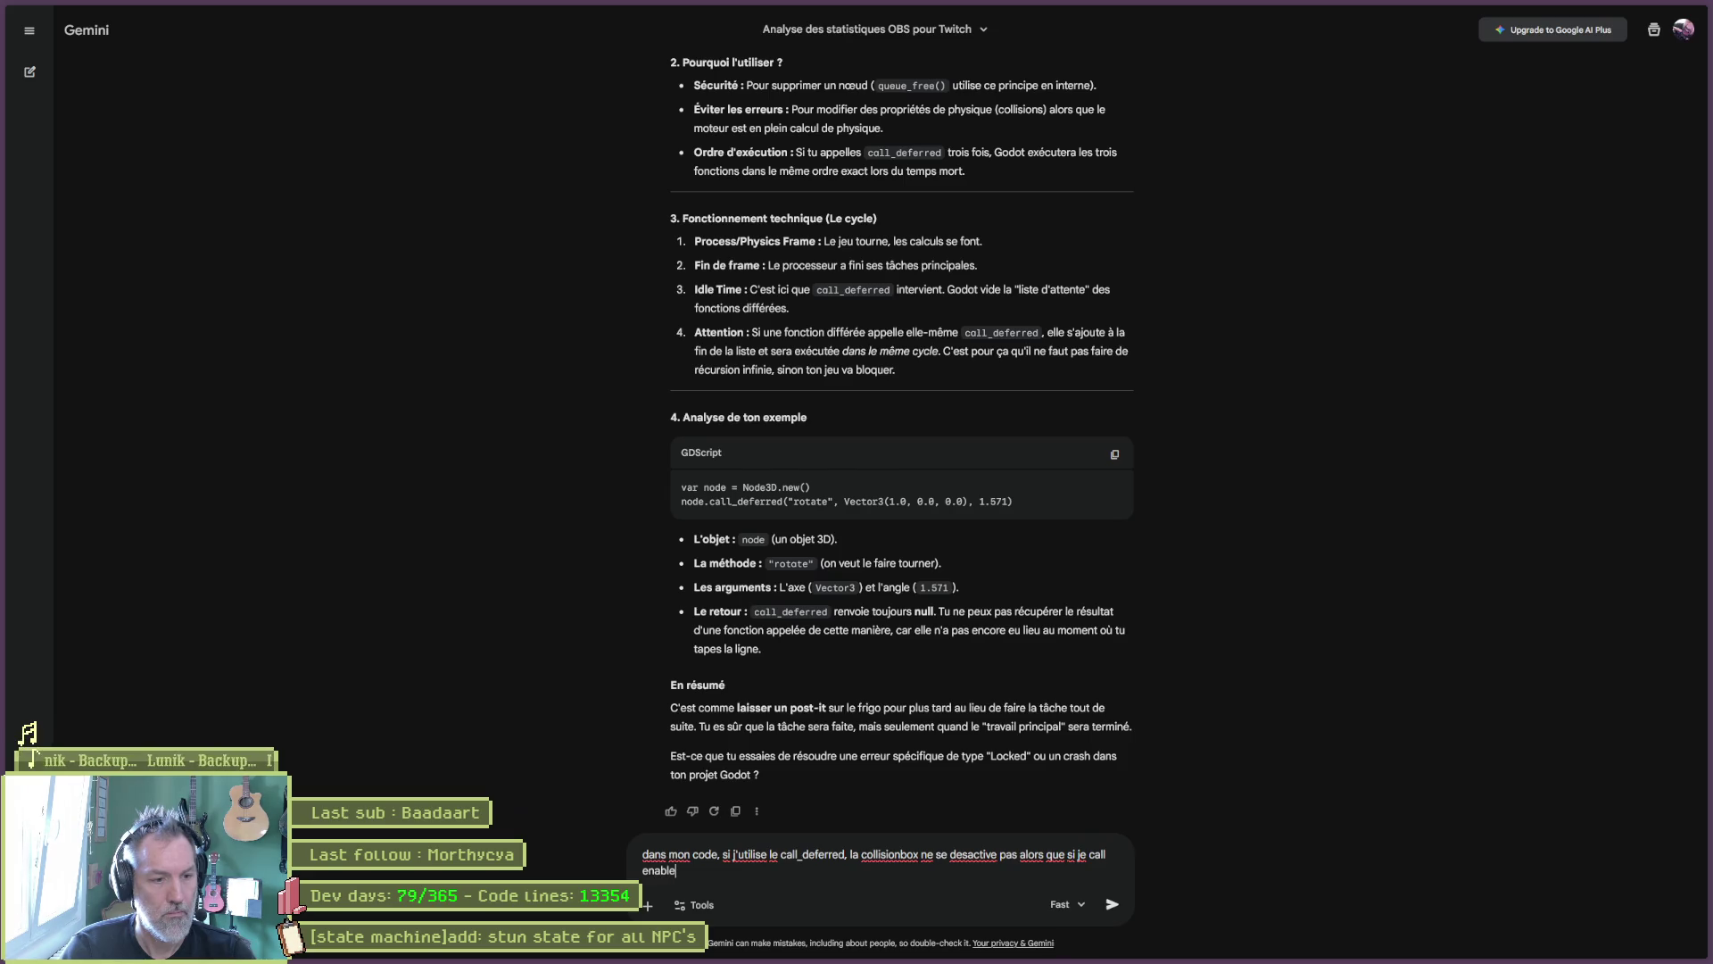
{"action": "type", "text": "d directement, "}
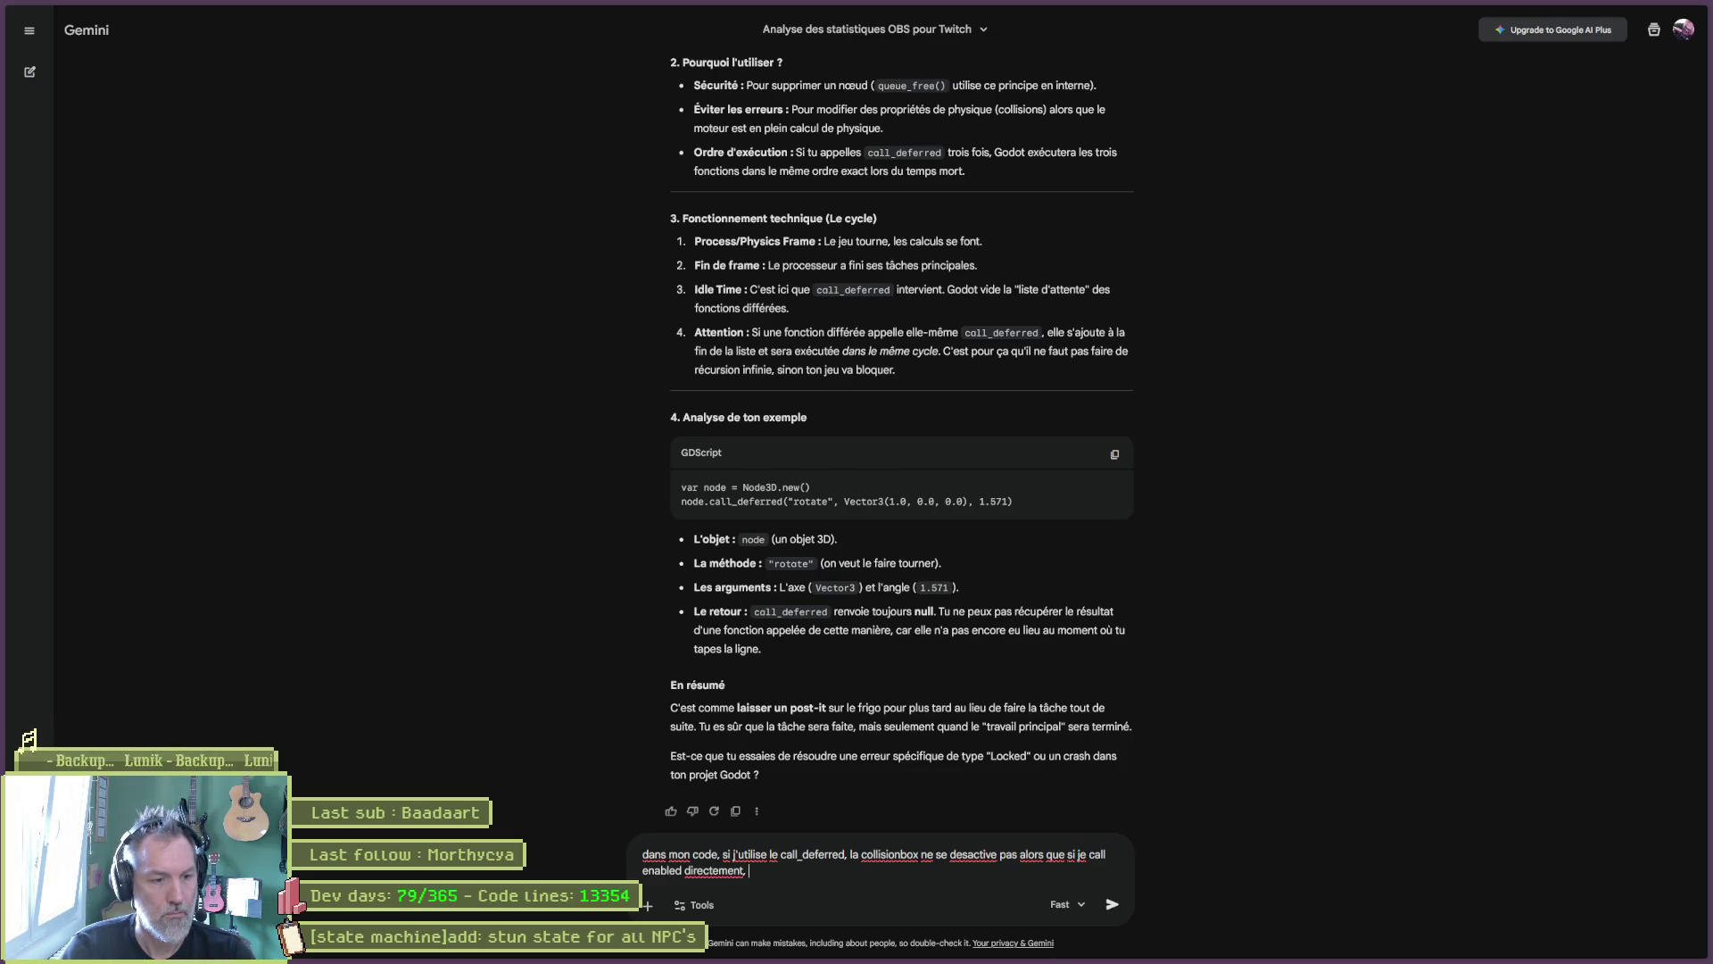
{"action": "type", "text": "Ca fonctionne"}
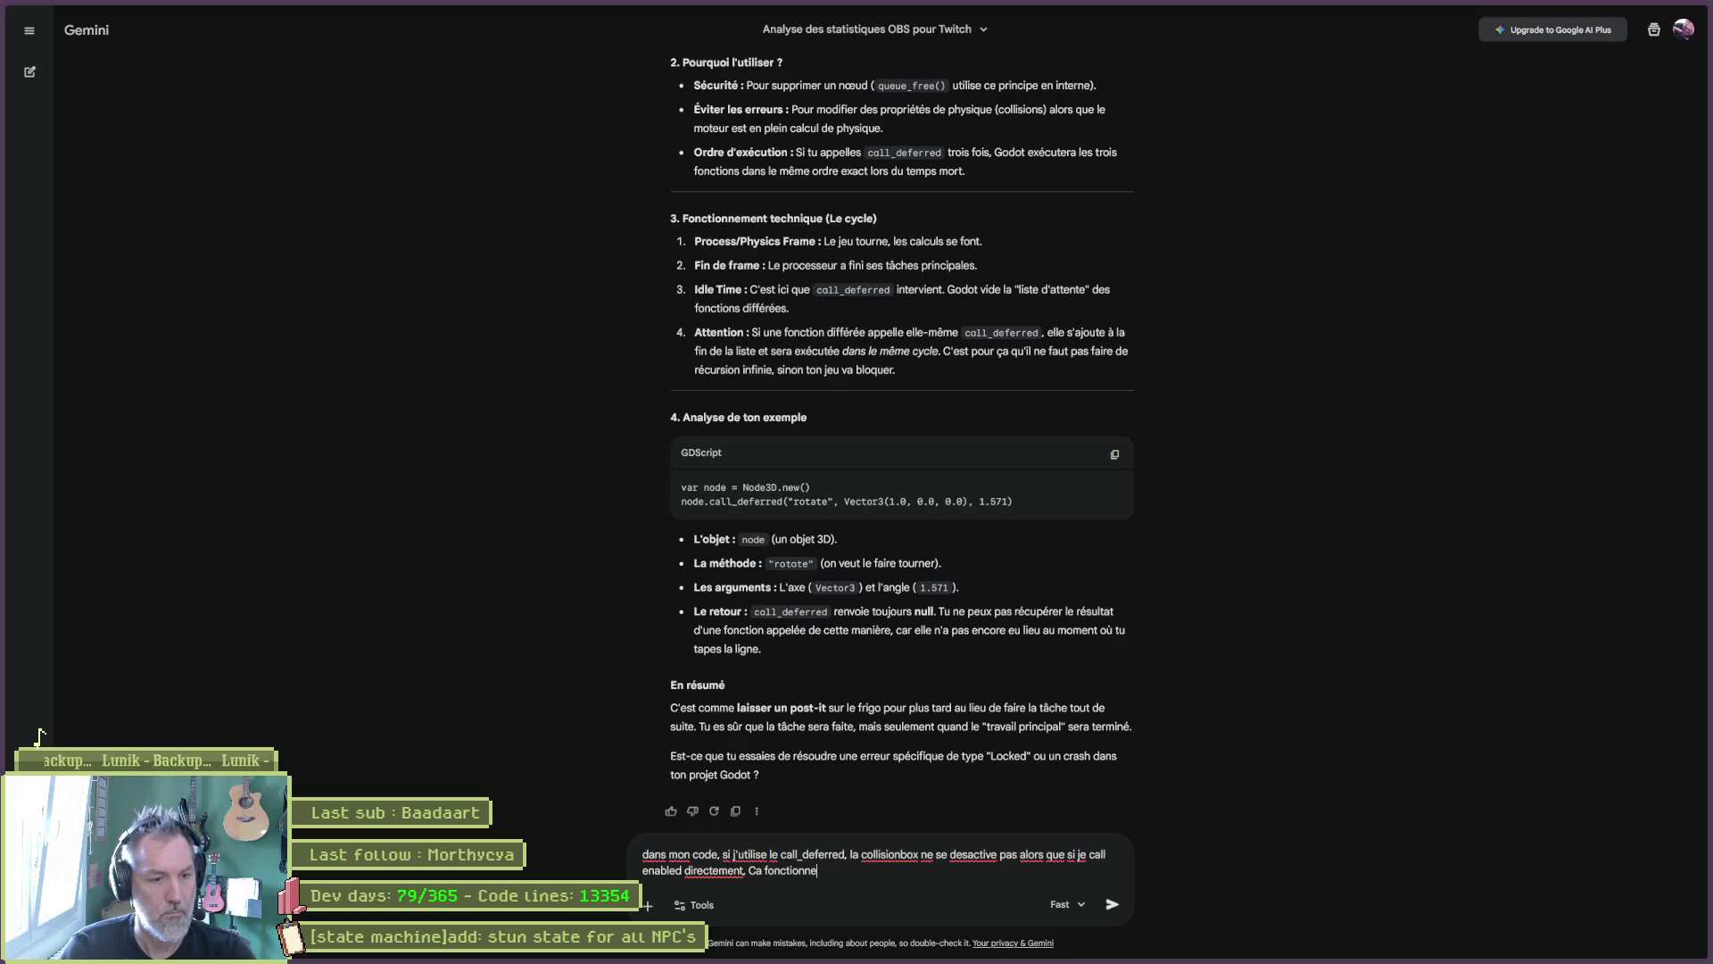
{"action": "key", "text": "ctrl+v"}
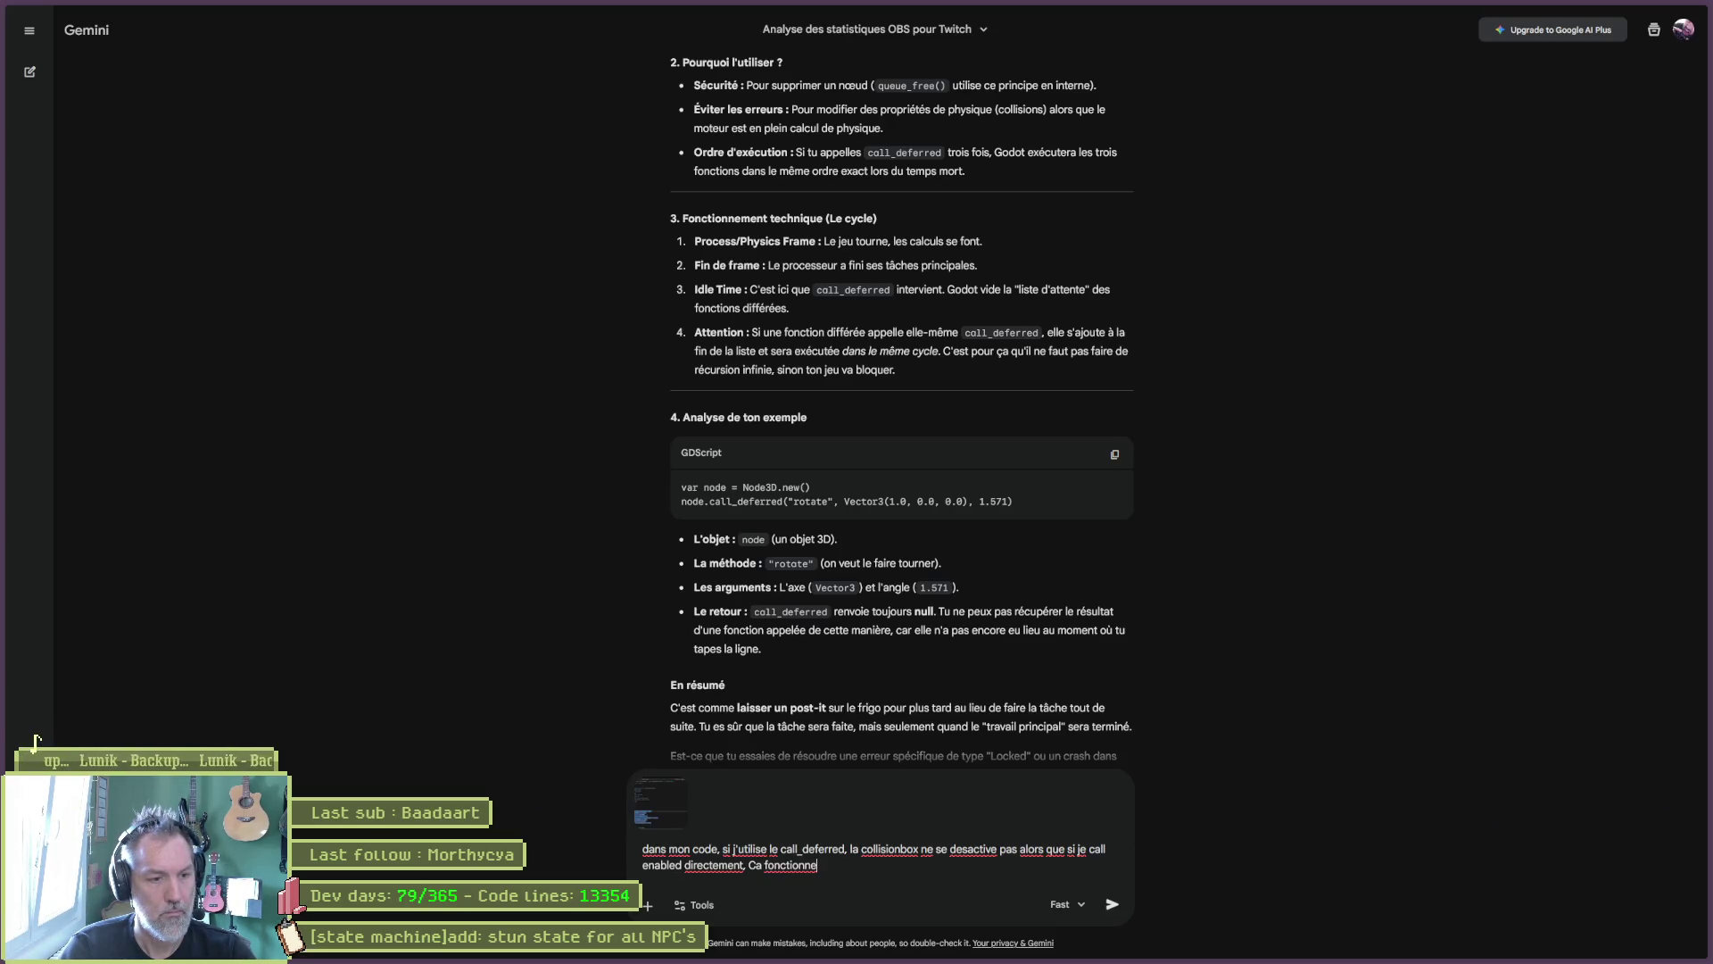
{"action": "key", "text": "Return"}
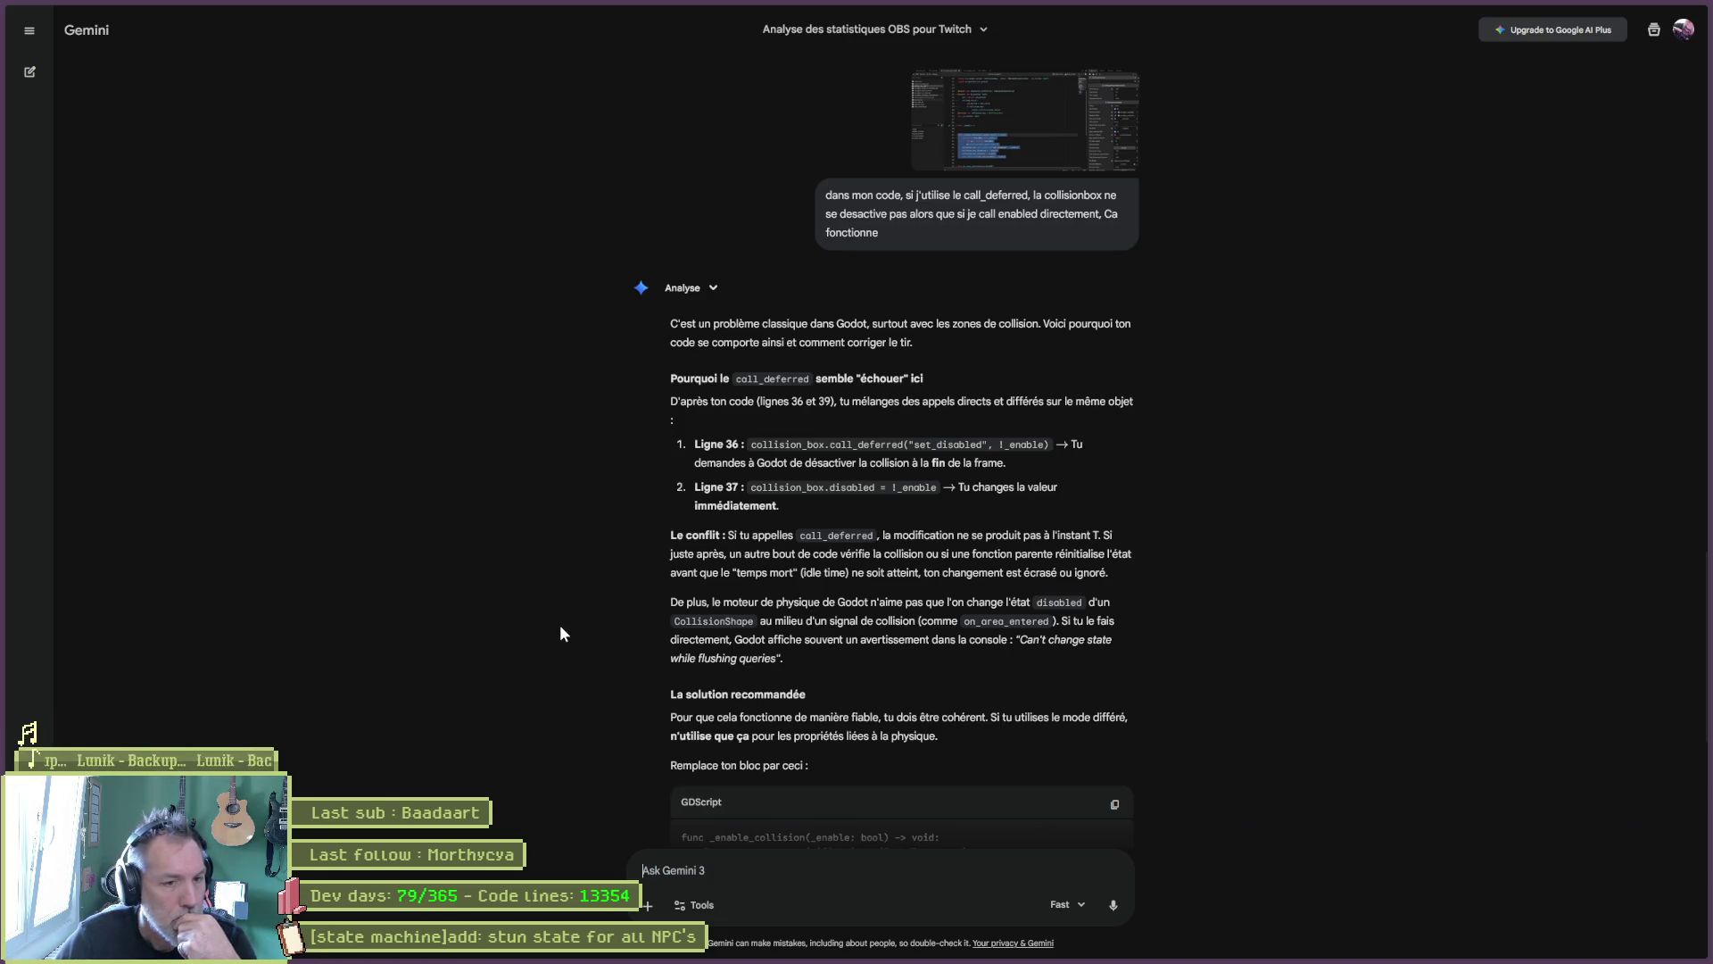
Step: Select call_deferred on line 36 in Godot, then return to Gemini's answer
{"action": "mouse_move", "coordinate": [879, 955]}
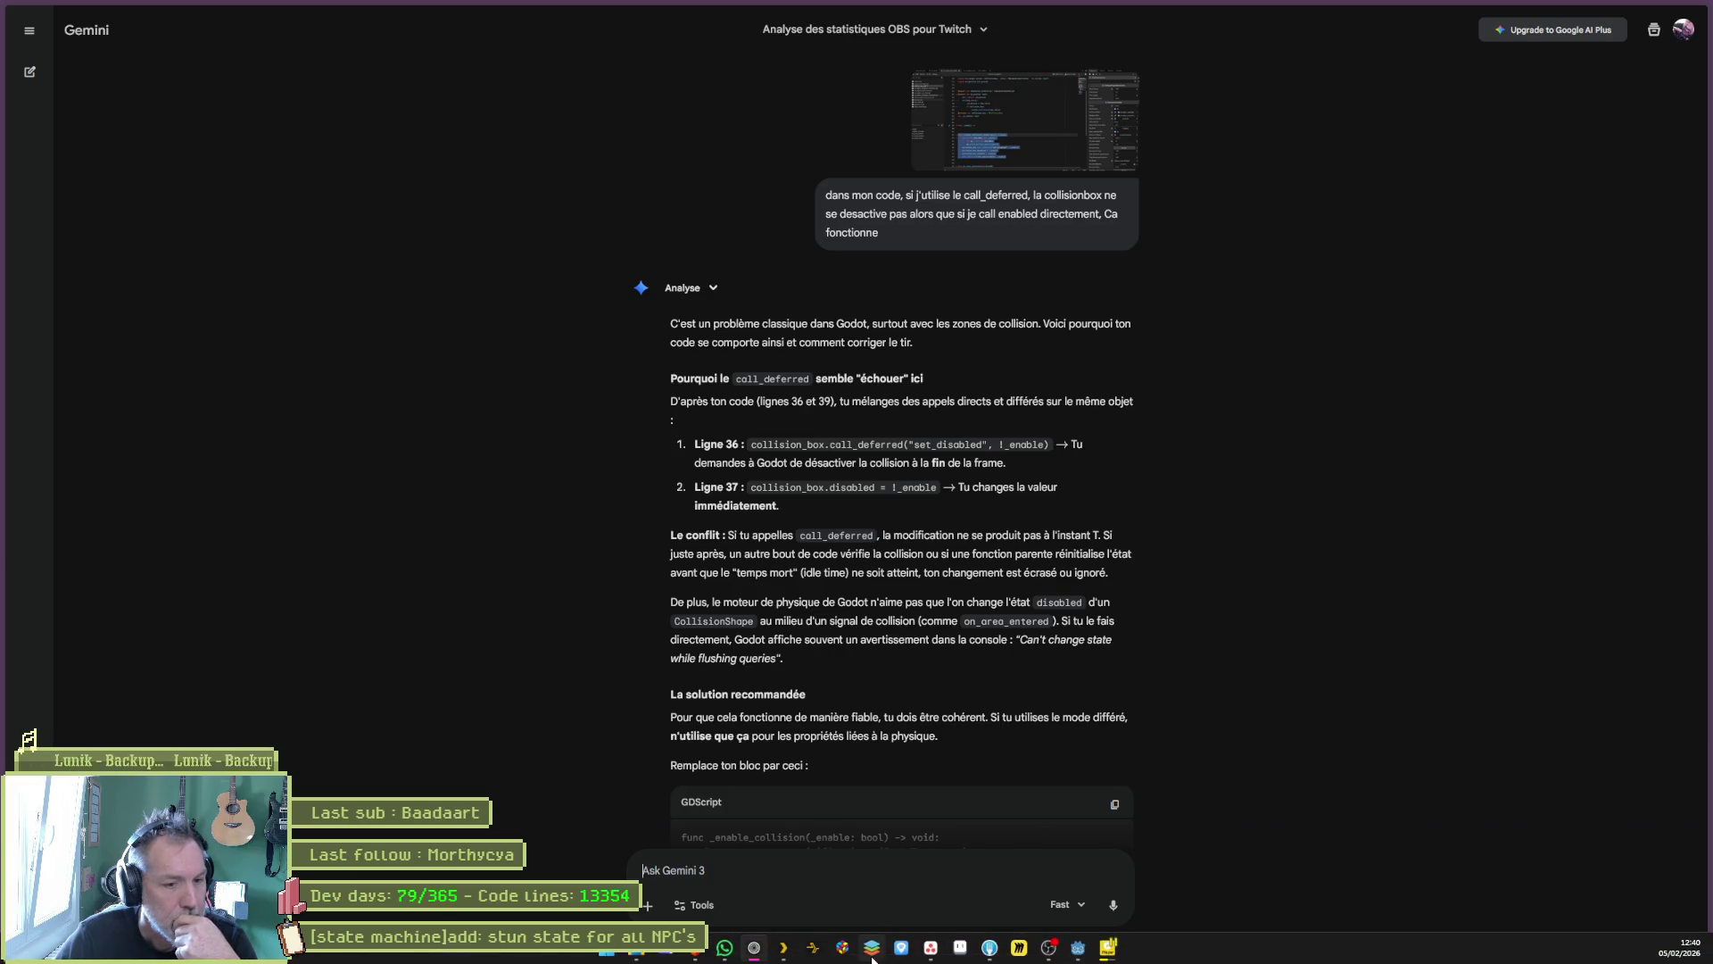
{"action": "left_click", "coordinate": [1078, 947]}
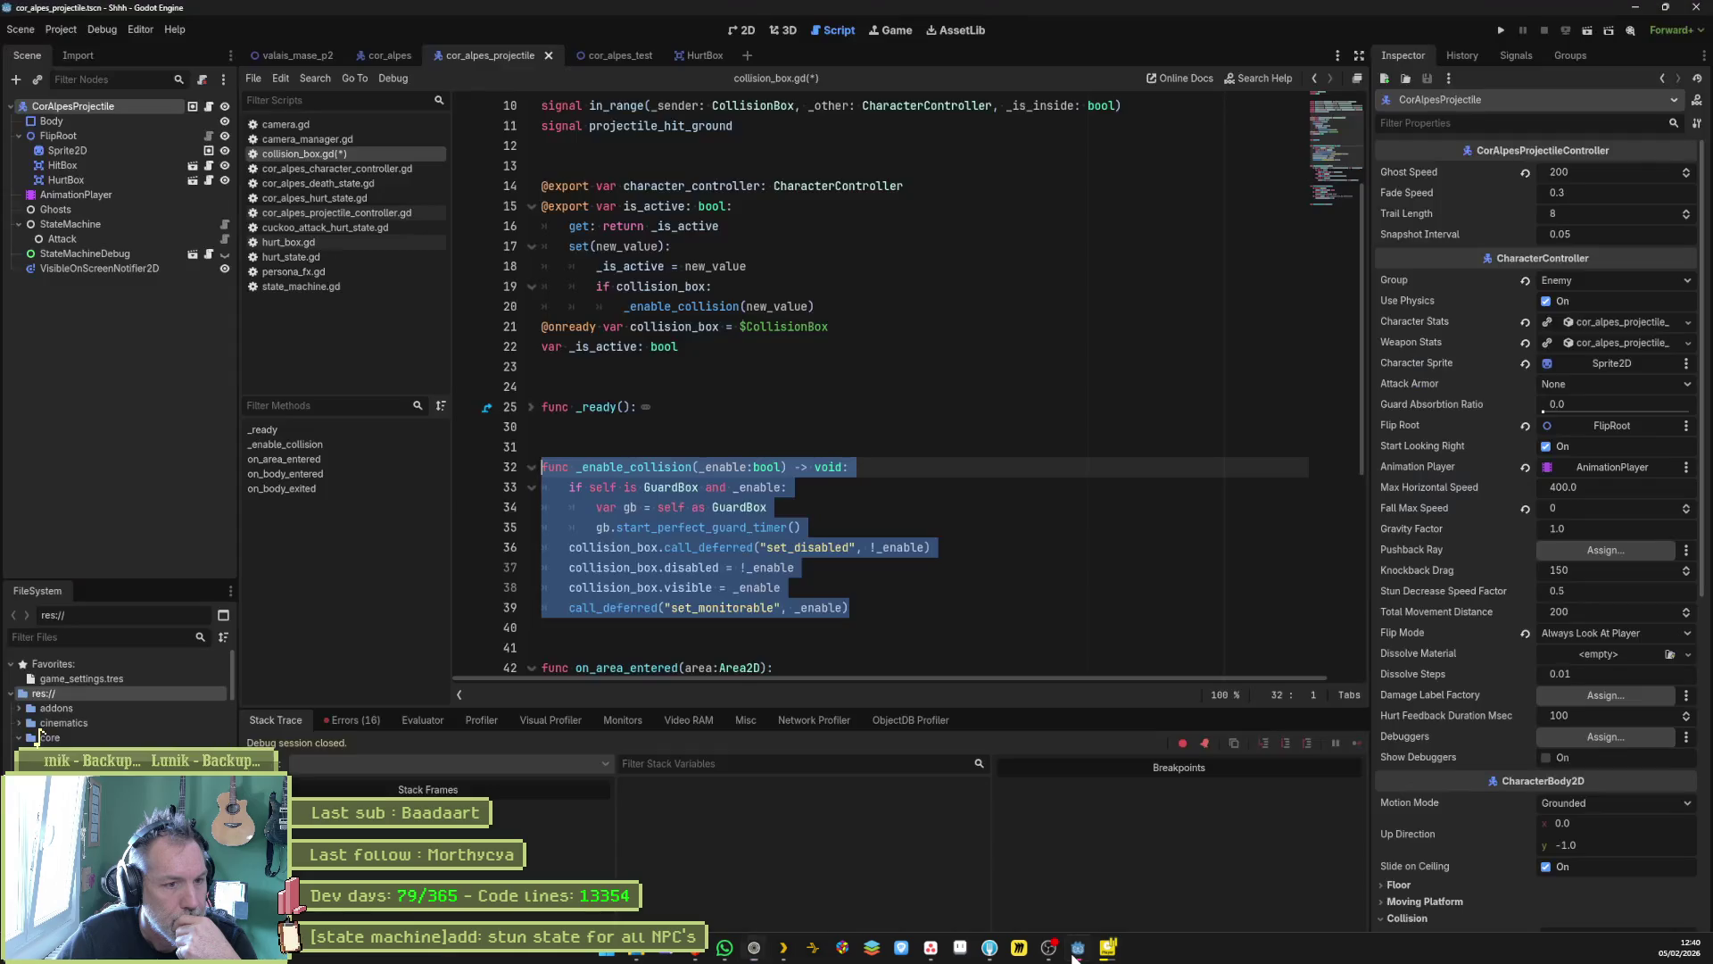
{"action": "left_click", "coordinate": [803, 608]}
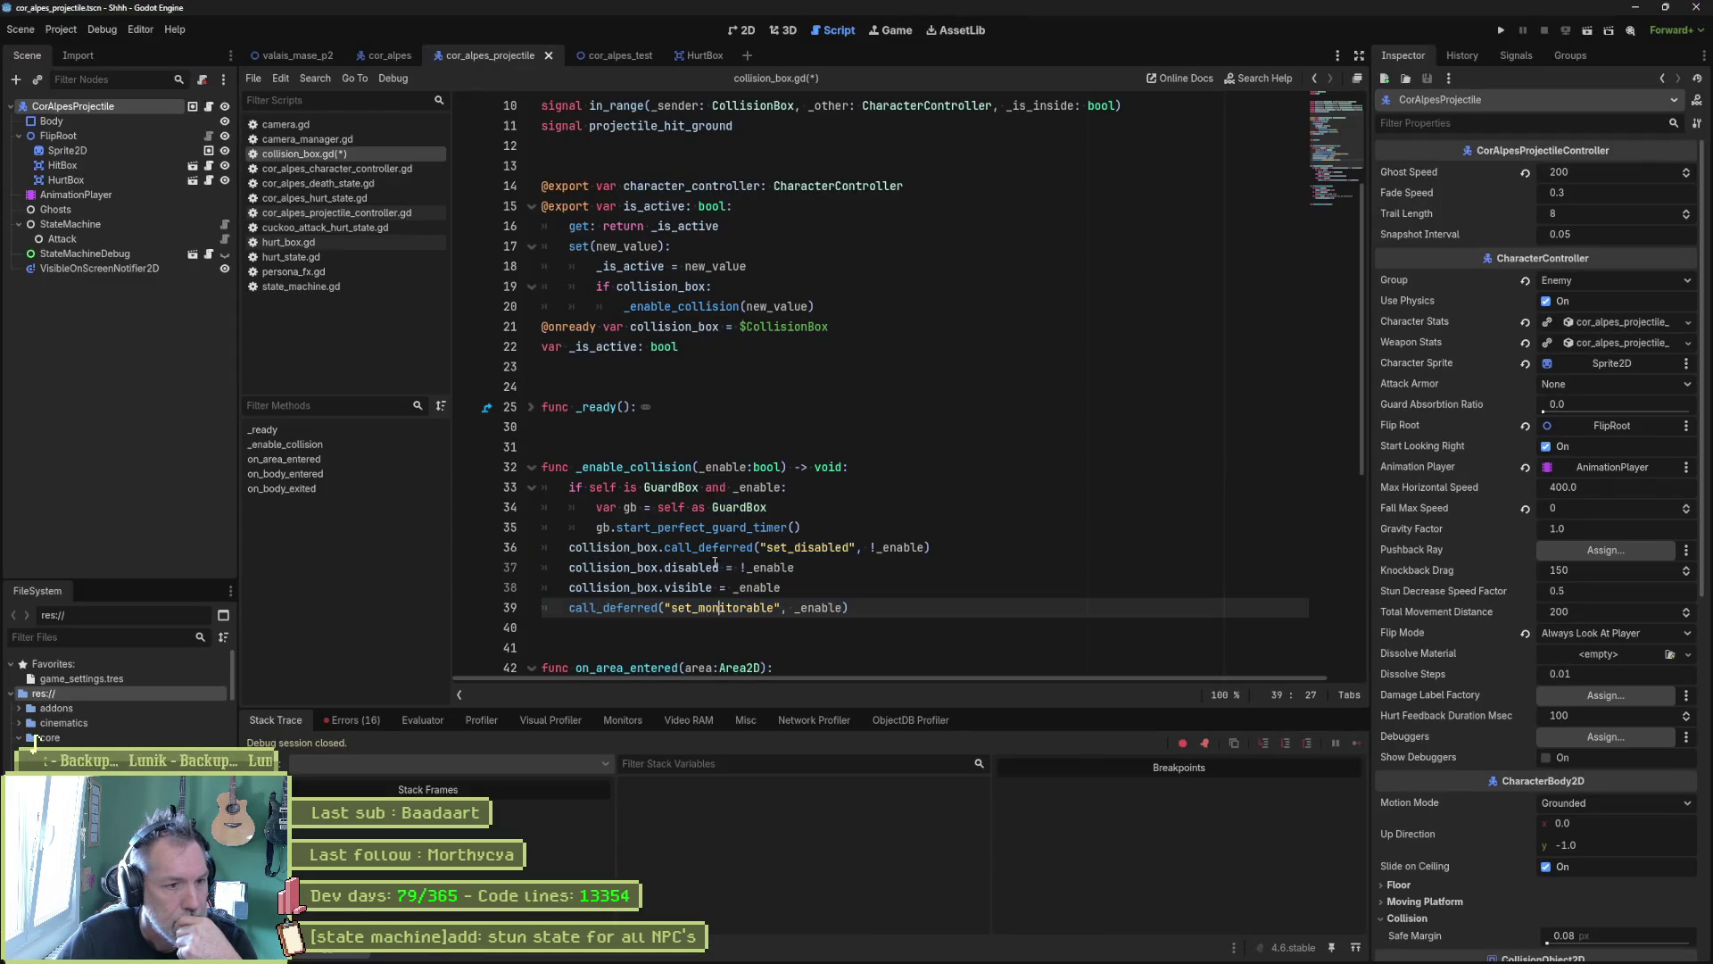
{"action": "double_click", "coordinate": [712, 547]}
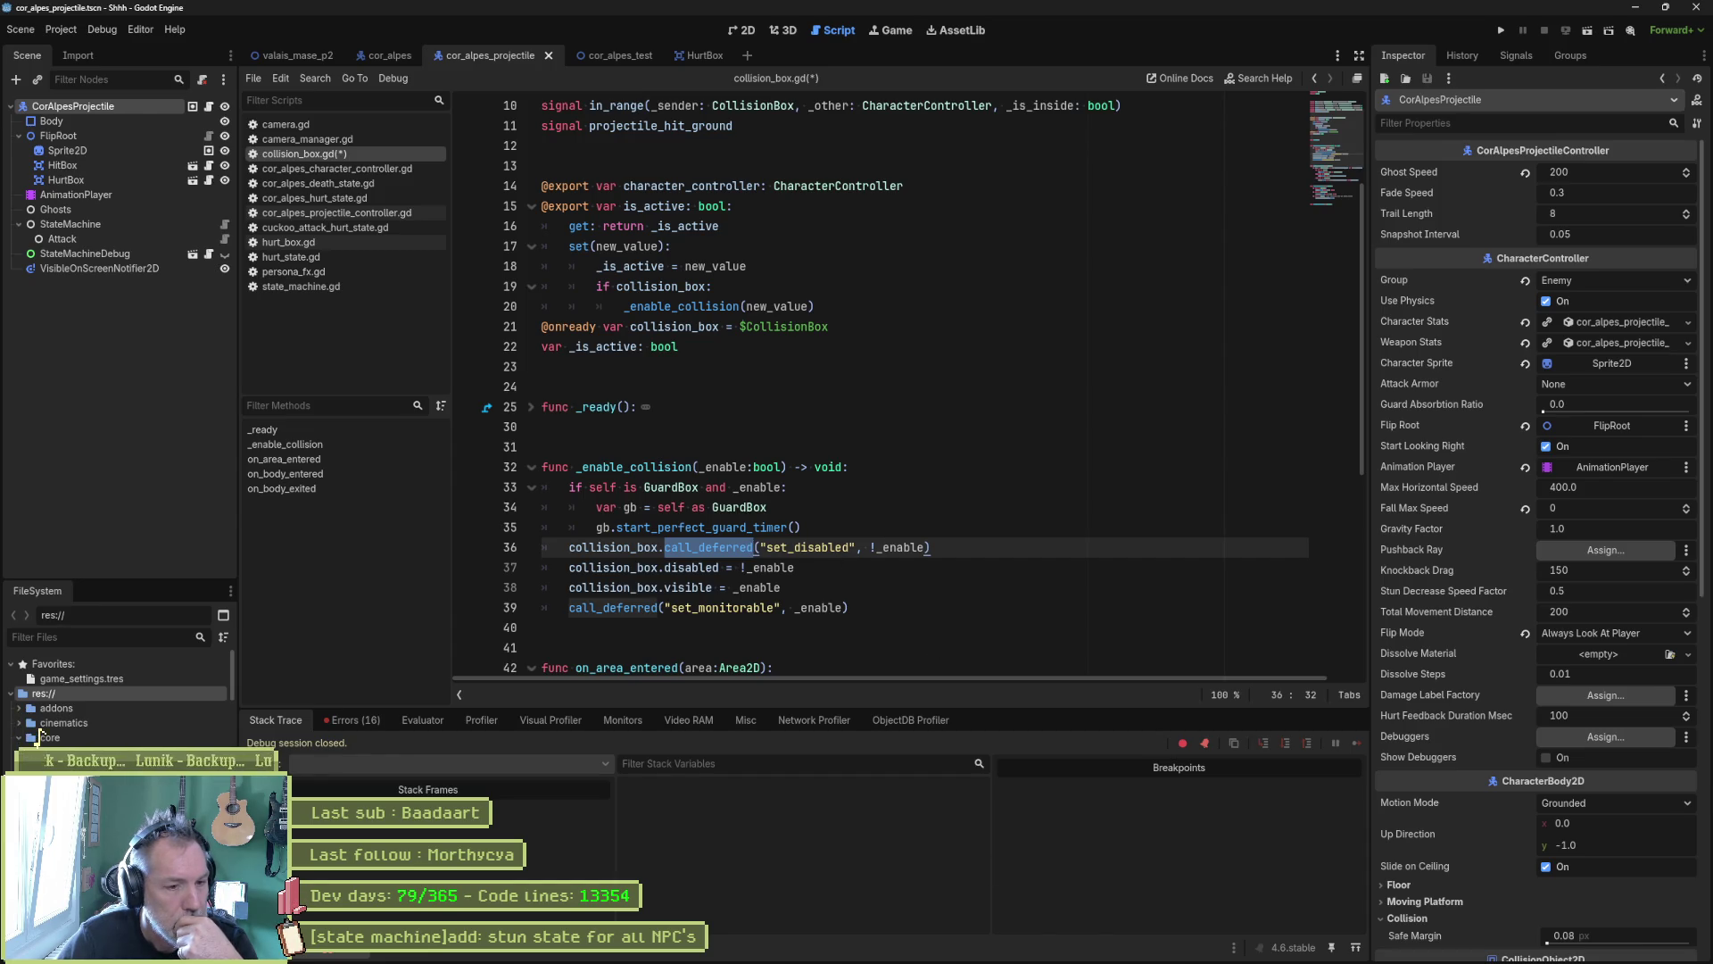
{"action": "left_click", "coordinate": [811, 955]}
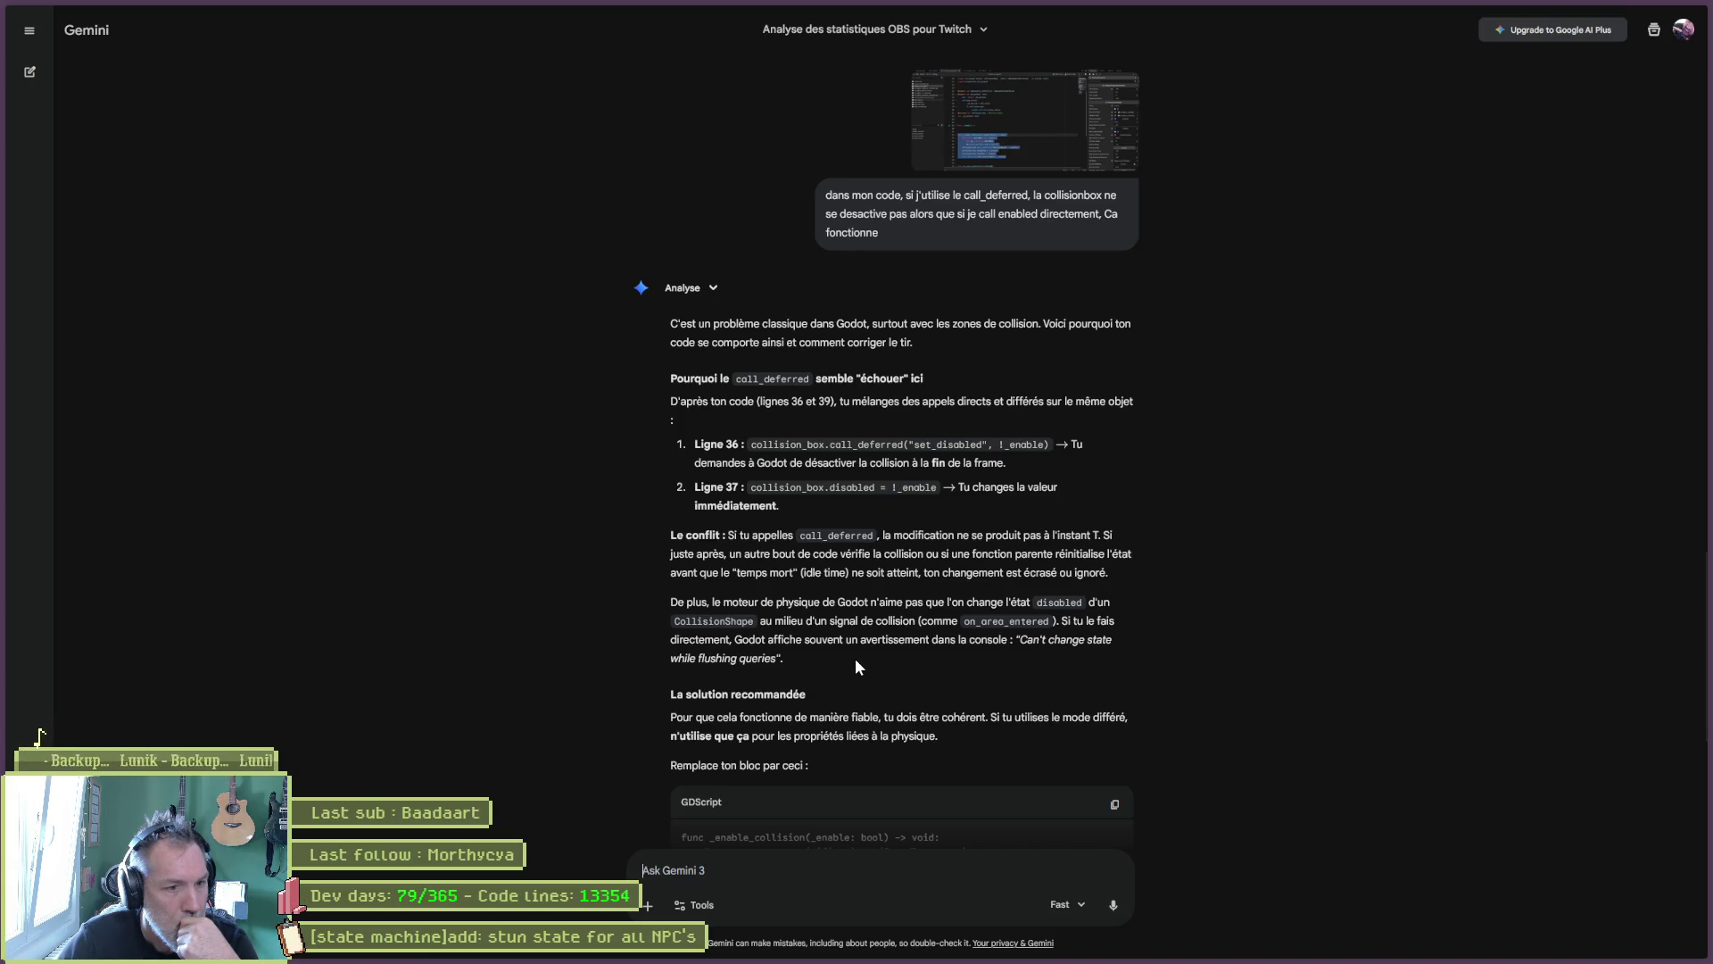
Step: Read Gemini's all-deferred _enable_collision fix and key points, then minimize the browser
{"action": "scroll", "coordinate": [668, 703], "scroll_direction": "down", "scroll_amount": 1}
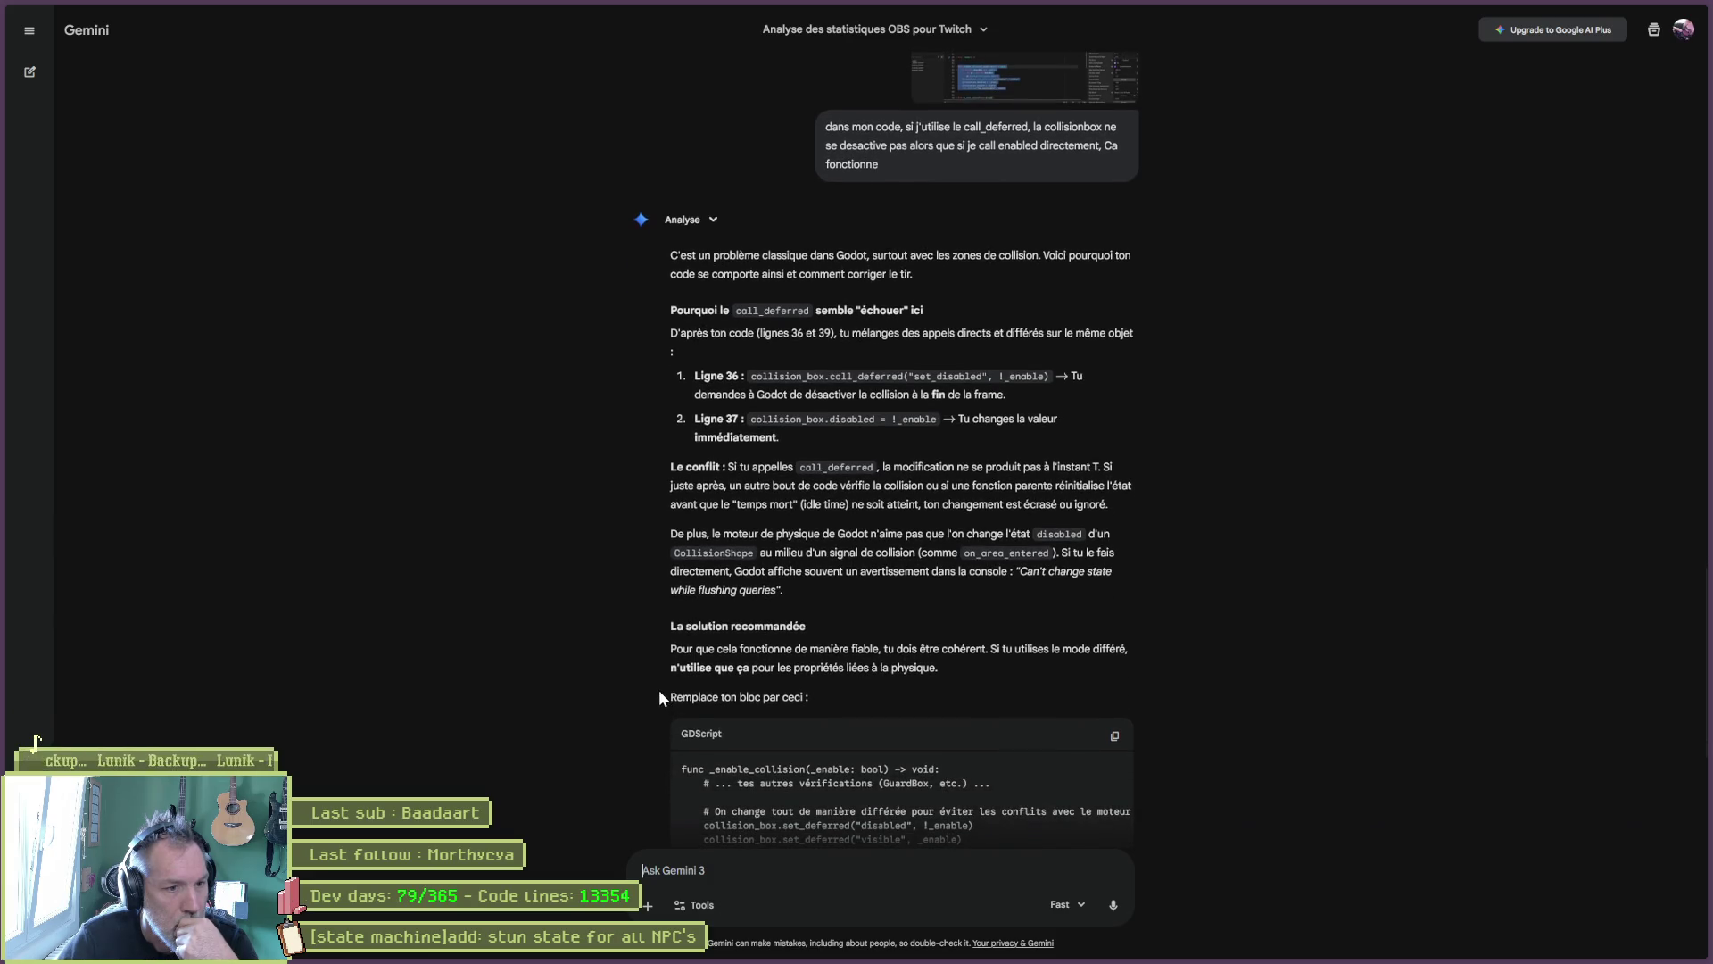
{"action": "scroll", "coordinate": [658, 689], "scroll_direction": "down", "scroll_amount": 2}
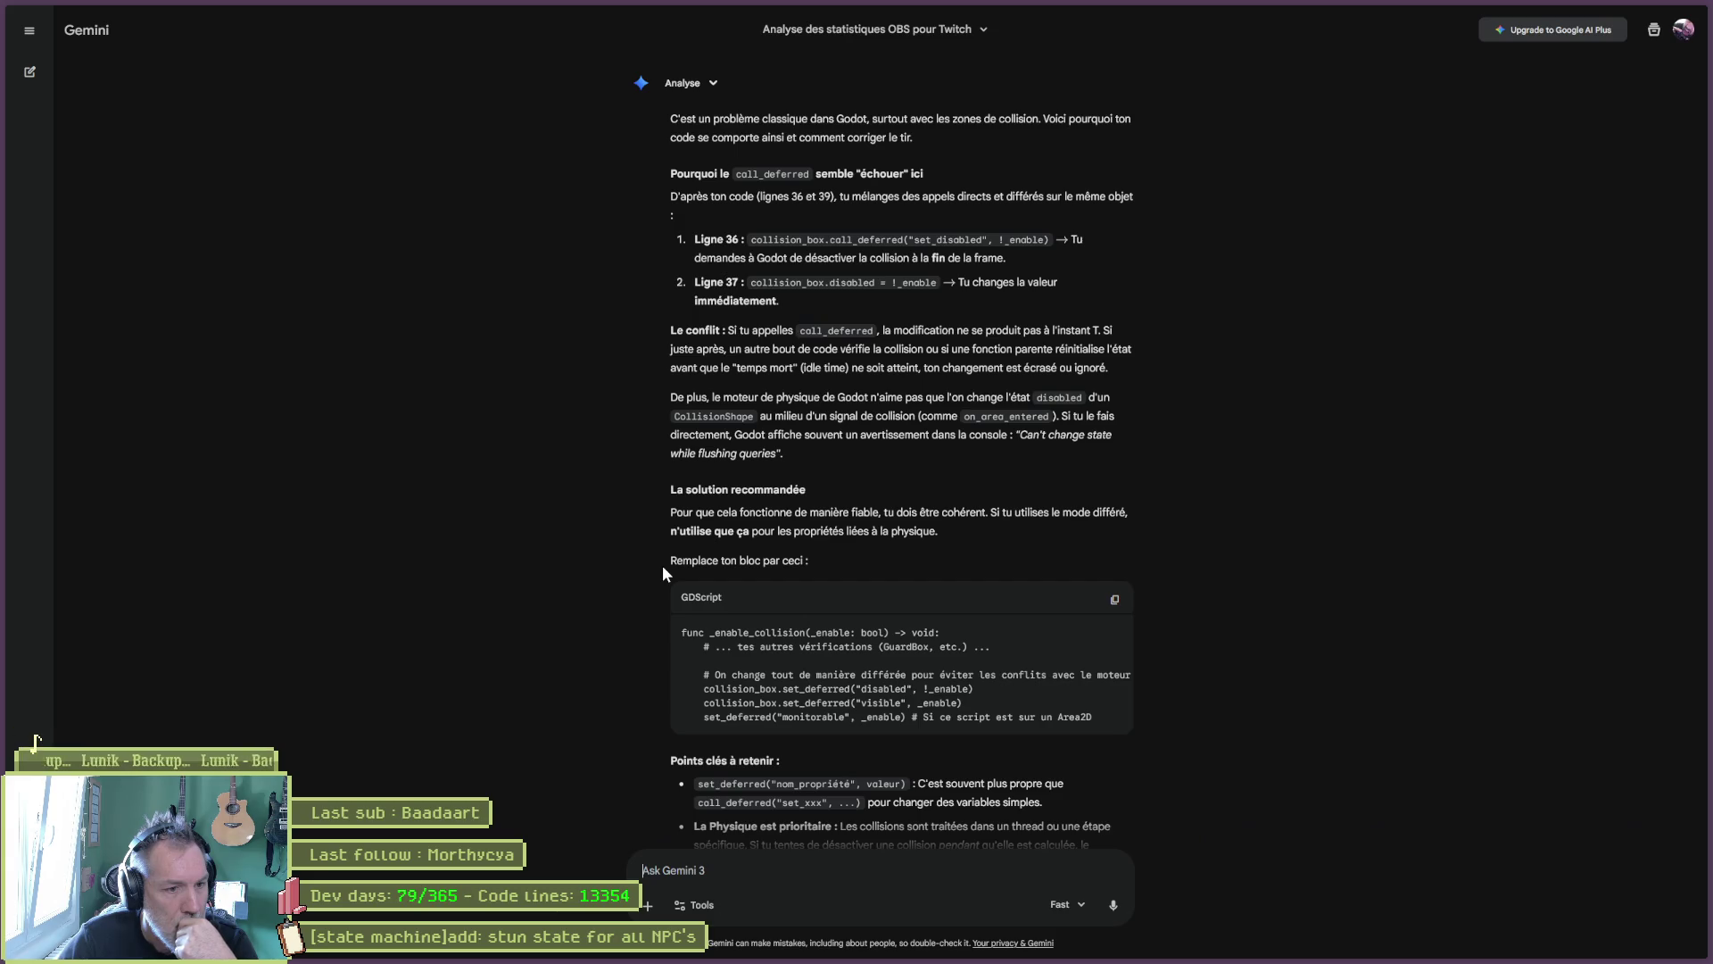
{"action": "scroll", "coordinate": [662, 565], "scroll_direction": "down", "scroll_amount": 2}
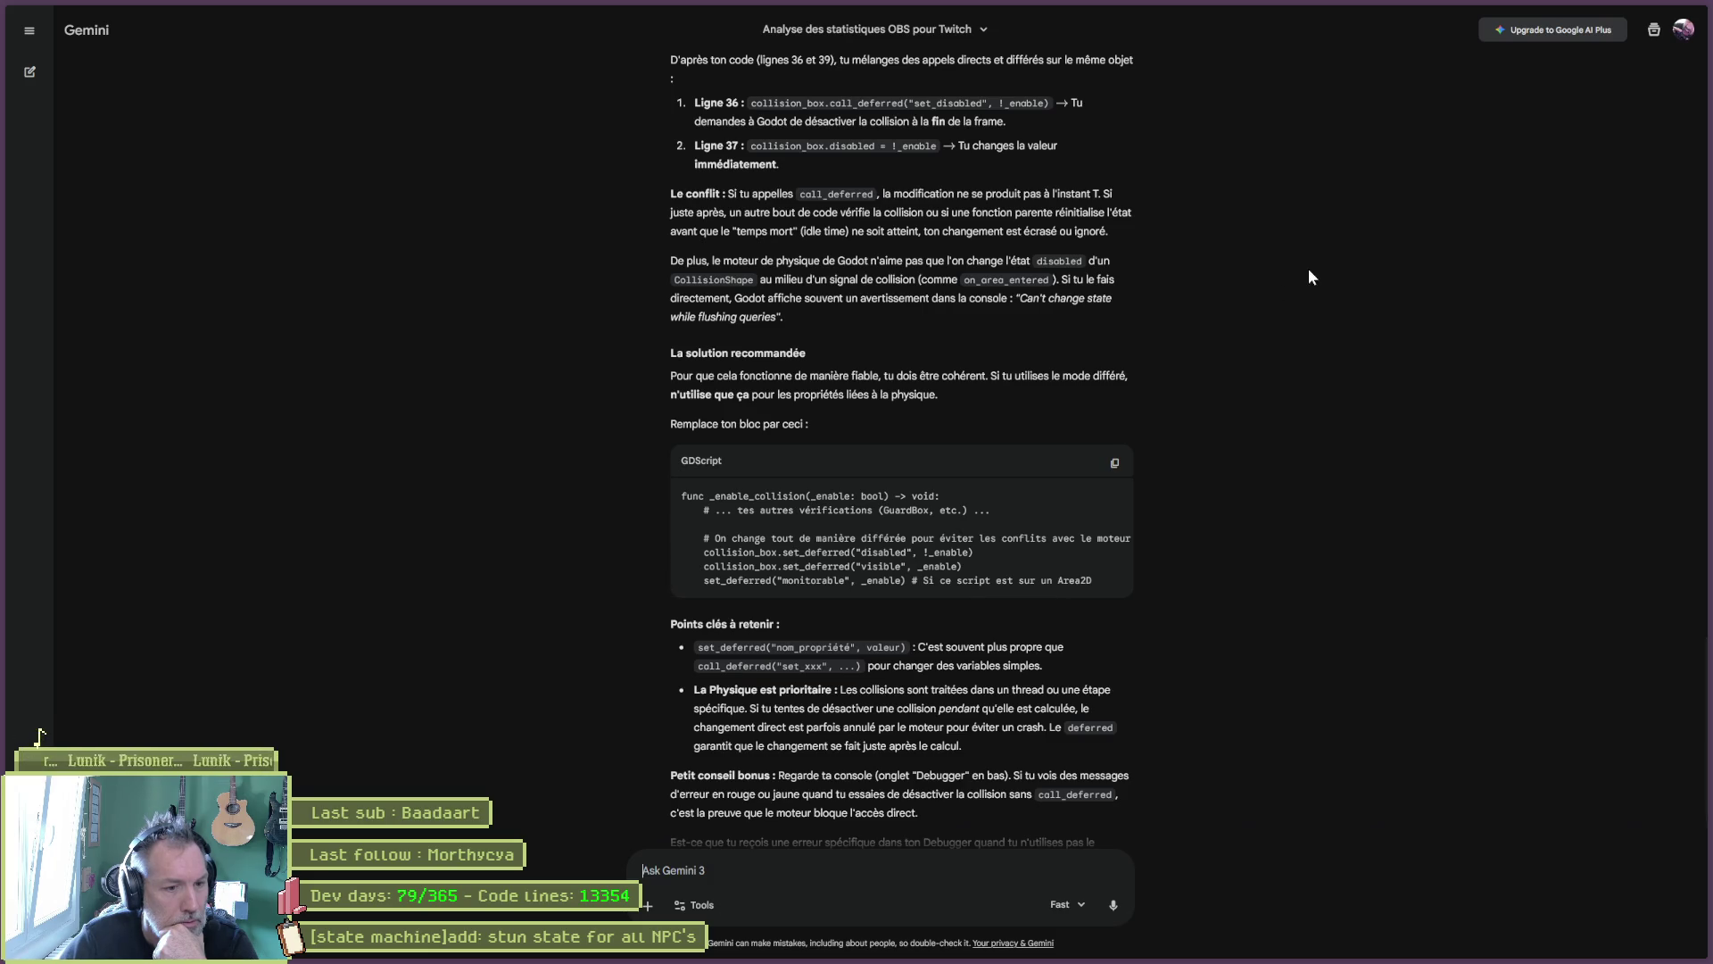
{"action": "left_click", "coordinate": [1636, 11]}
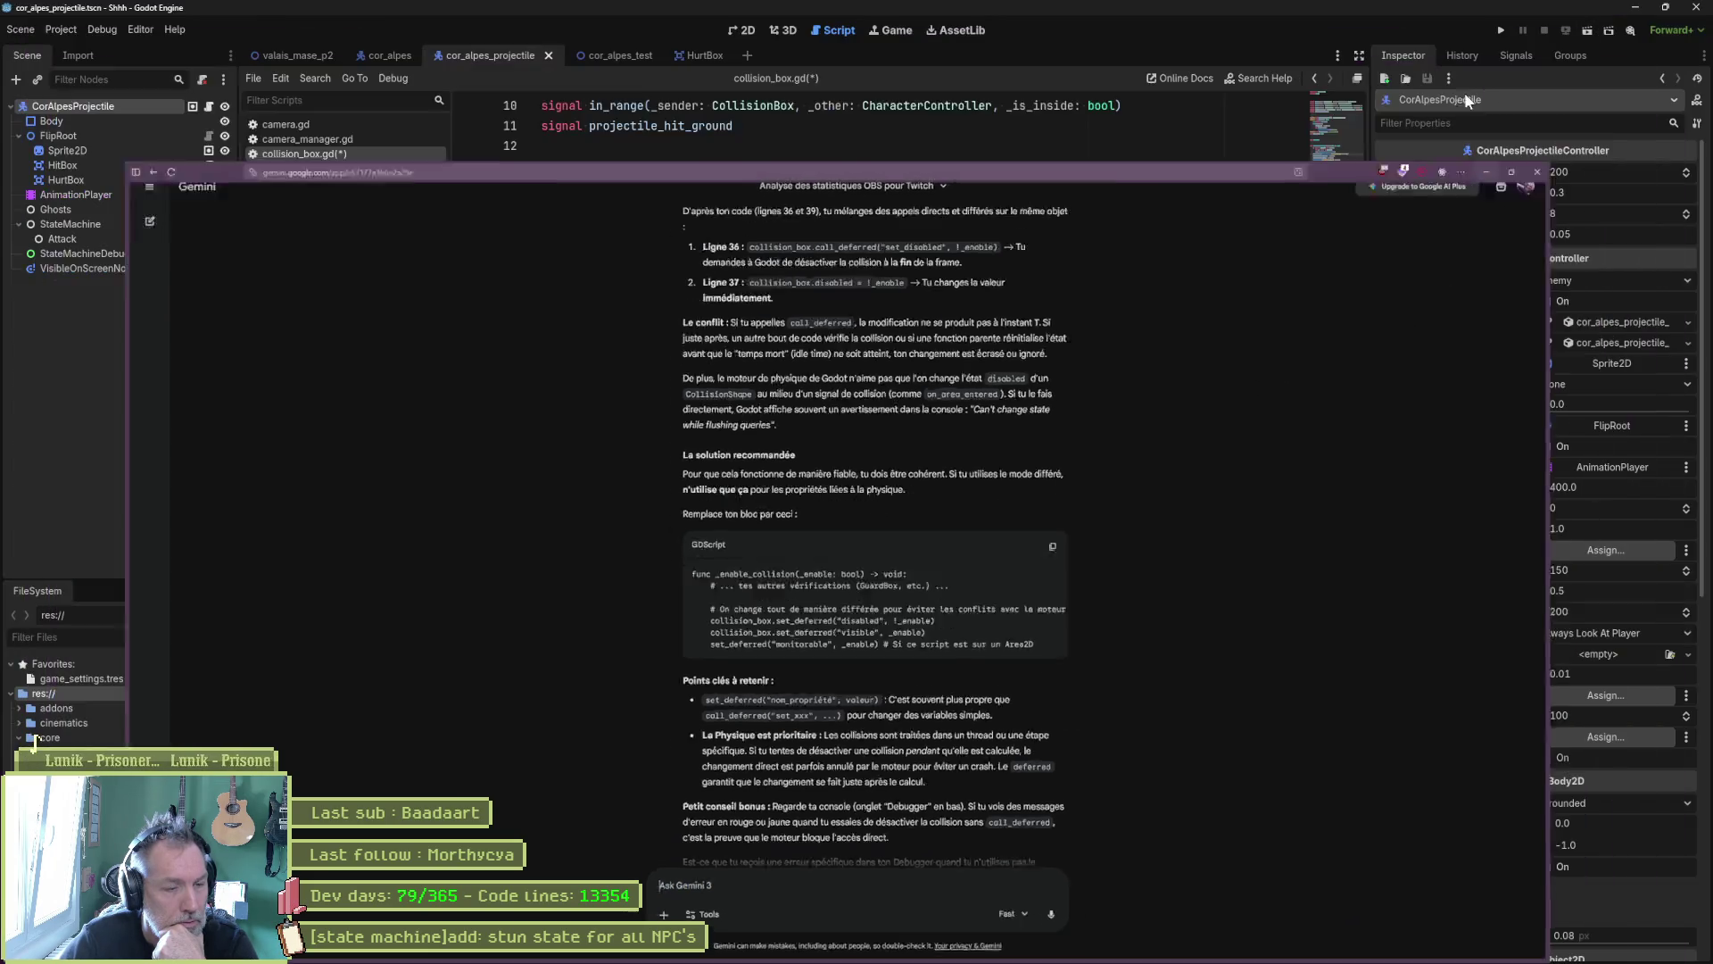
Step: Check the Errors list and delete the direct disabled assignment on line 37
{"action": "left_click", "coordinate": [348, 720]}
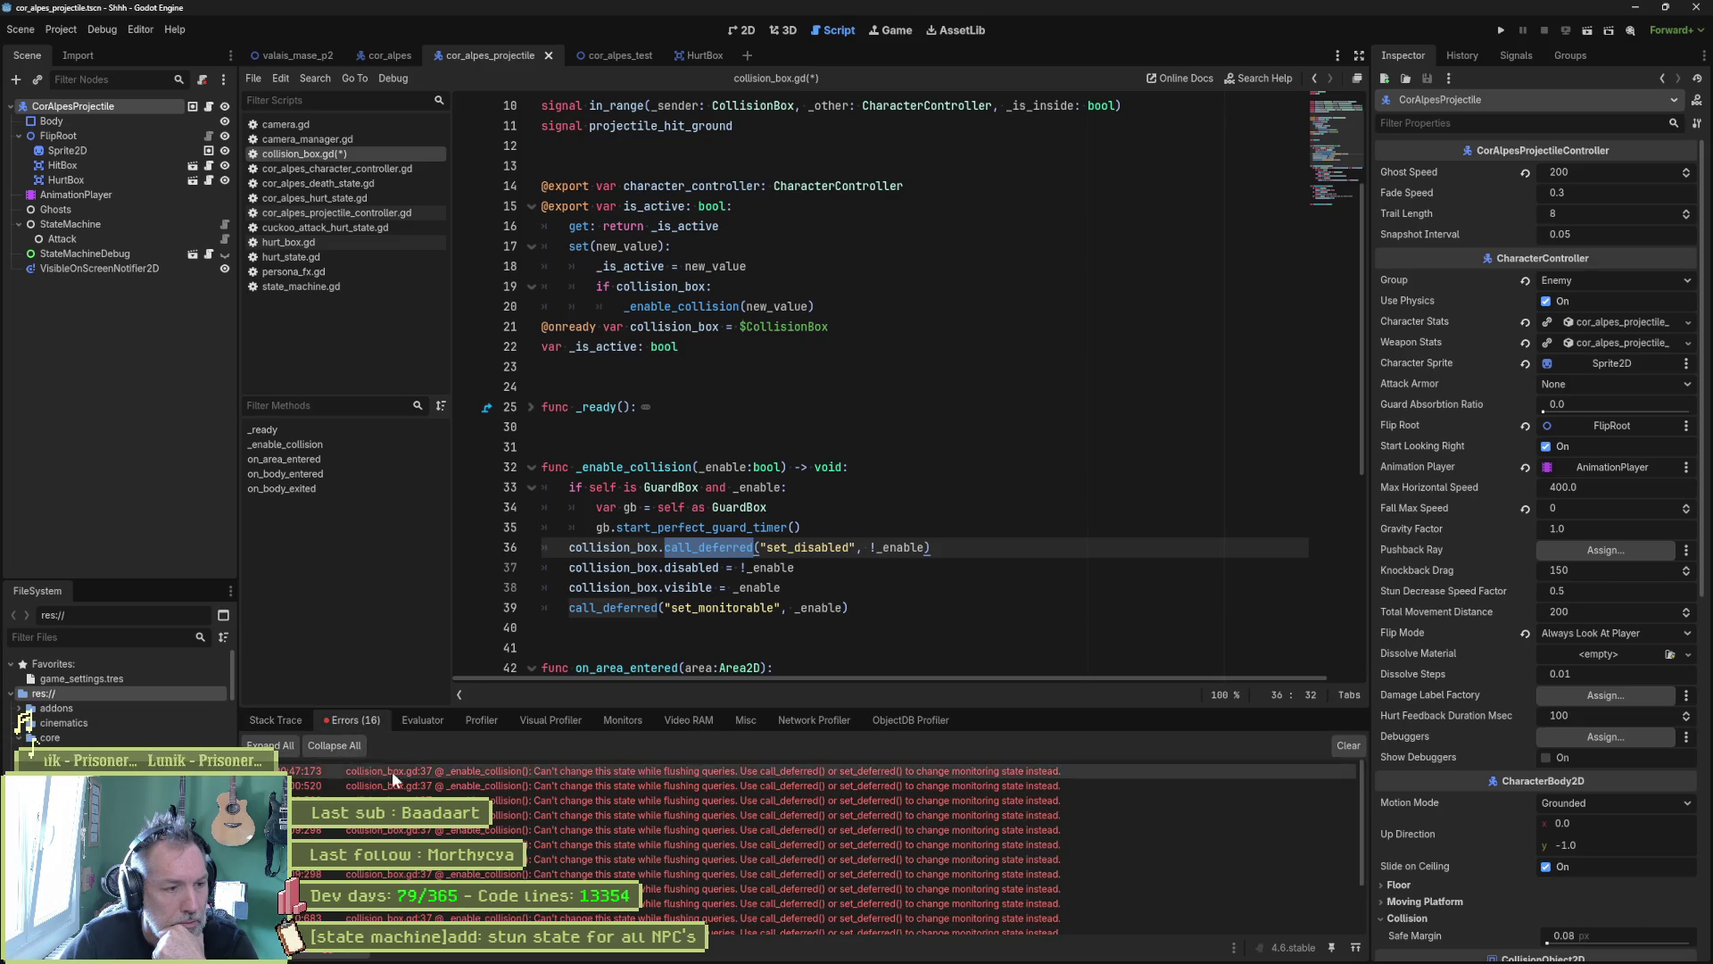
{"action": "mouse_move", "coordinate": [756, 769]}
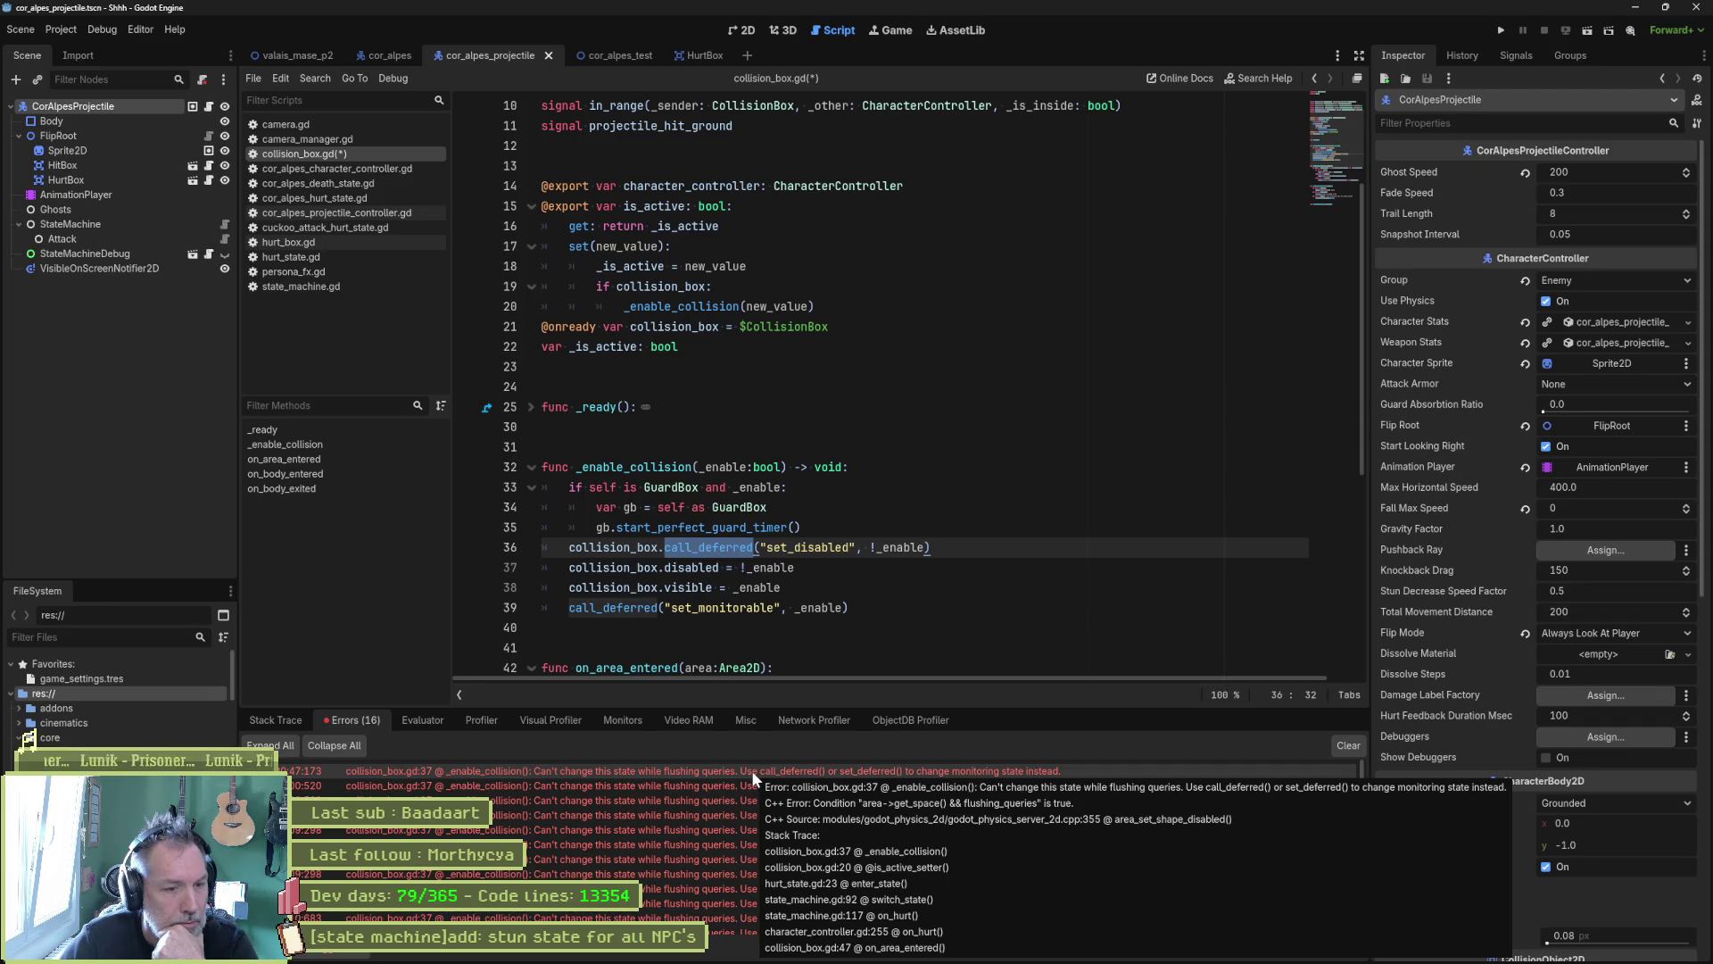
{"action": "left_click", "coordinate": [571, 569]}
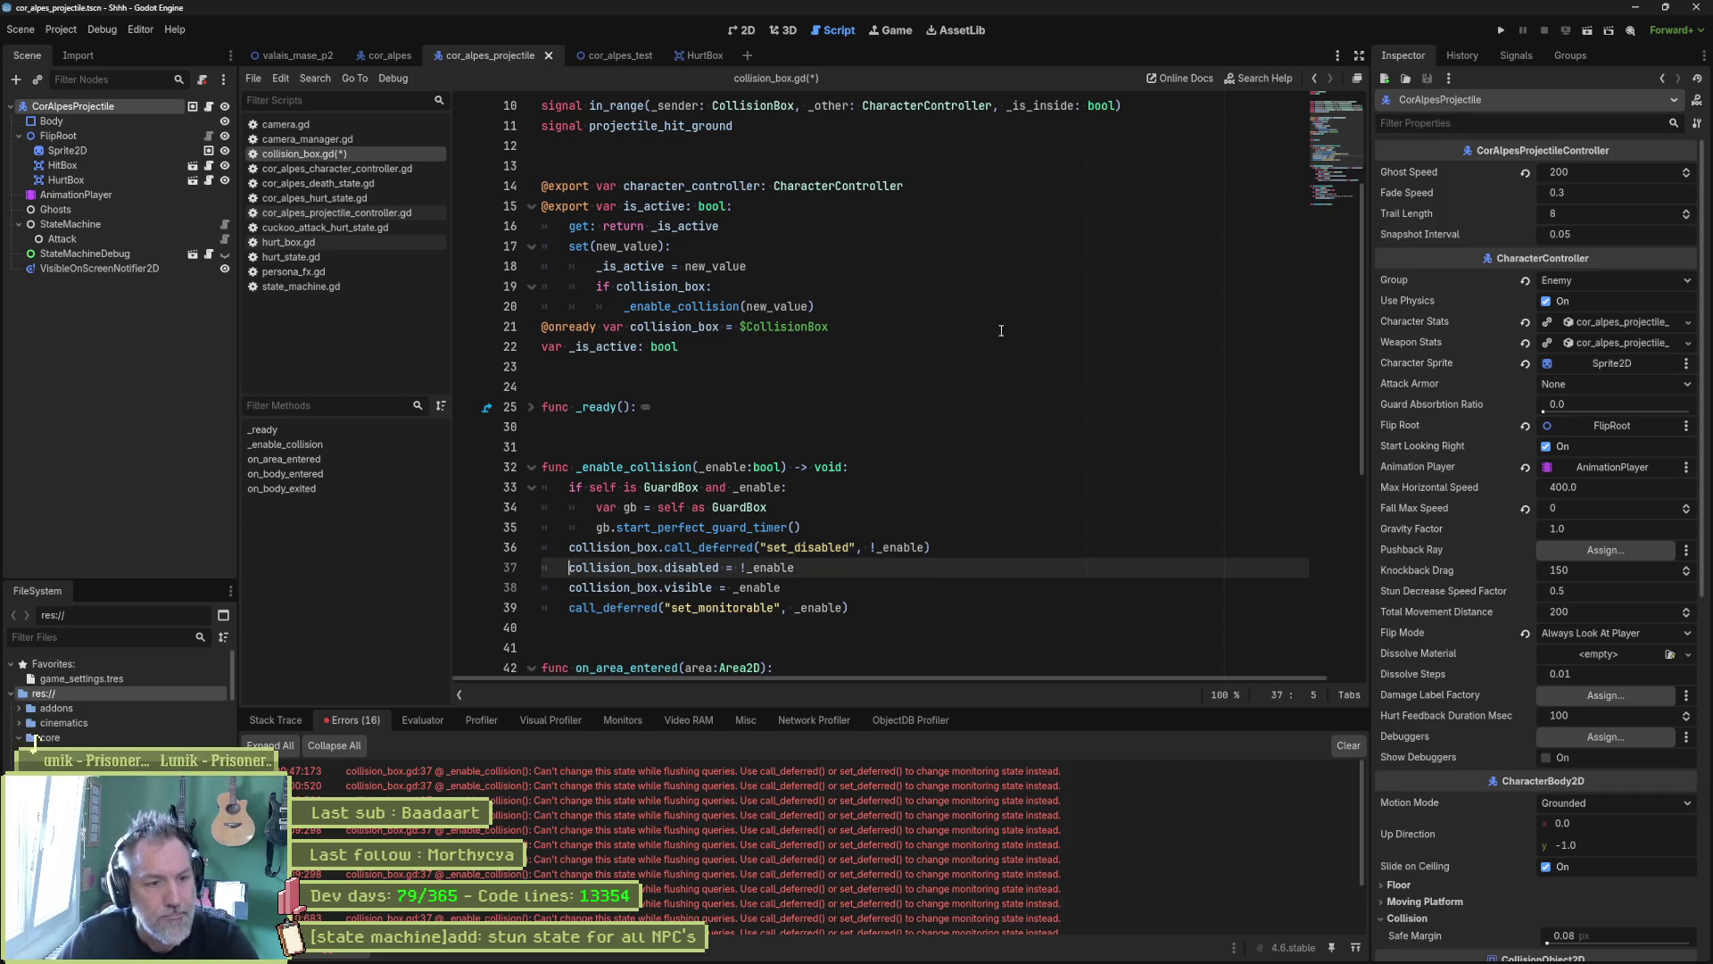
{"action": "key", "text": "ctrl+shift+k"}
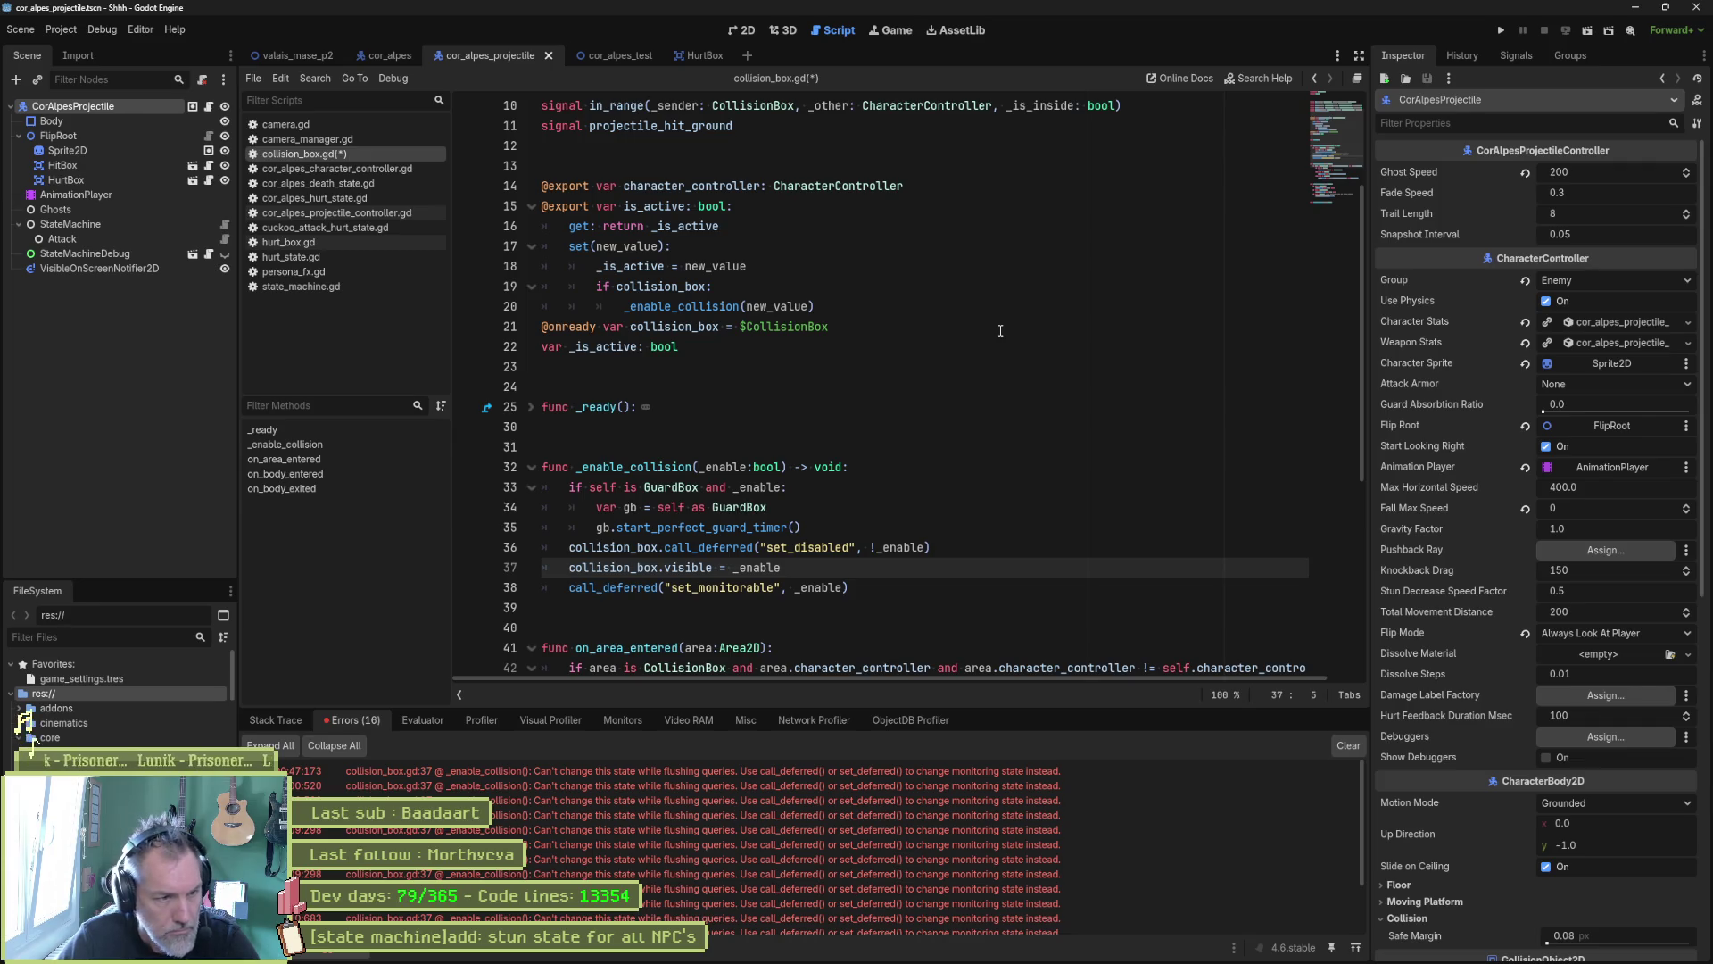
Step: Replace the direct visible assignment with call_deferred("visible", _enable) and save collision_box.gd
{"action": "left_click", "coordinate": [940, 542]}
{"action": "key", "text": "ctrl+shift+d"}
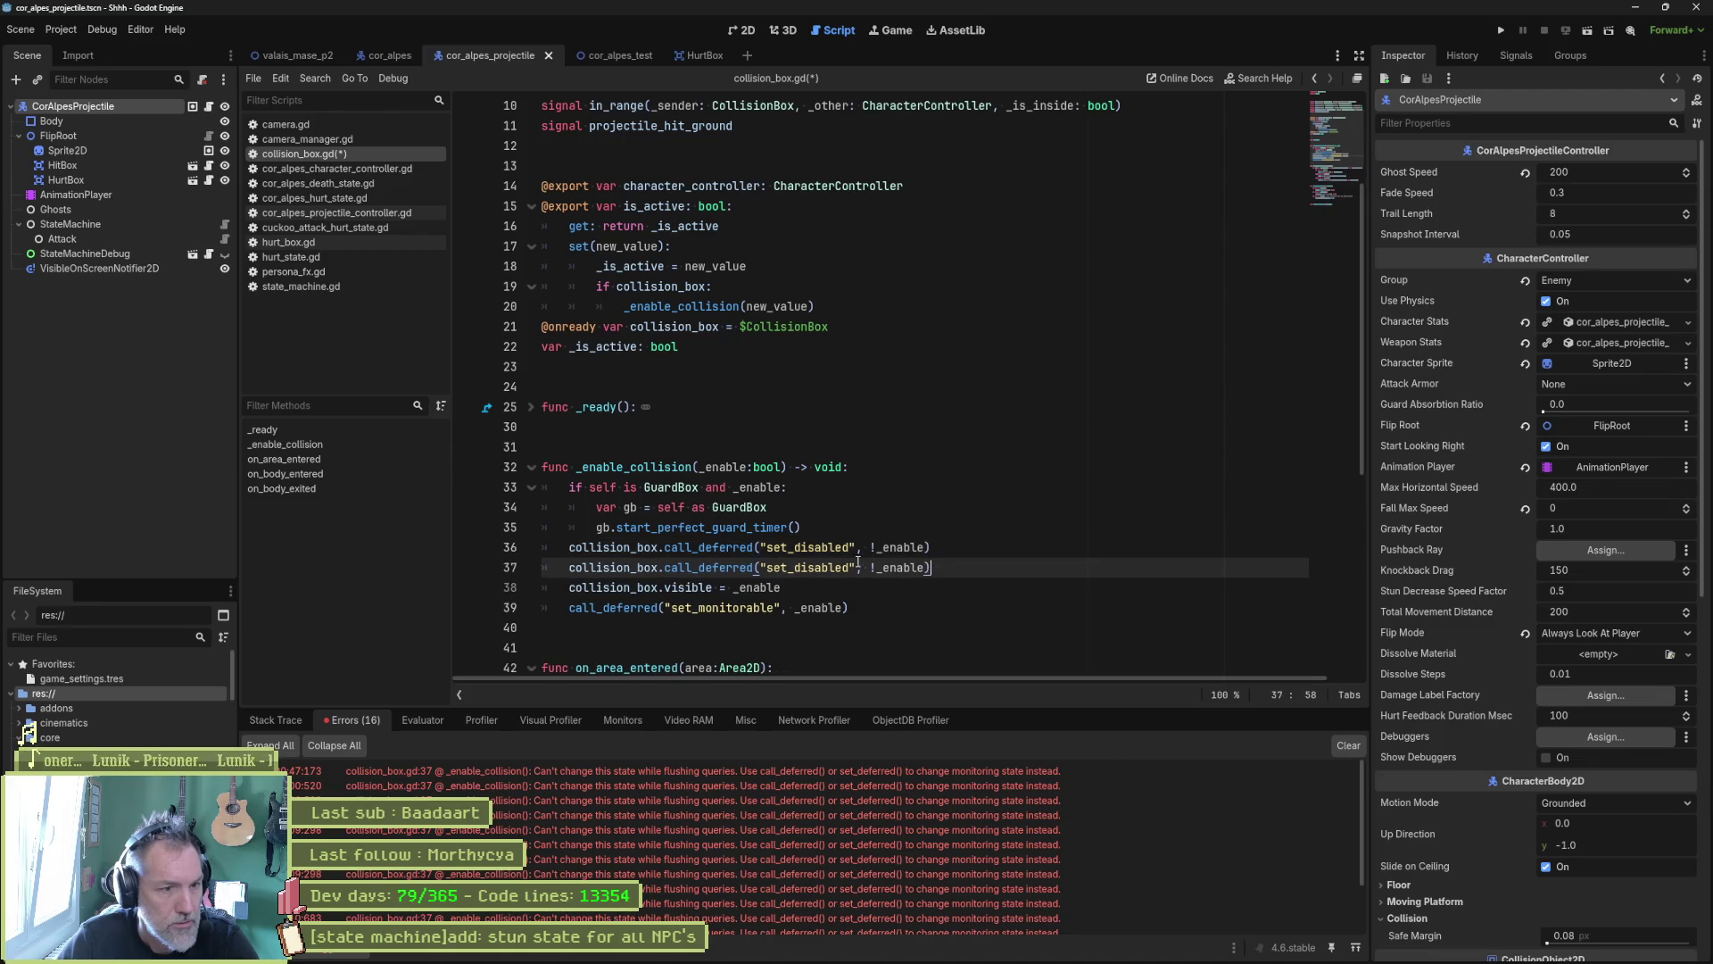
{"action": "double_click", "coordinate": [808, 568]}
{"action": "type", "text": "visible"}
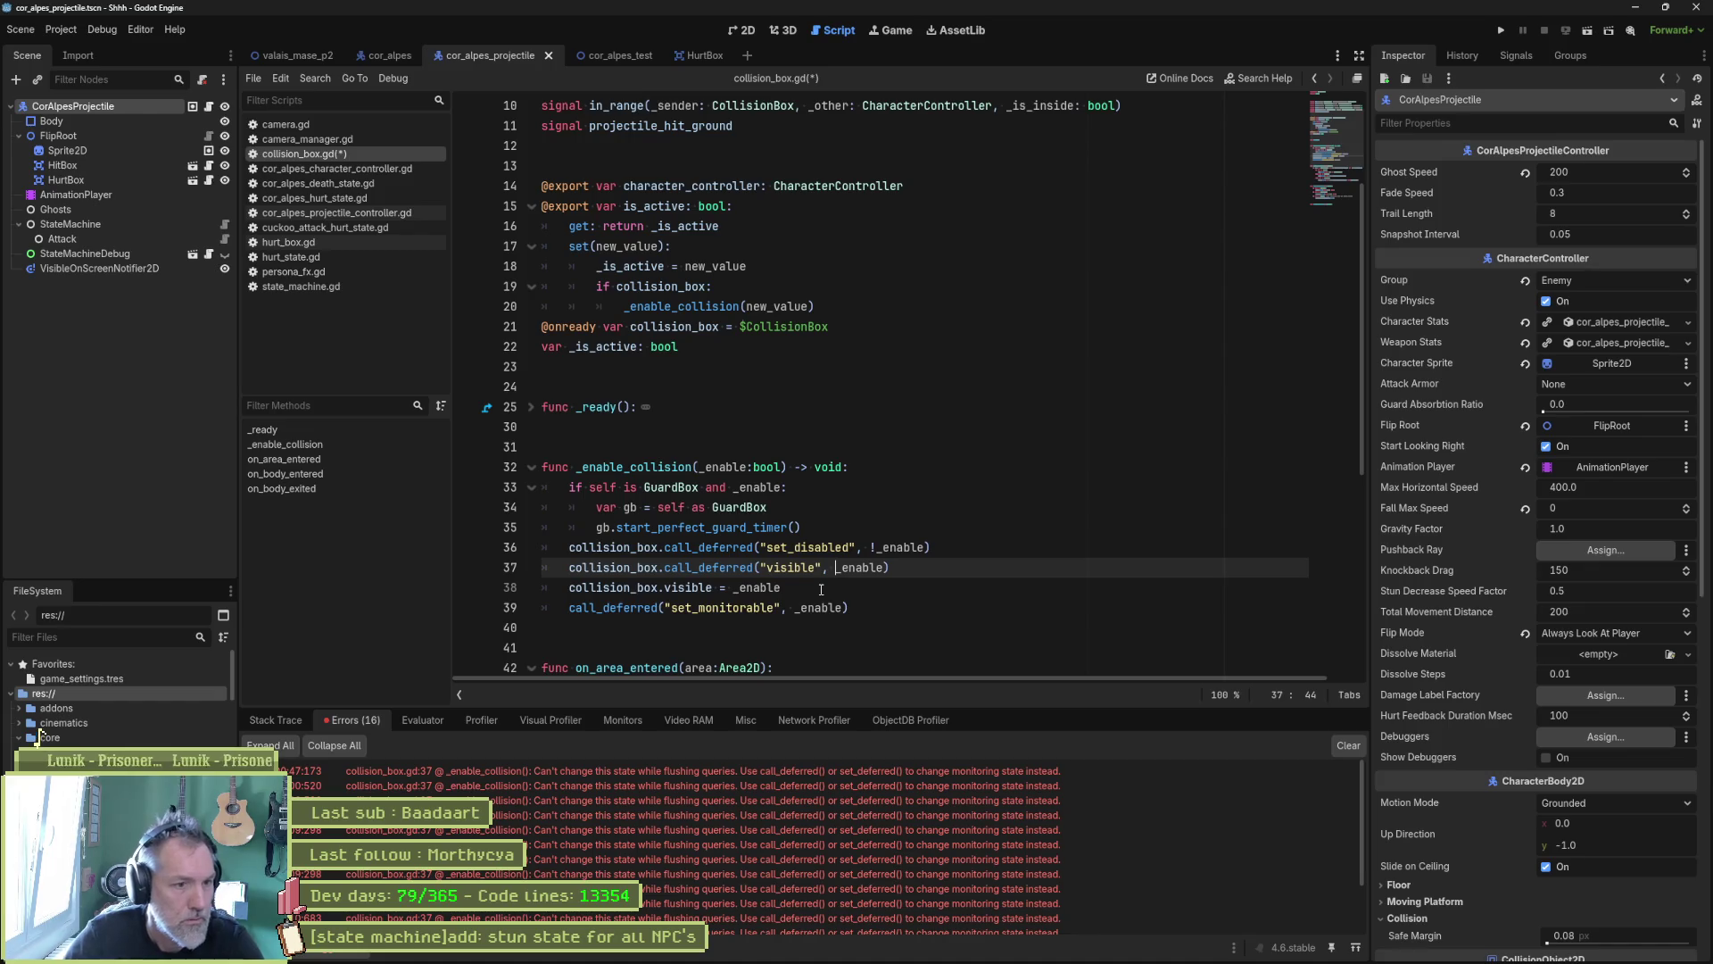
{"action": "key", "text": "Delete"}
{"action": "left_click", "coordinate": [790, 586]}
{"action": "key", "text": "ctrl+shift+k"}
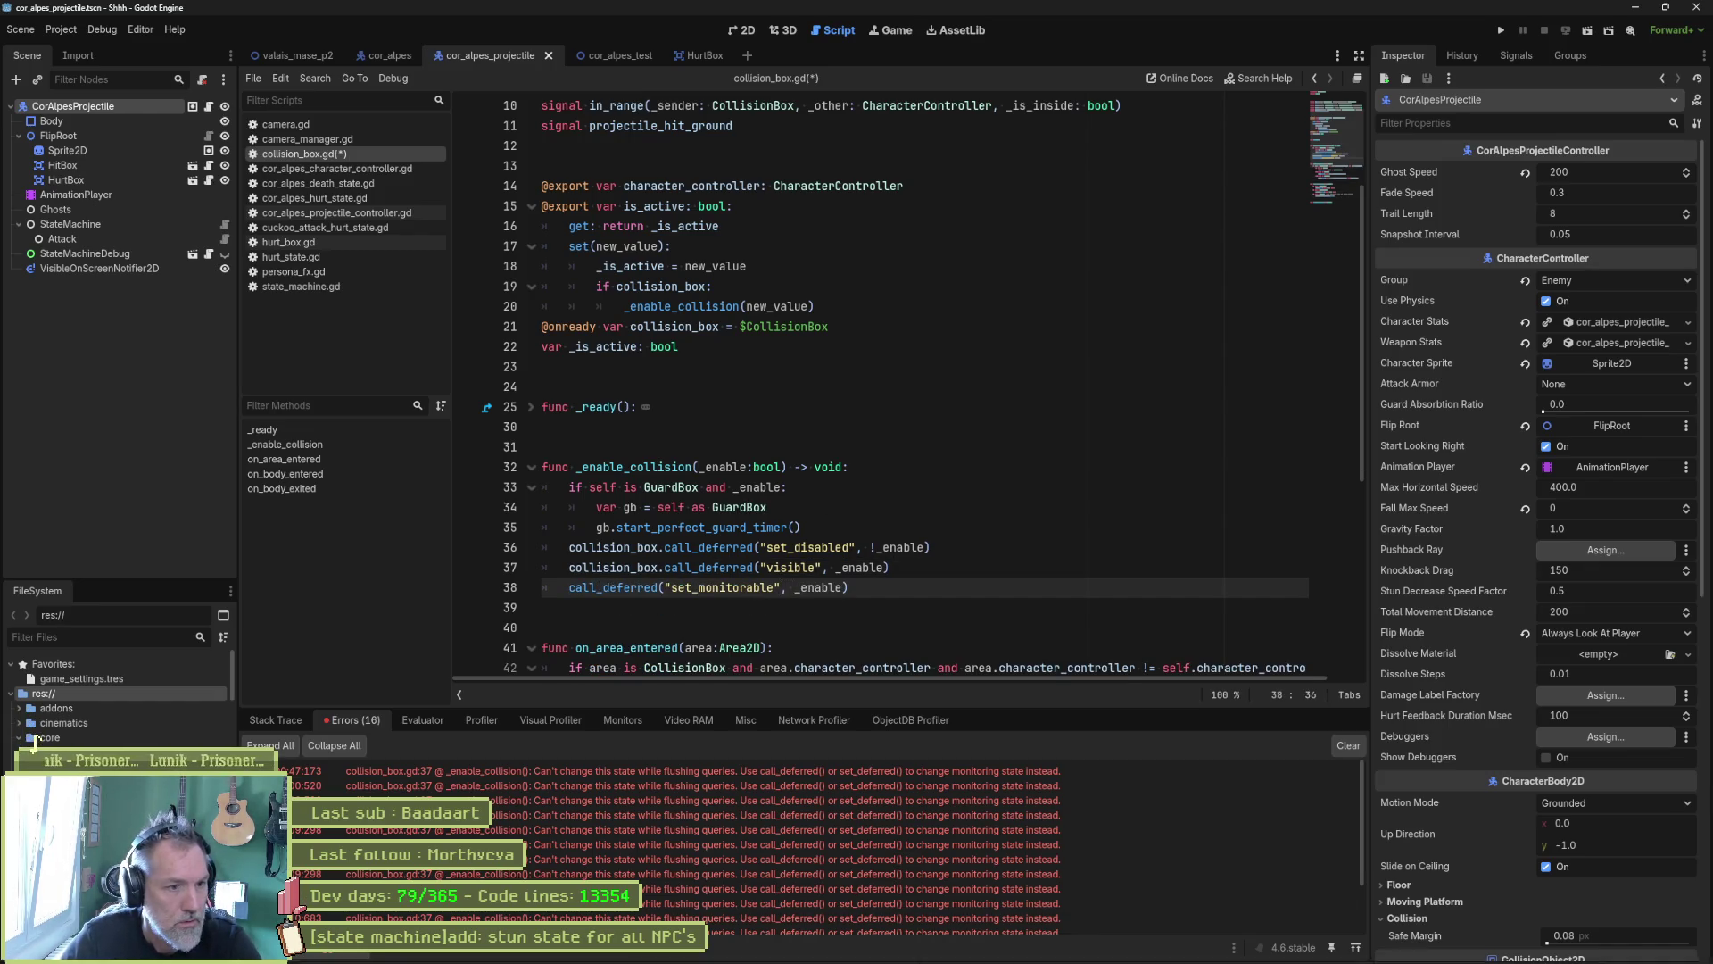
{"action": "key", "text": "ctrl+s"}
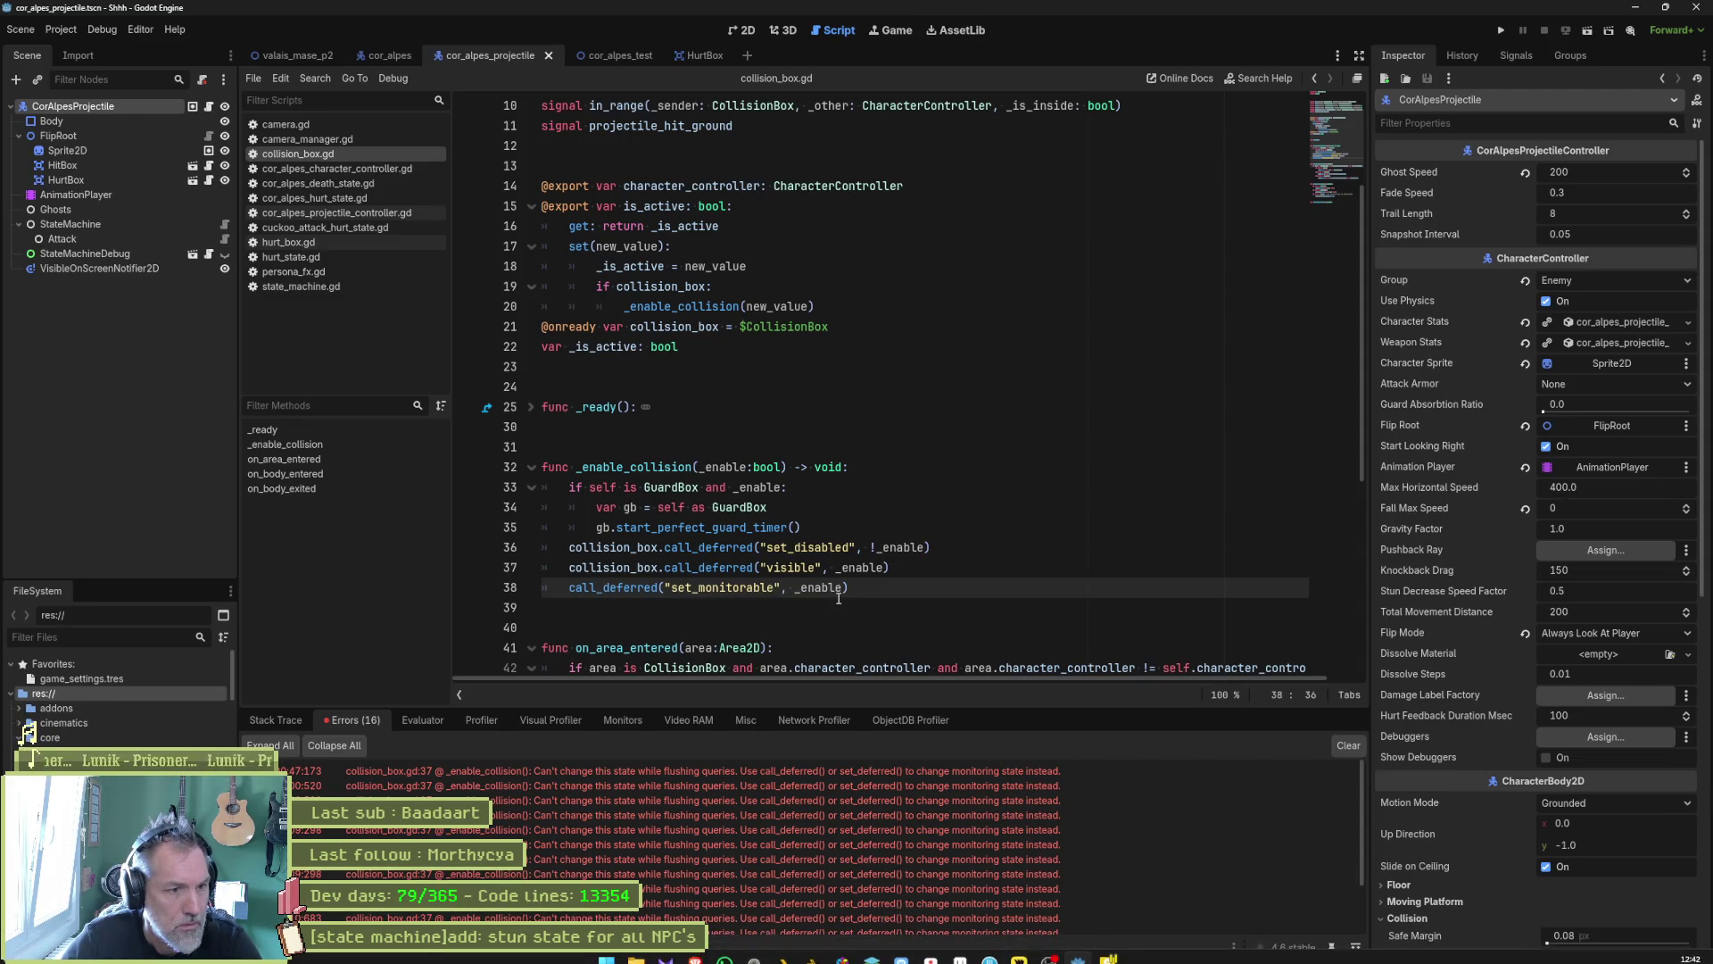
Step: Look over the updated function and run the scene with F6 to test it
{"action": "scroll", "coordinate": [860, 596], "scroll_direction": "down", "scroll_amount": 6}
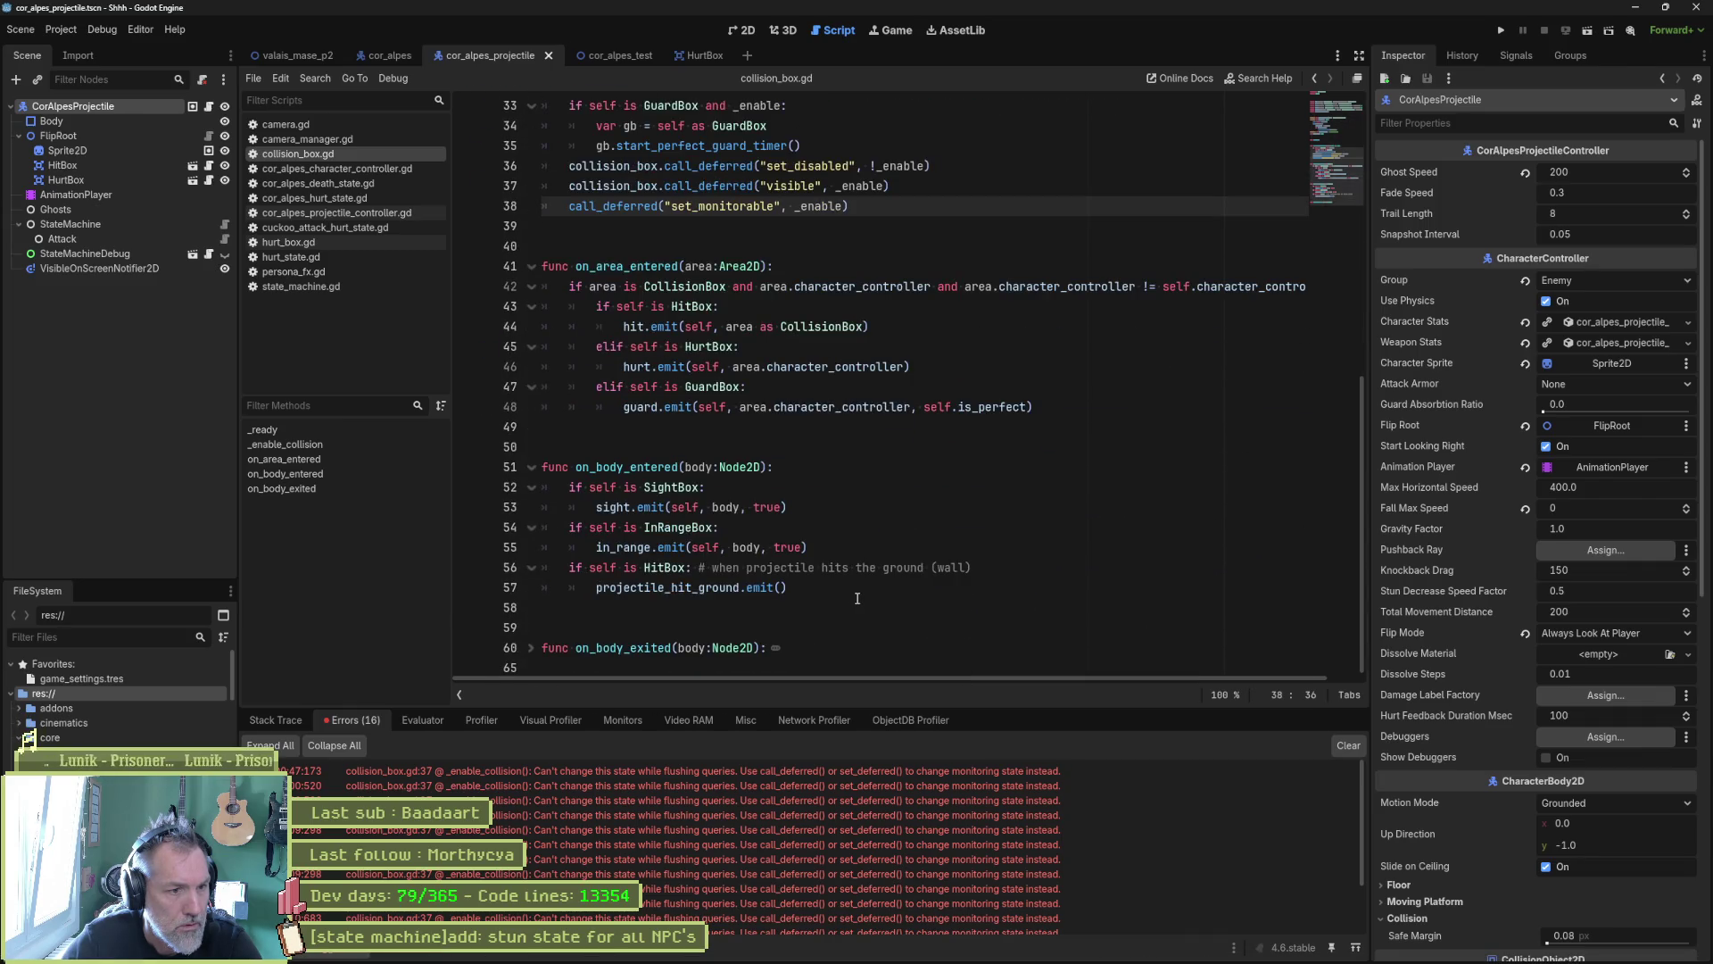
{"action": "scroll", "coordinate": [859, 596], "scroll_direction": "up", "scroll_amount": 6}
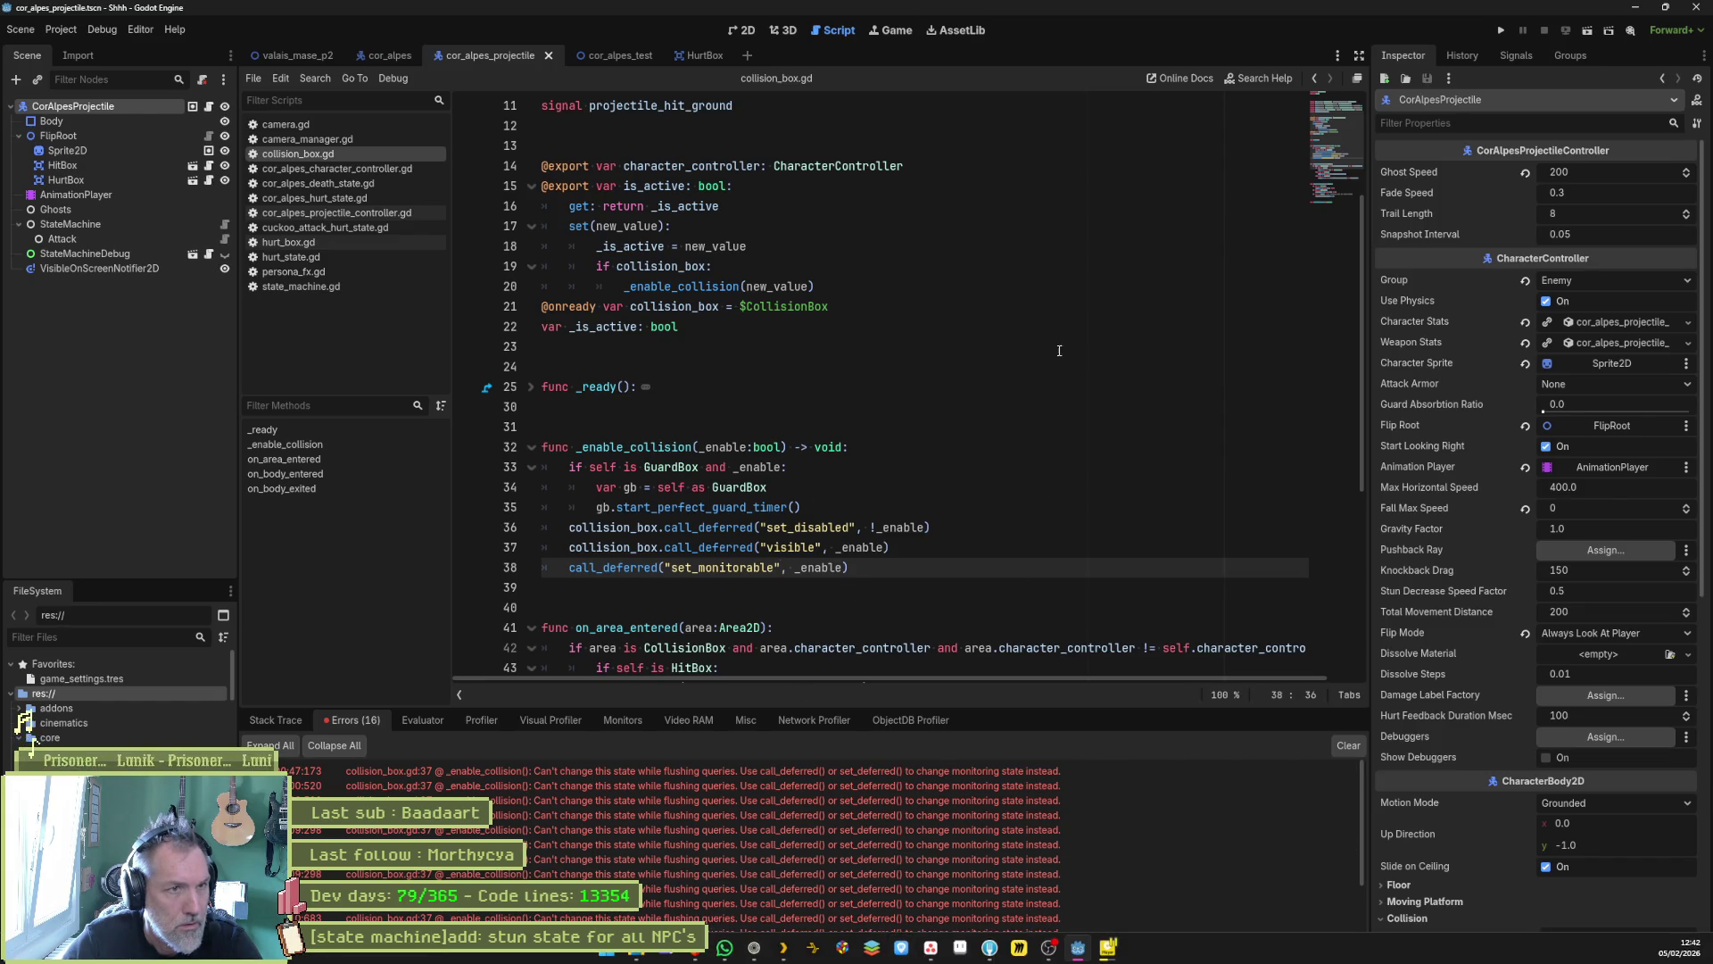
{"action": "key", "text": "F6"}
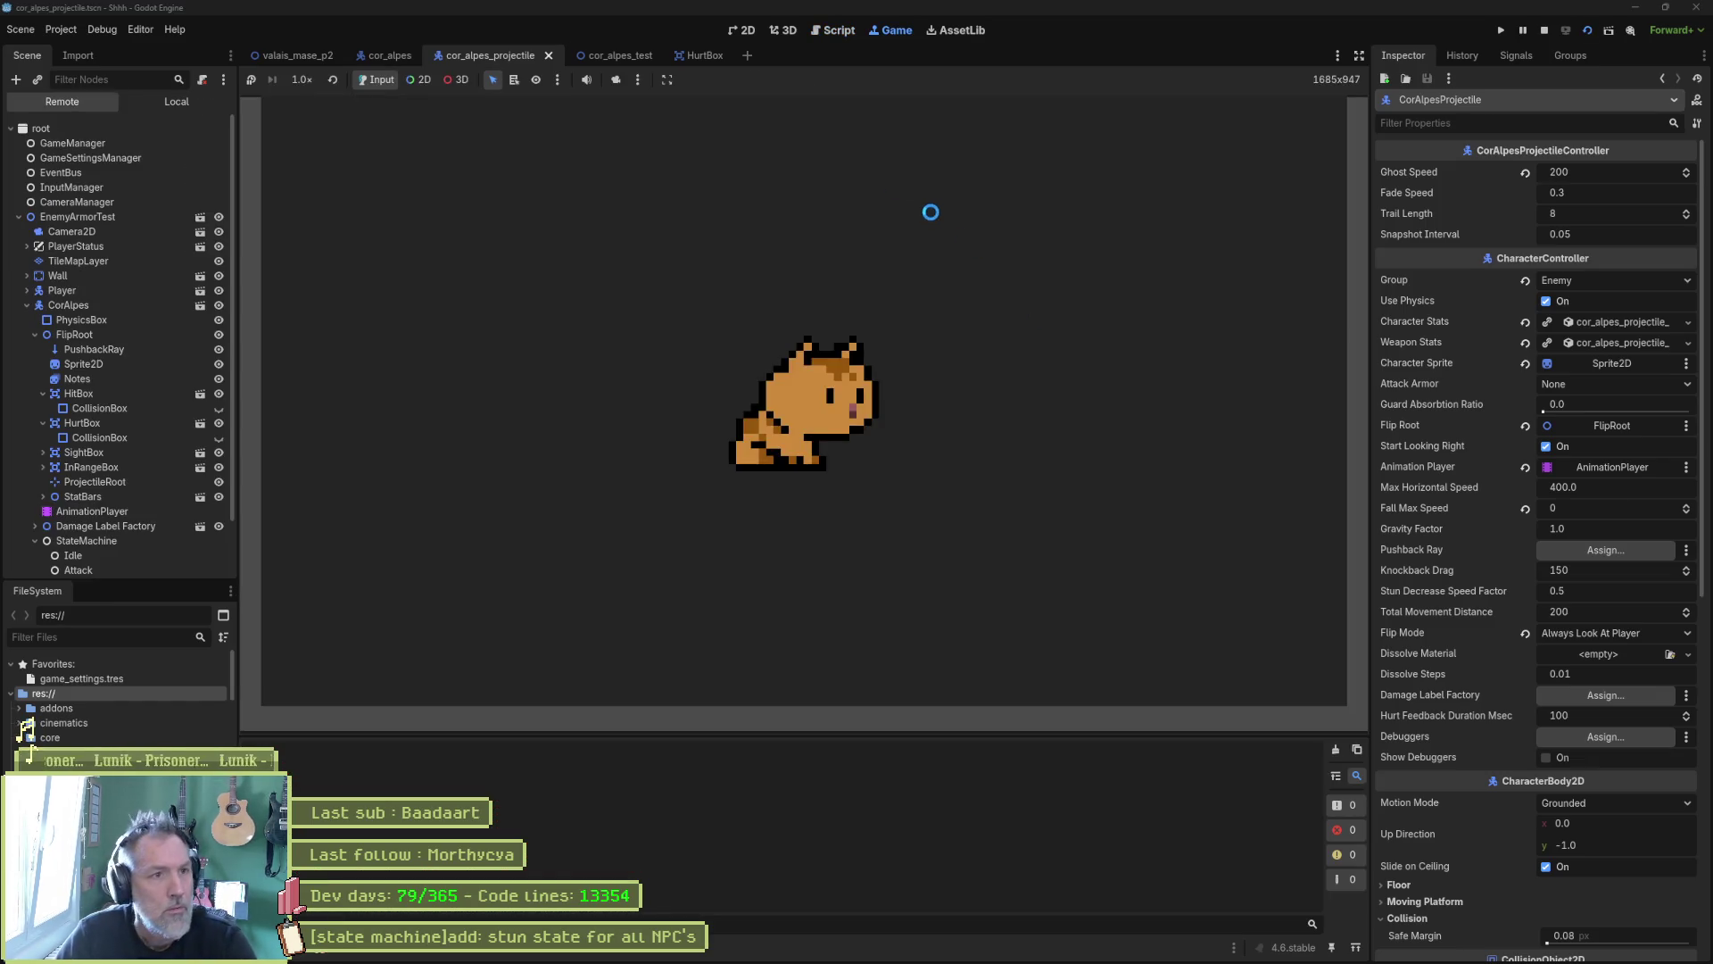
Step: Stop the running game and launch the cor_alpes_test scene instead
{"action": "key", "text": "F8"}
{"action": "left_click", "coordinate": [393, 59]}
{"action": "key", "text": "F6"}
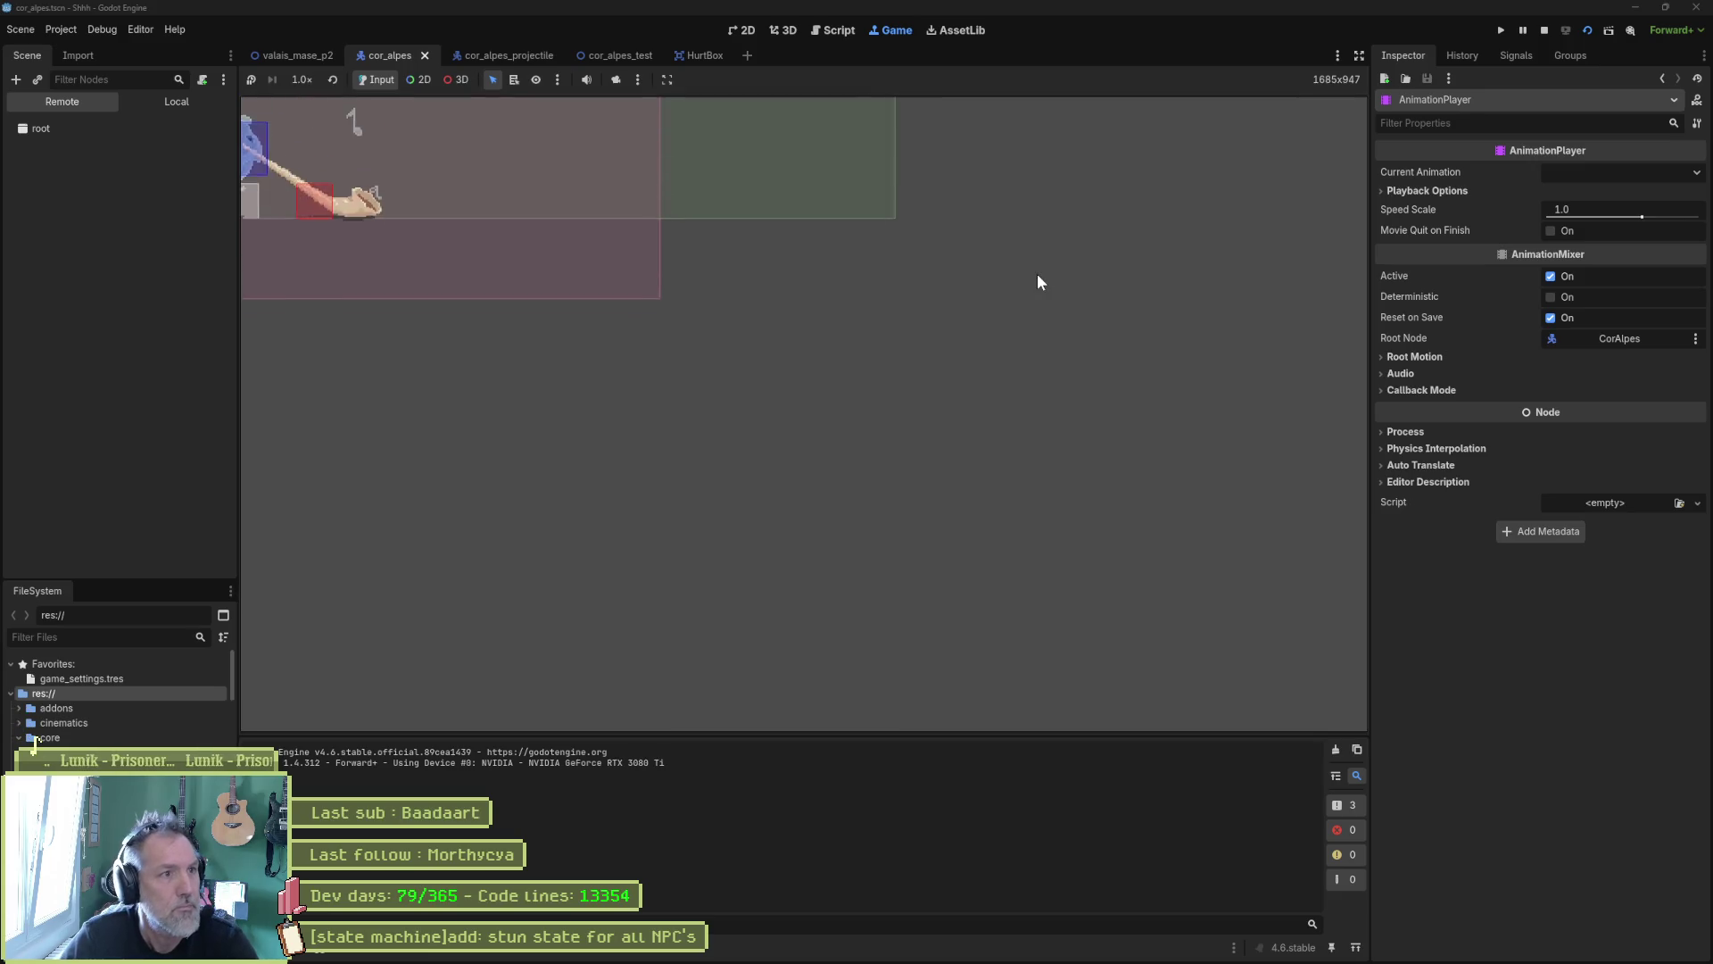
{"action": "key", "text": "F8"}
{"action": "left_click", "coordinate": [602, 56]}
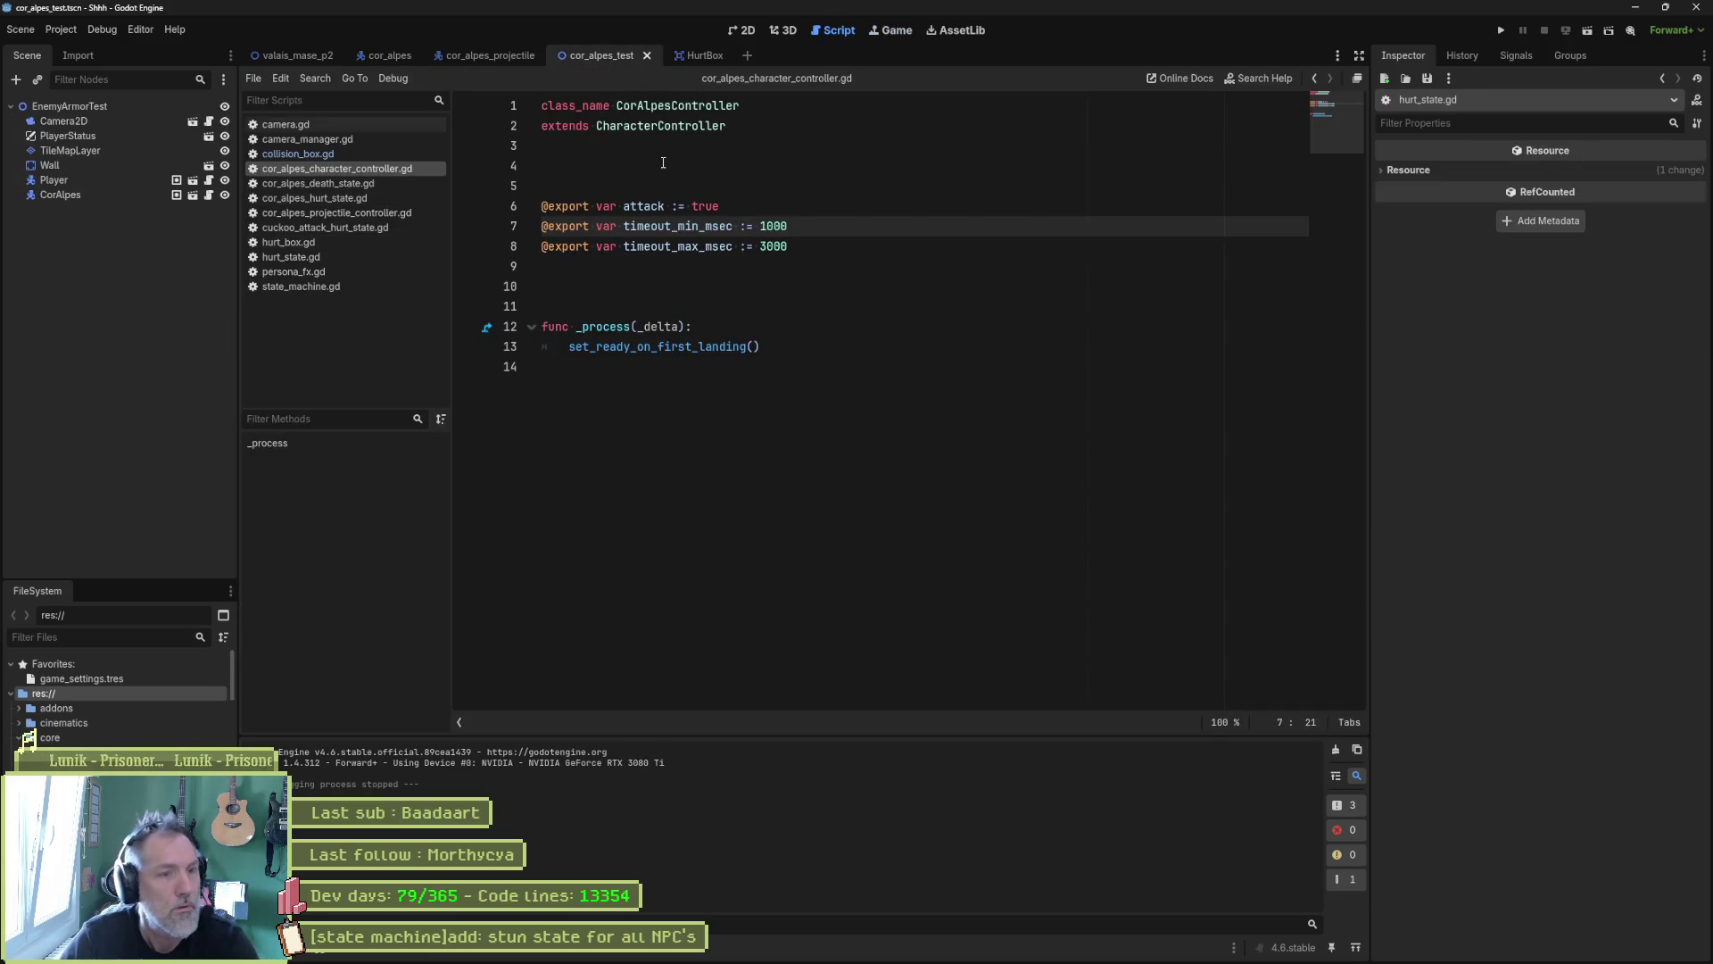
{"action": "key", "text": "F6"}
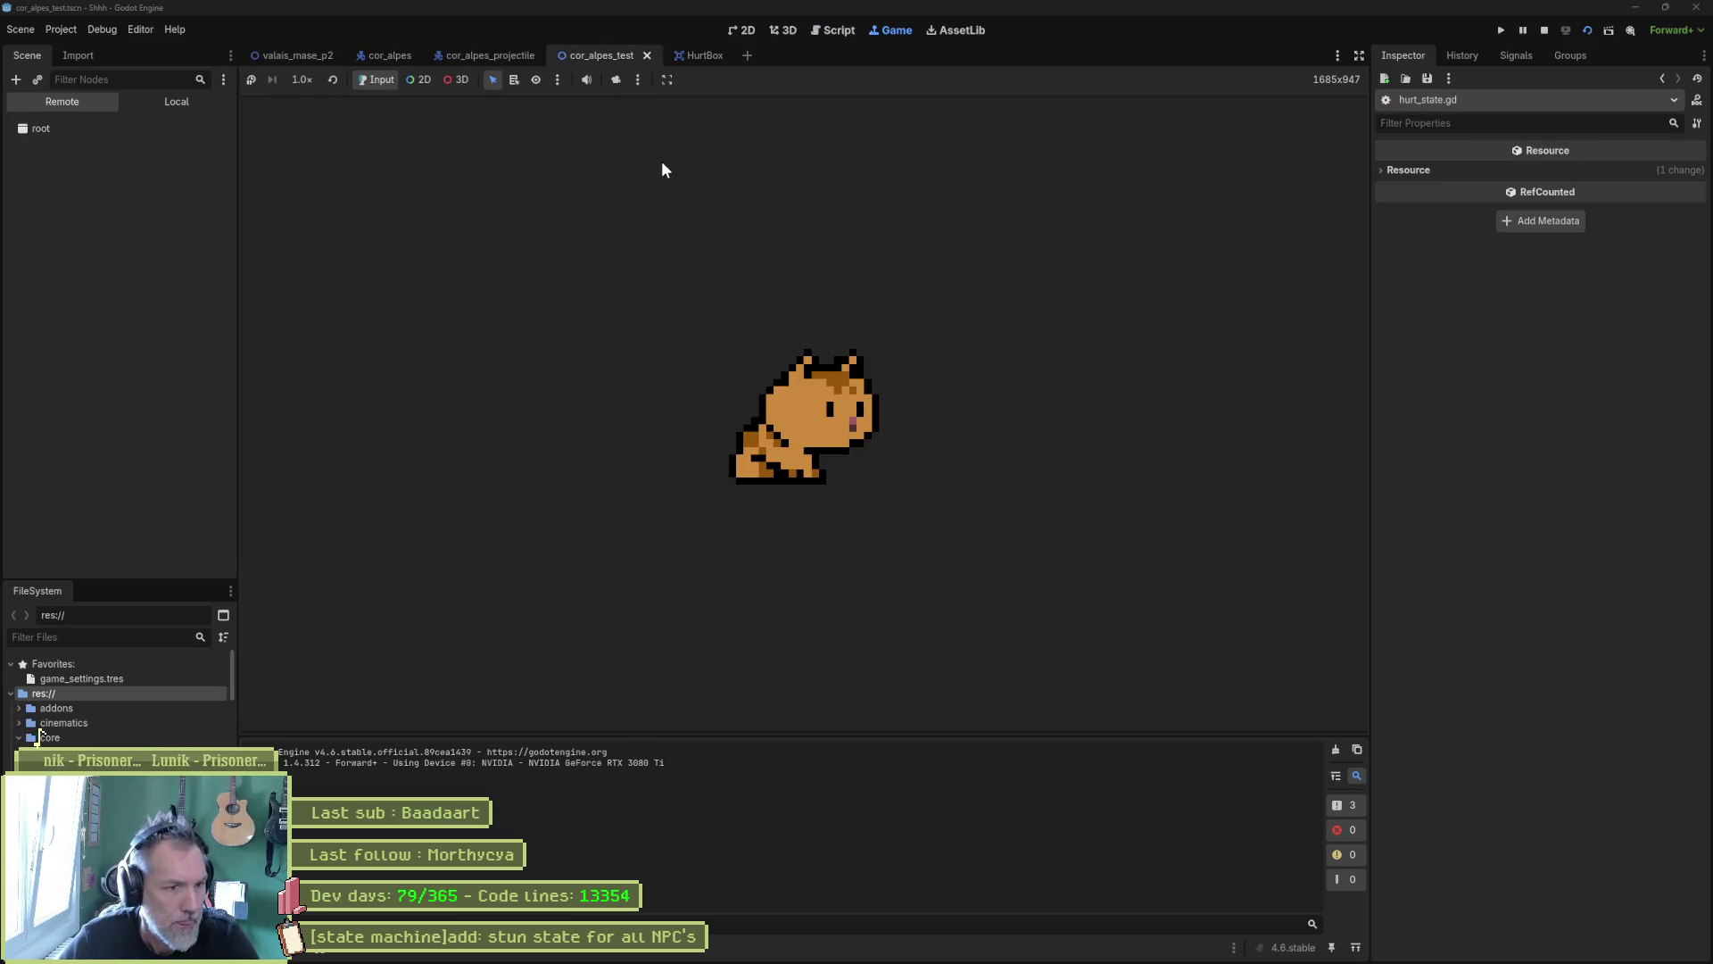
Step: Walk the cat into the enemy, stop the game, and view the 41 'visible' method-not-found errors
{"action": "key", "text": "Right"}
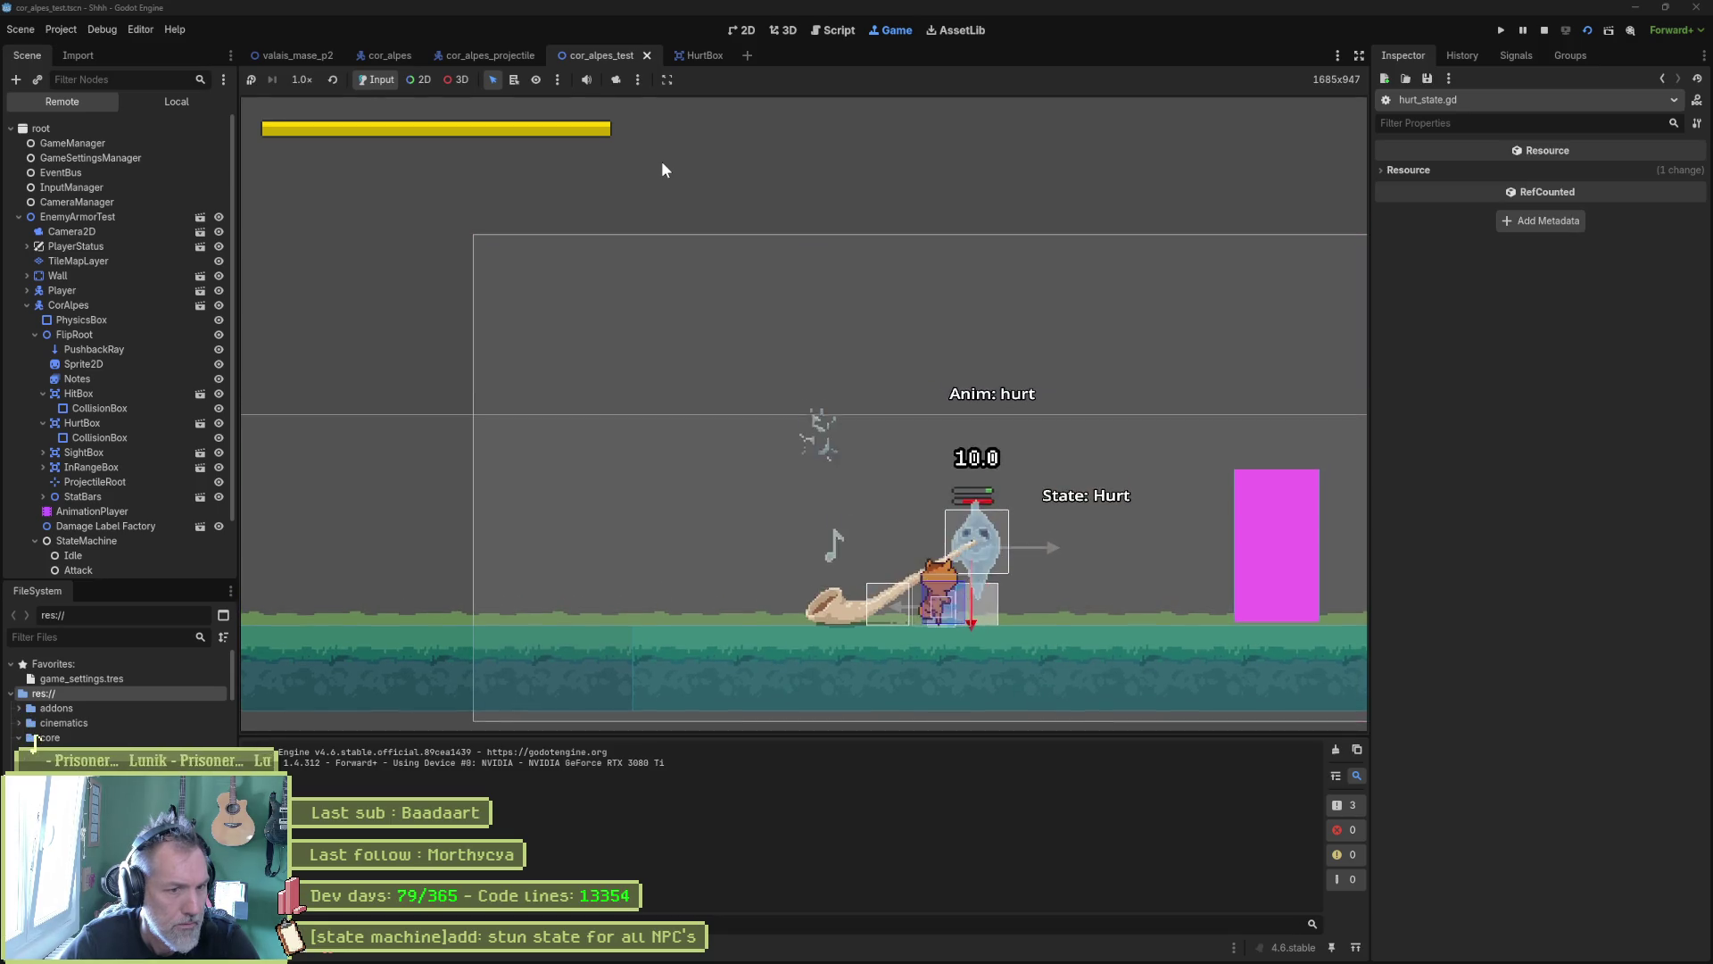
{"action": "key", "text": "Left"}
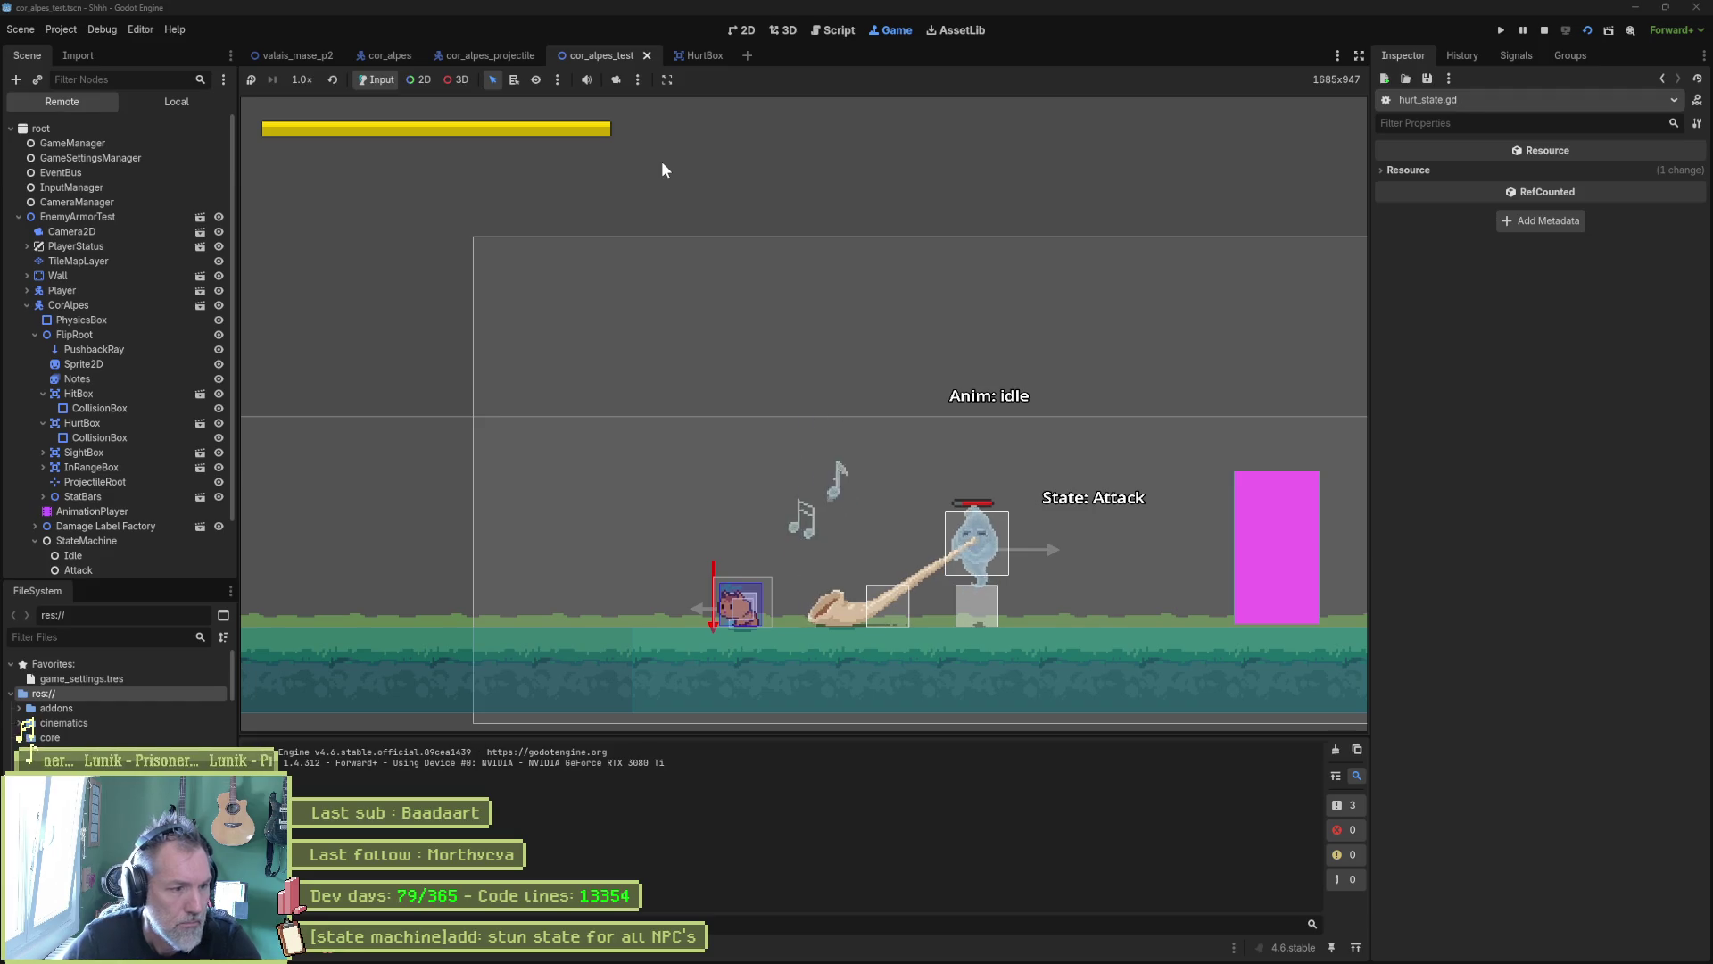
{"action": "key", "text": "F8"}
{"action": "left_click", "coordinate": [330, 947]}
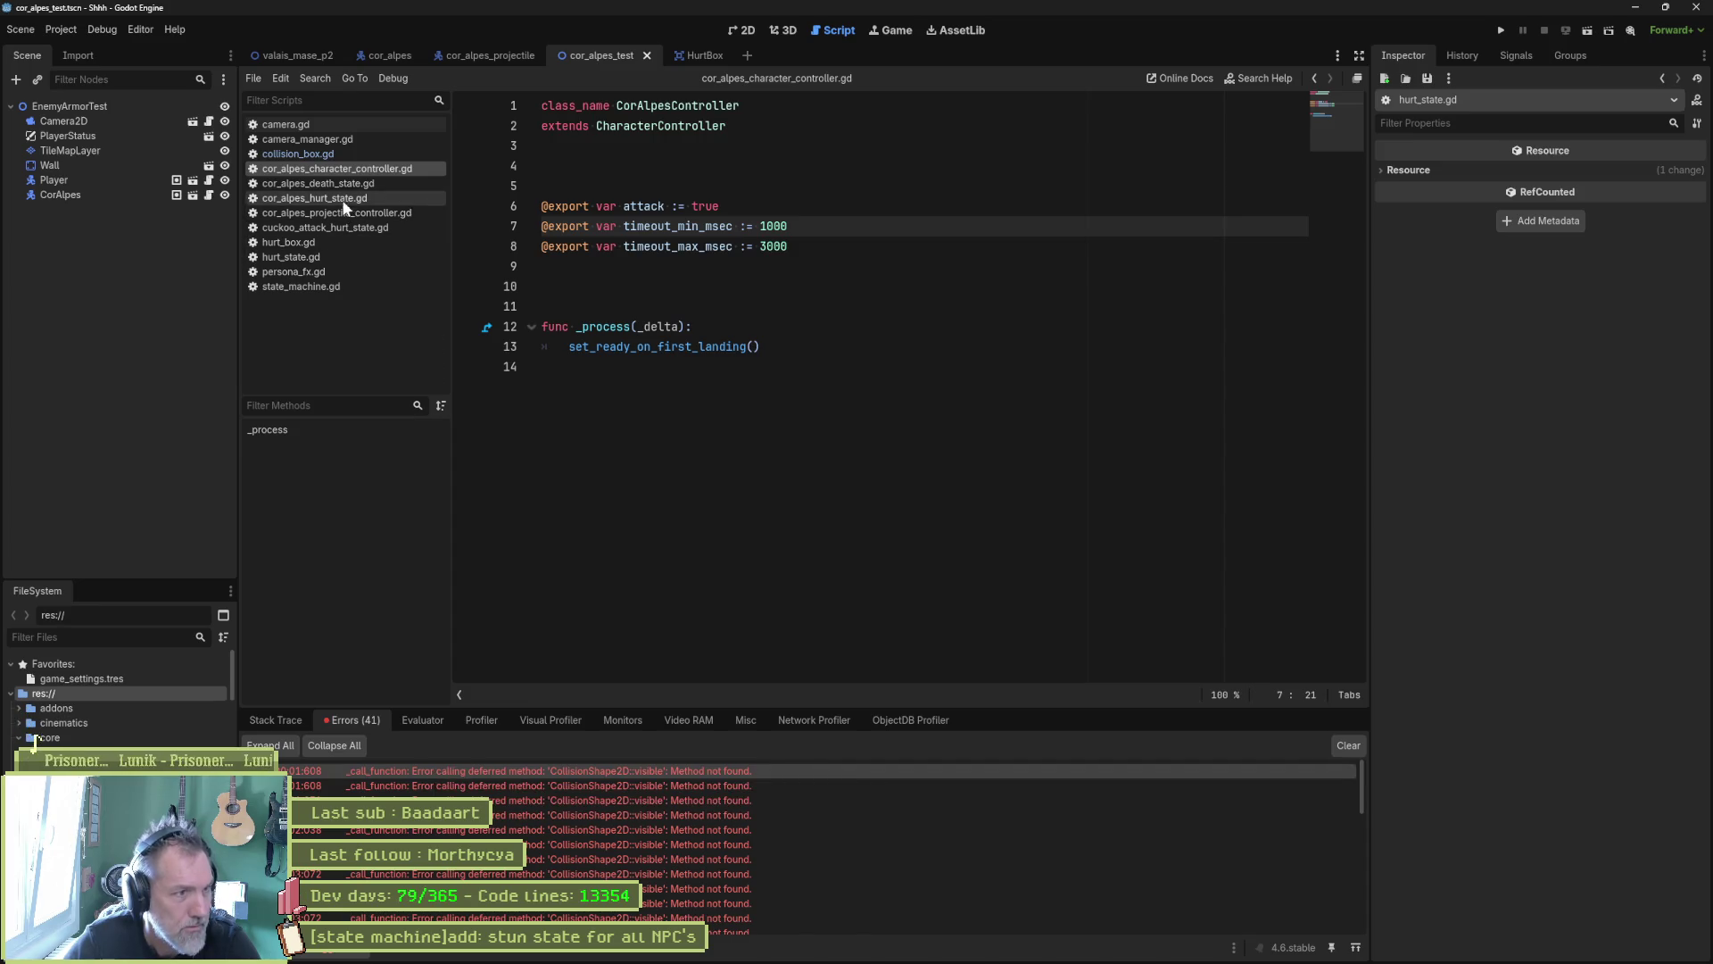
Step: Compare the HurtBox CollisionBox's Visibility settings with the deferred 'visible' call on line 37 of collision_box.gd
{"action": "left_click", "coordinate": [330, 155]}
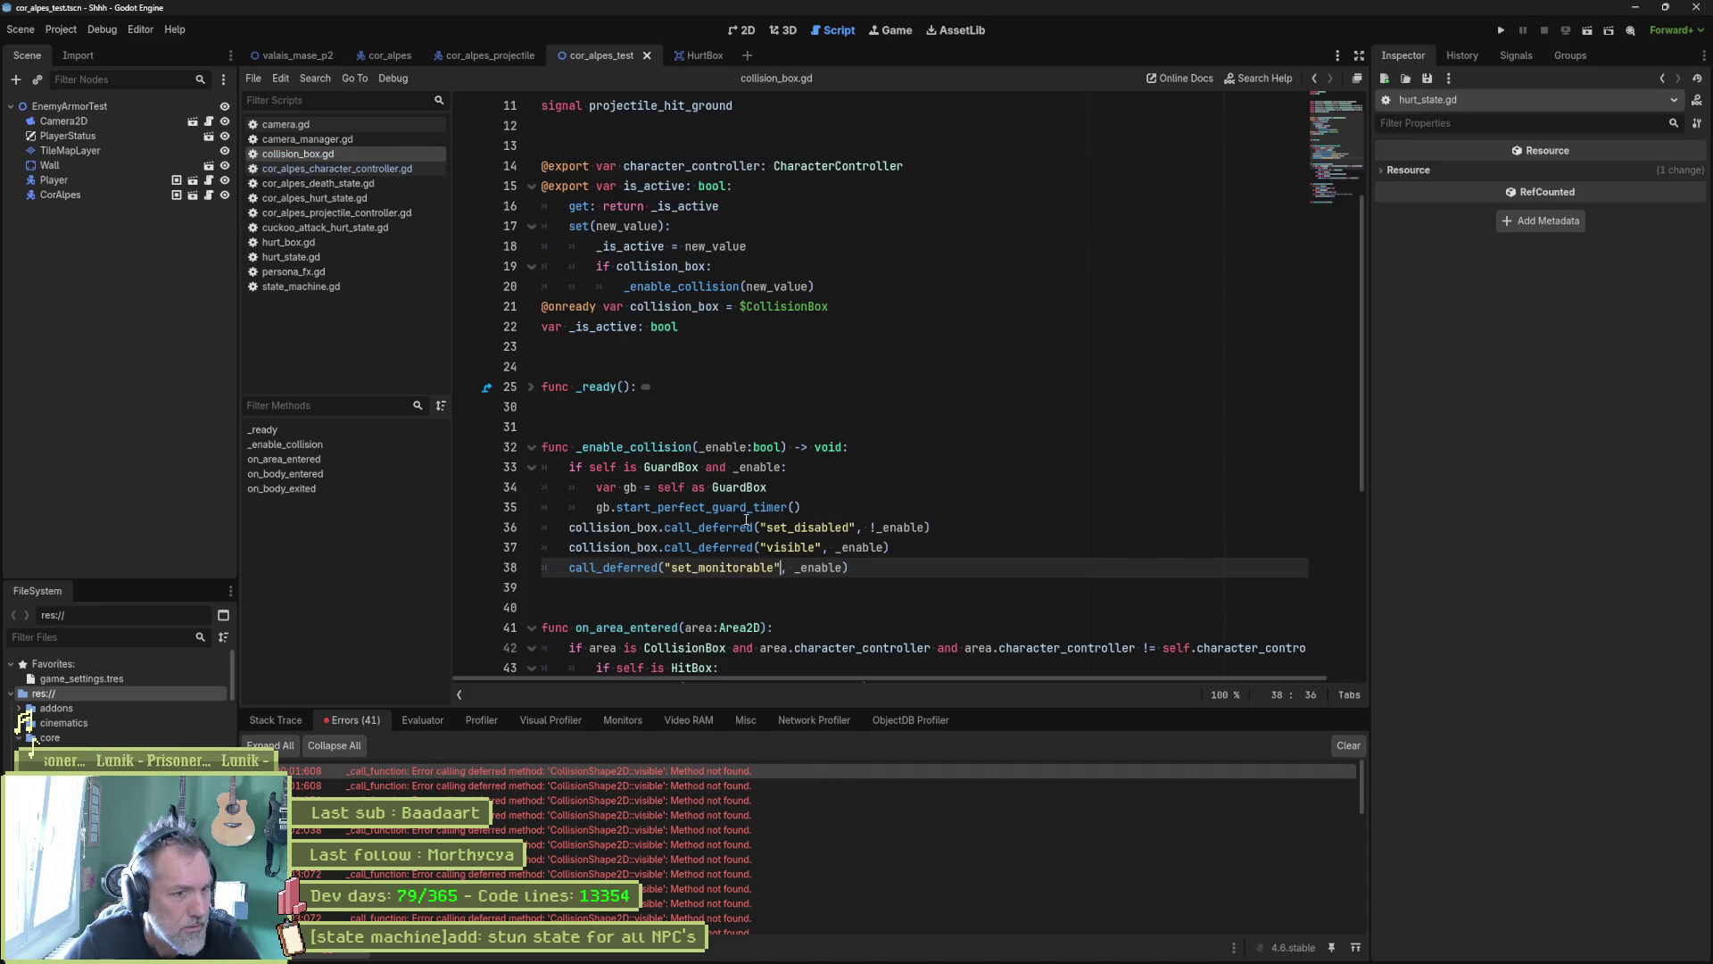
{"action": "double_click", "coordinate": [782, 547]}
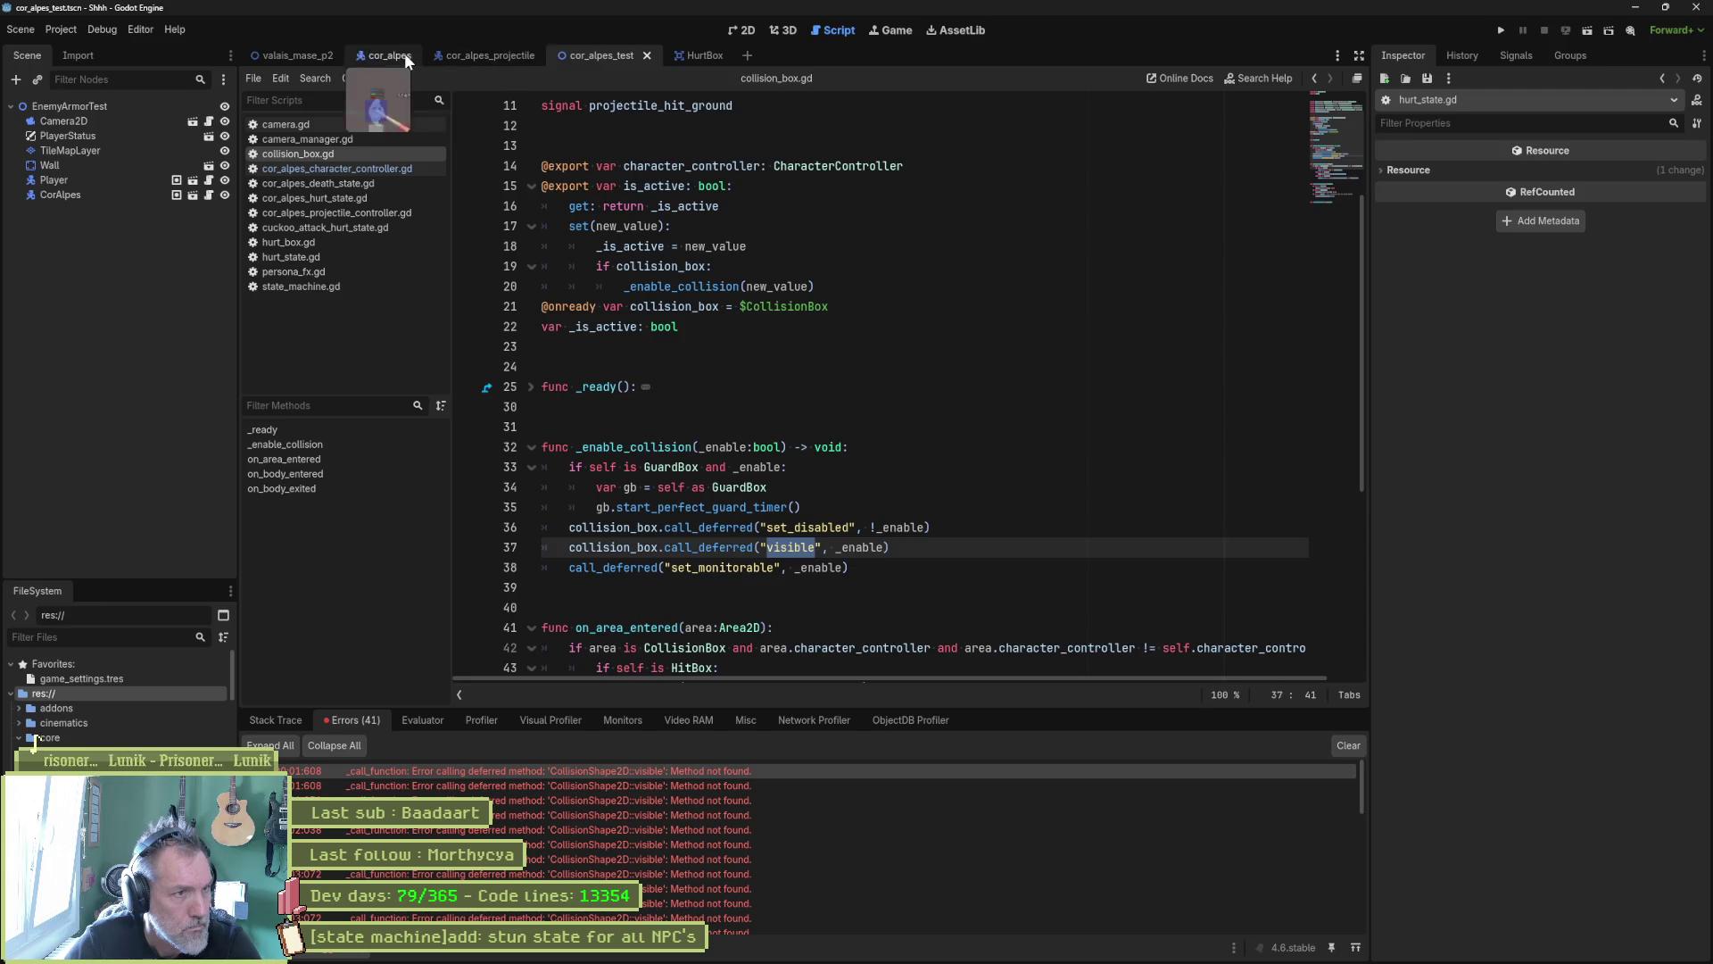
{"action": "left_click", "coordinate": [701, 55]}
{"action": "left_click", "coordinate": [183, 122]}
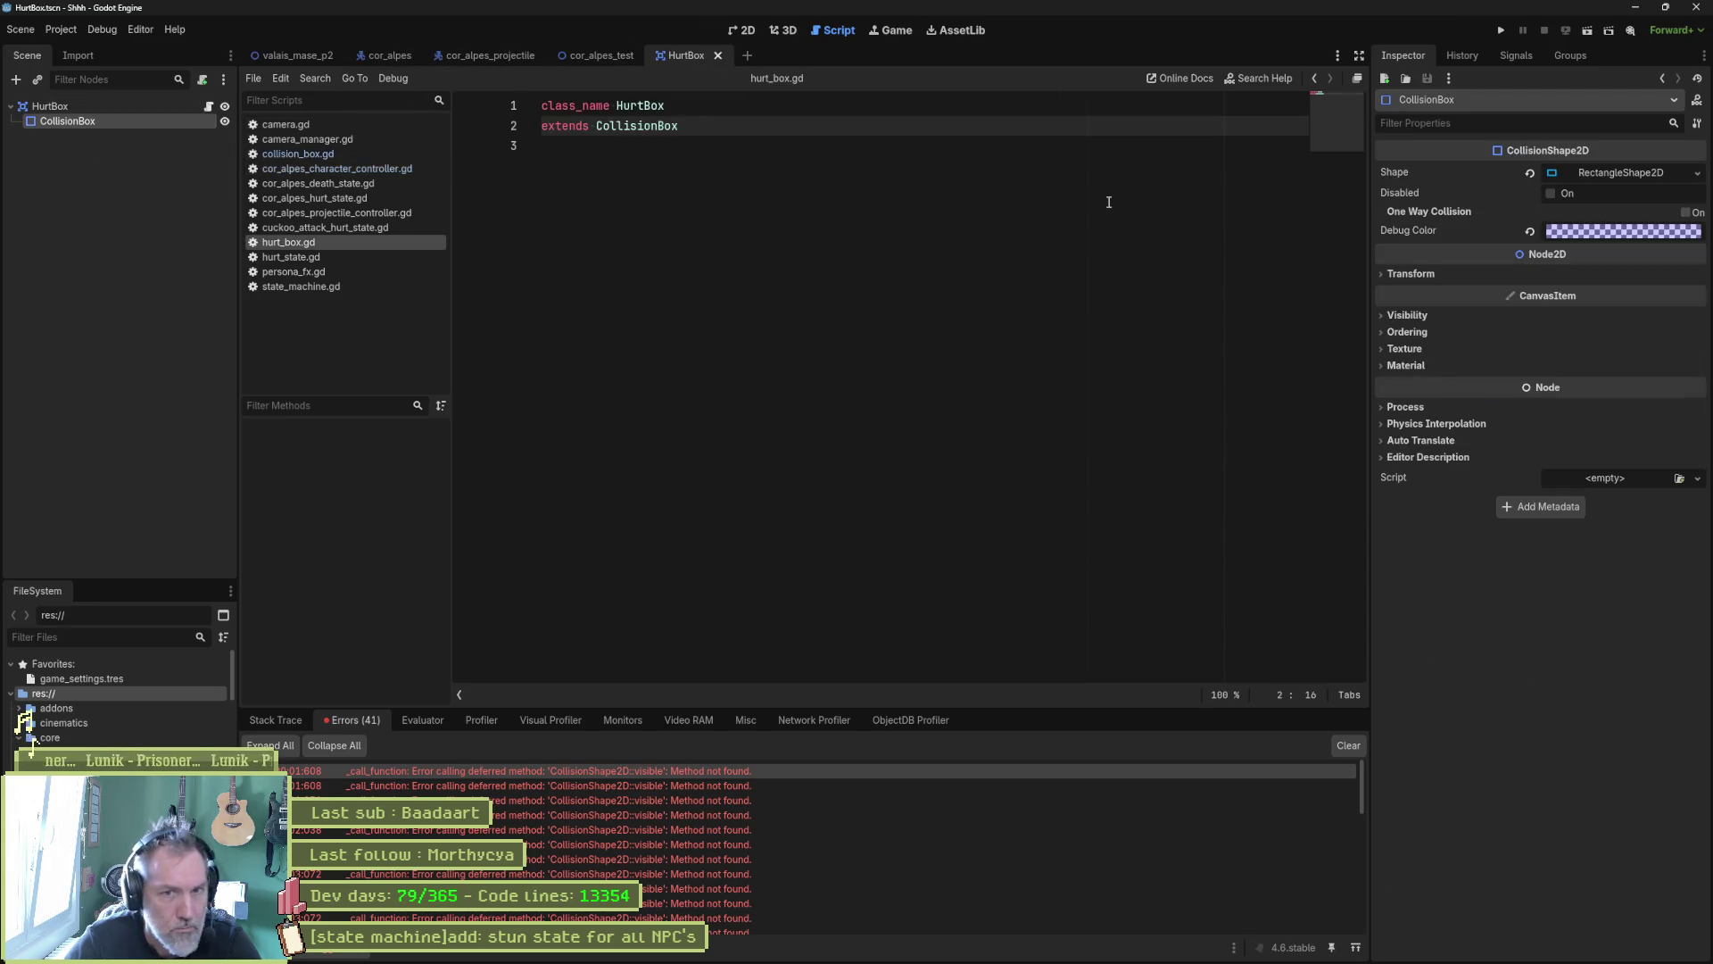
{"action": "left_click", "coordinate": [1415, 308]}
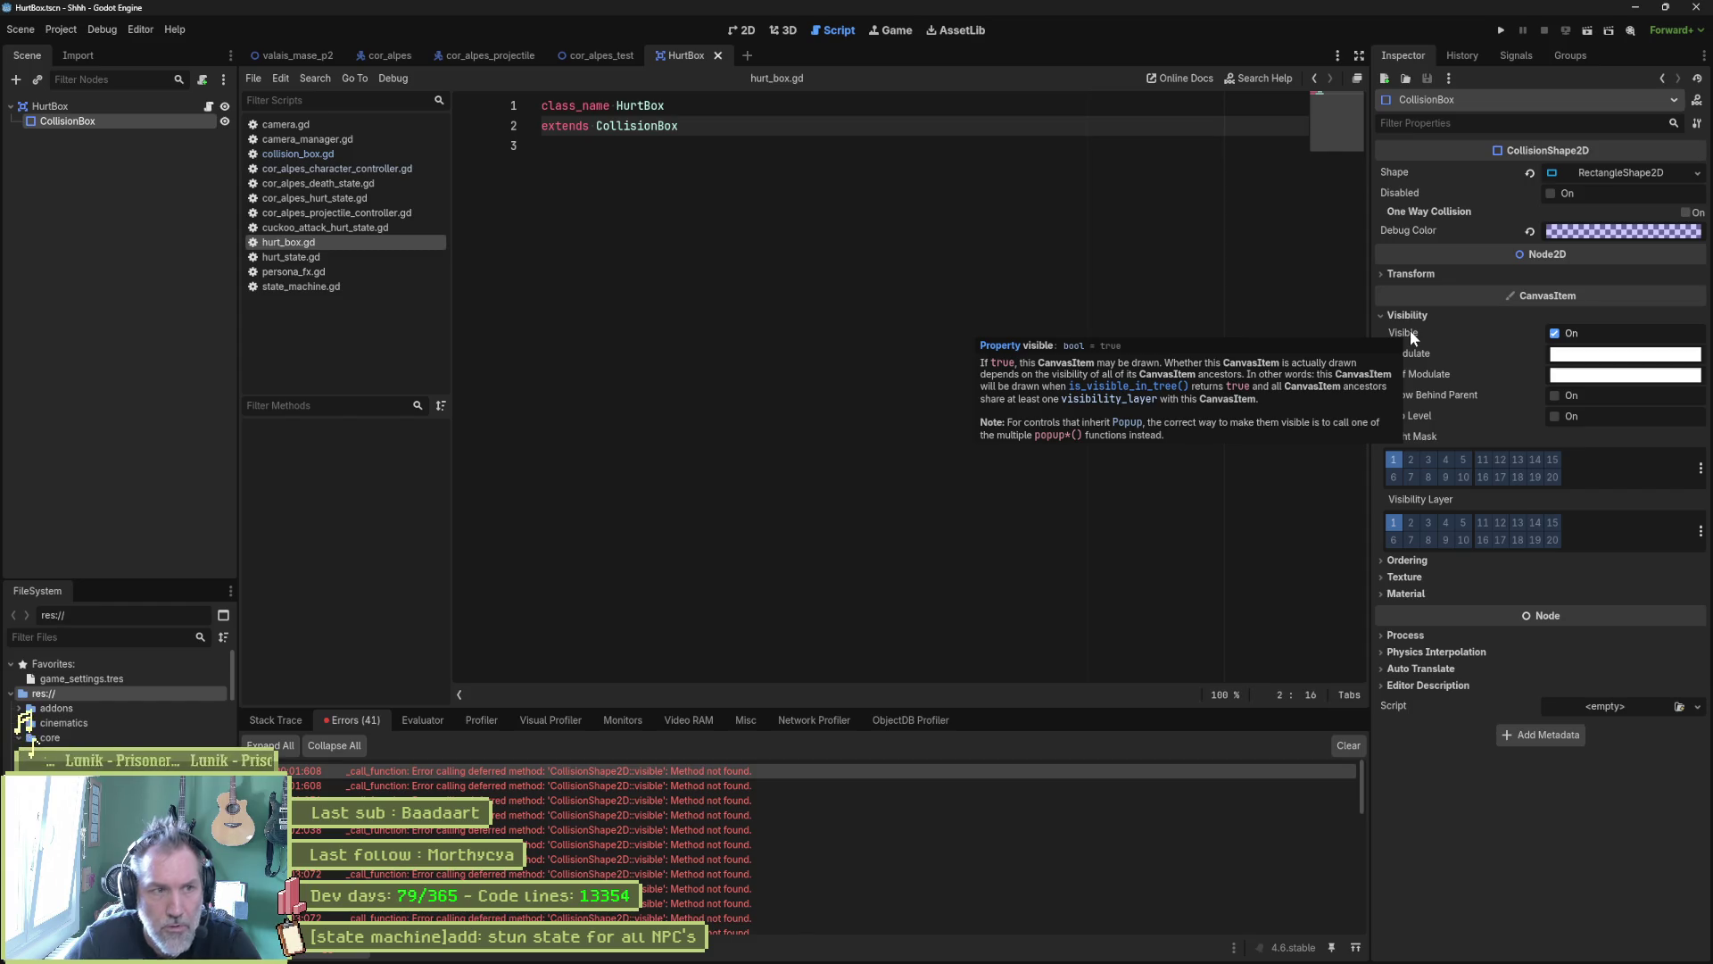
{"action": "left_click", "coordinate": [372, 155]}
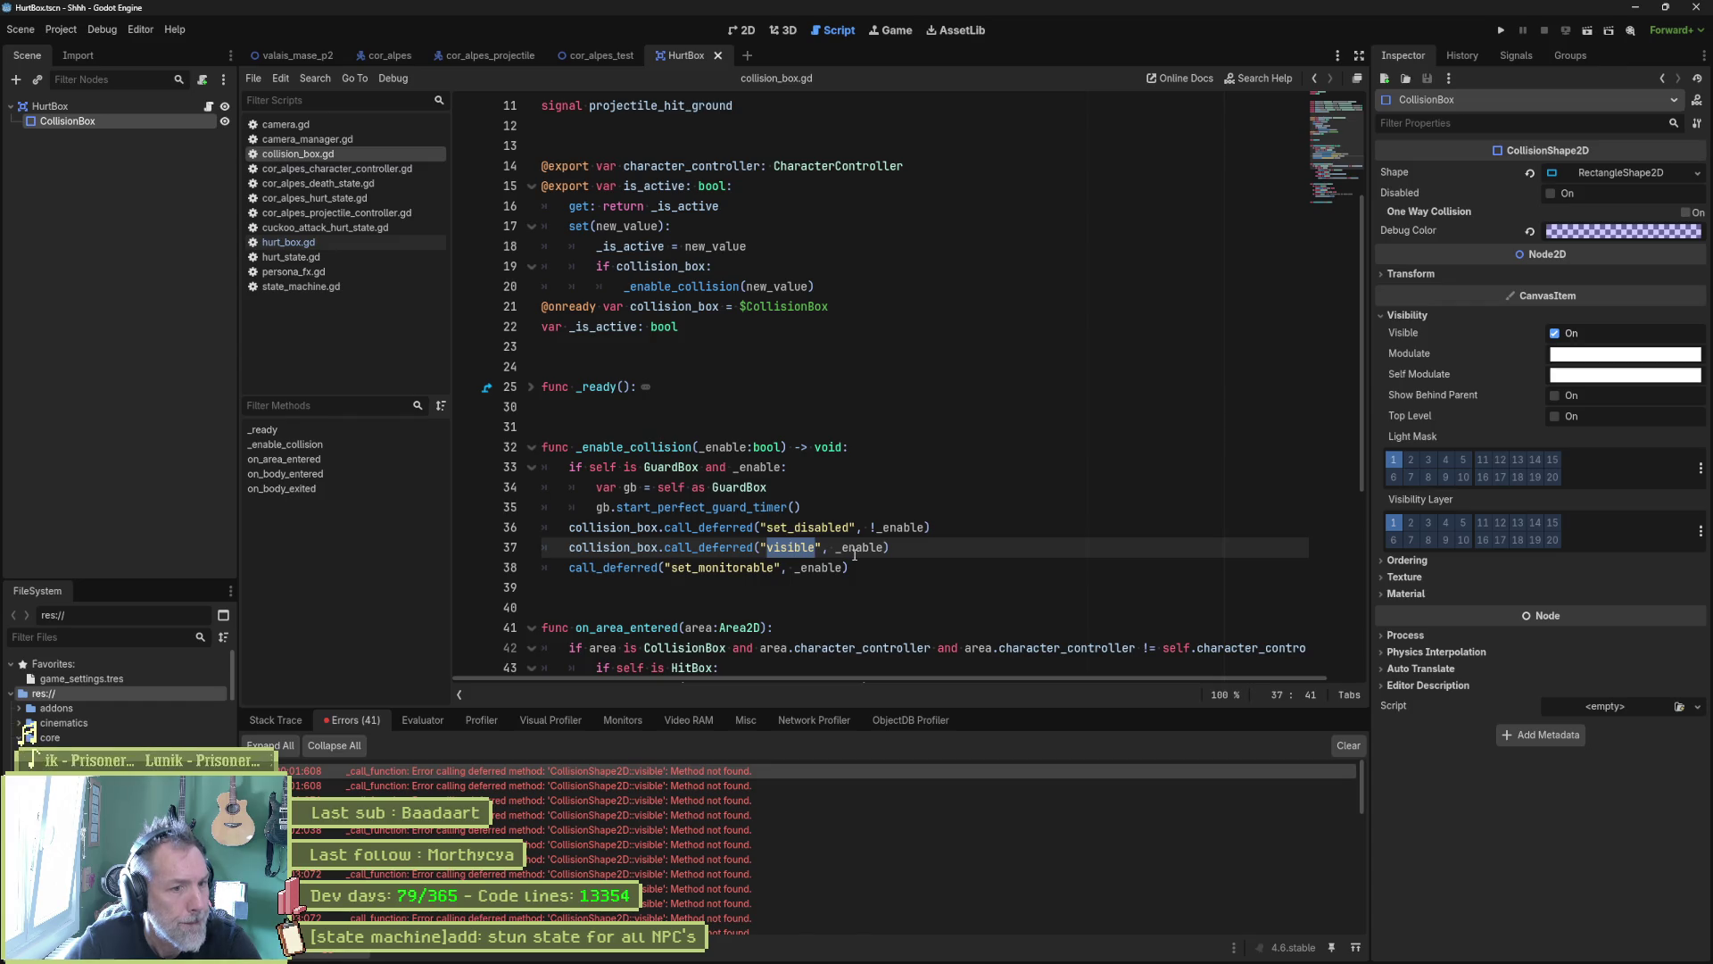
{"action": "left_click_drag", "start_coordinate": [691, 547], "coordinate": [664, 548]}
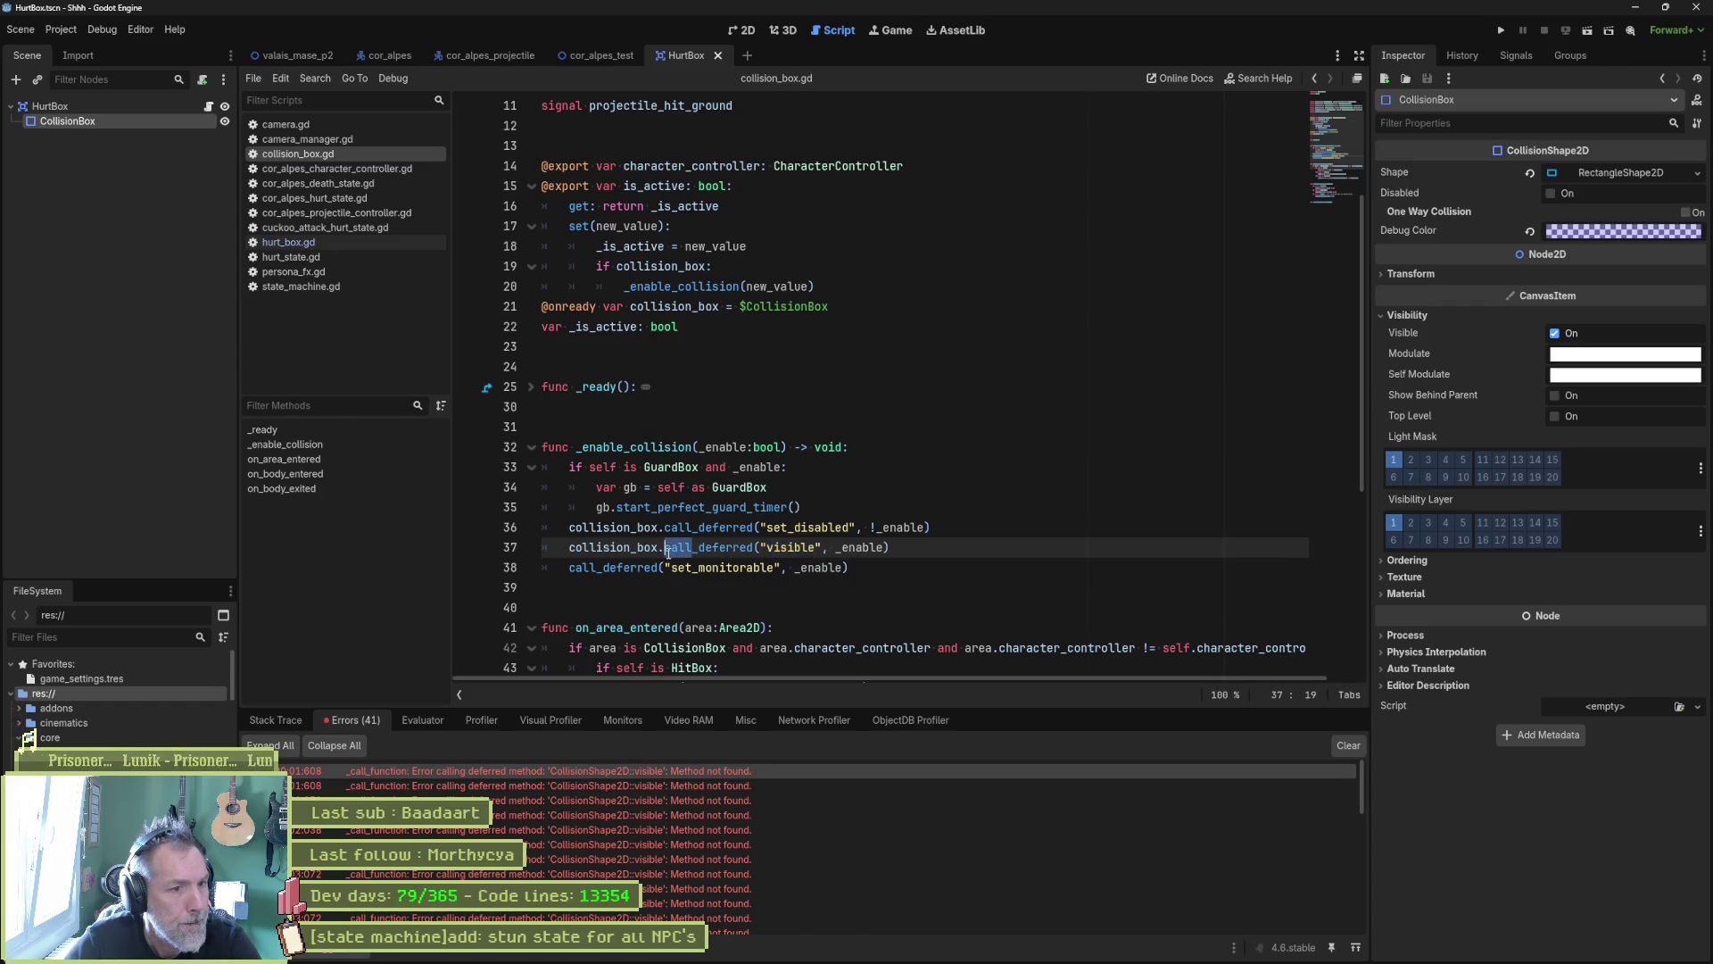